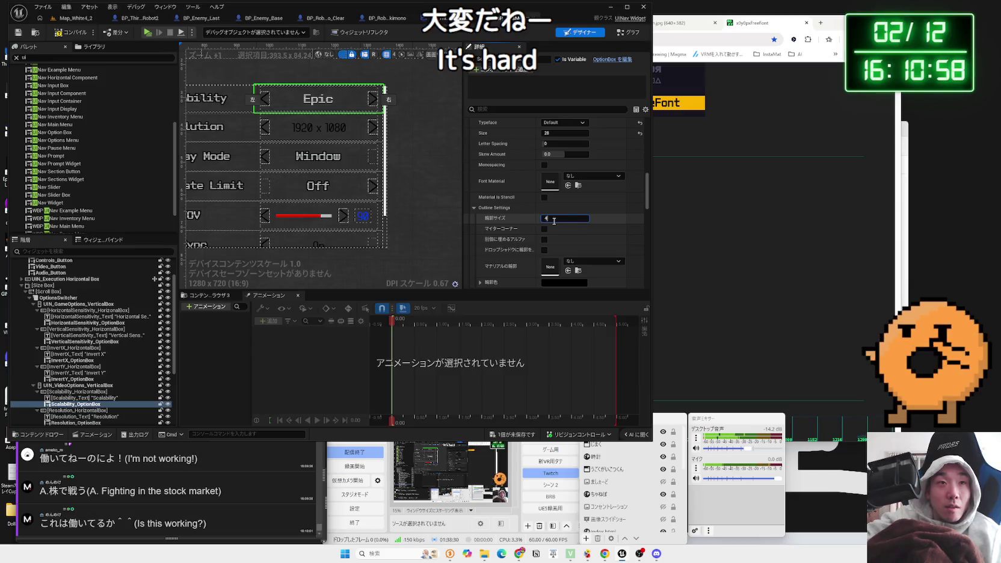
Step: Commit the outline size, then give the Resolution option box white default text
key(Return)
key(Down)
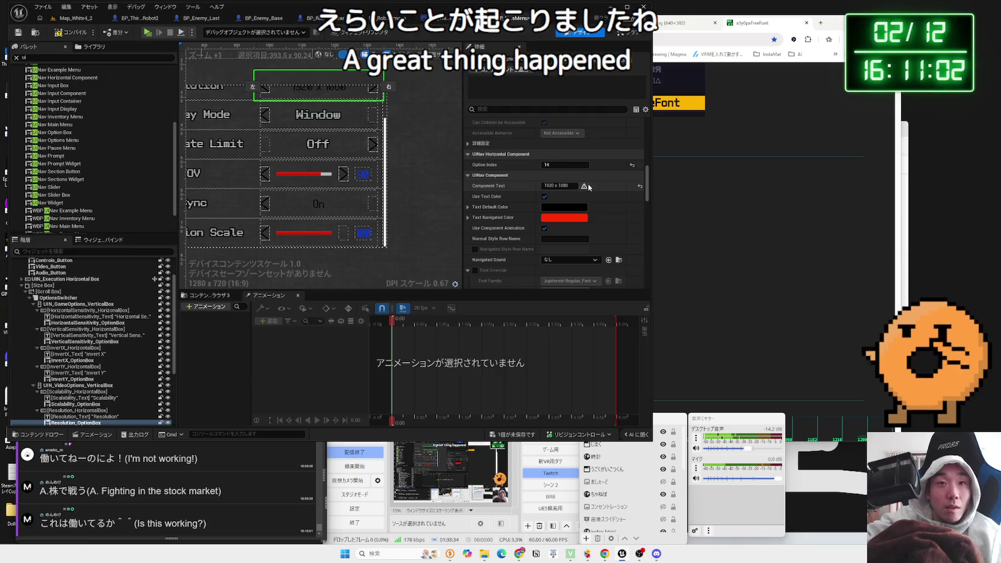
click(541, 209)
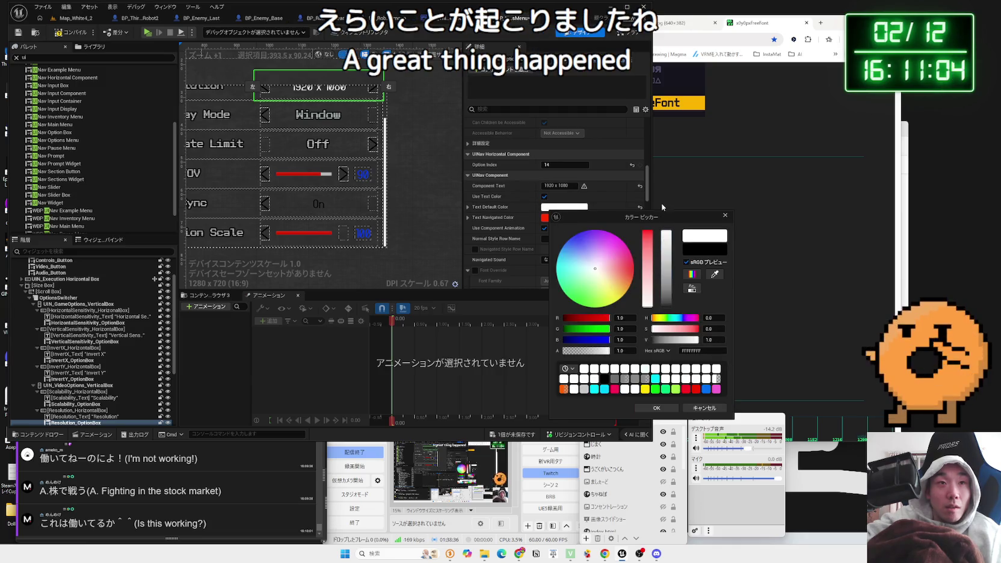
click(656, 408)
scroll(506, 232, down, 2)
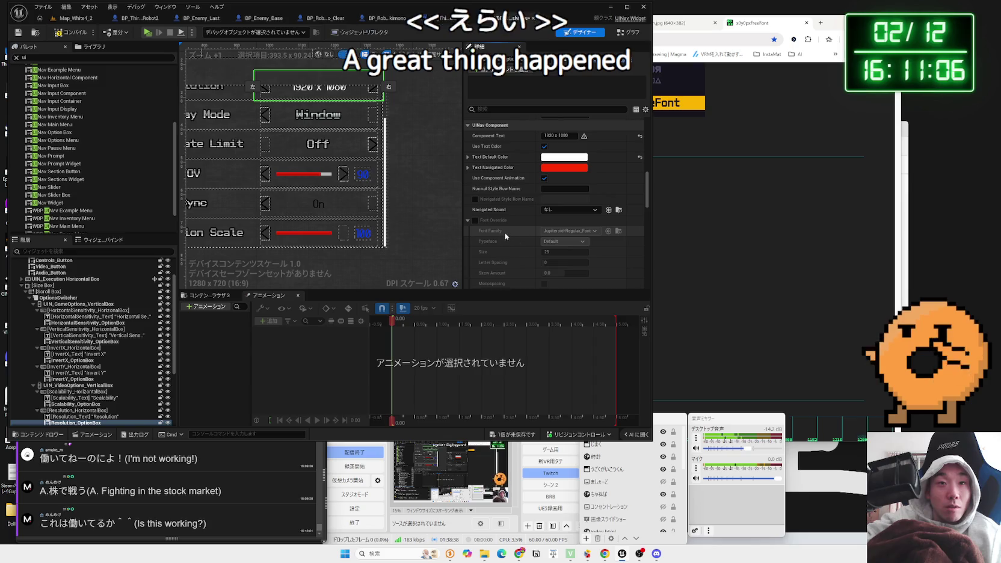
Step: Enable the Resolution option box's font override with x12y20pxScanLine_Font
click(476, 221)
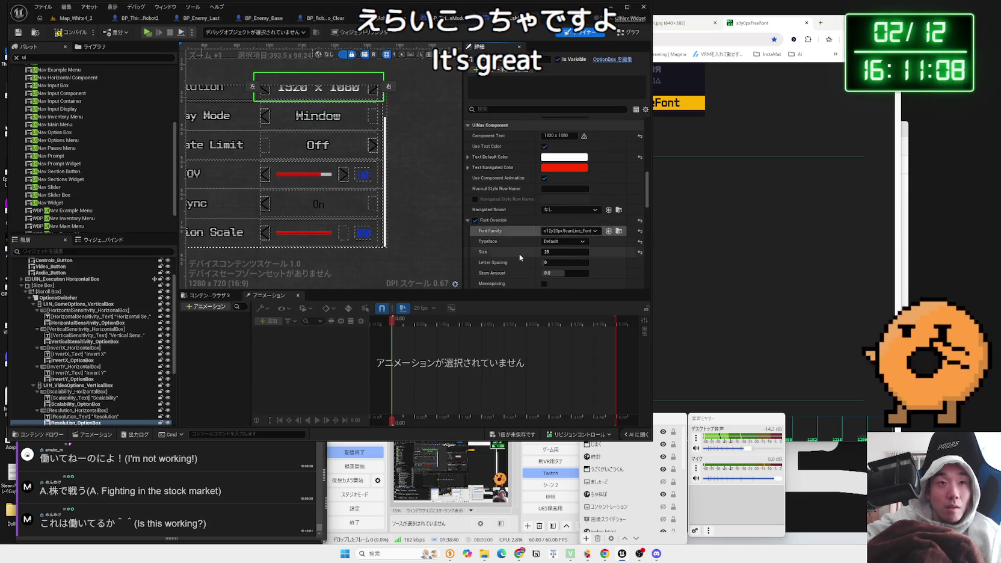
scroll(355, 145, down, 3)
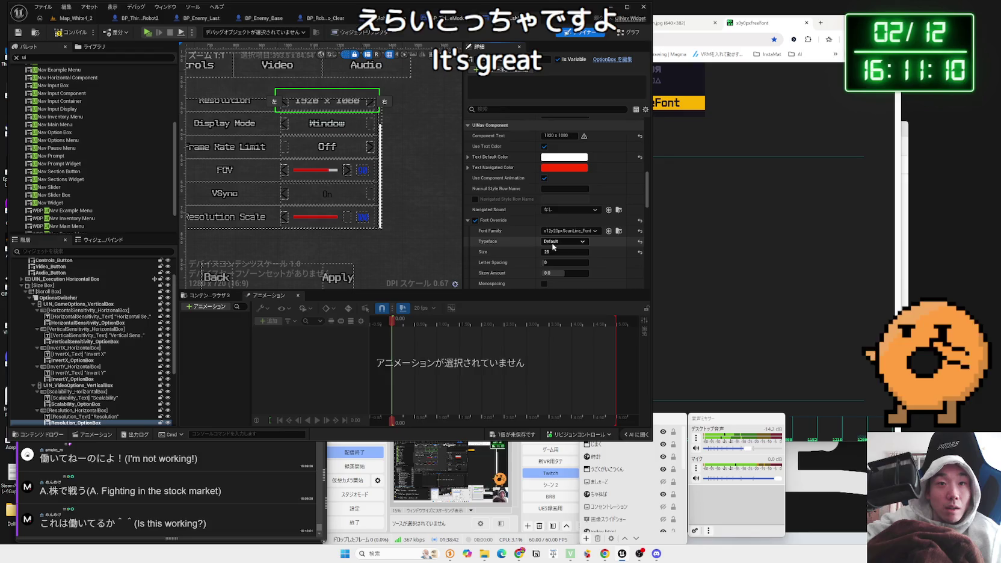
scroll(541, 252, down, 2)
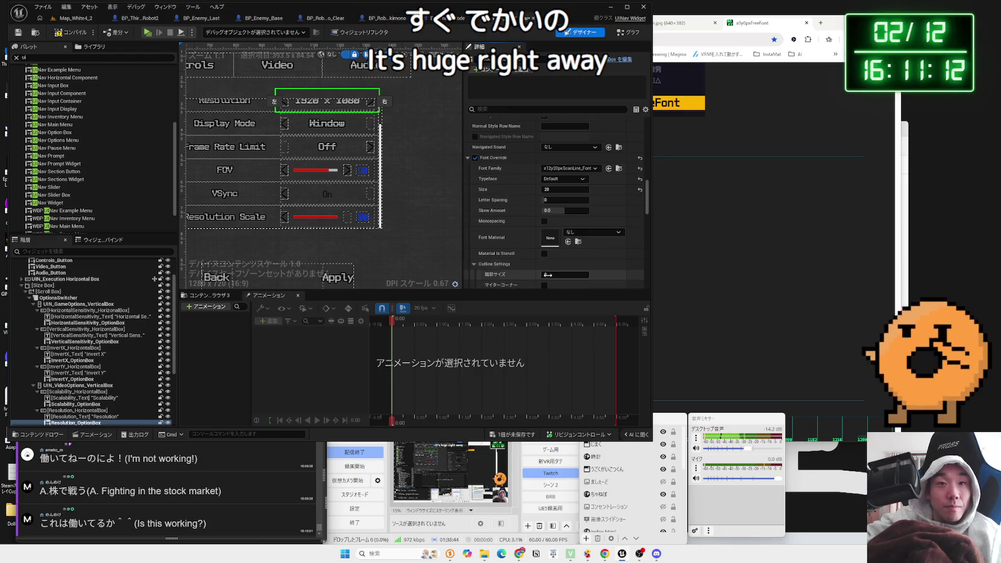
click(348, 149)
click(367, 208)
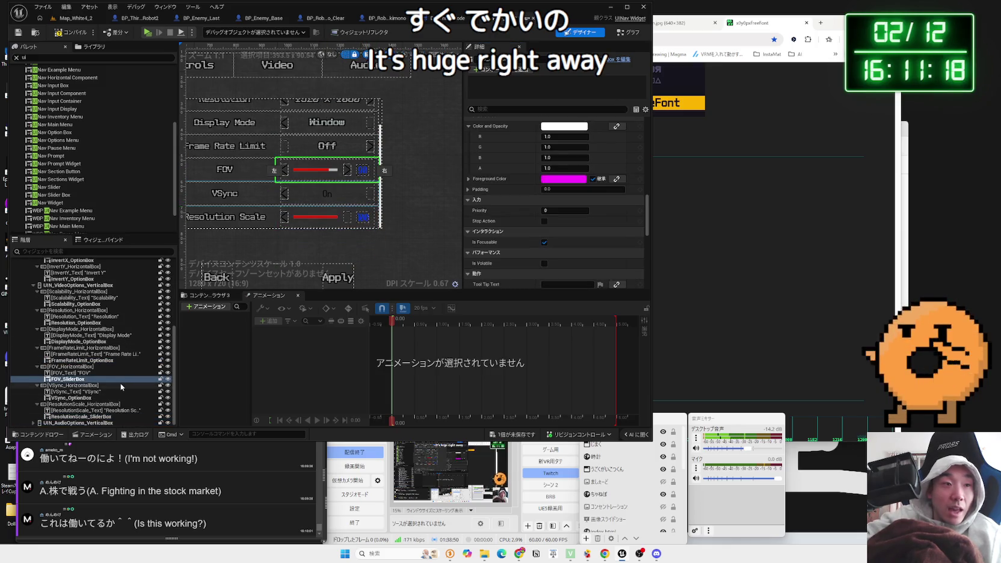
Step: Turn on Font Override for FOV_SliderBox and pick x12y20pxScanLine_Font
click(85, 378)
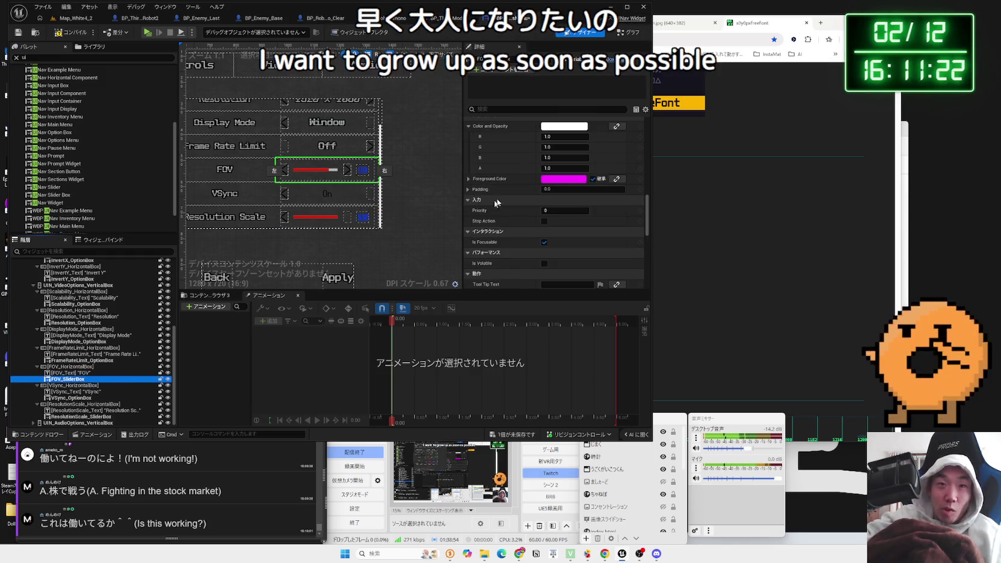
scroll(489, 207, down, 8)
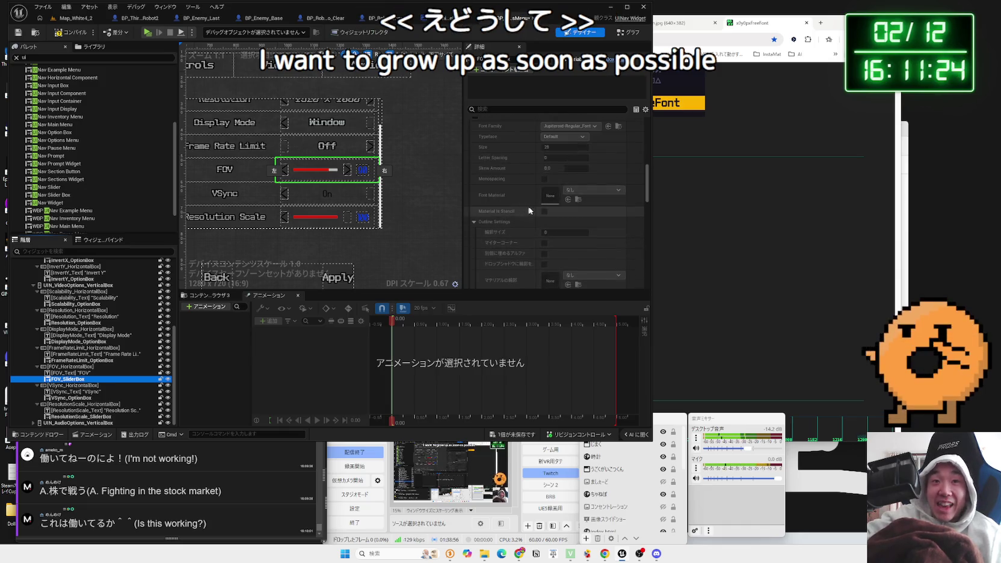
scroll(528, 210, up, 4)
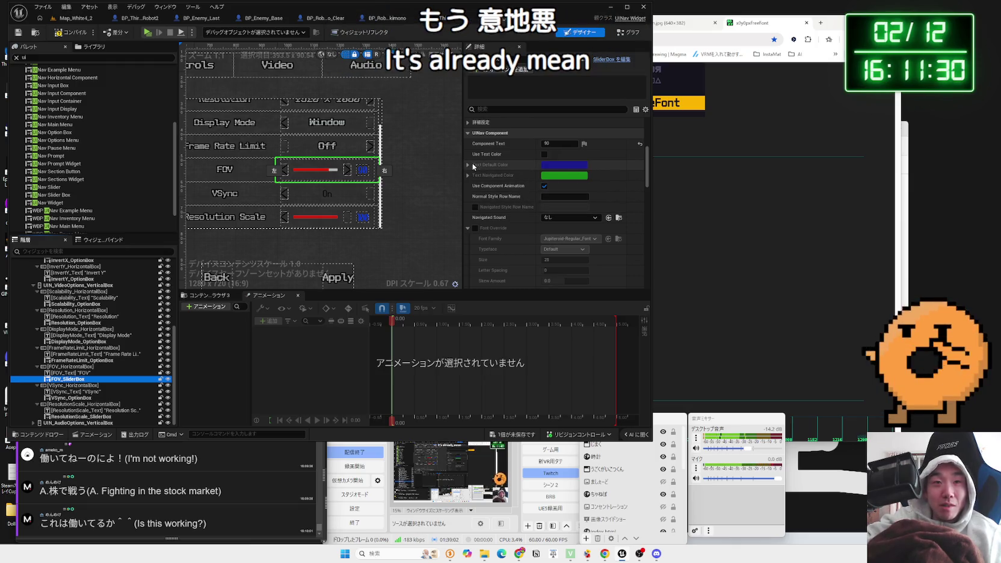
click(476, 228)
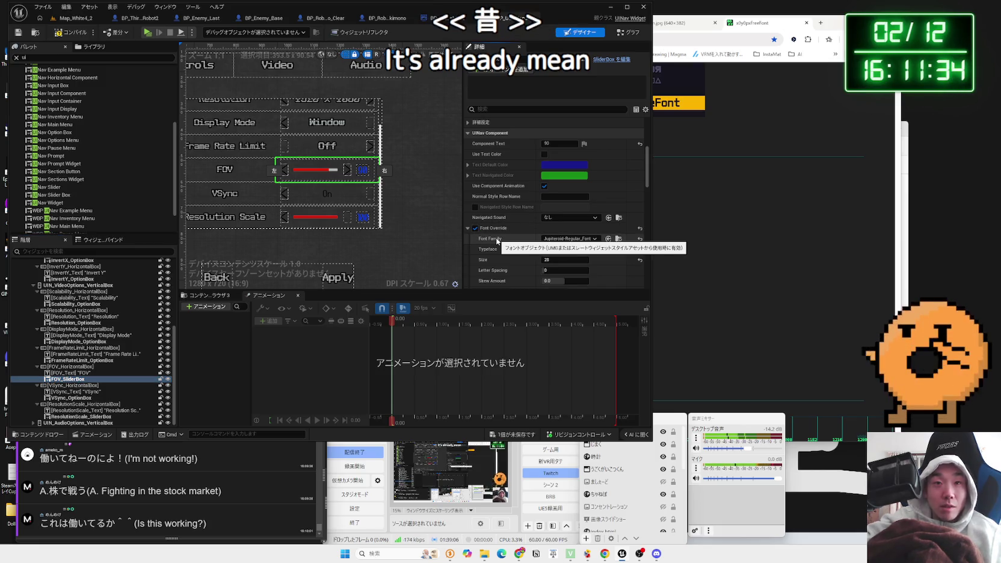
click(569, 239)
click(565, 259)
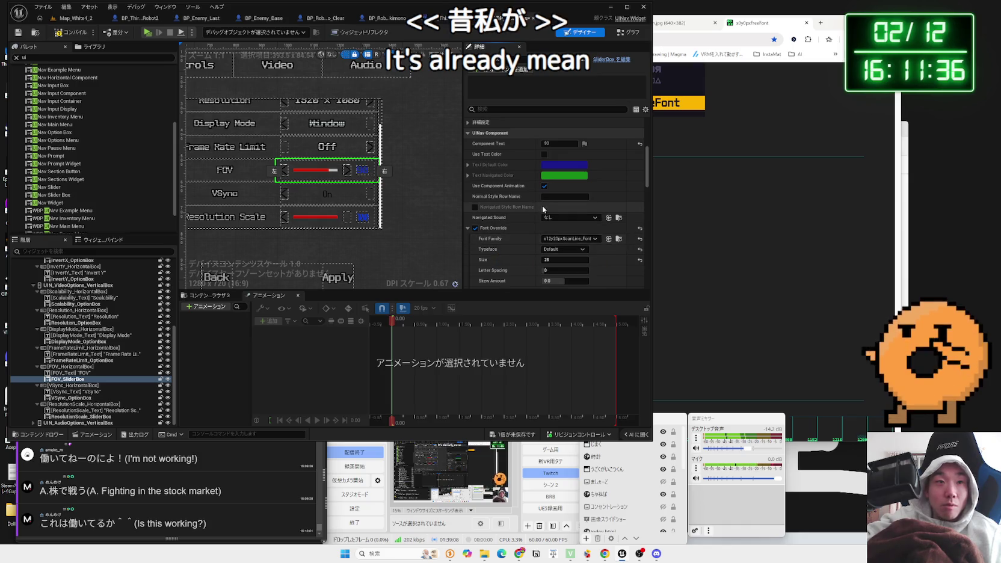
scroll(387, 189, up, 4)
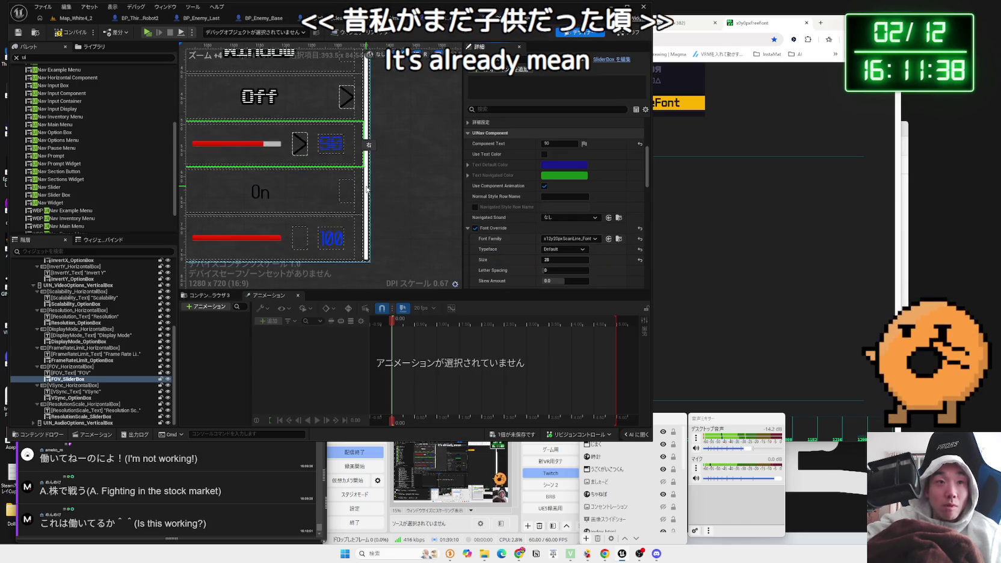
scroll(366, 189, down, 2)
scroll(417, 205, up, 1)
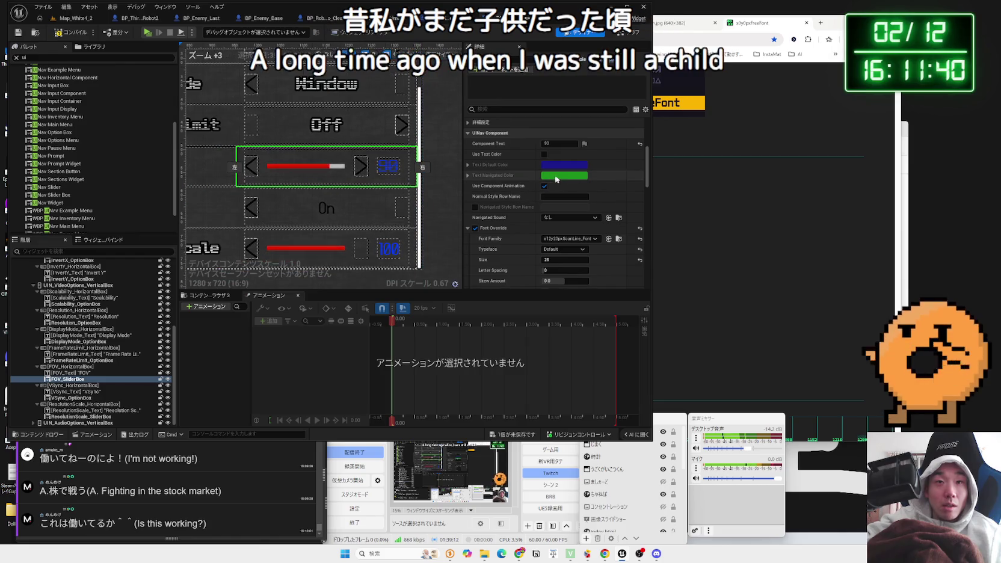
Step: Try a cyan tint on the slider's colour, then cancel to keep white
click(468, 165)
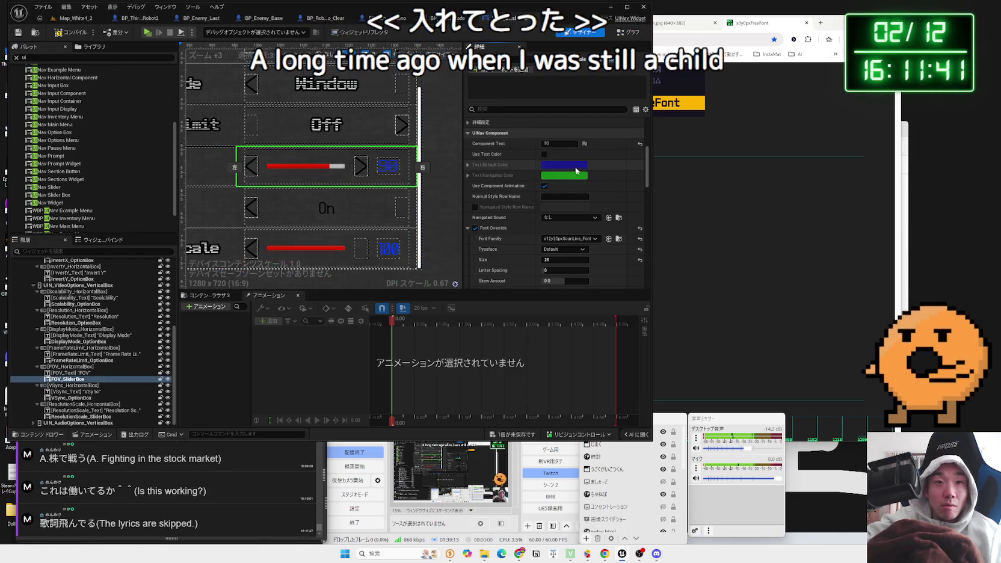
click(467, 166)
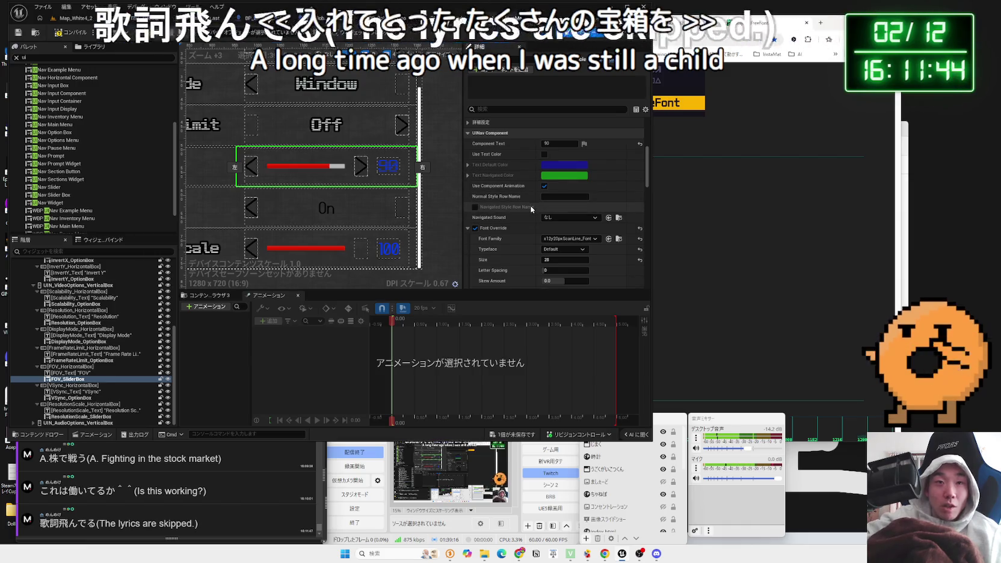
scroll(521, 241, down, 5)
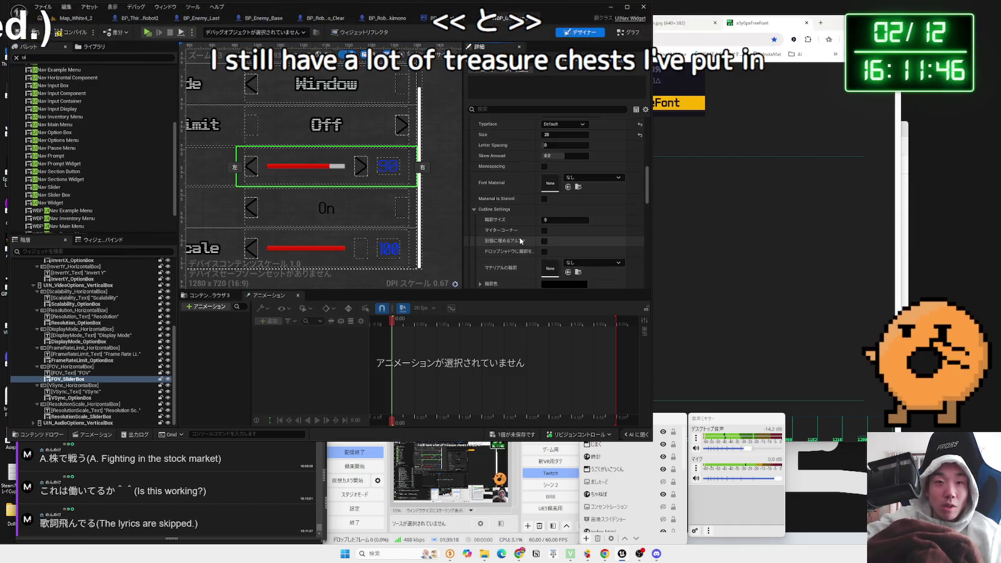
scroll(521, 237, down, 3)
click(565, 239)
mouse_move(600, 278)
mouse_down()
mouse_move(596, 260)
mouse_move(632, 268)
mouse_move(571, 285)
mouse_move(648, 285)
mouse_up()
click(699, 436)
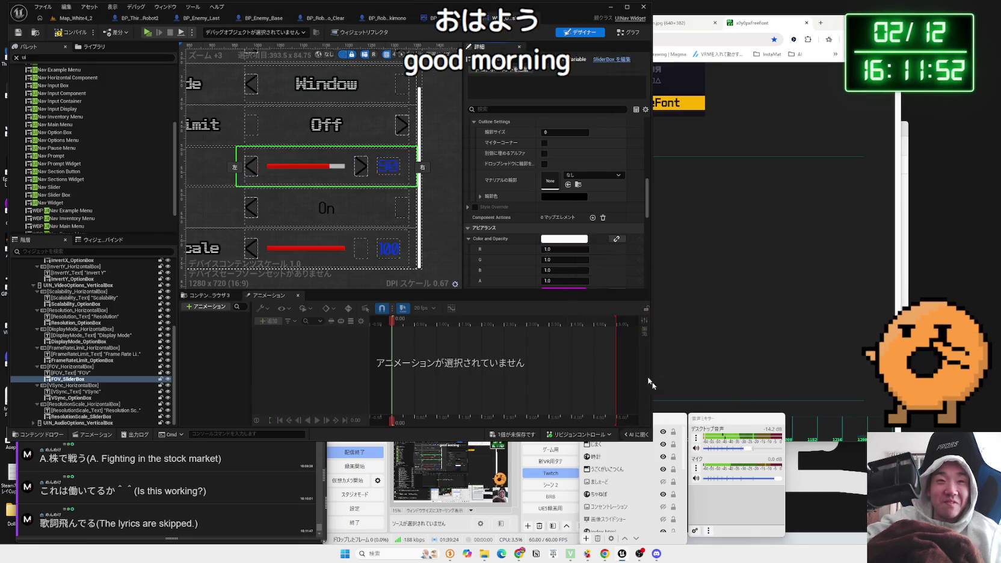
Step: Turn Font Override back off, compile the widget blueprint, and reselect FOV_SliderBox
scroll(575, 208, up, 5)
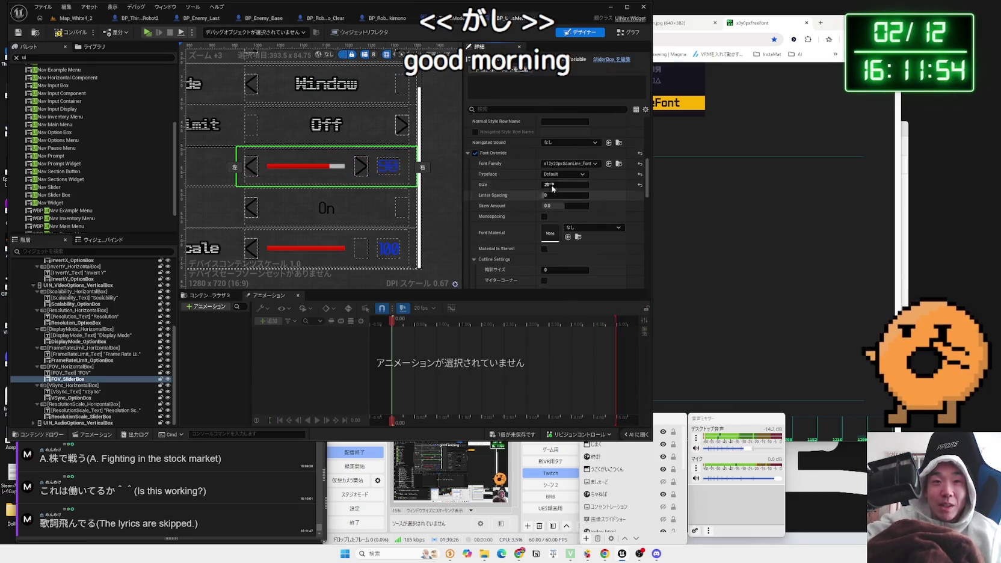
click(476, 154)
click(468, 153)
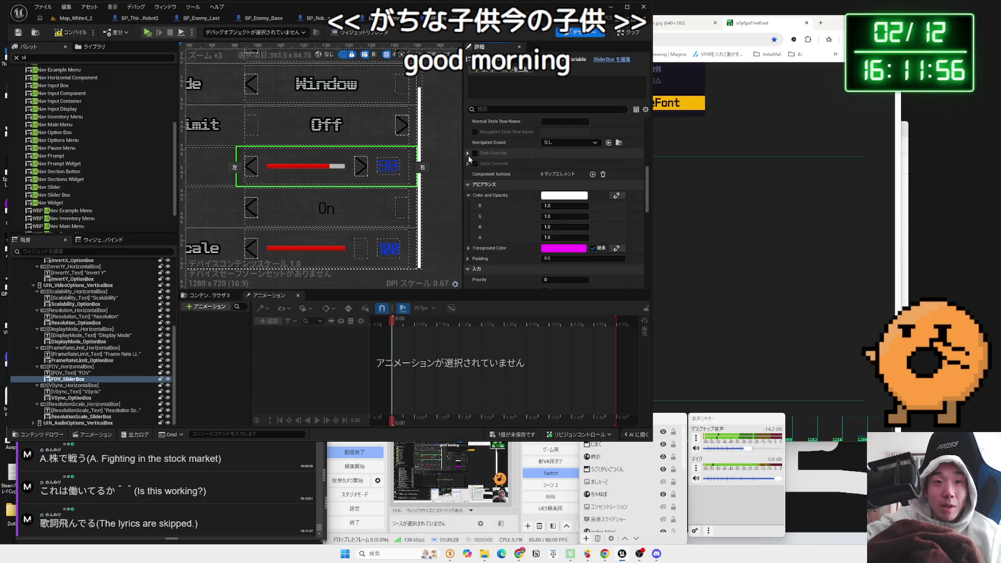
click(66, 34)
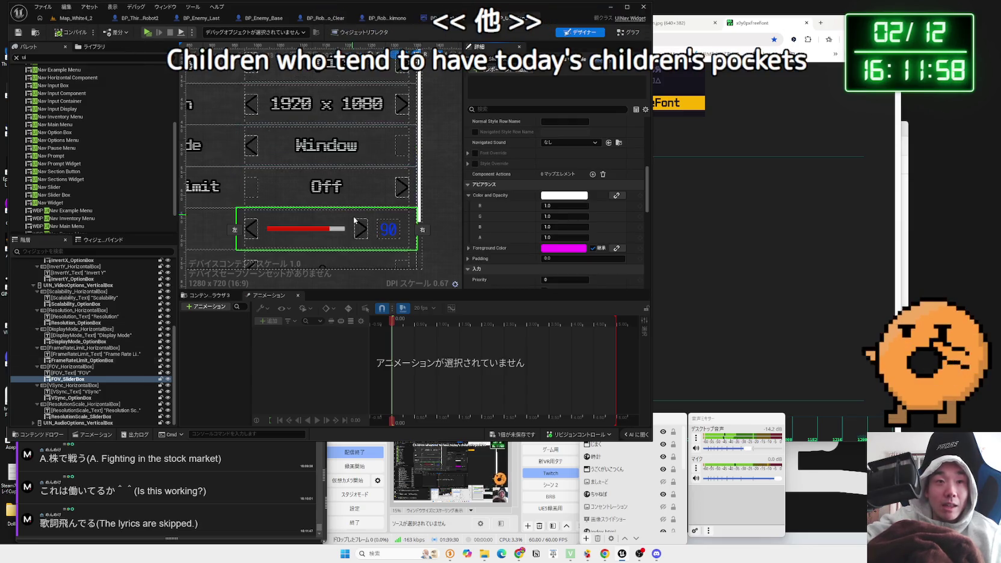
scroll(405, 214, down, 1)
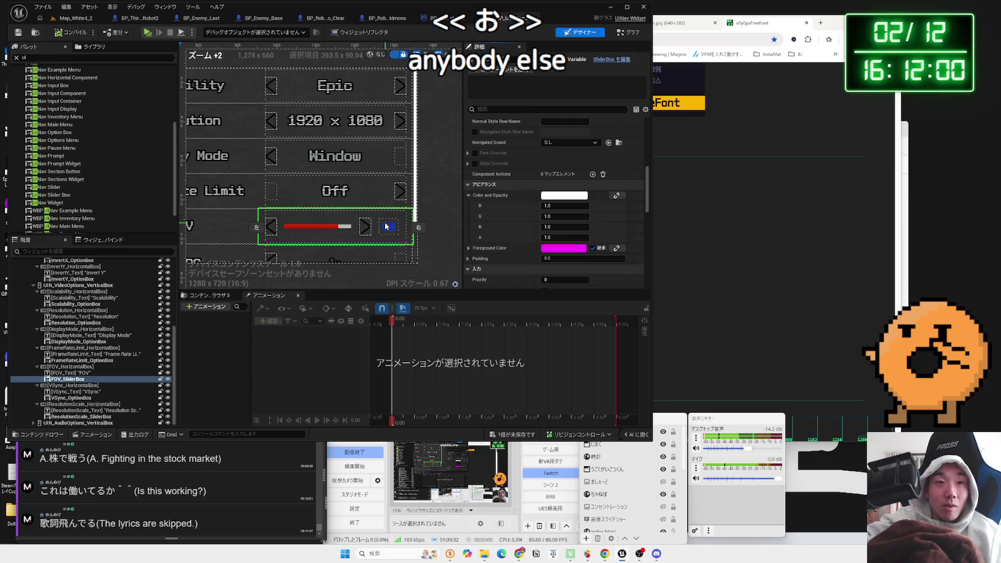
click(65, 386)
click(68, 379)
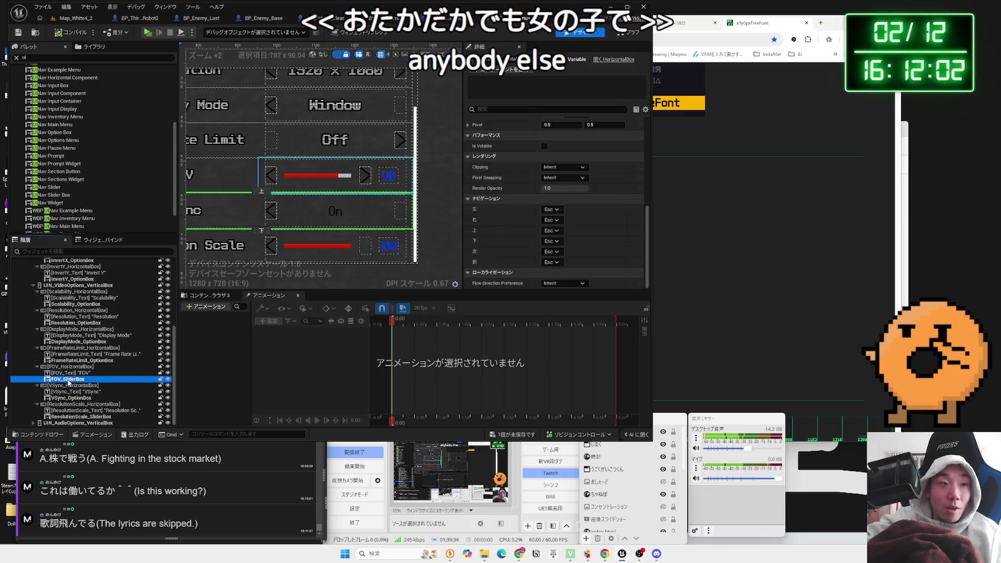
Step: Open the SliderBox widget blueprint from FOV_SliderBox and inspect NavText's colour without changes
right_click(68, 381)
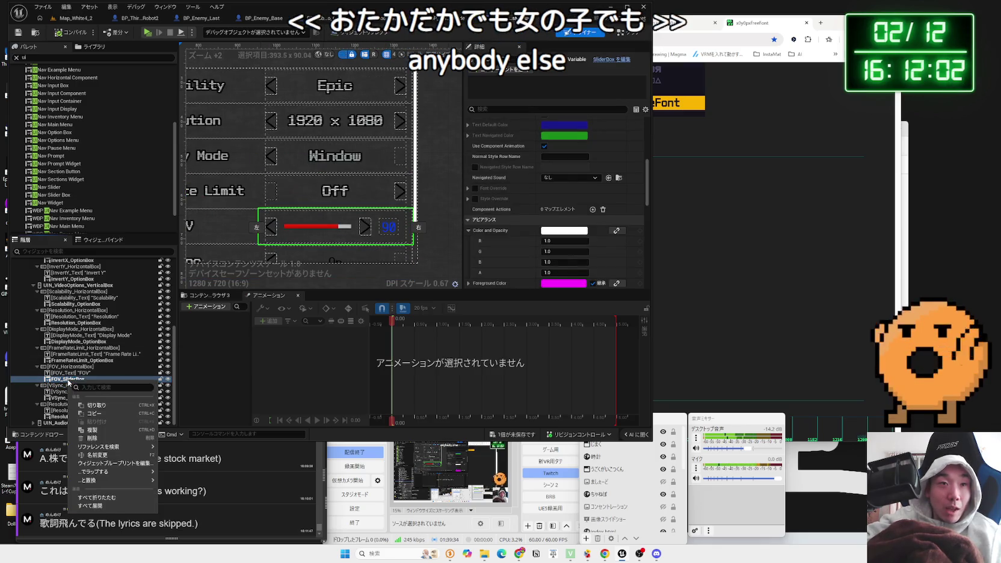
click(104, 464)
scroll(442, 154, up, 3)
click(440, 169)
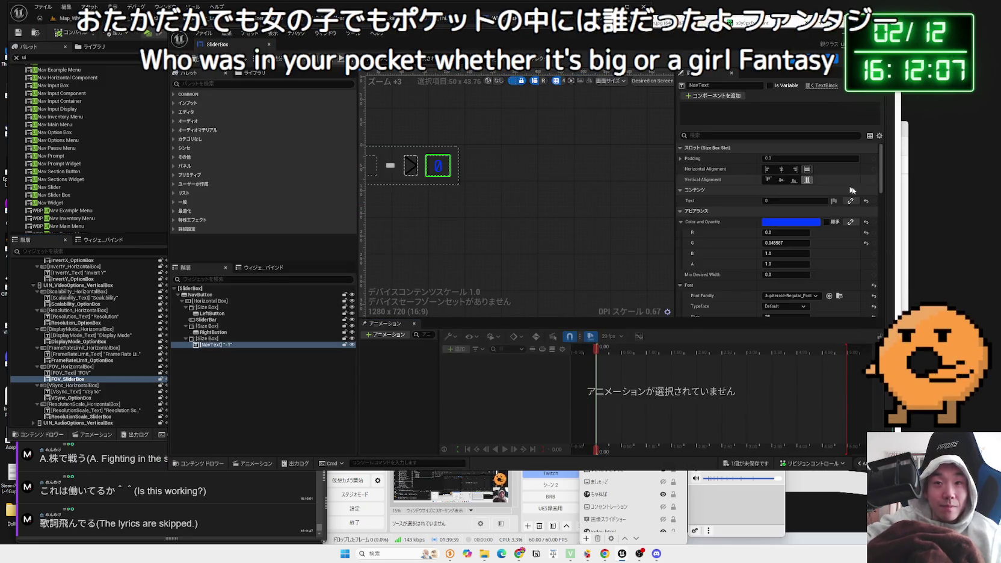
click(805, 225)
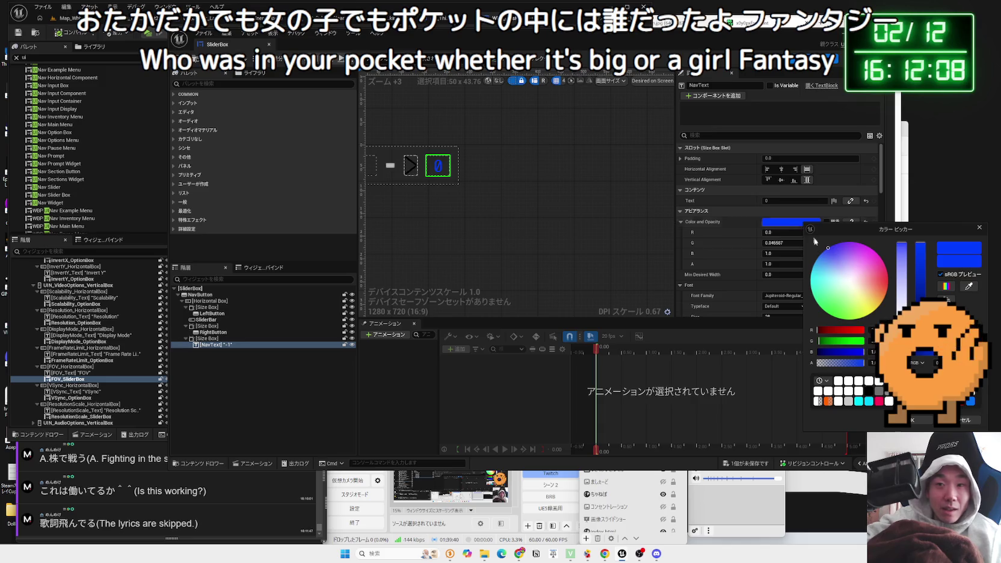
click(963, 421)
Step: Uncheck Use Text Color in the SliderBox Graph defaults and close the SliderBox tab
click(876, 61)
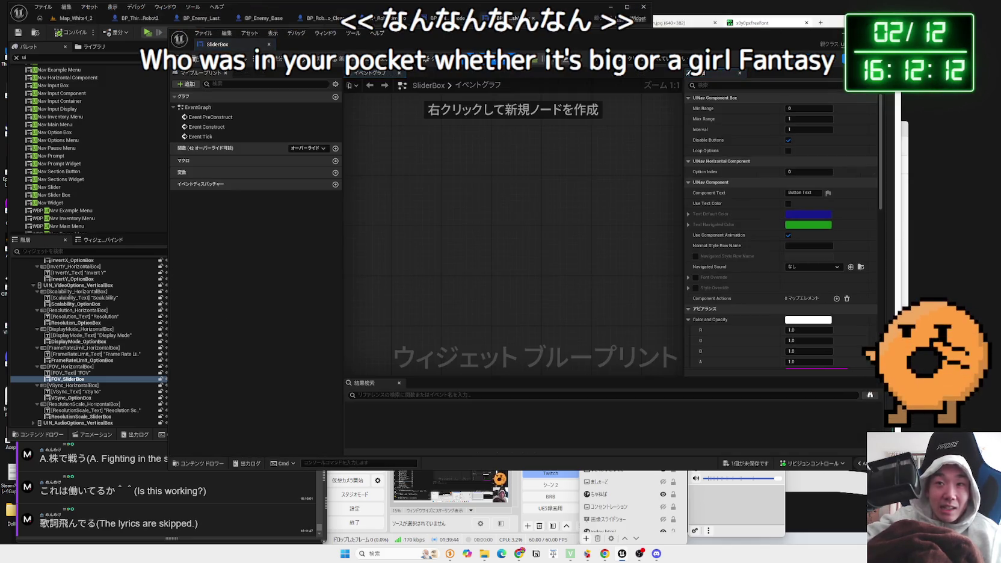
click(789, 203)
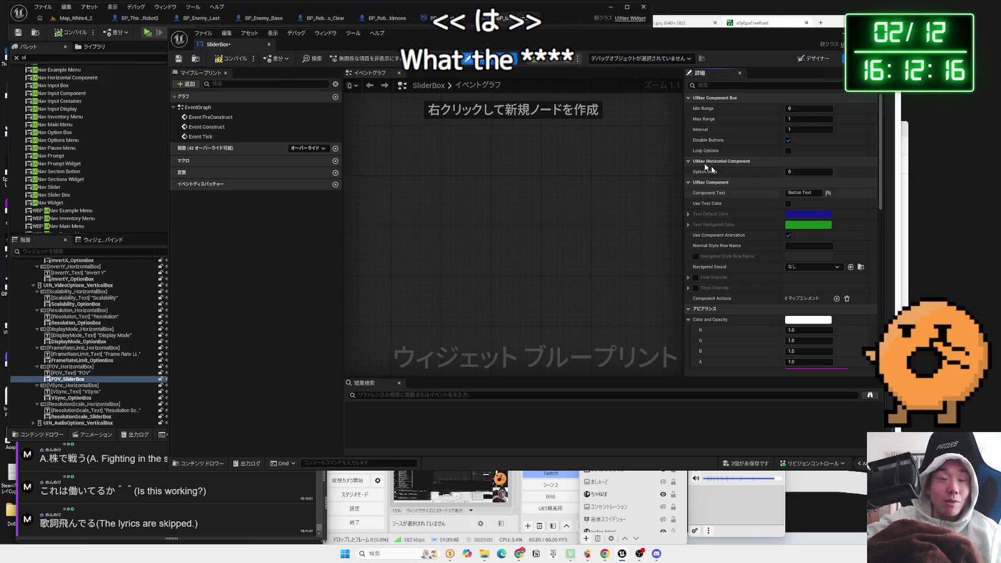
click(269, 45)
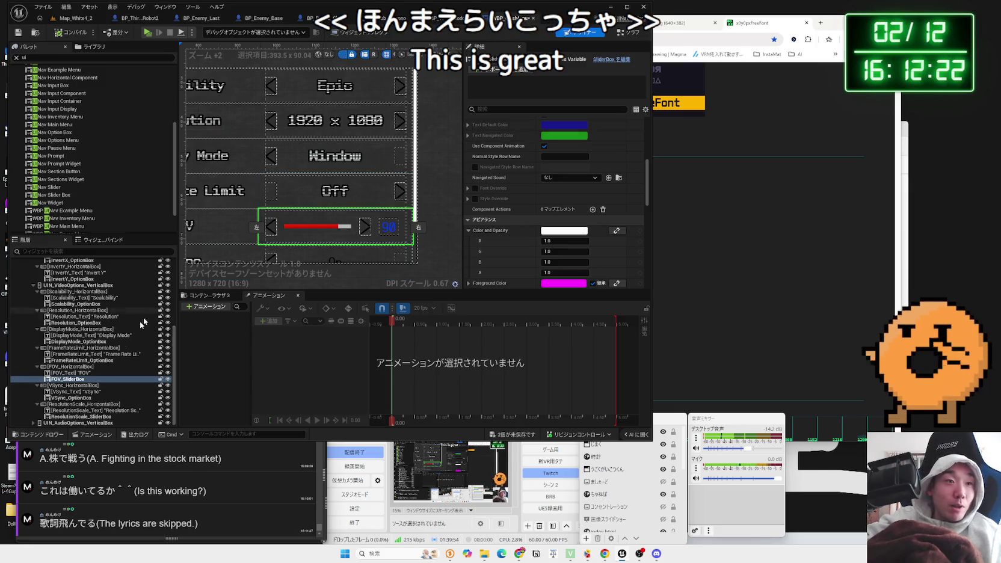
Step: Reopen the SliderBox widget blueprint from FOV_SliderBox and select its number text
right_click(69, 379)
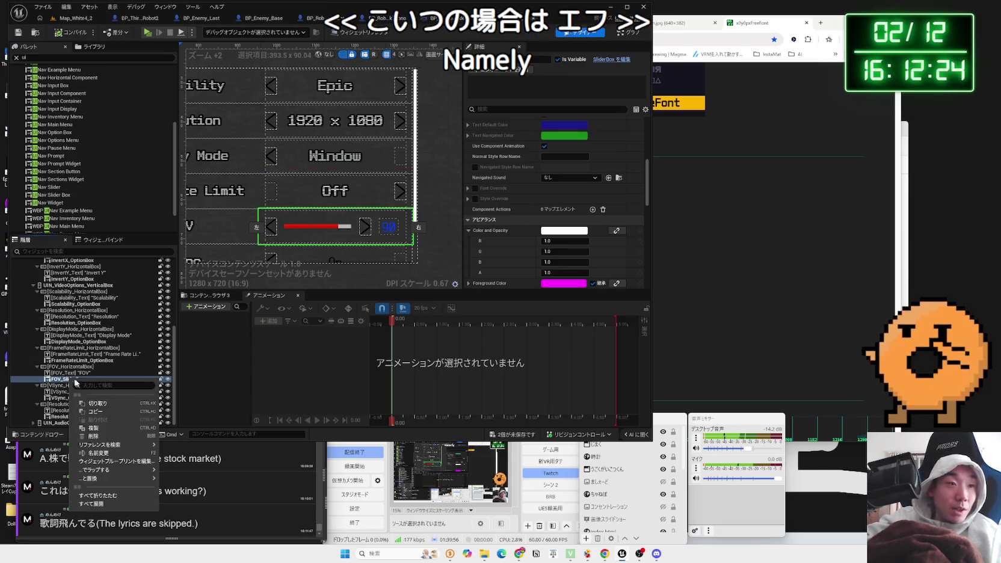
click(100, 461)
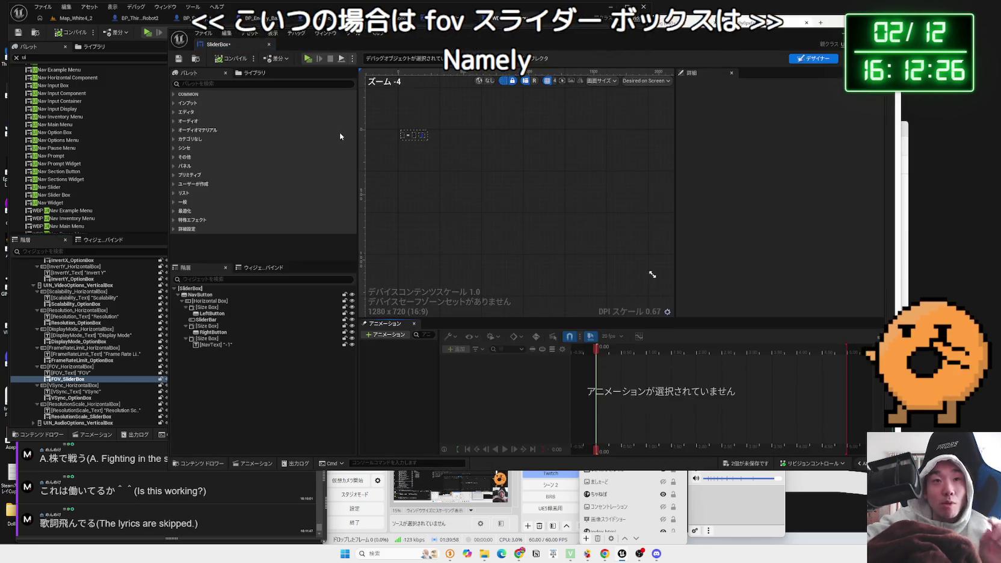
scroll(423, 145, up, 4)
click(450, 166)
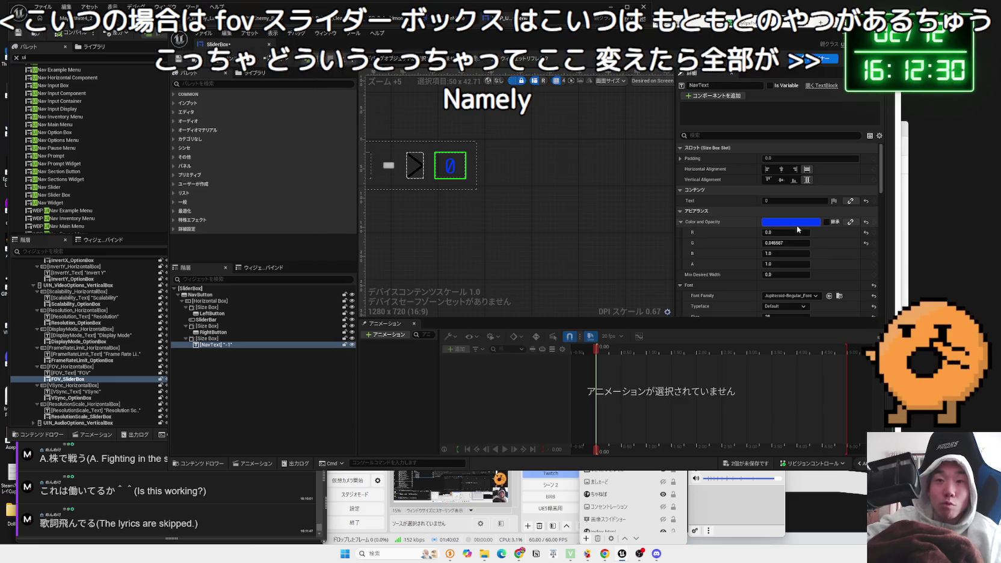
Step: In Graph defaults, turn Use Text Color on and set Text Default Color to bright white
click(867, 58)
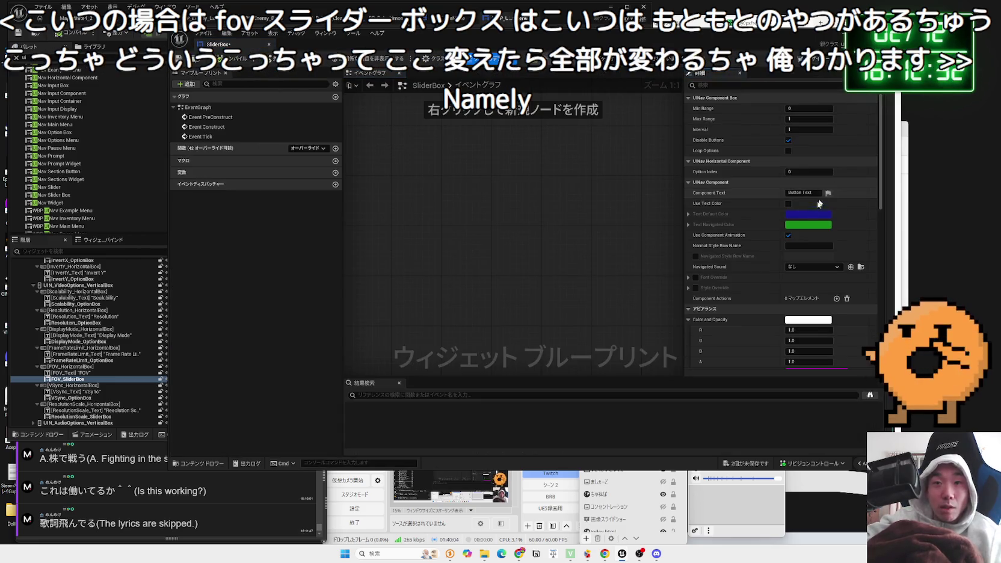
click(788, 203)
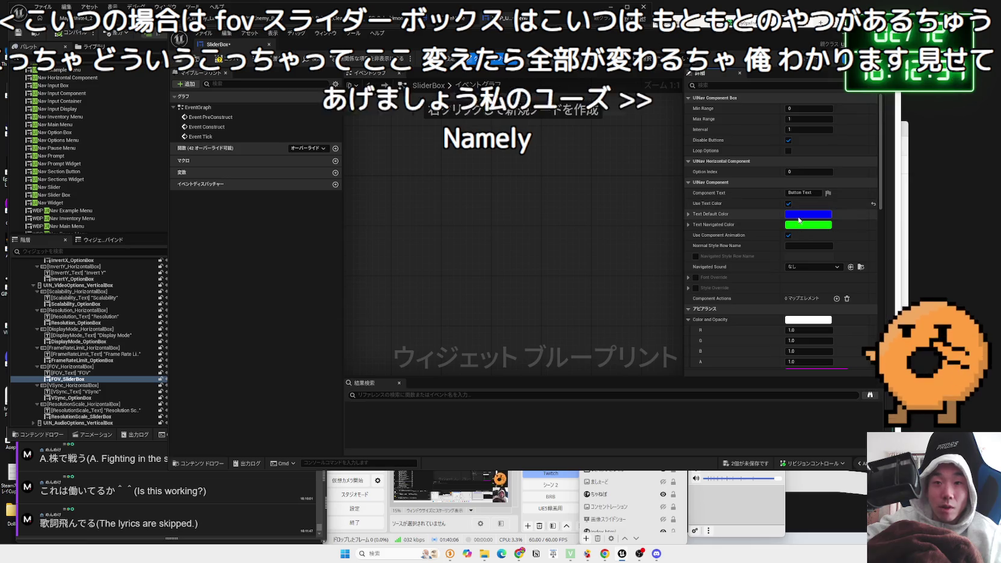
click(799, 215)
drag(843, 288, 845, 277)
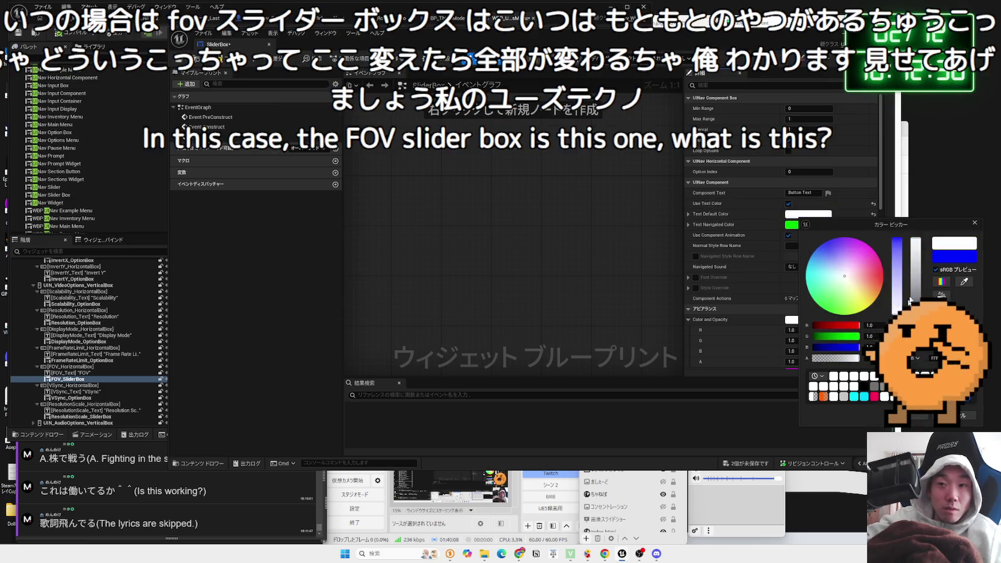
drag(916, 214, 915, 217)
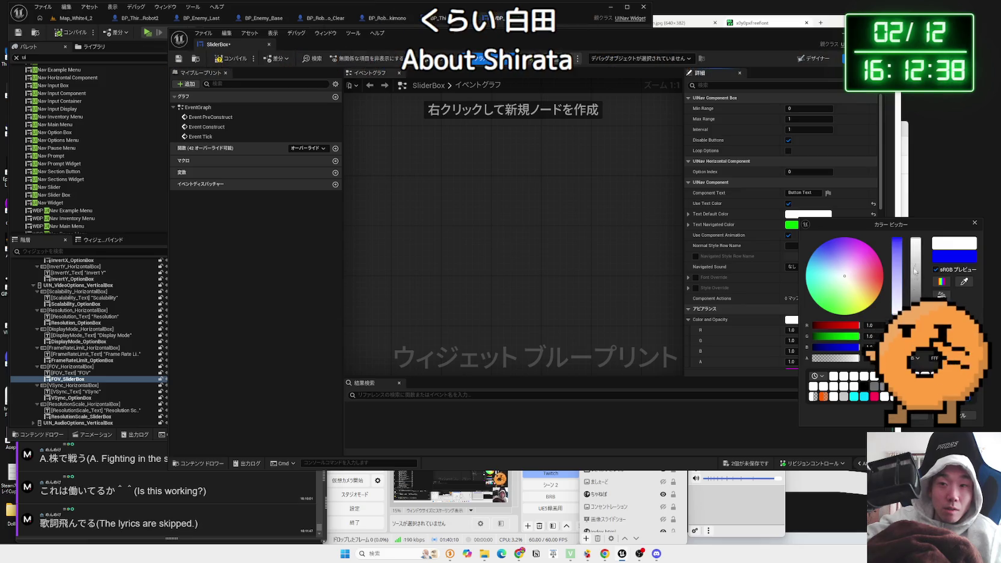
Step: Override the SliderBox font with x12y20pxScanLine_Font, expand Outline Settings, and return to Designer
click(907, 213)
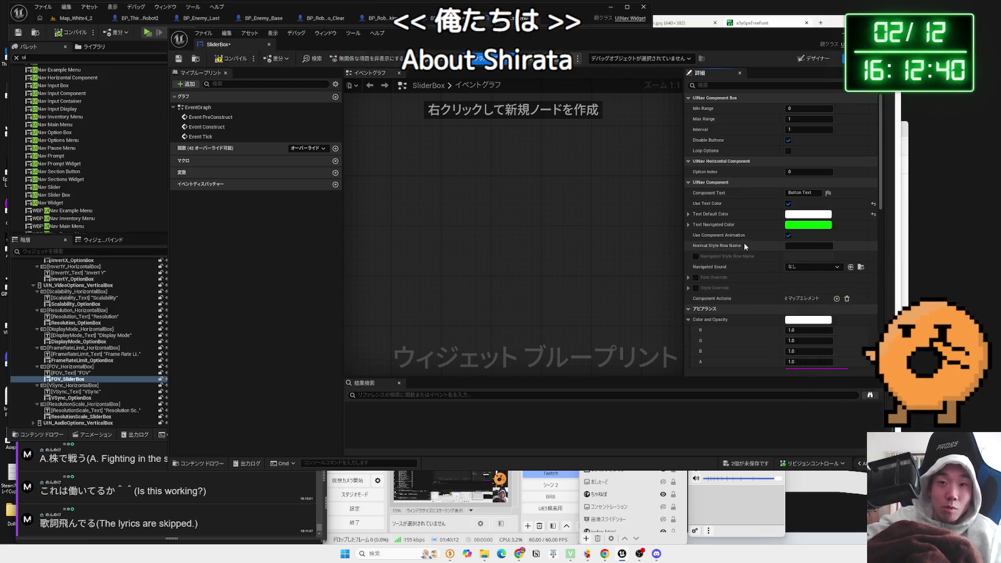
scroll(746, 240, down, 2)
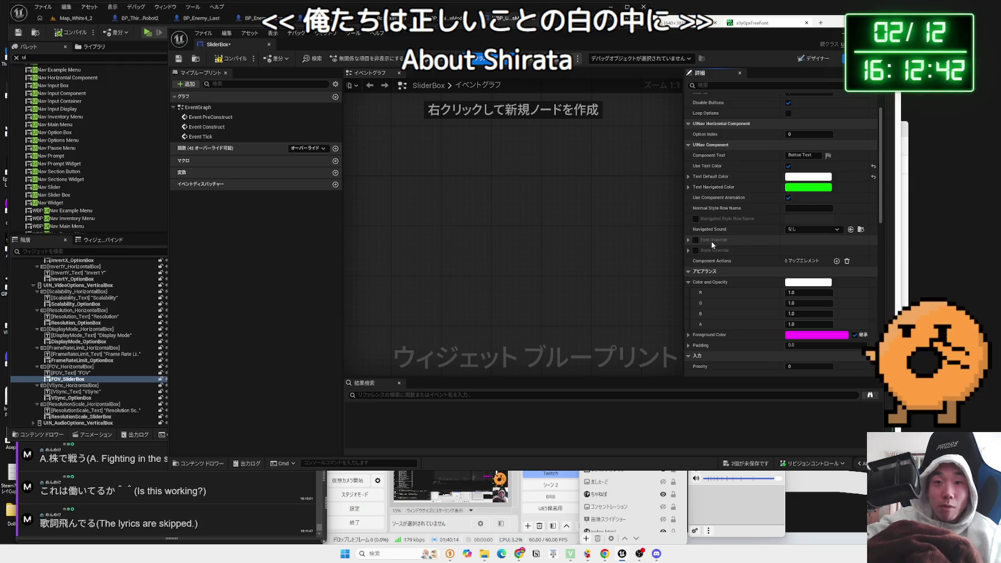
click(696, 240)
click(688, 239)
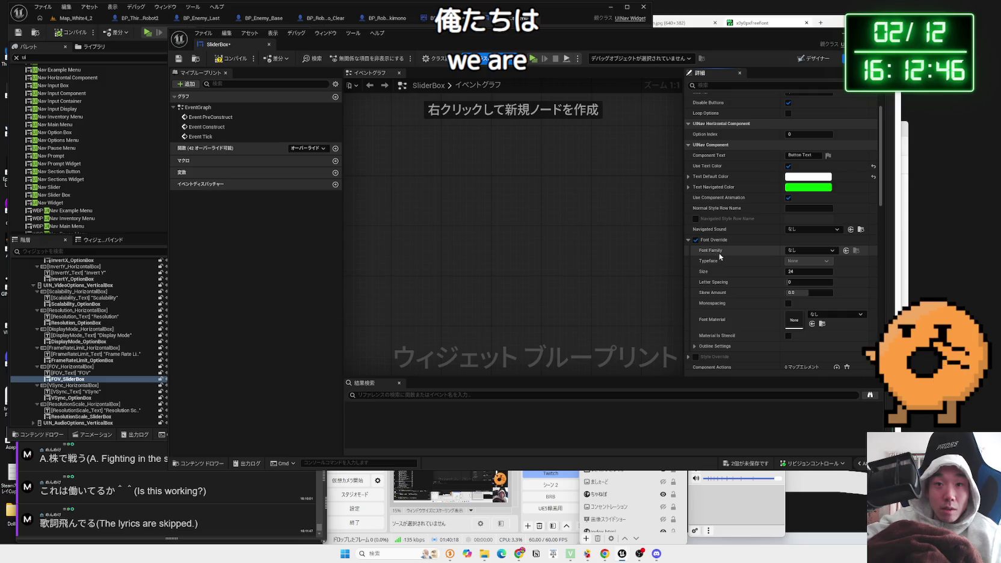
click(796, 252)
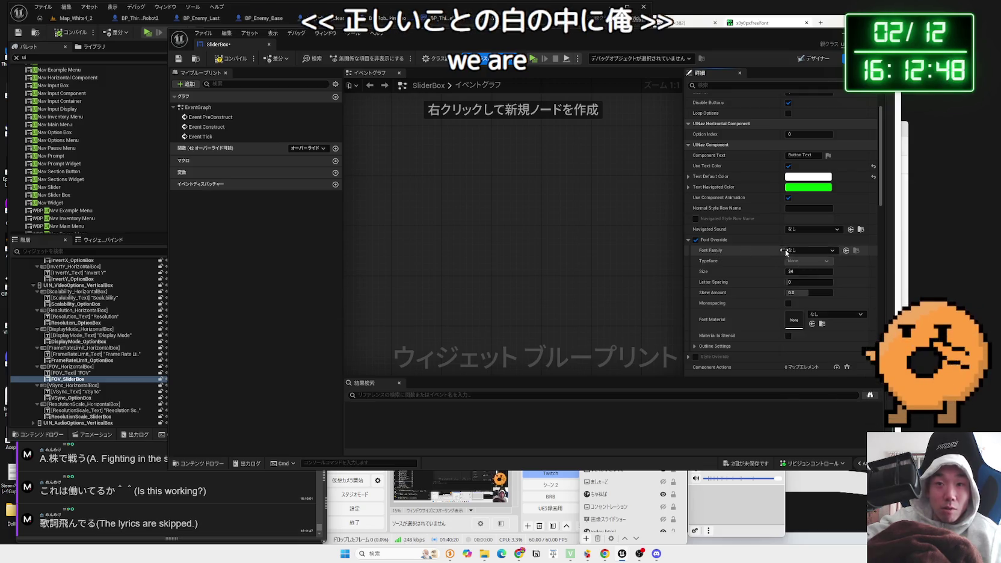
scroll(861, 383, down, 2)
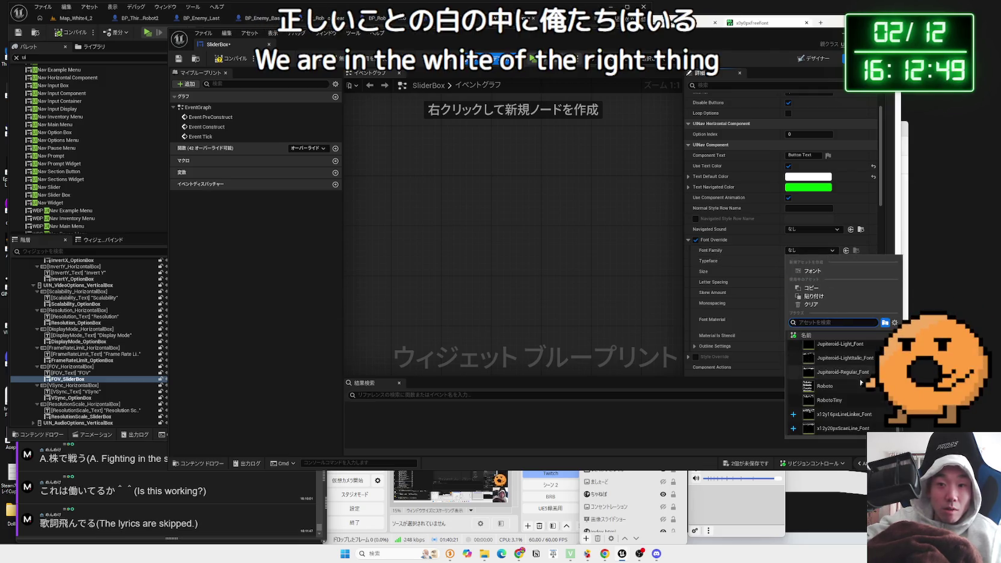
click(840, 429)
scroll(794, 272, down, 2)
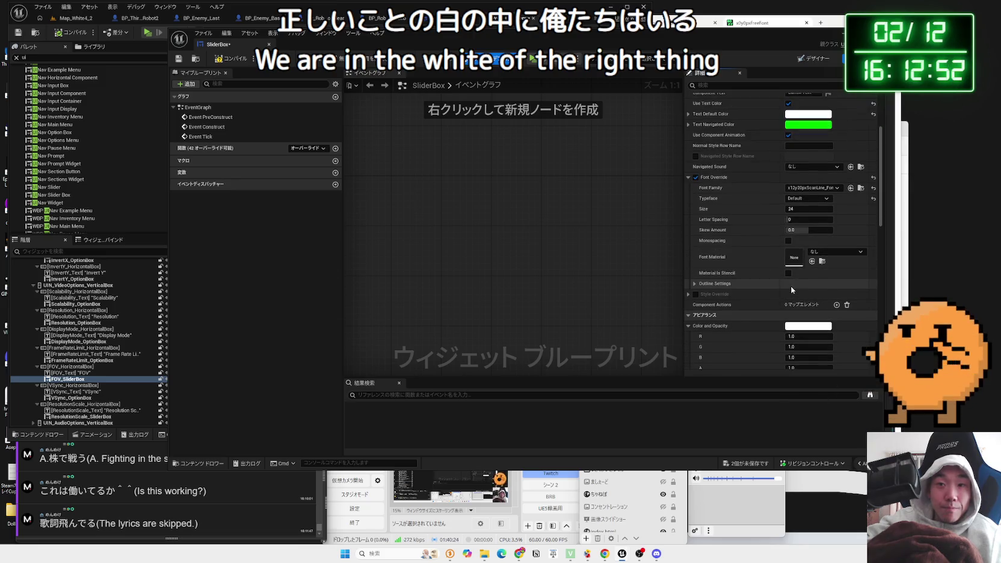
click(696, 284)
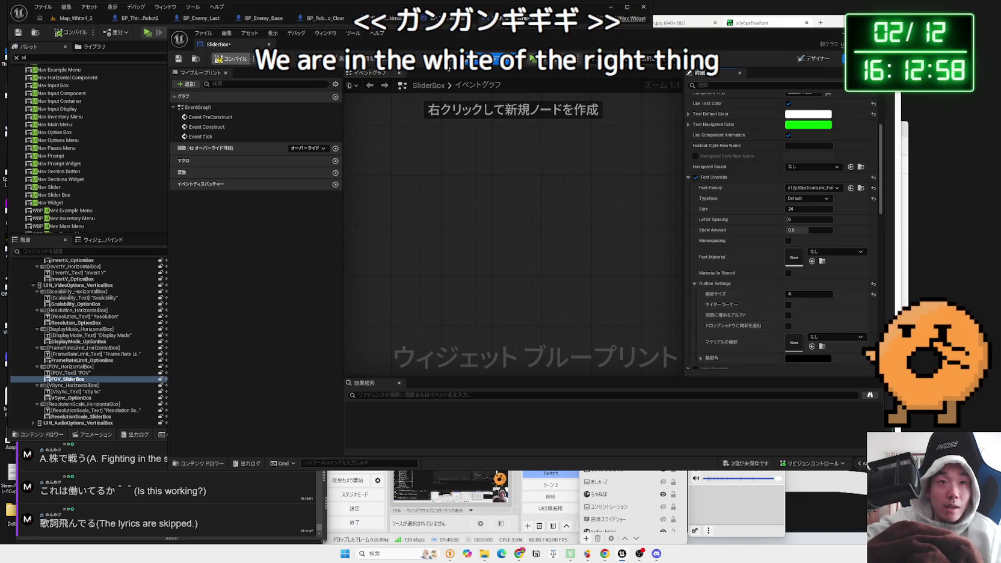
click(807, 59)
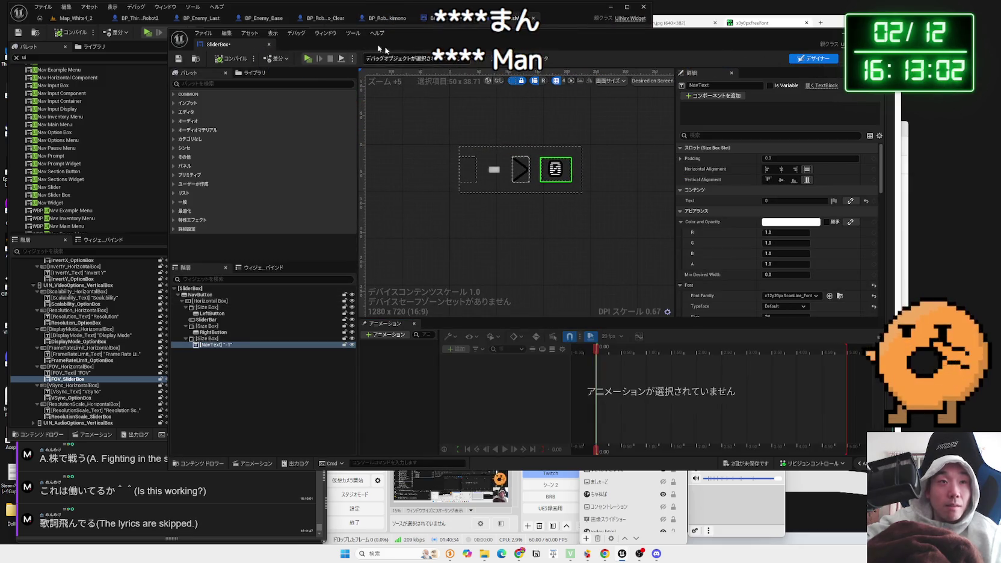
Step: Dock the SliderBox editor, return to the options menu designer, and click through the section buttons
click(526, 18)
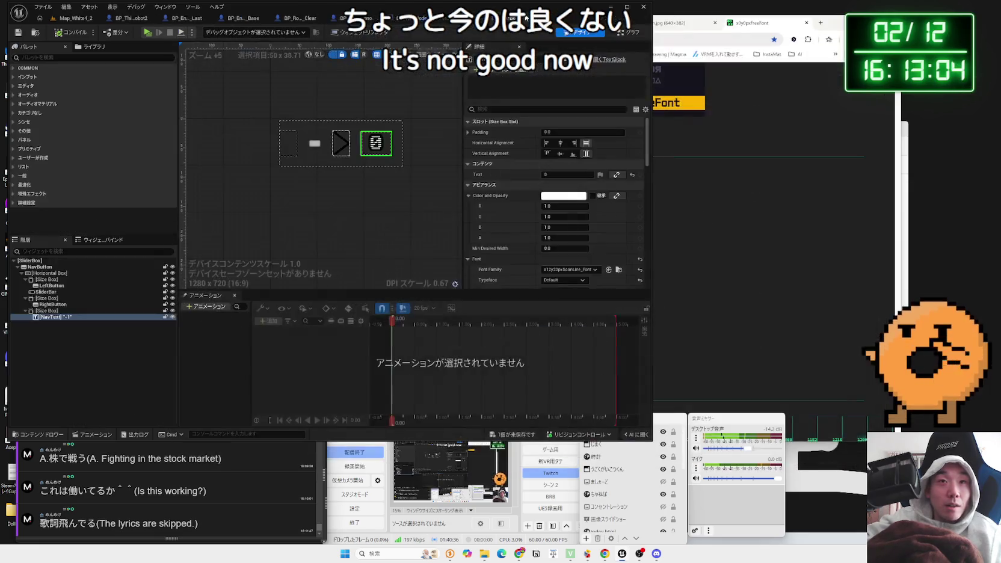
click(76, 18)
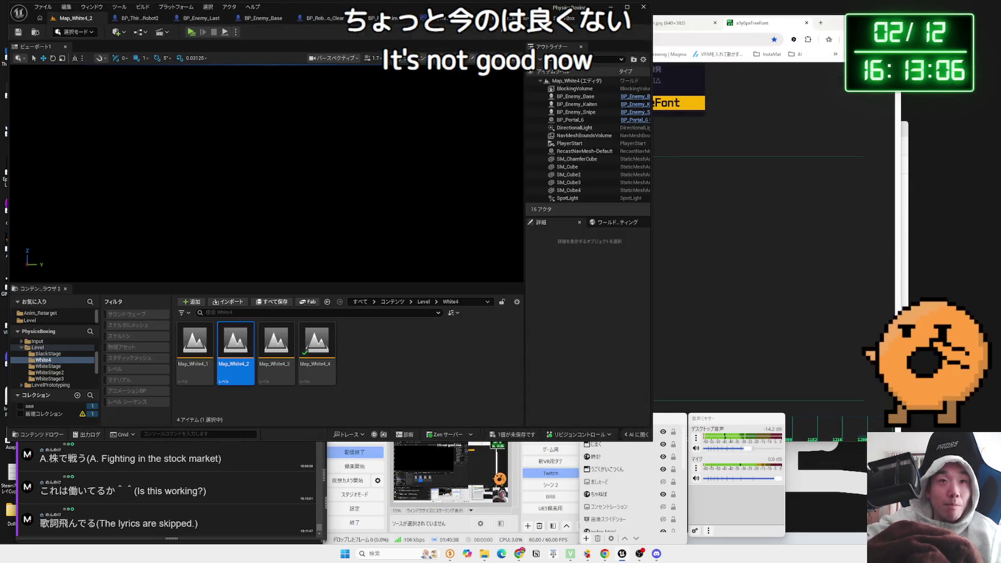
click(499, 19)
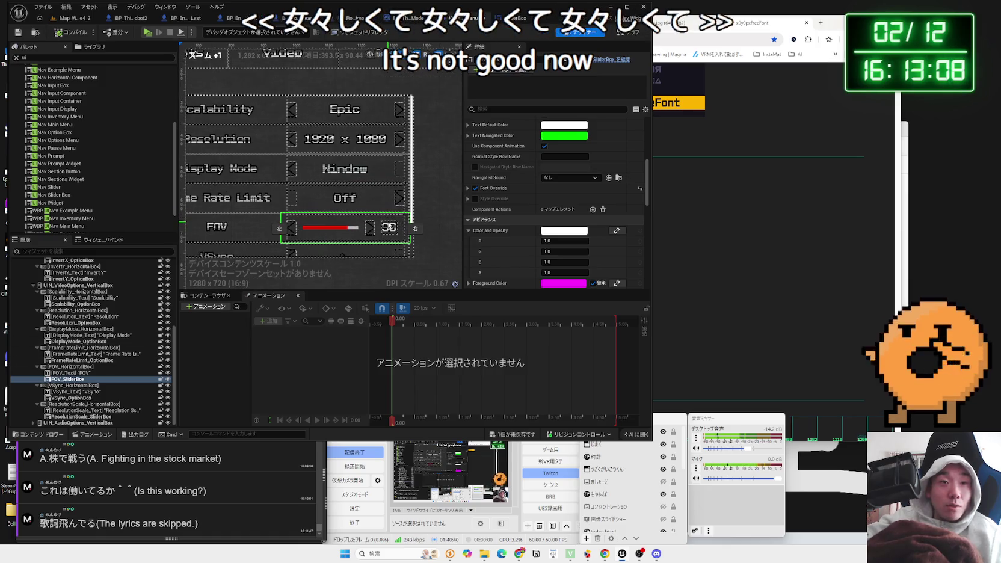
click(412, 208)
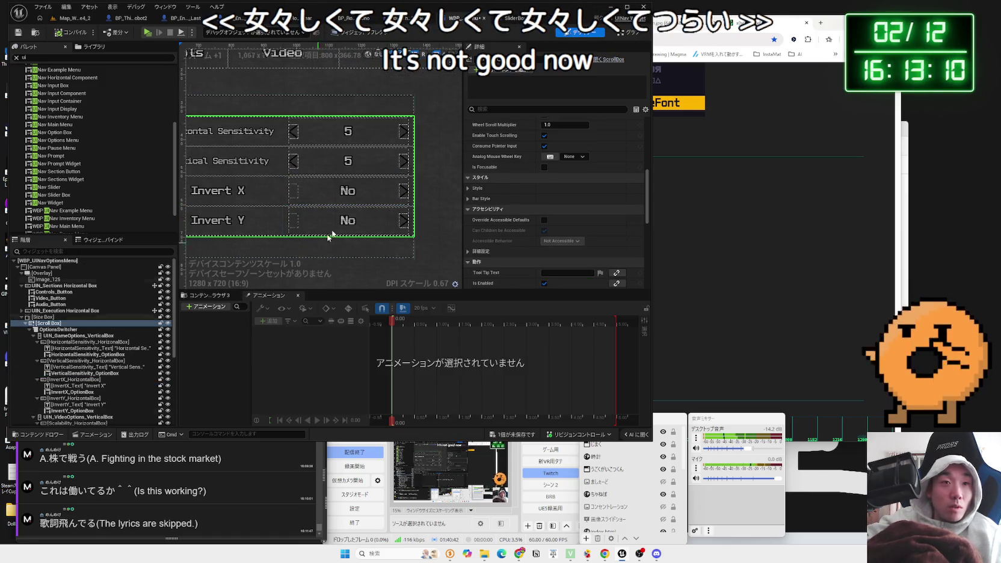
scroll(316, 169, down, 2)
click(290, 77)
click(380, 77)
click(210, 83)
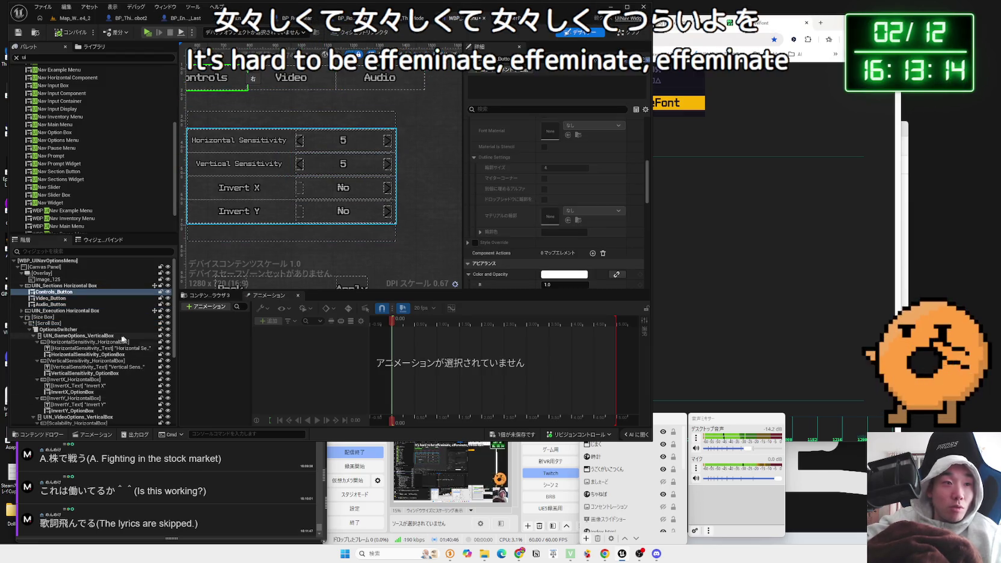
Step: Browse the video option widgets in the Hierarchy and bring up actions for VSync_OptionBox
click(90, 386)
scroll(94, 392, down, 1)
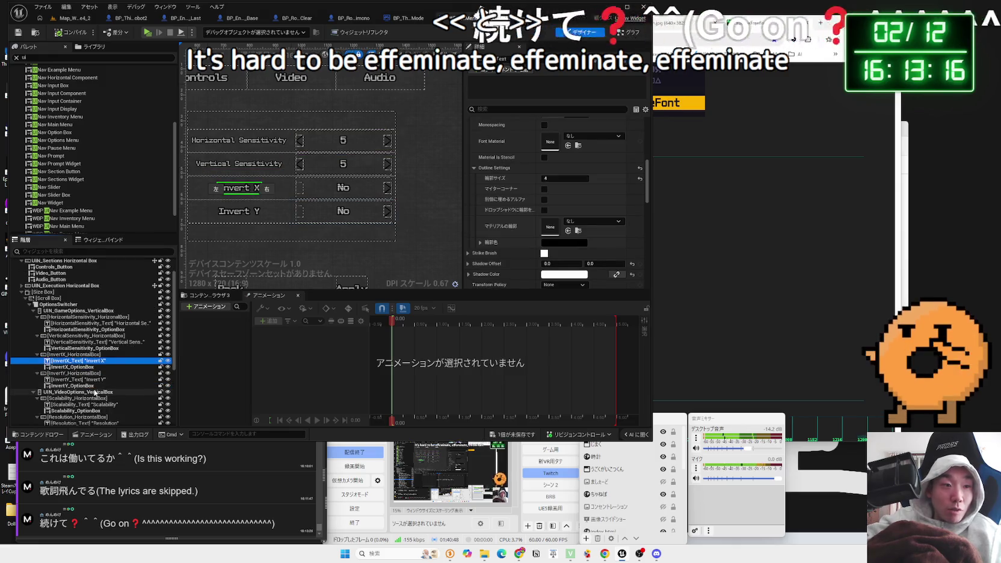
click(95, 392)
scroll(94, 394, down, 1)
click(94, 398)
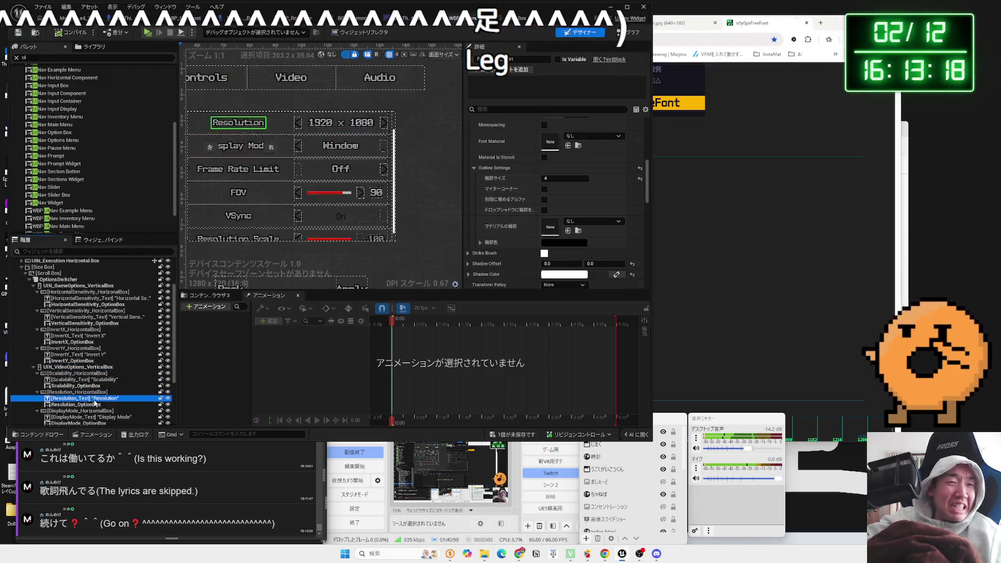
scroll(95, 403, down, 1)
click(95, 399)
scroll(94, 402, down, 2)
click(95, 398)
click(89, 412)
click(85, 416)
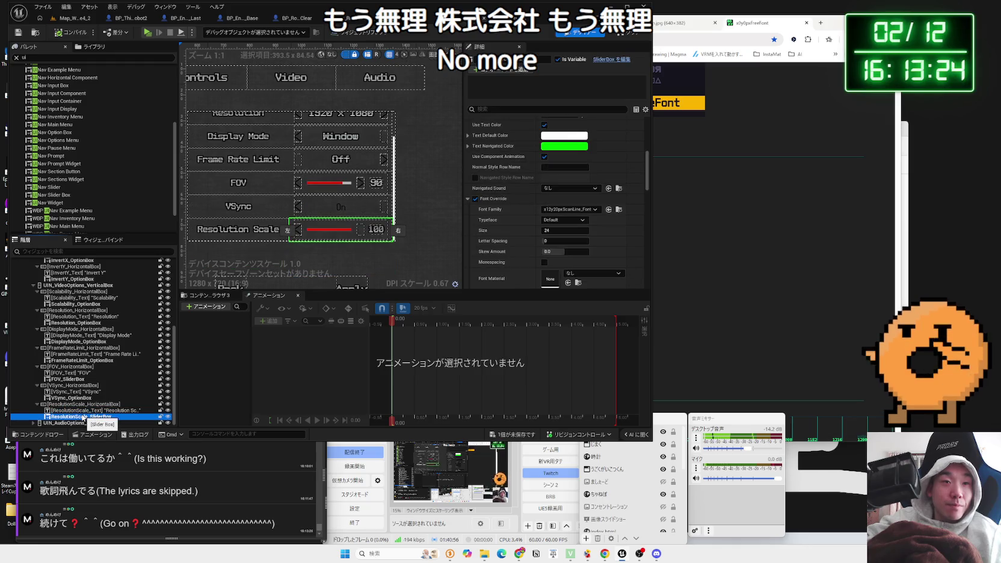
click(69, 397)
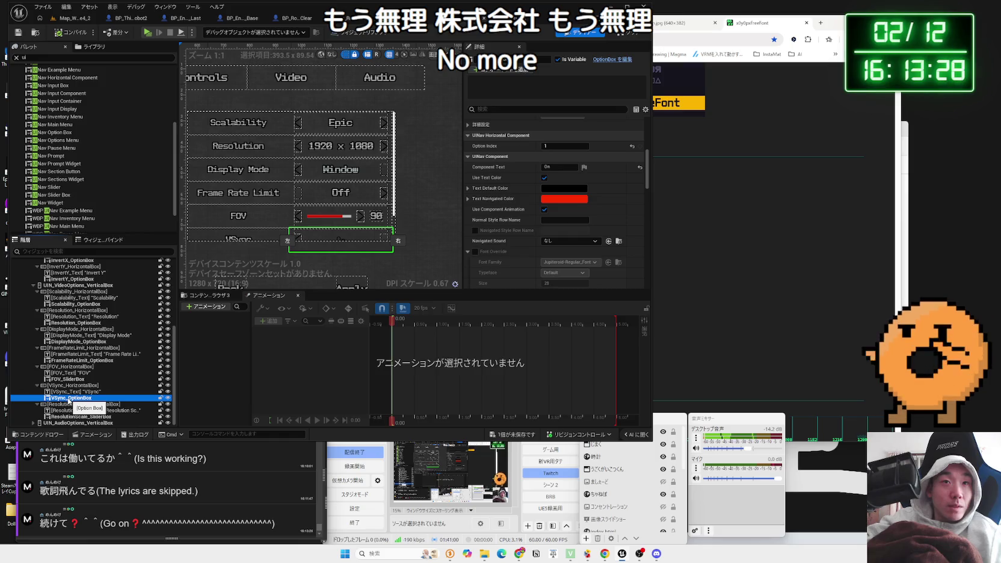
right_click(69, 399)
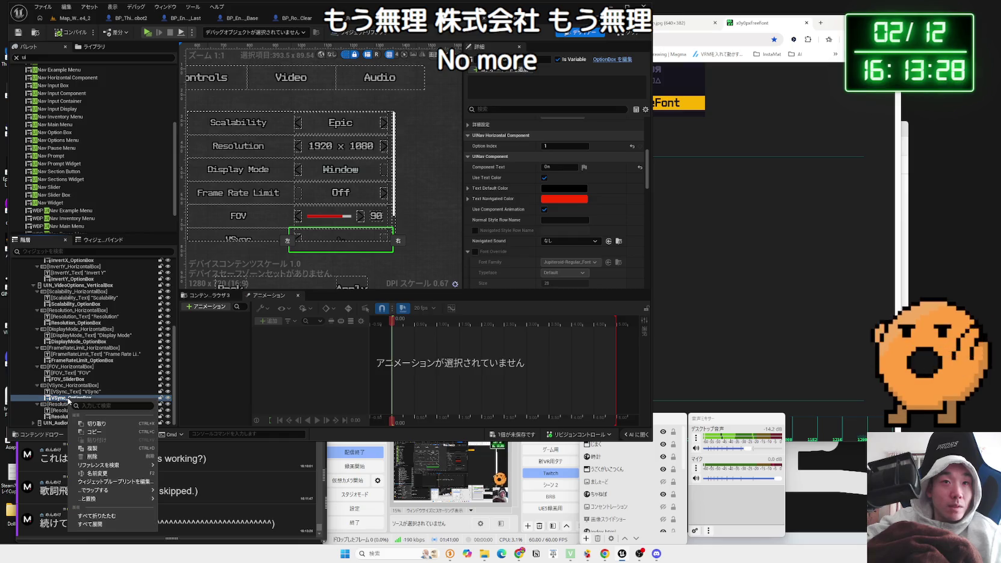
Step: Open the OptionBox widget blueprint and paste the copied font settings onto its value text
click(121, 481)
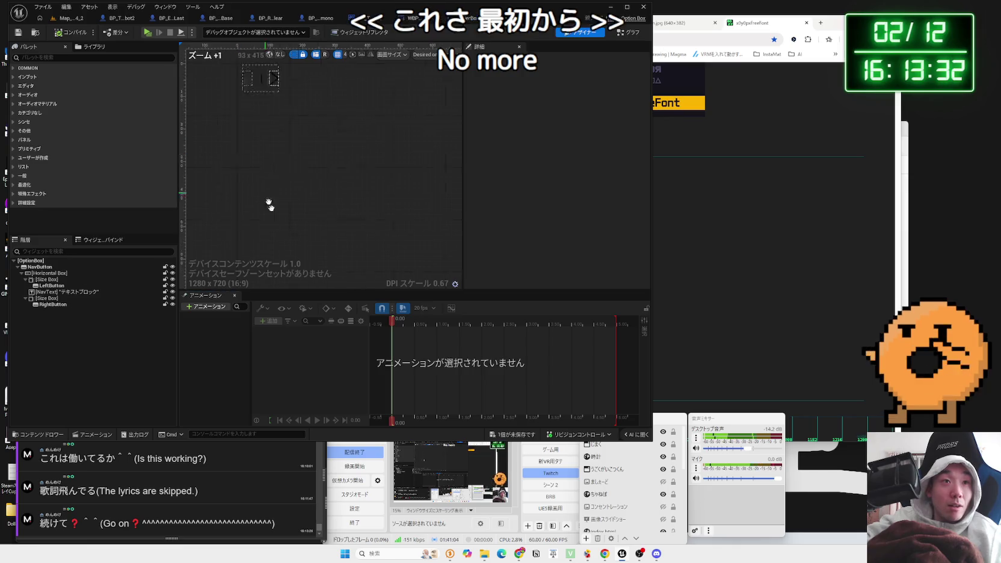
scroll(268, 150, up, 10)
click(269, 140)
scroll(582, 193, down, 5)
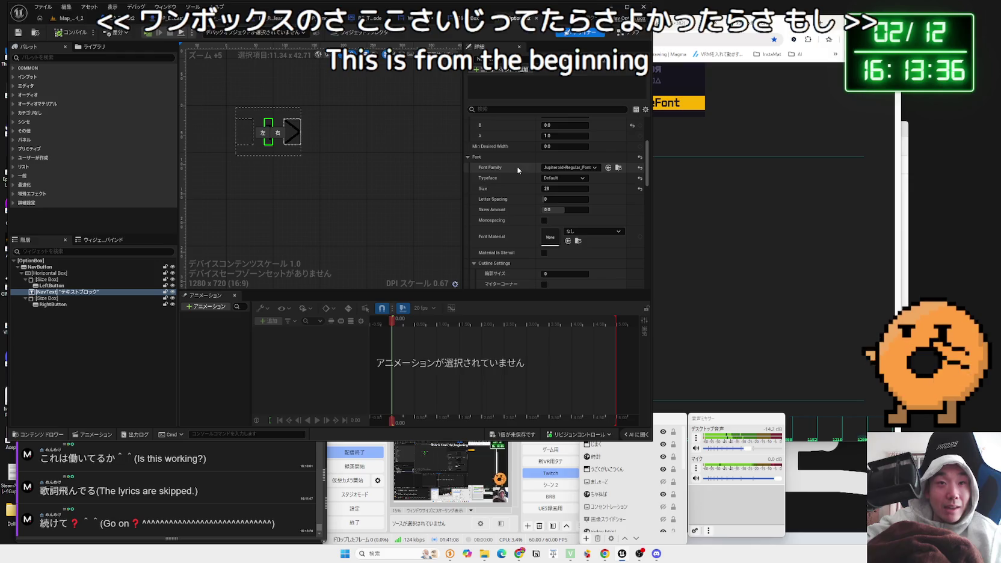
right_click(498, 169)
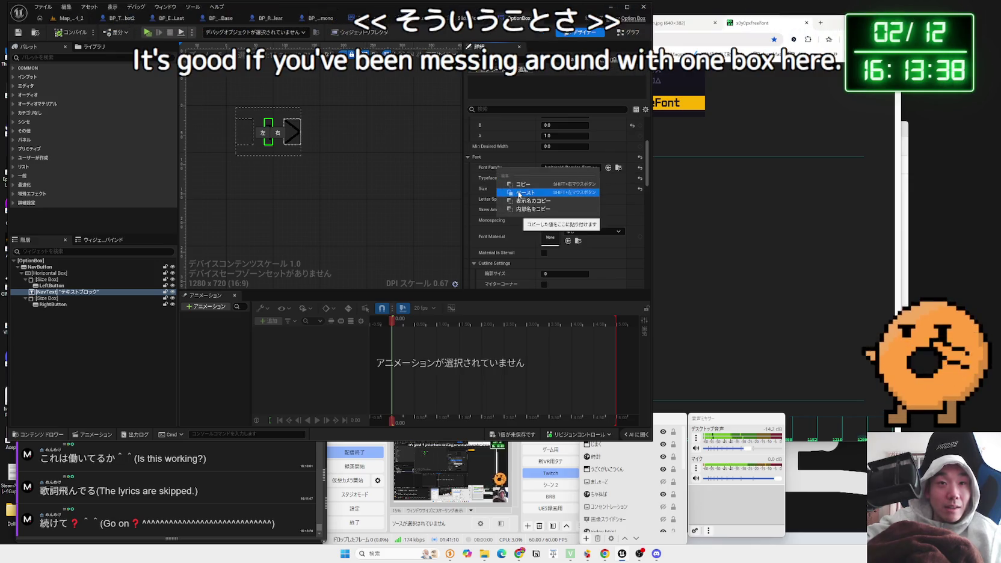
click(521, 193)
Step: Close the text colour picker and switch the OptionBox editor to Graph view
scroll(545, 186, down, 5)
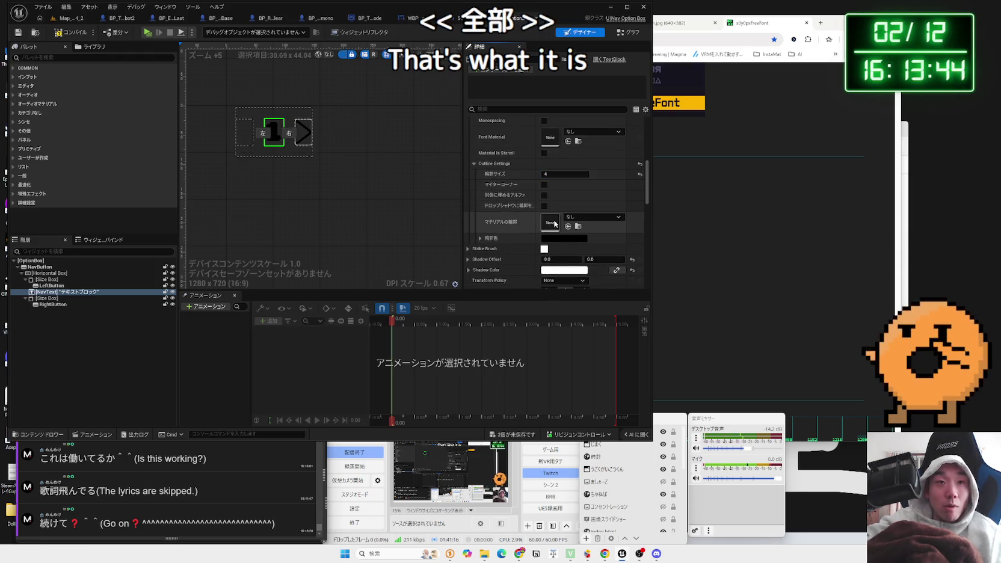
scroll(556, 218, up, 3)
scroll(557, 218, up, 5)
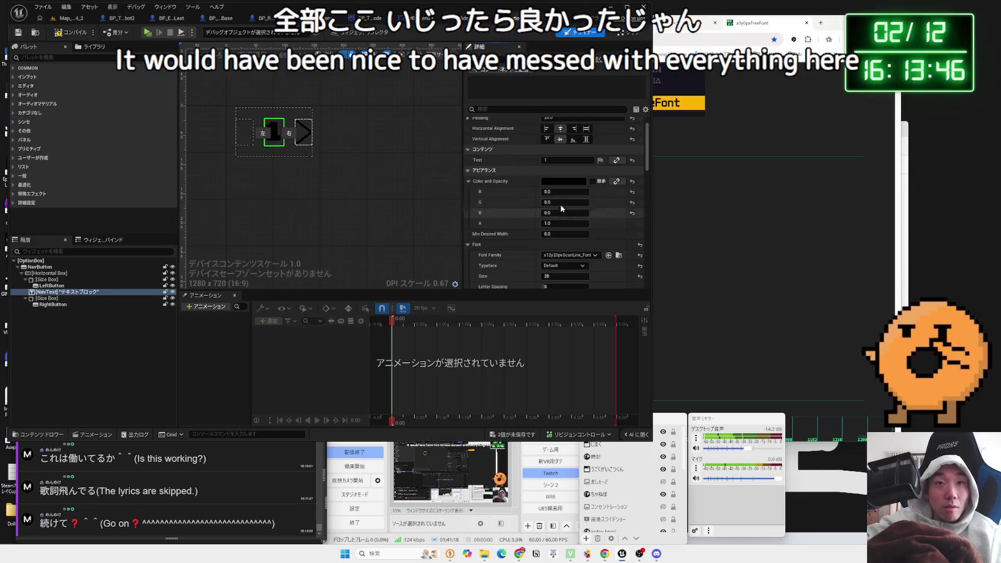
click(564, 181)
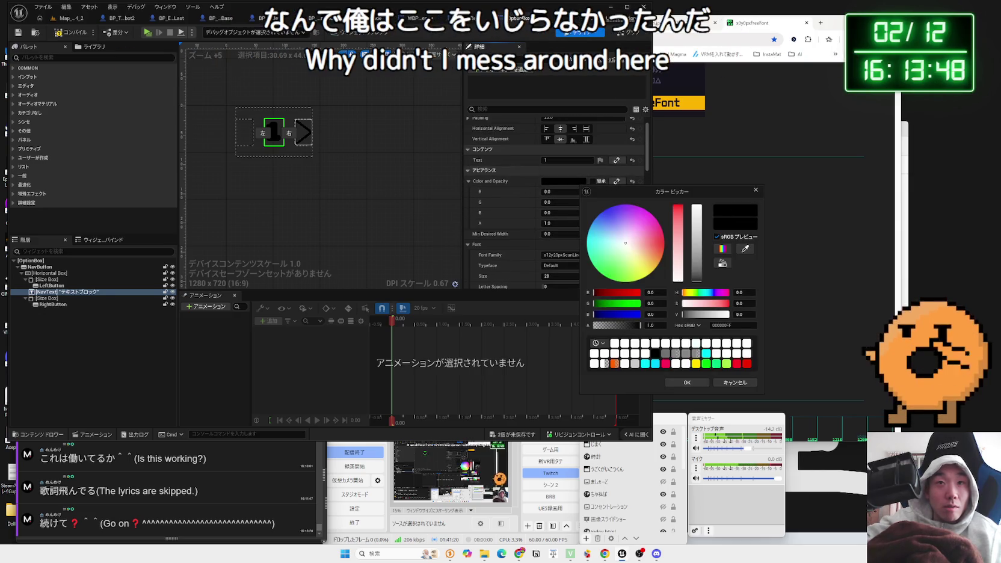
click(626, 35)
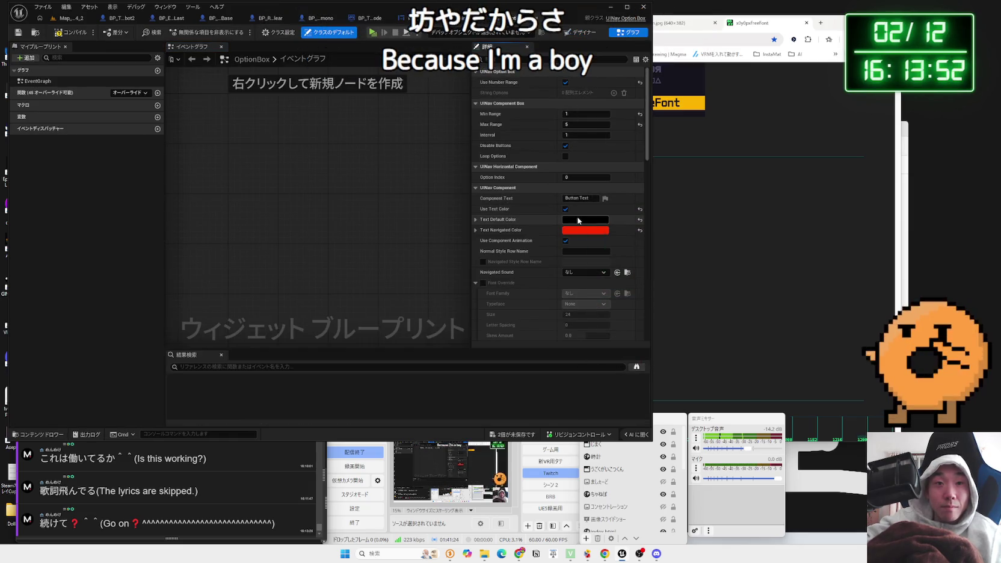
Step: Undo the last two font changes and return to the OptionBox graph
scroll(578, 221, down, 3)
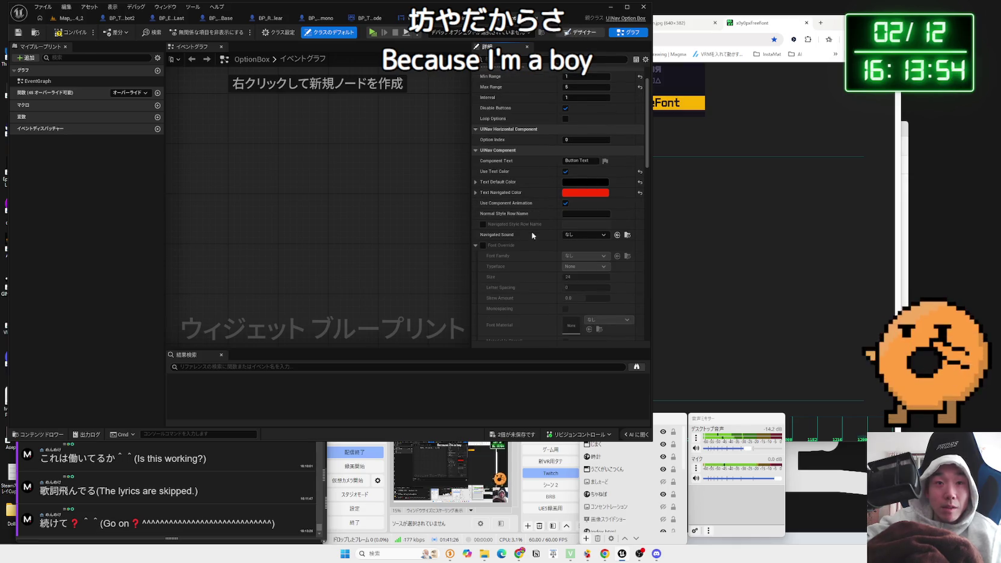
key(ctrl+z)
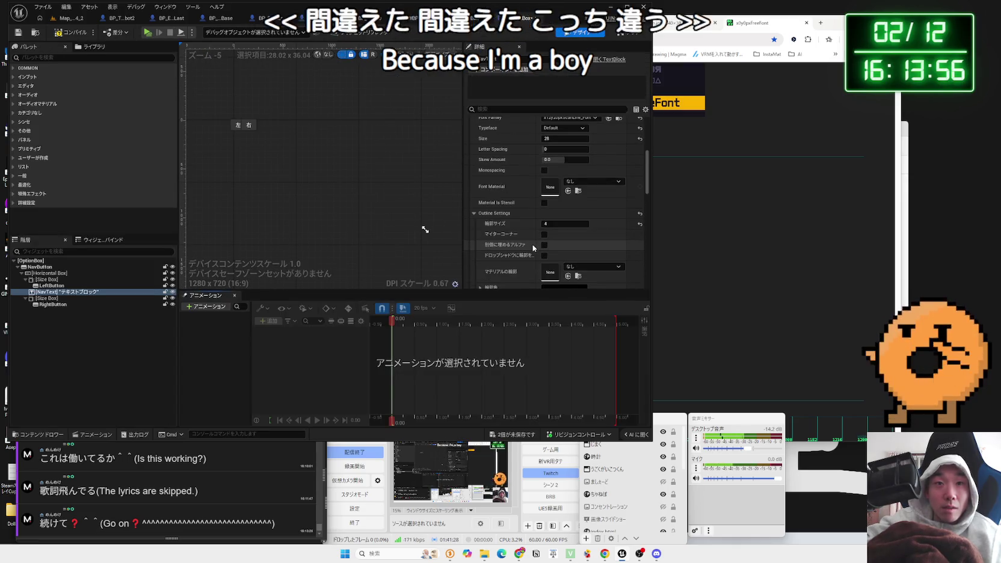
scroll(533, 244, up, 2)
key(ctrl+z)
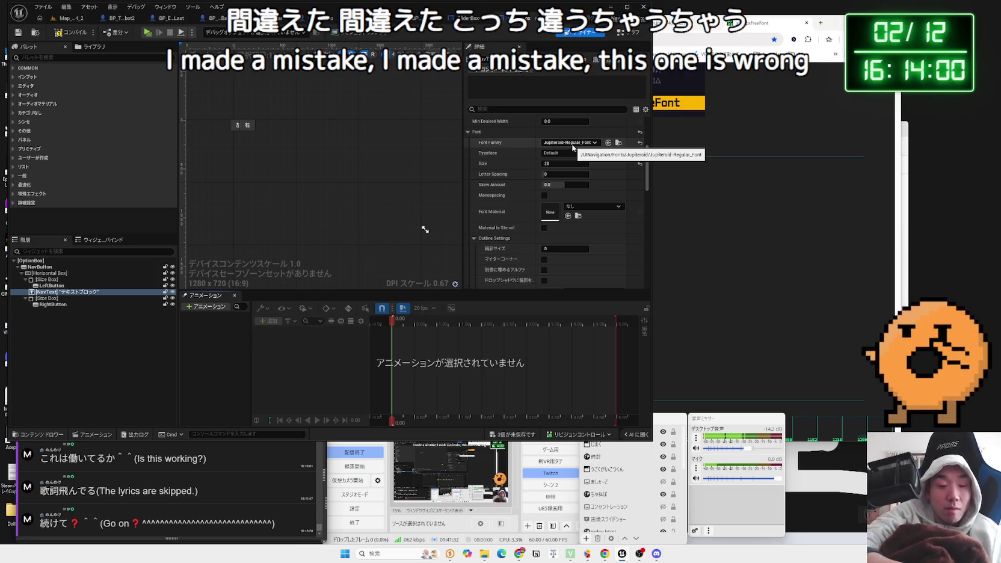
click(626, 33)
Step: Set the OptionBox's Text Default Color to full white
click(575, 194)
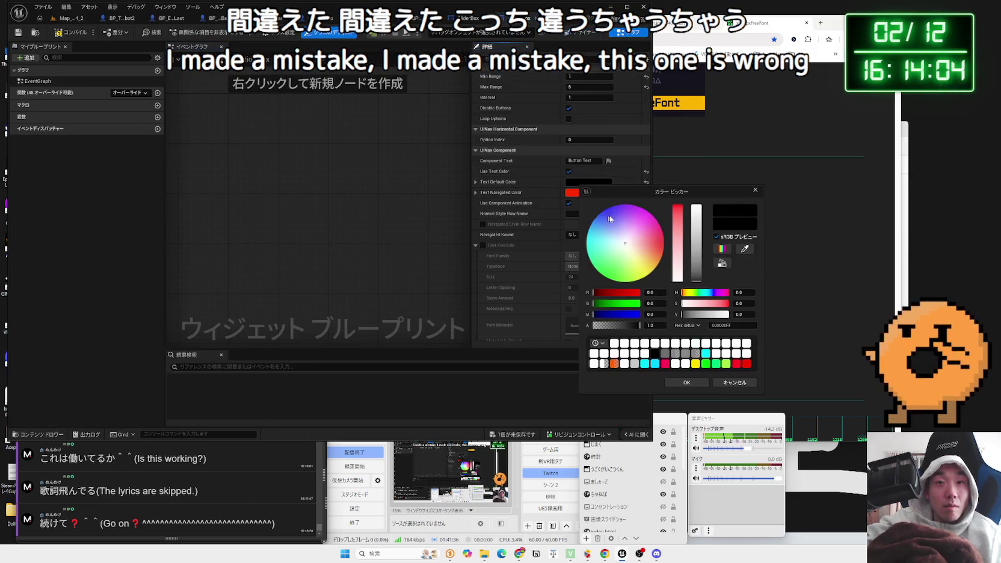
click(696, 226)
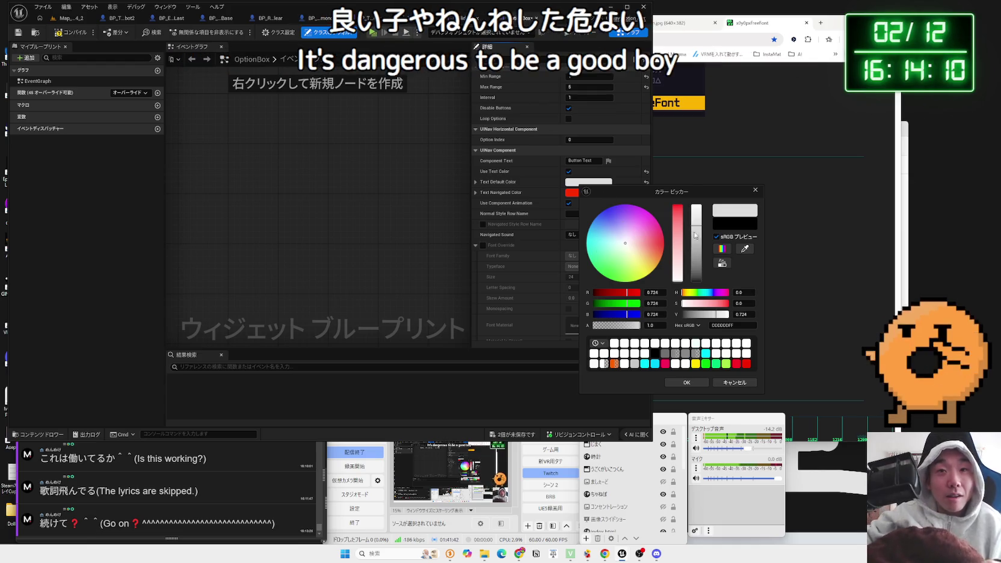
mouse_move(696, 213)
mouse_down()
mouse_move(701, 224)
mouse_move(699, 205)
mouse_up()
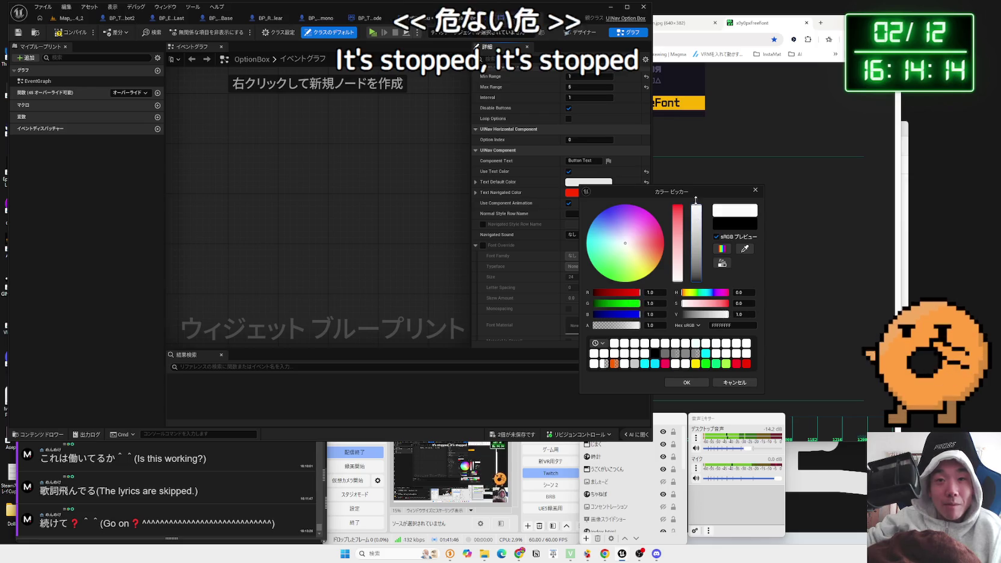
click(694, 382)
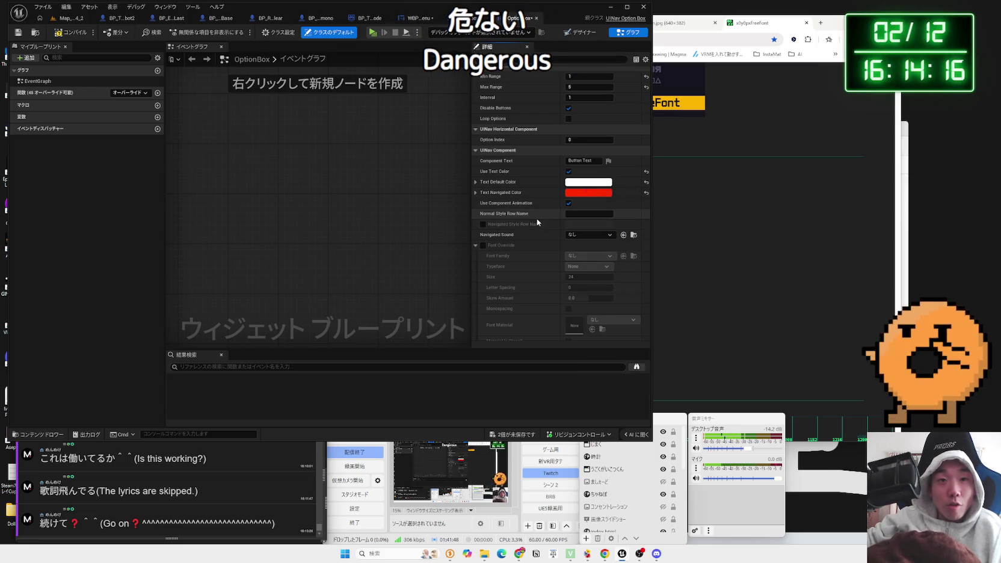
Step: Review the font override's font list, then bring up the SliderBox widget designer
scroll(547, 254, down, 2)
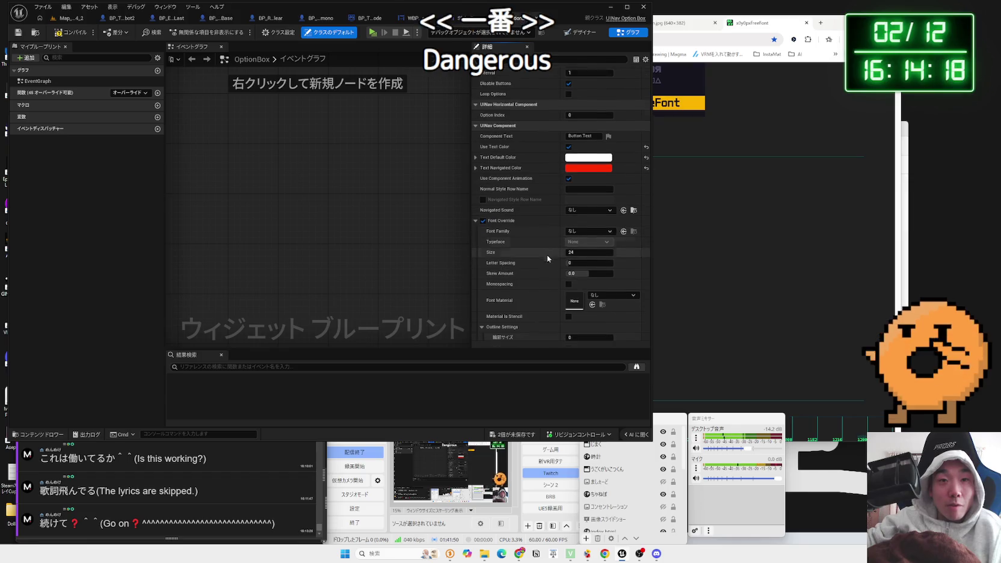
click(576, 221)
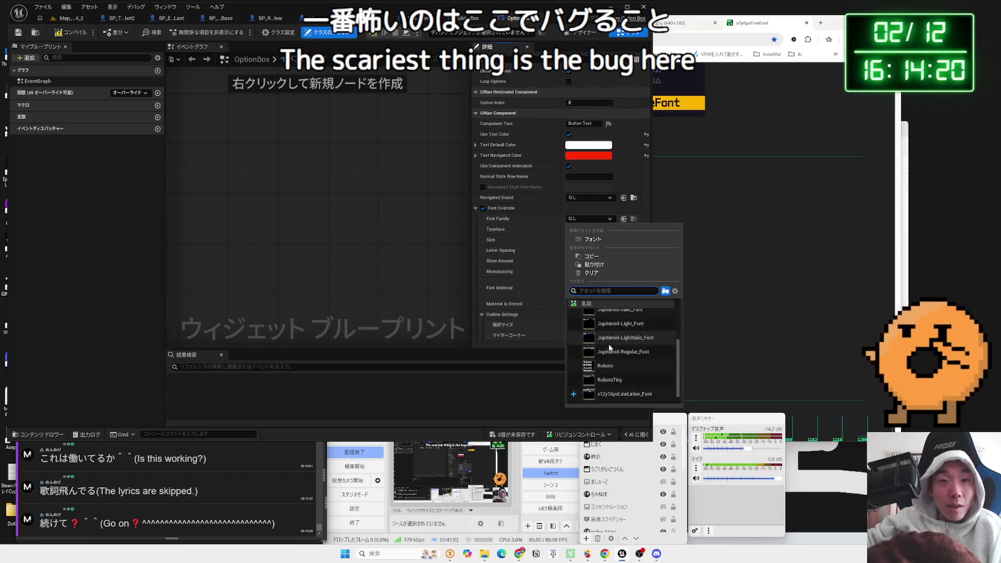
scroll(617, 361, down, 1)
click(617, 400)
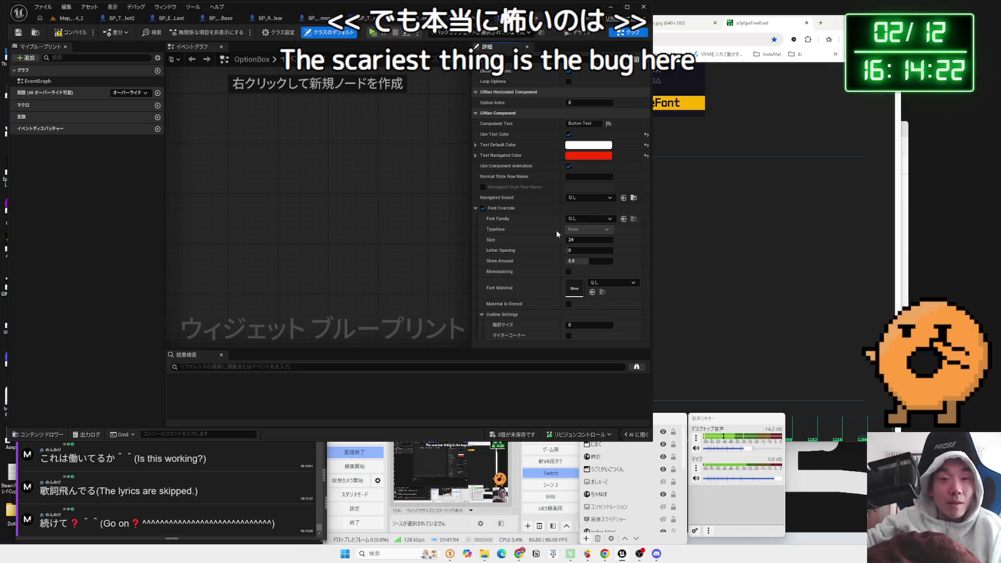
scroll(582, 304, down, 2)
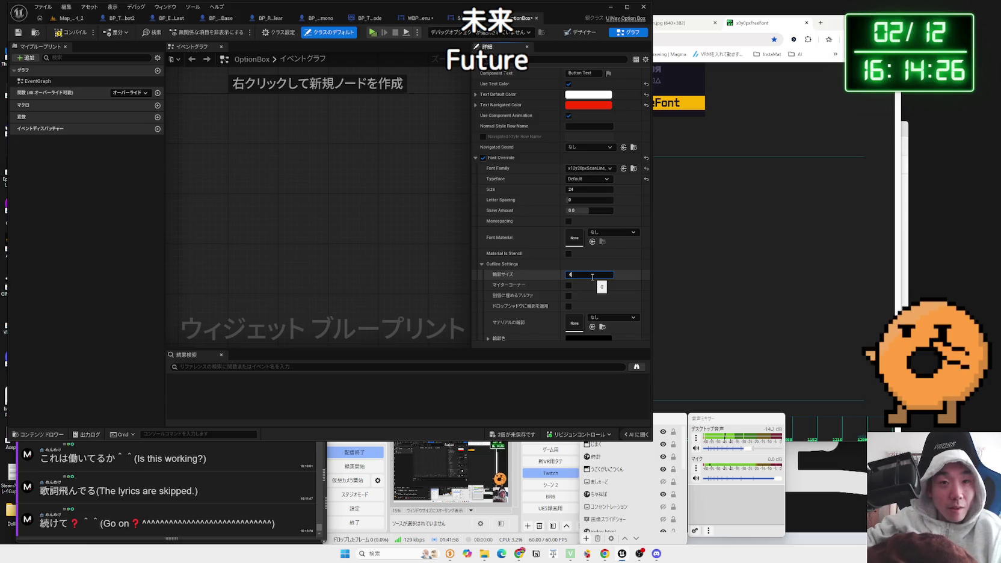
click(87, 20)
click(503, 22)
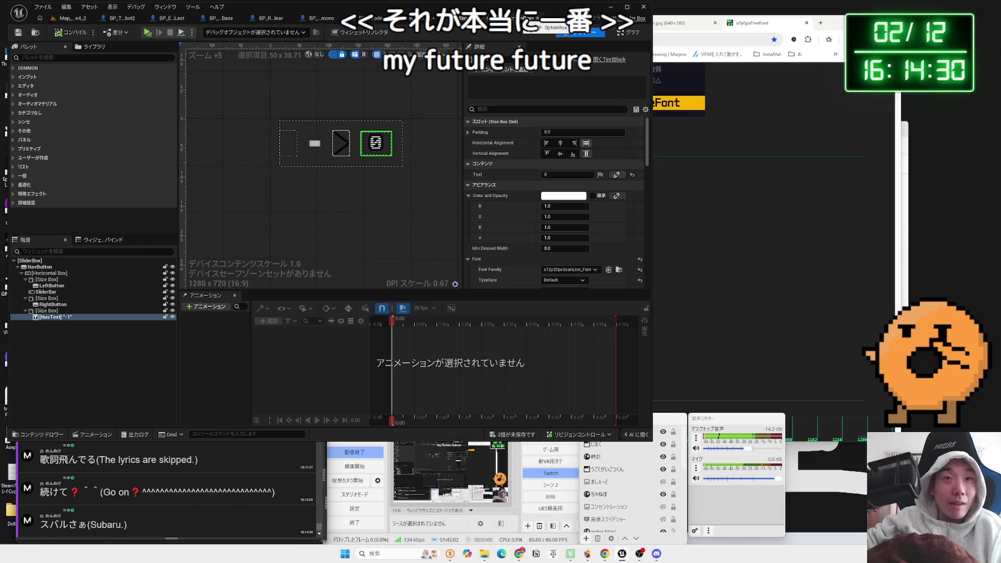
Step: Cycle through the open widget blueprint tabs and return to the Map_White4_2 level
click(516, 24)
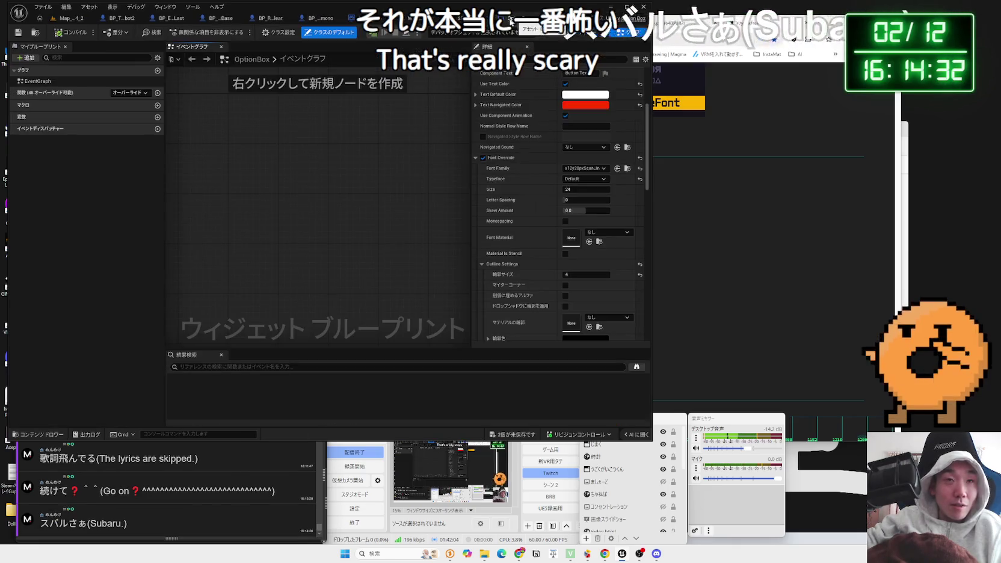
click(516, 24)
click(516, 23)
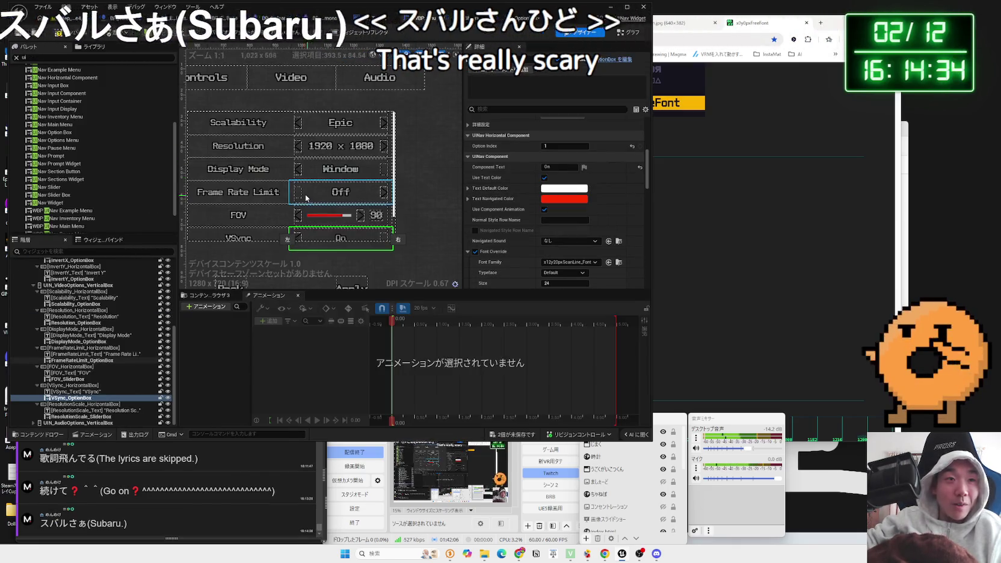
scroll(261, 199, up, 1)
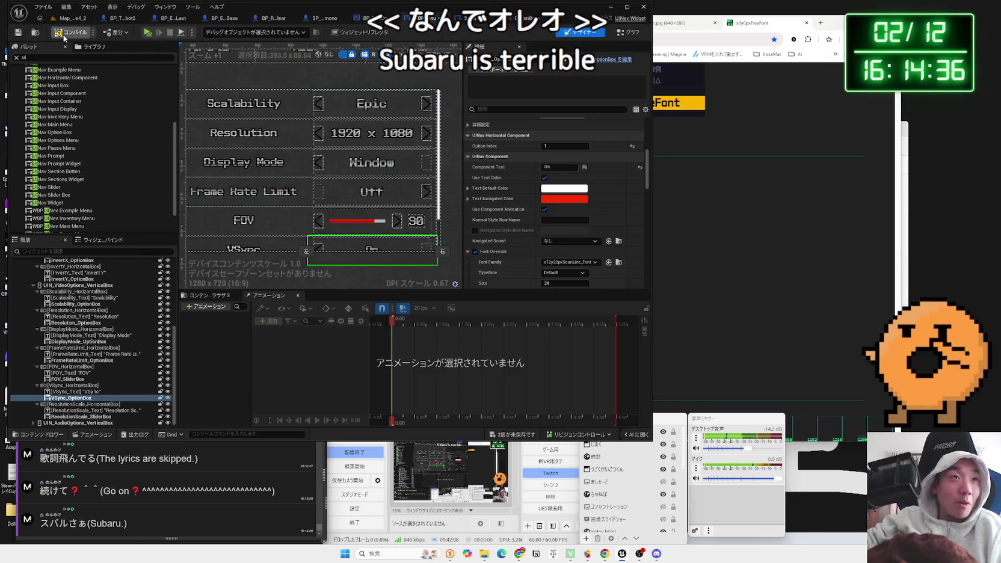
click(73, 18)
Step: Play the level in the editor and open the in-game video settings
click(191, 31)
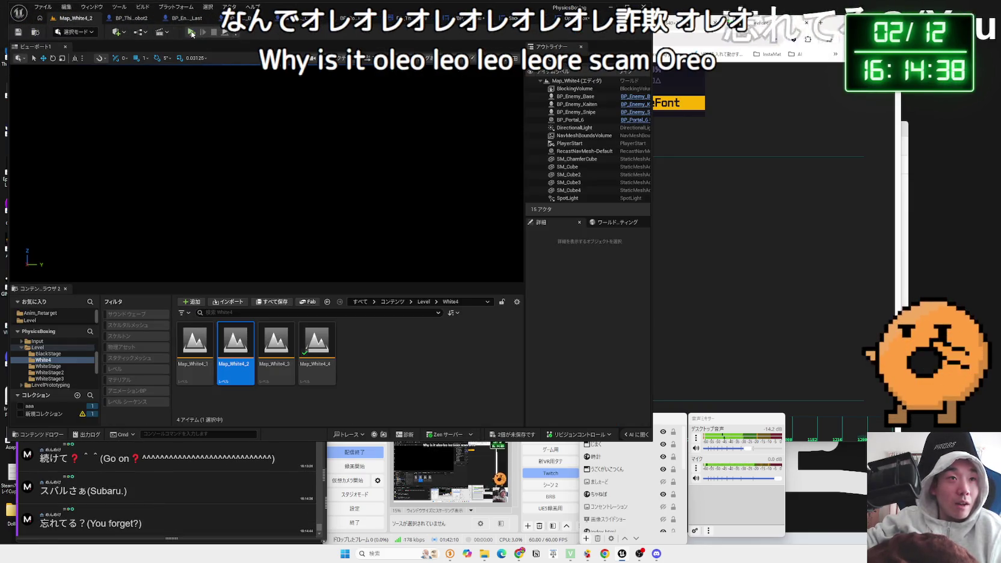
key(Escape)
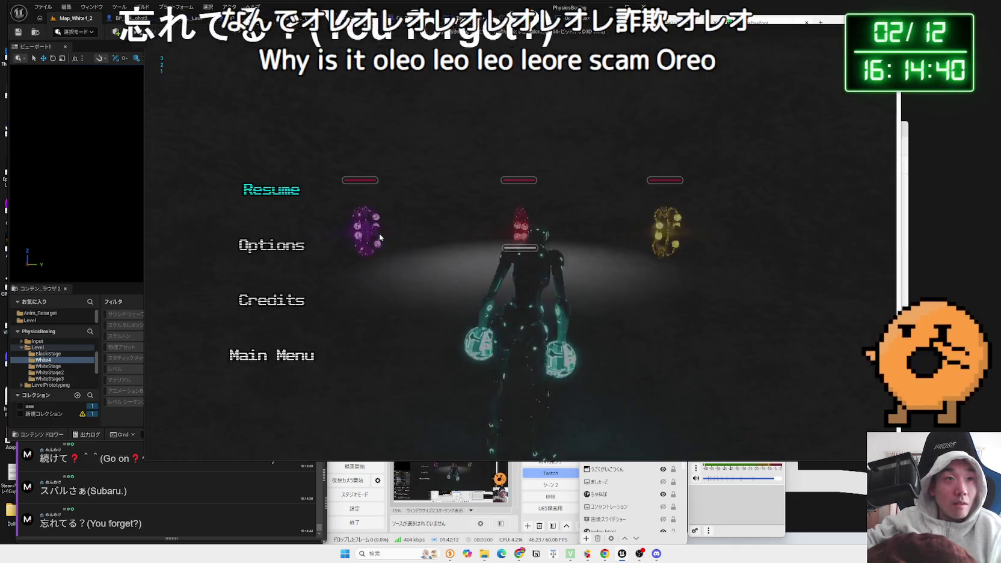
click(270, 244)
click(480, 100)
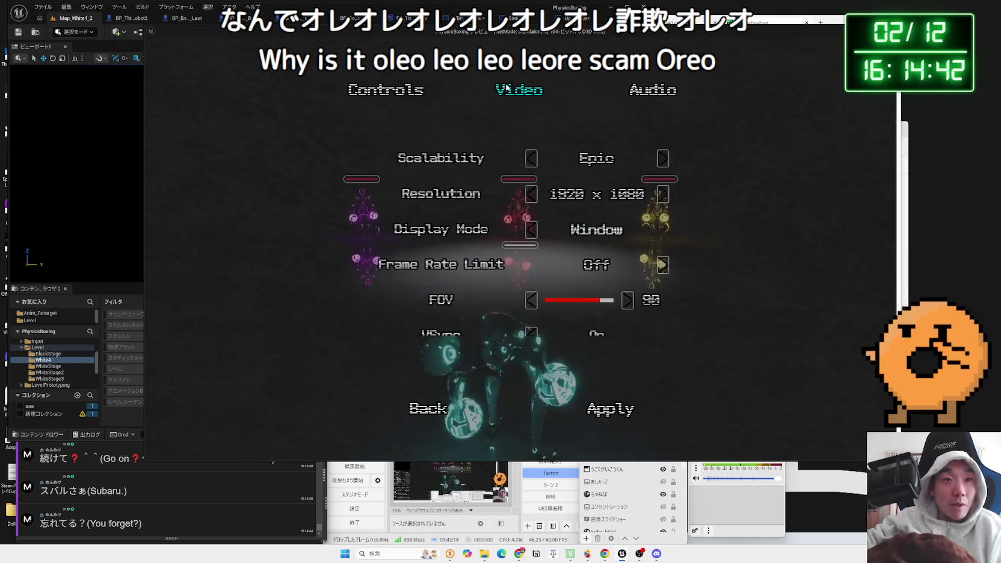
scroll(500, 231, down, 2)
scroll(507, 237, up, 2)
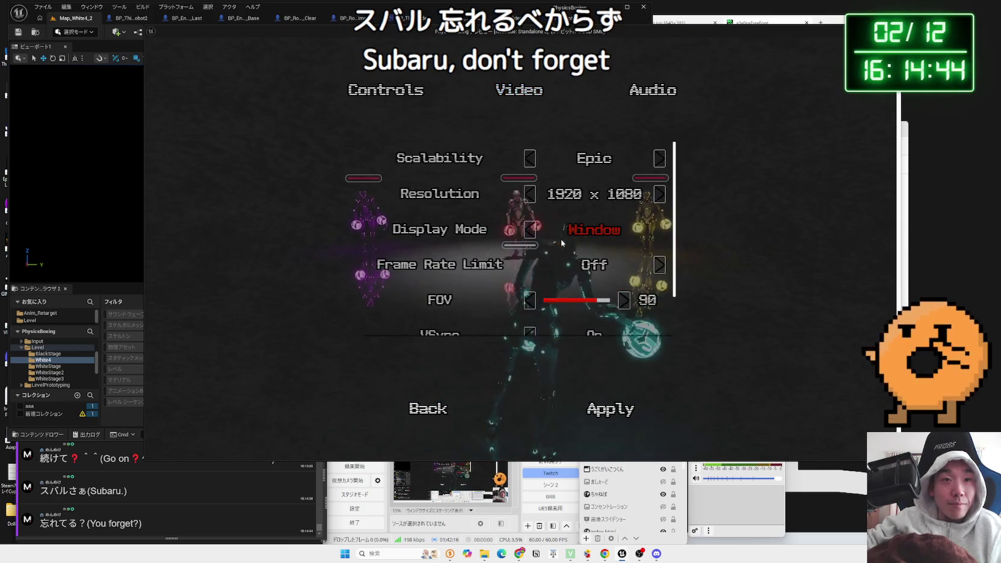
Step: Browse the controls and video settings, then adjust master volume, ending at 10
click(386, 90)
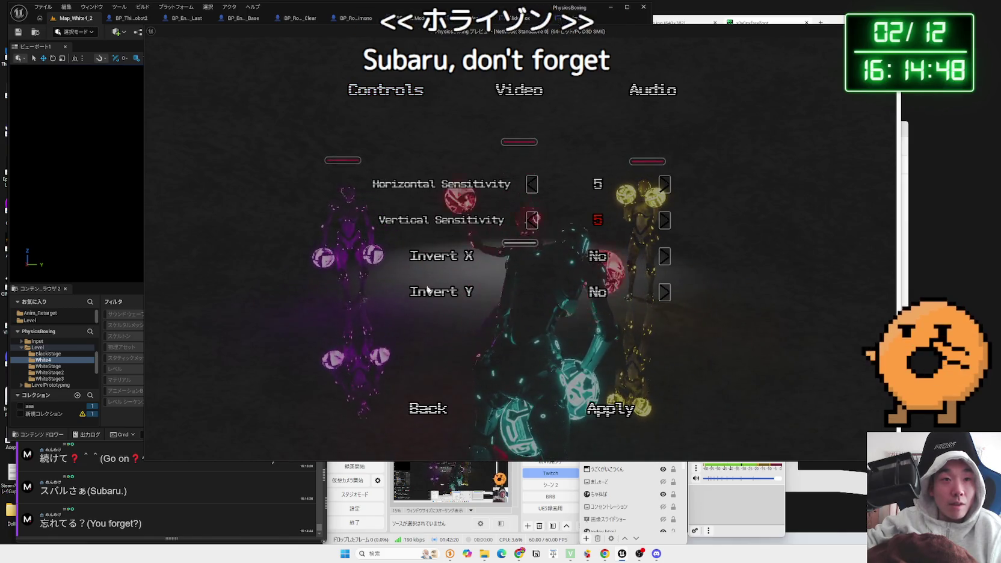
click(523, 90)
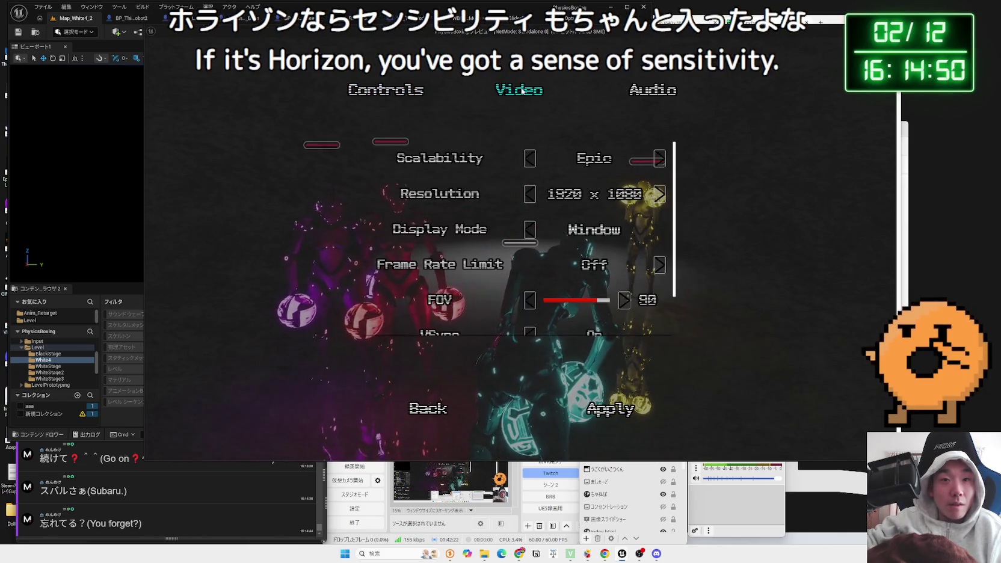
scroll(596, 229, down, 2)
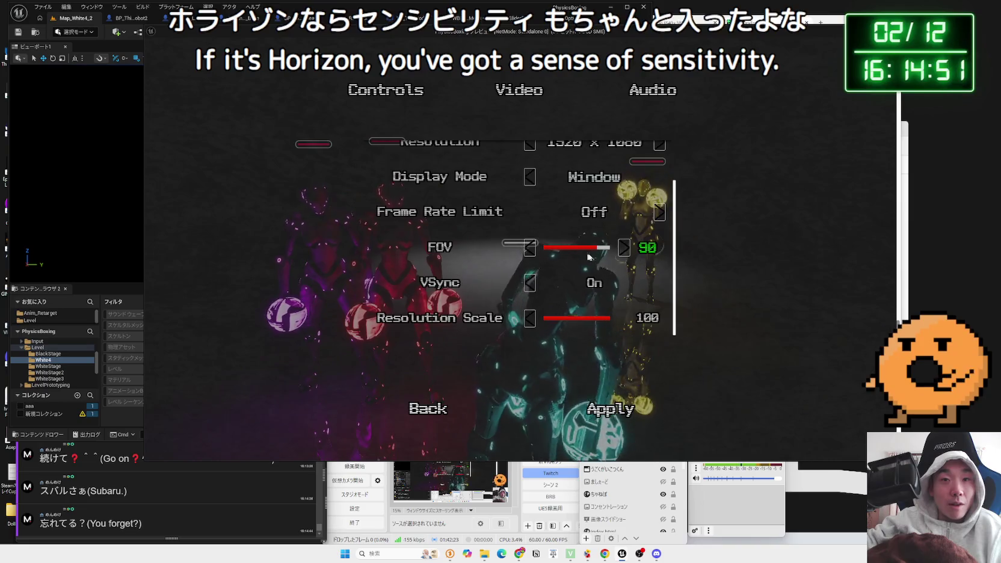
click(653, 90)
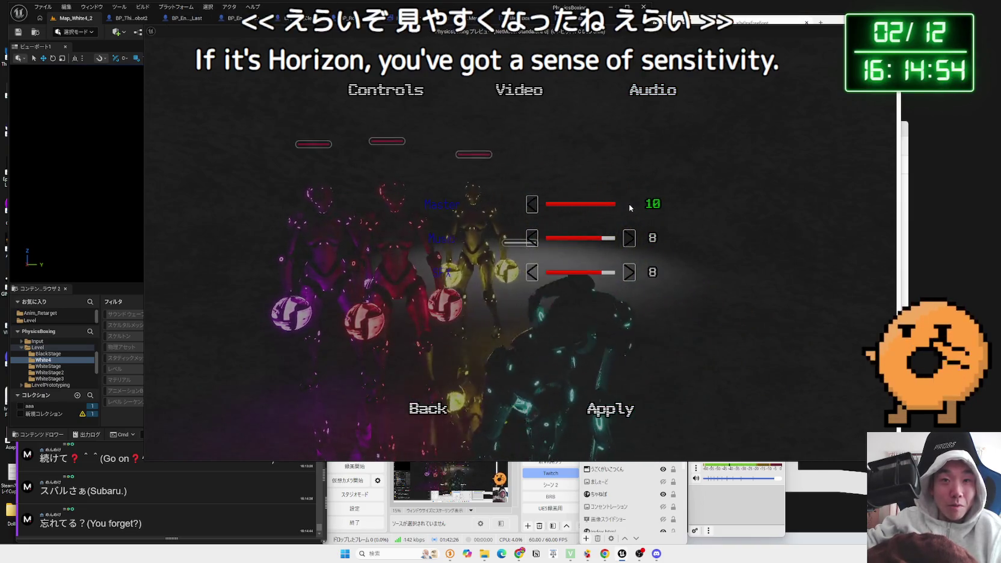
click(532, 205)
click(532, 205)
click(532, 205)
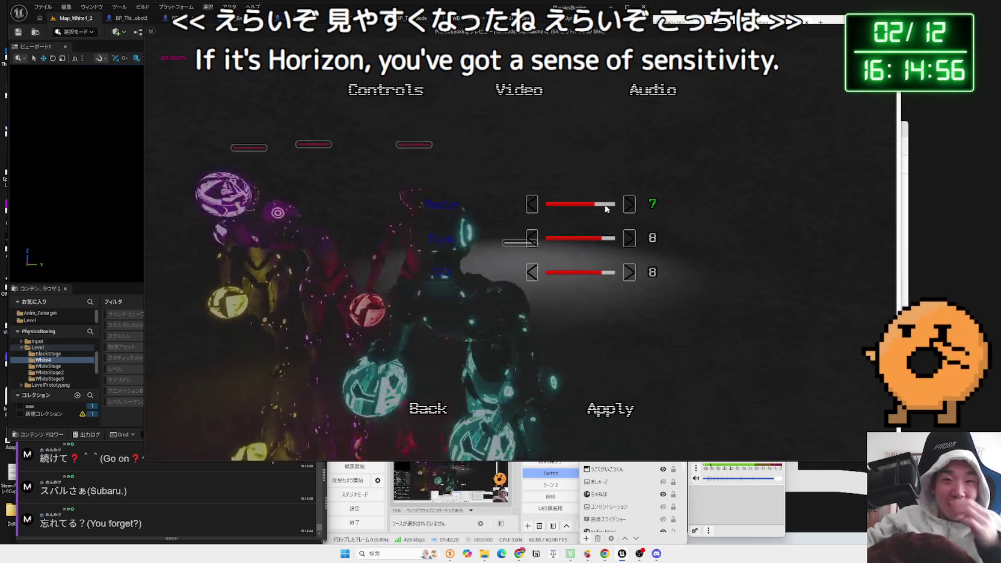
click(629, 204)
click(629, 204)
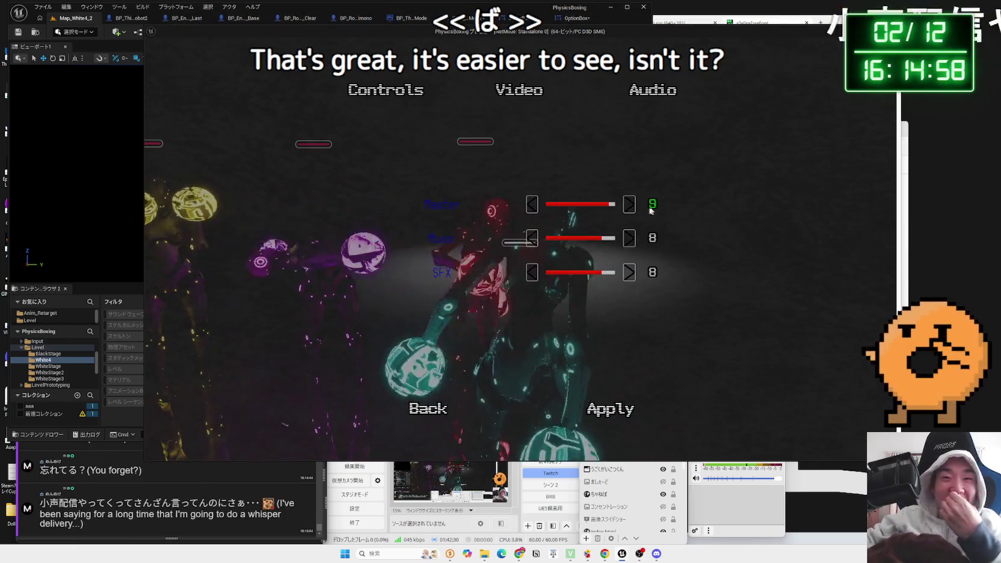
click(629, 204)
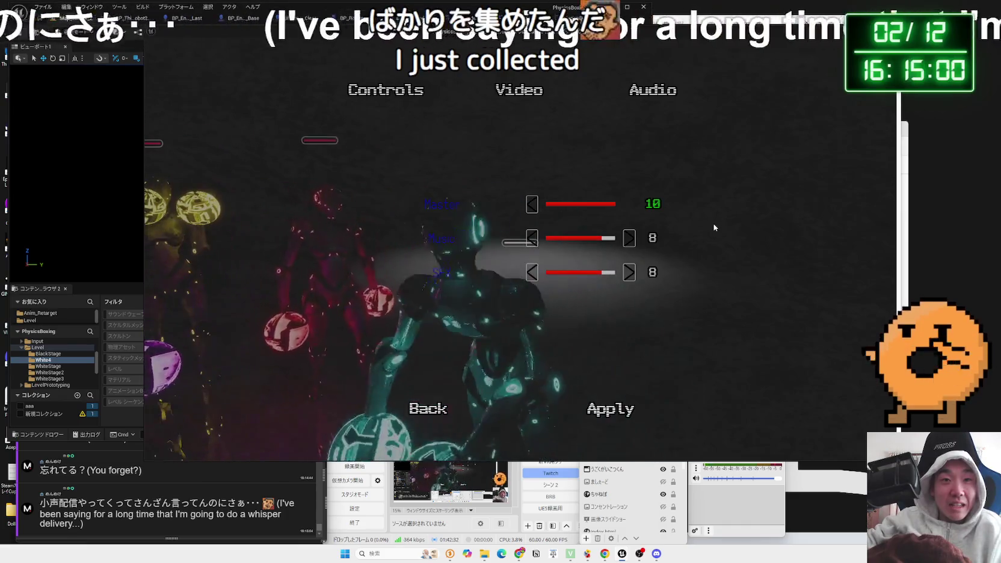
Step: Discard the option changes, return to the game's main menu, and close the preview window
click(512, 94)
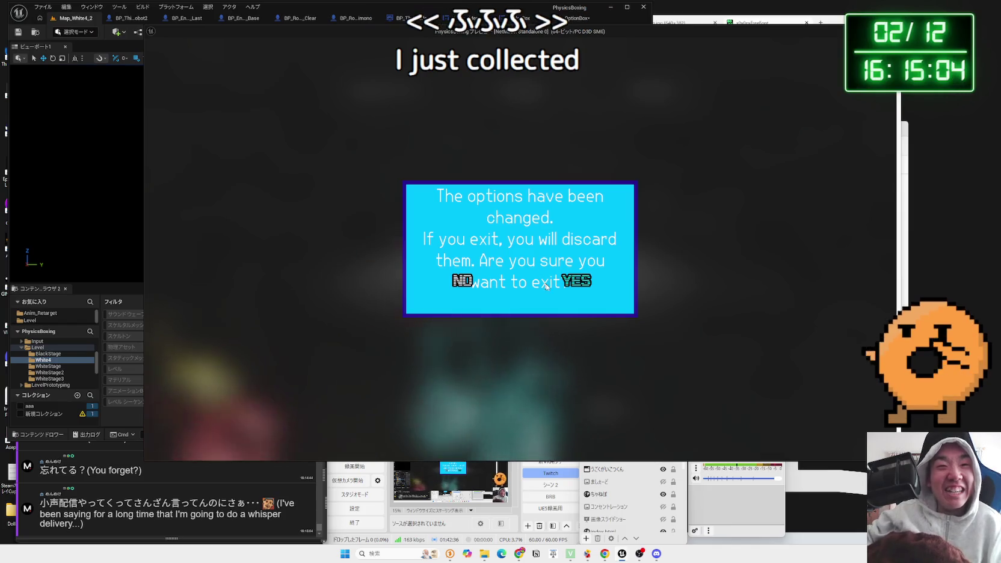
click(576, 280)
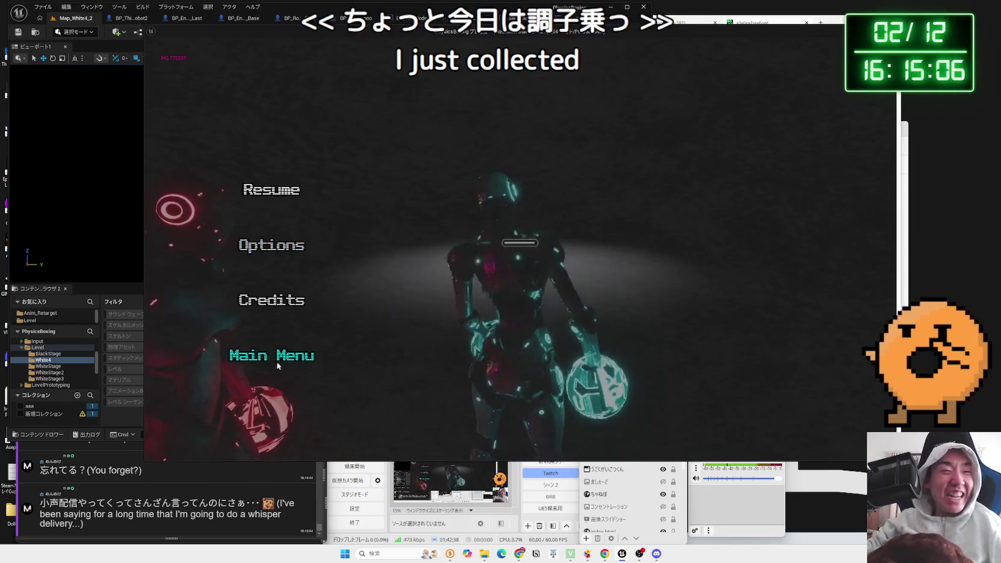
click(281, 356)
click(576, 282)
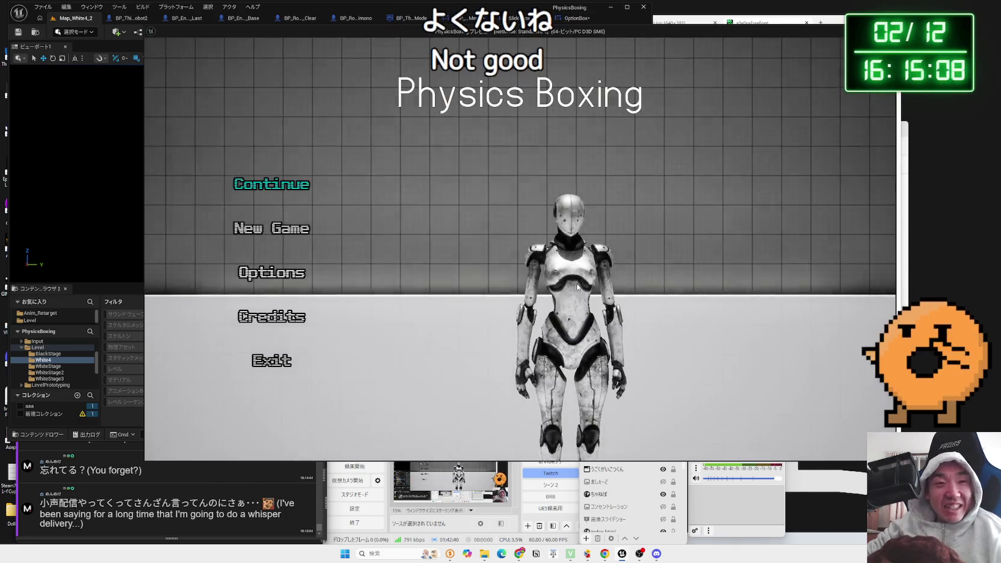
click(278, 363)
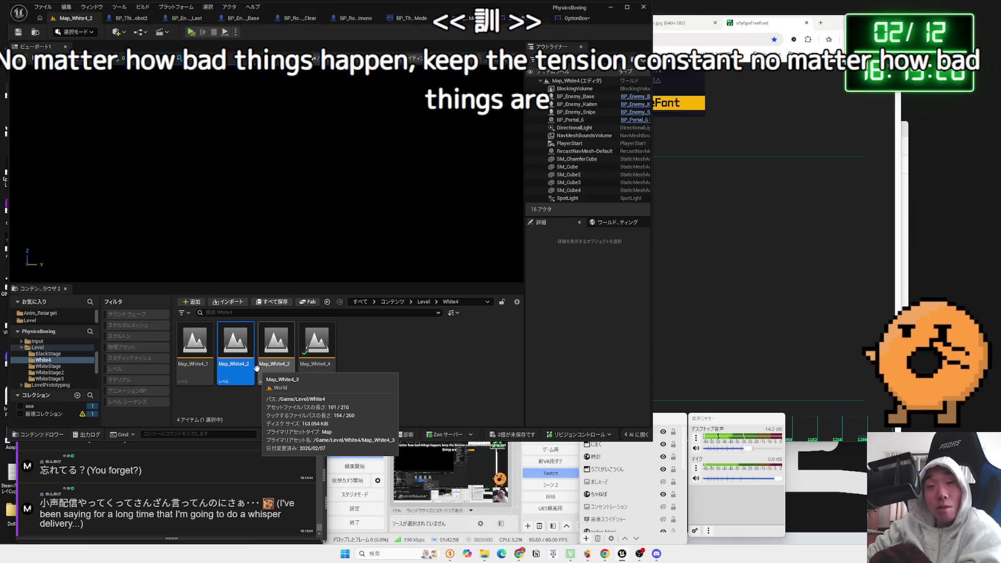
Step: Clear the map asset selection and open the Blenderfile folder in File Explorer
click(378, 375)
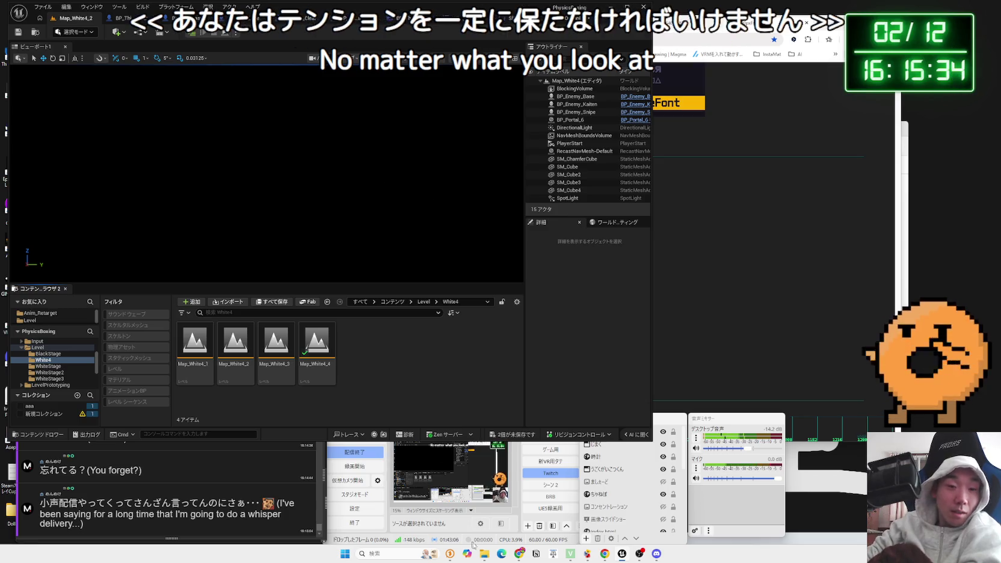
scroll(535, 286, down, 1)
click(513, 293)
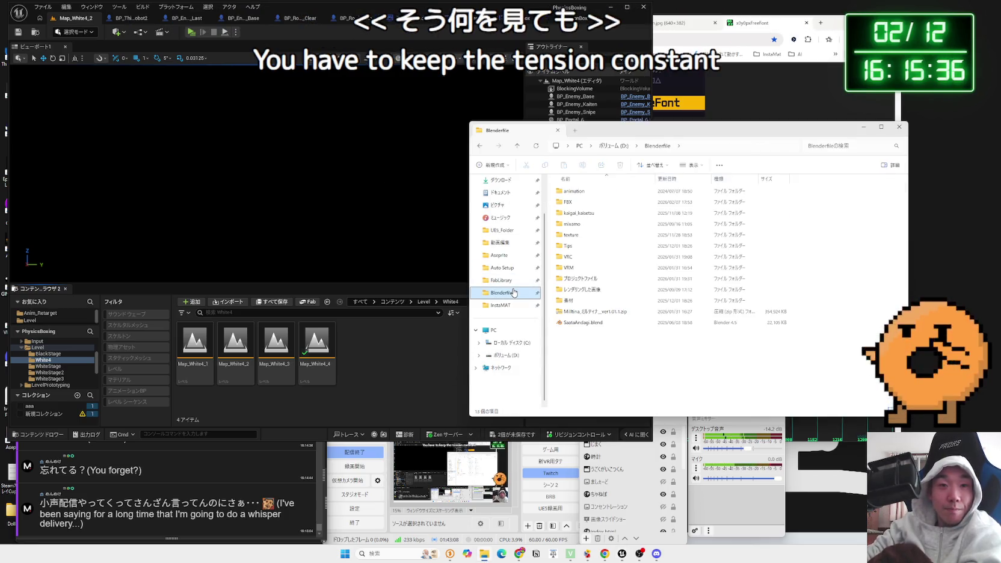
Step: In File Explorer, look through the VRM, VRC and Milltina folders under Blenderfile
double_click(587, 270)
key(alt+Left)
double_click(573, 260)
double_click(584, 202)
double_click(587, 193)
key(alt+Left)
key(alt+Left)
key(alt+Left)
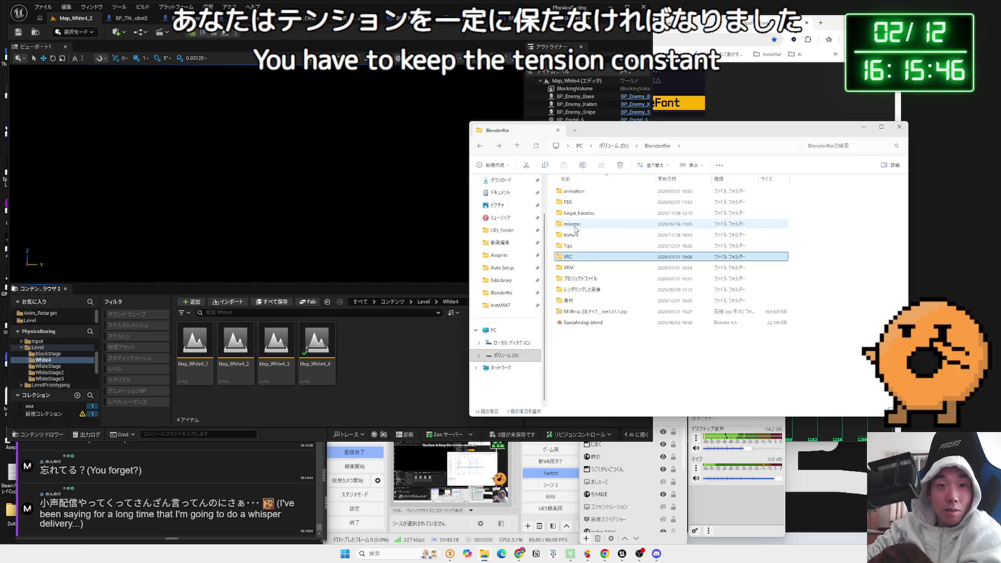
Step: Check the mixamo folder, then select Milltina.blend in the プロジェクトファイル folder
double_click(575, 226)
key(alt+Left)
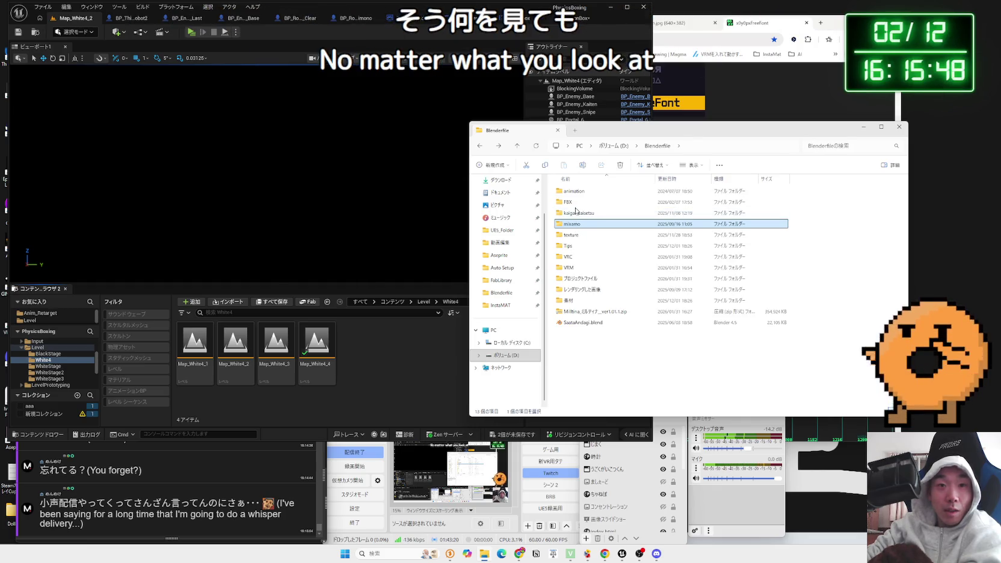
double_click(581, 279)
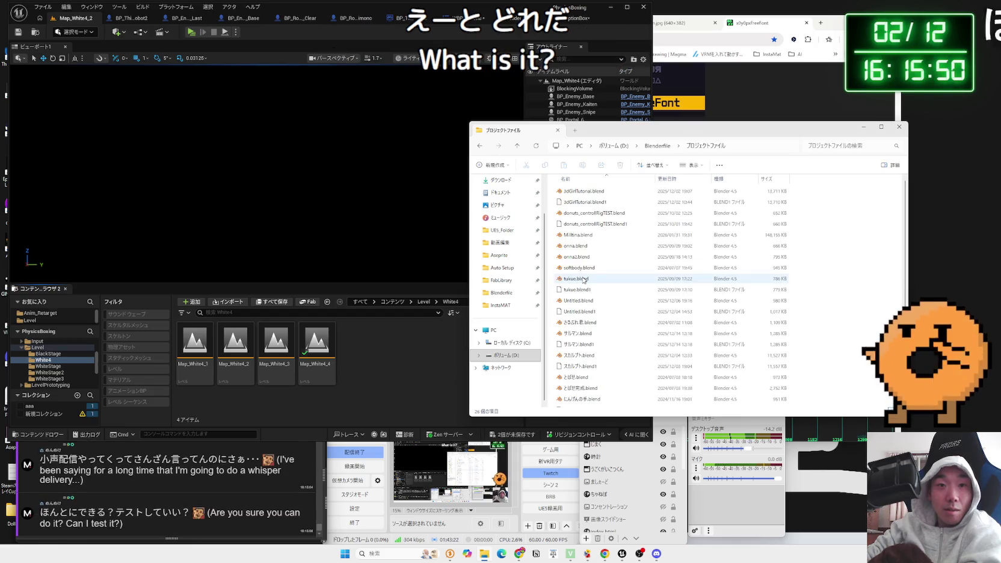
click(592, 235)
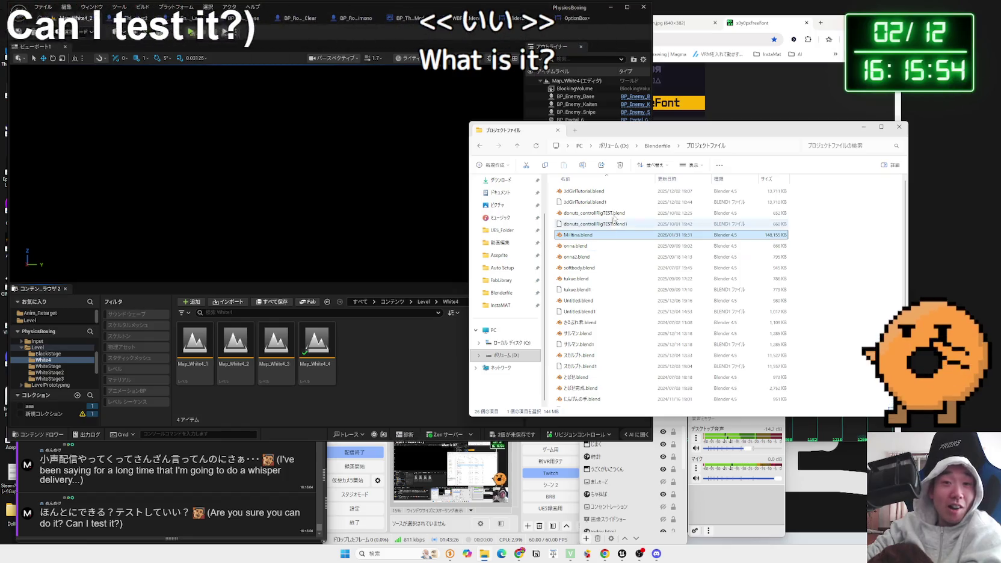
drag(585, 122, 569, 137)
scroll(560, 285, down, 2)
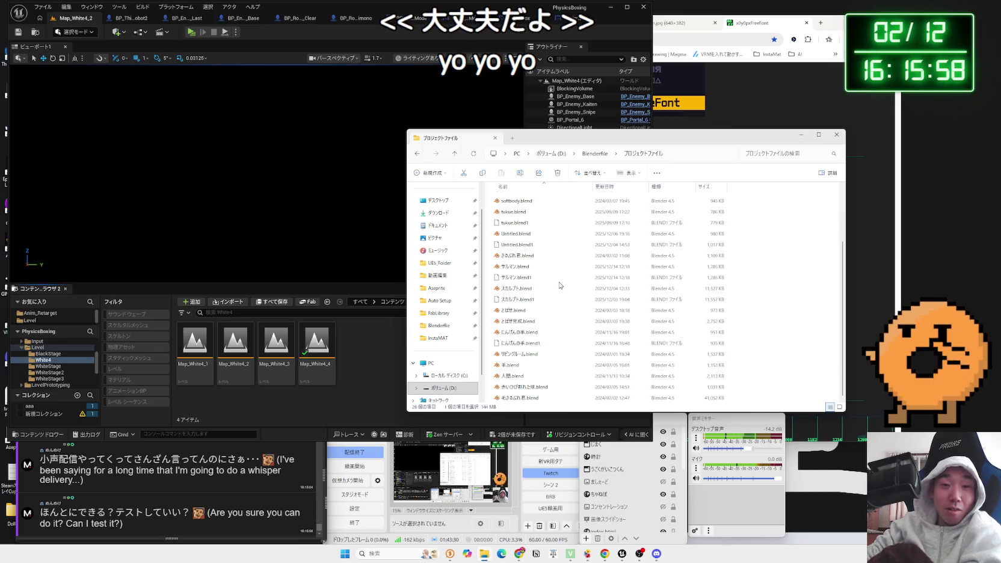
scroll(560, 286, up, 2)
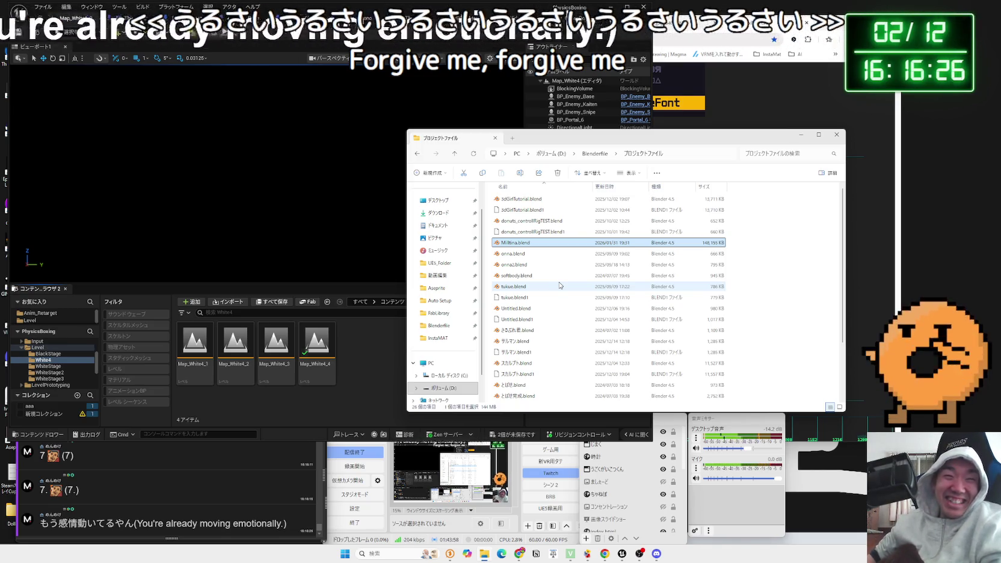
Step: Save the two unsaved Unreal assets and start a test play of the level
click(363, 390)
click(525, 434)
click(553, 366)
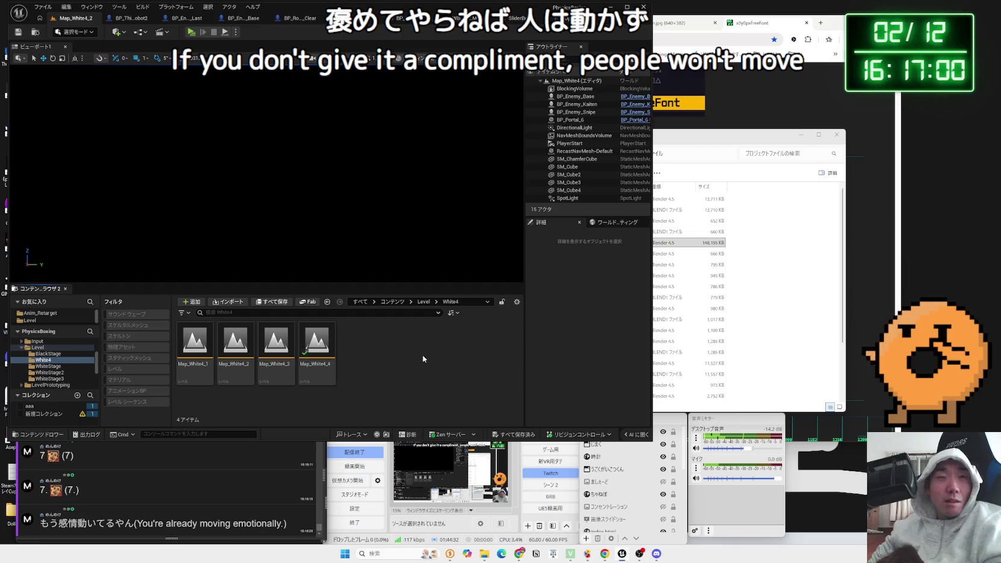
click(188, 32)
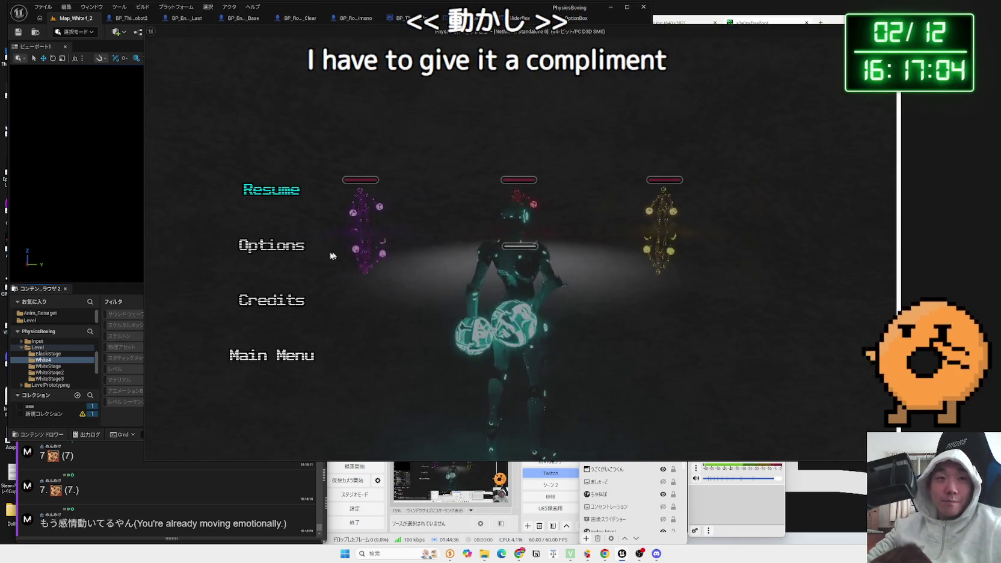
key(Down)
key(Return)
key(Right)
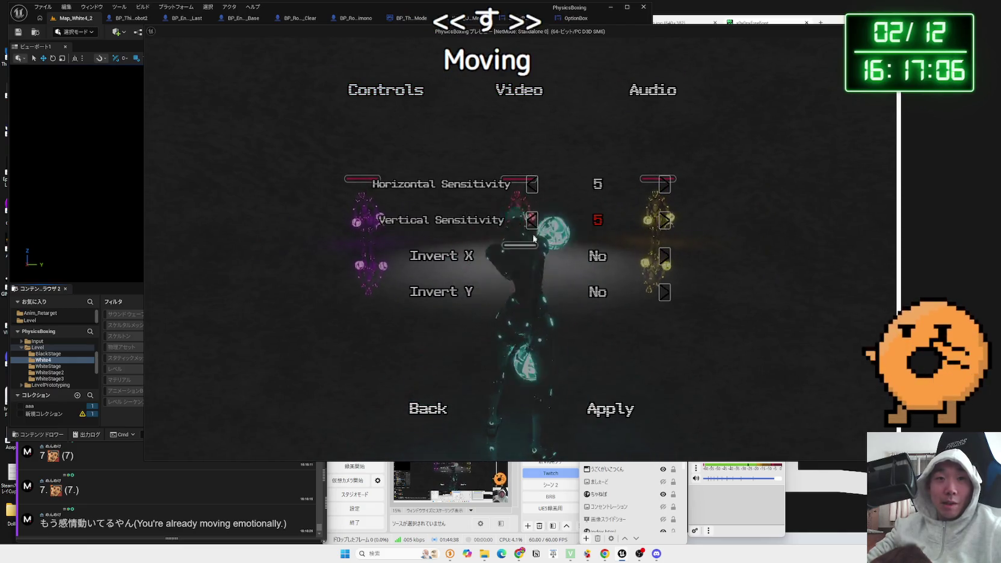
click(643, 99)
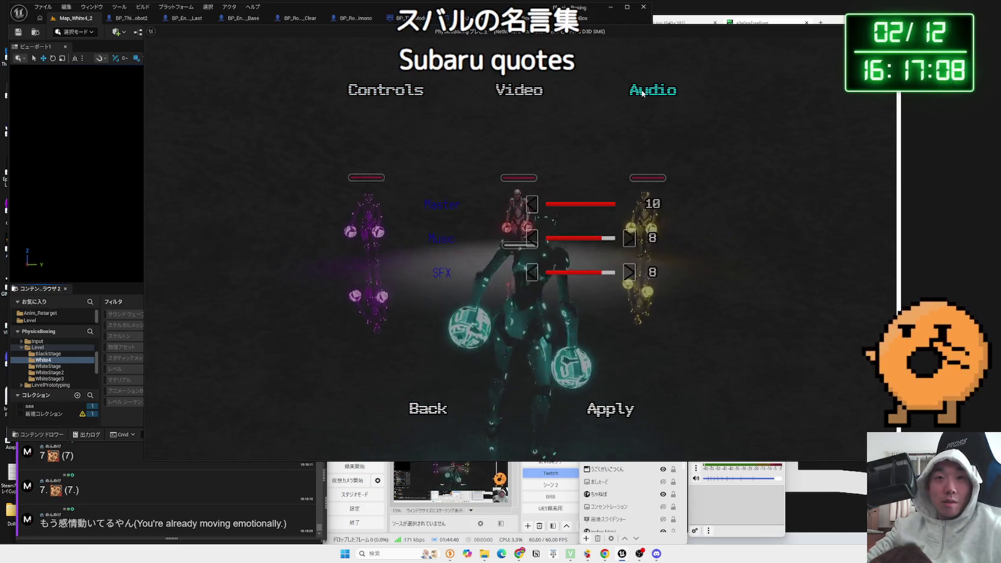
click(520, 90)
scroll(622, 278, down, 2)
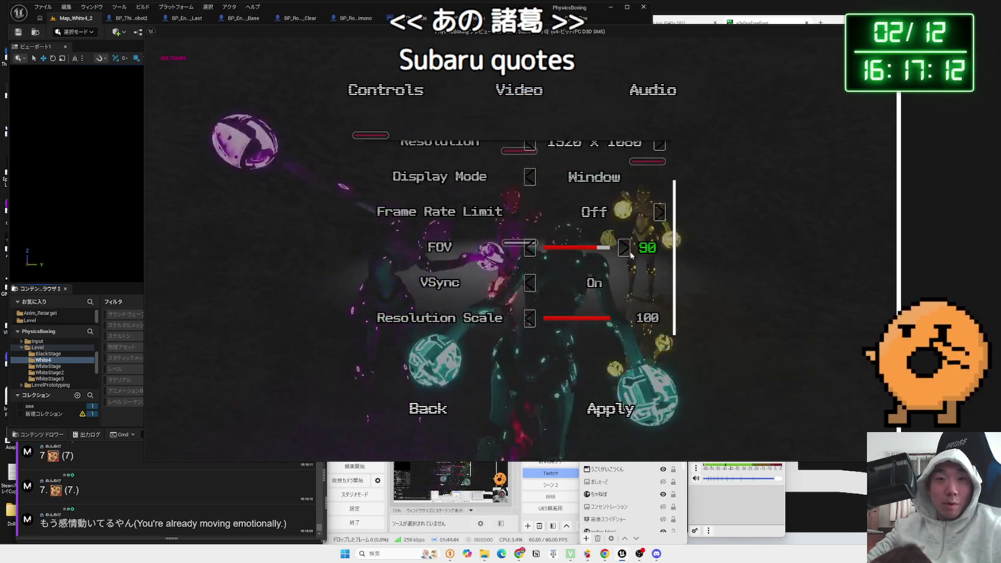
key(Escape)
key(Escape)
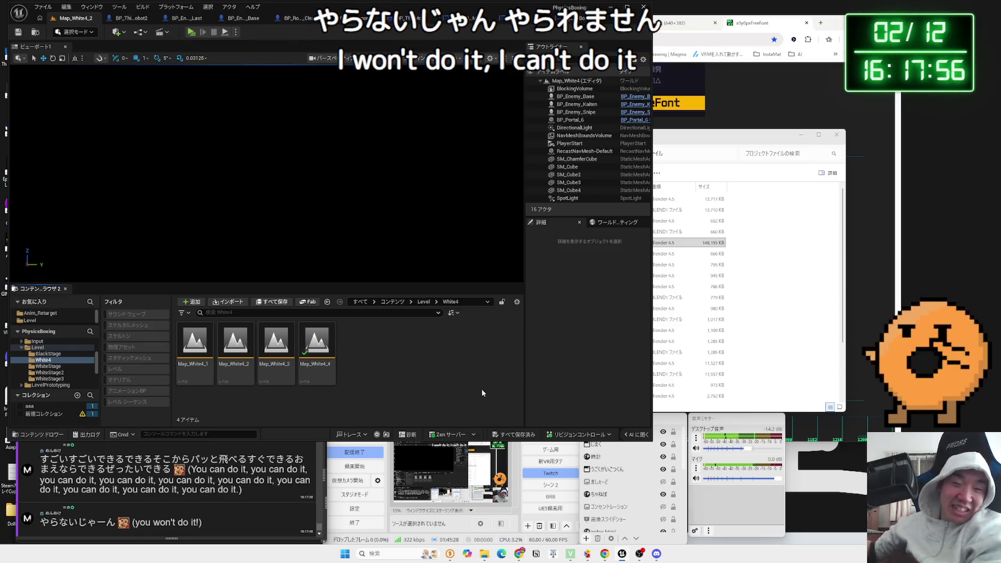
click(484, 554)
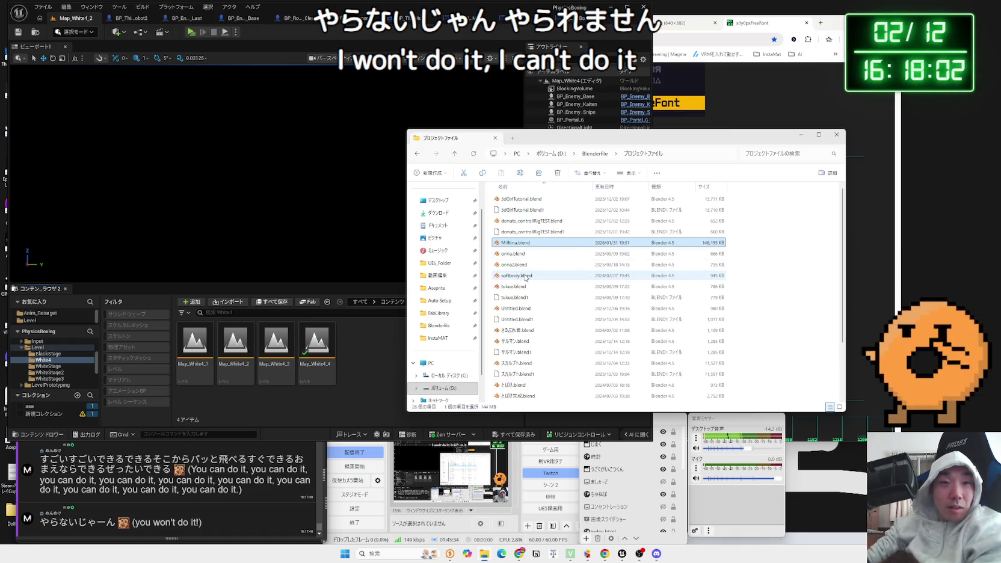
Step: Show the main.jpg tab in Chrome and move the browser window beside the editor
click(485, 554)
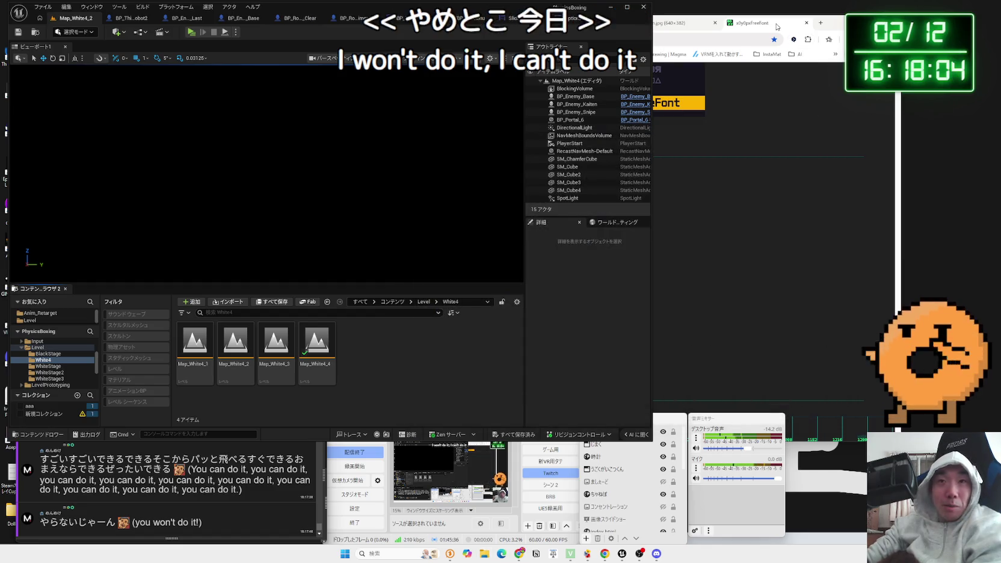
click(519, 553)
key(ctrl+Tab)
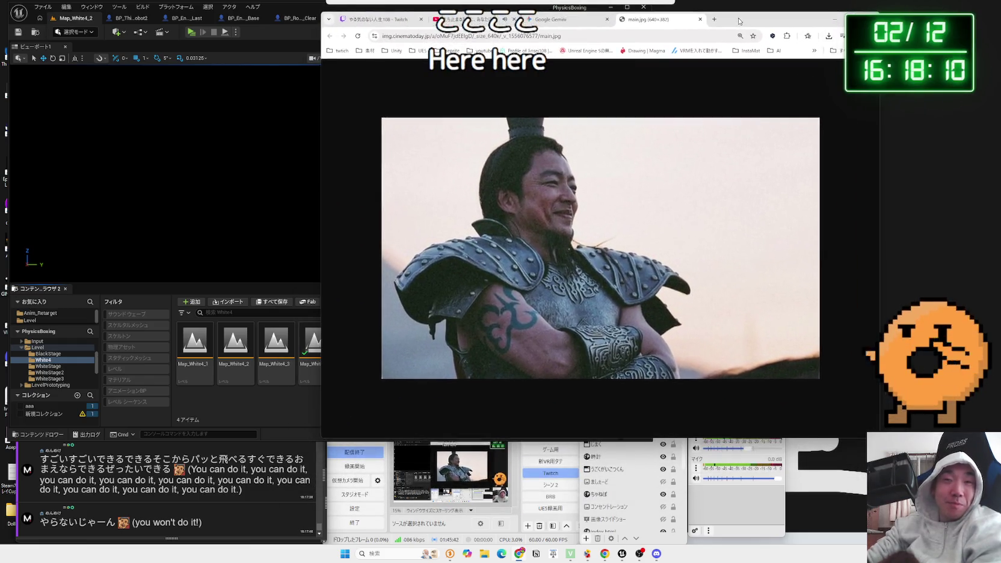
click(600, 20)
click(680, 18)
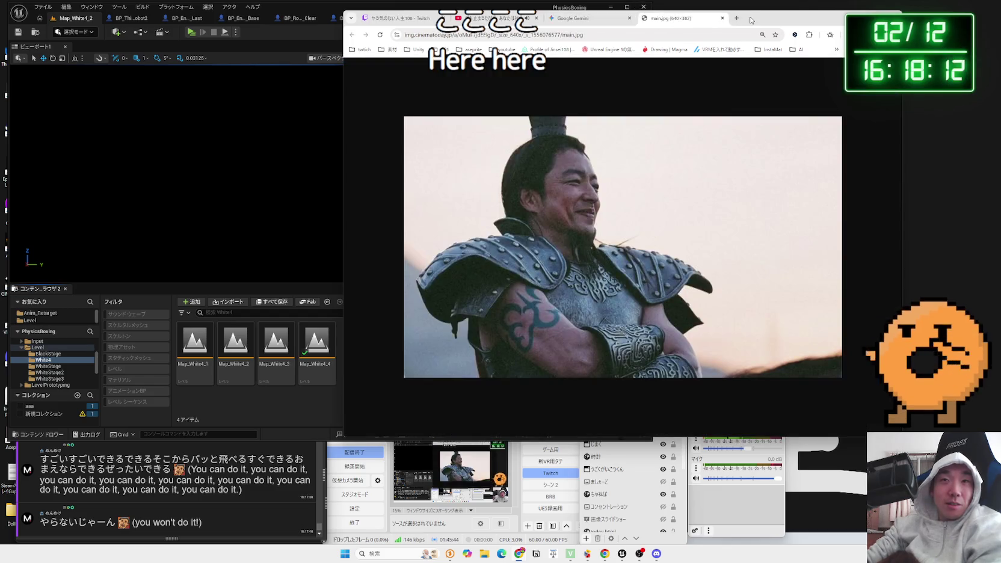
mouse_move(819, 17)
mouse_down()
mouse_move(836, 18)
mouse_move(749, 53)
mouse_move(782, 28)
mouse_move(757, 90)
mouse_move(842, 274)
mouse_move(942, 104)
mouse_move(572, 238)
mouse_move(836, 12)
mouse_move(734, 18)
mouse_move(749, 38)
mouse_up()
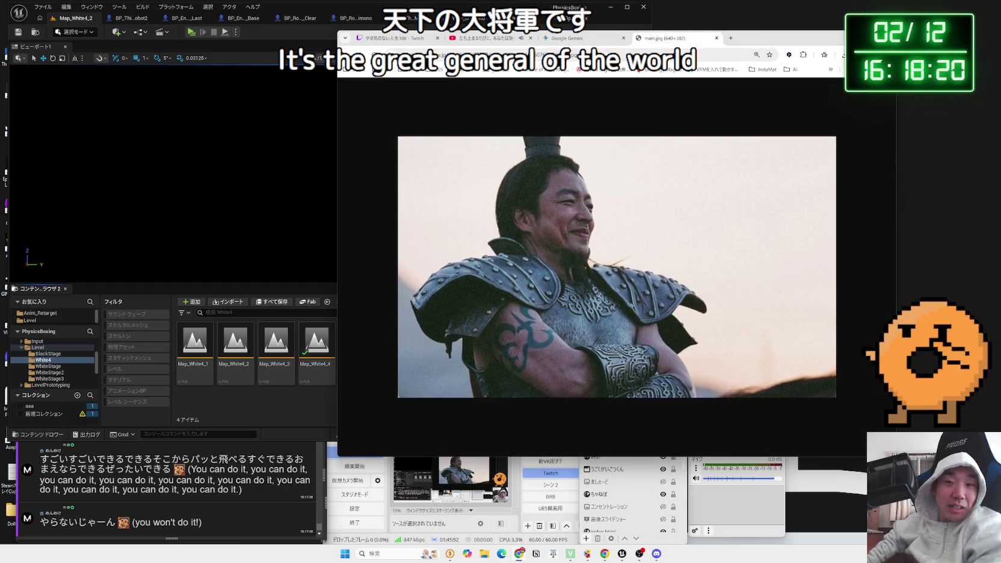
drag(765, 38, 897, 33)
key(alt+Tab)
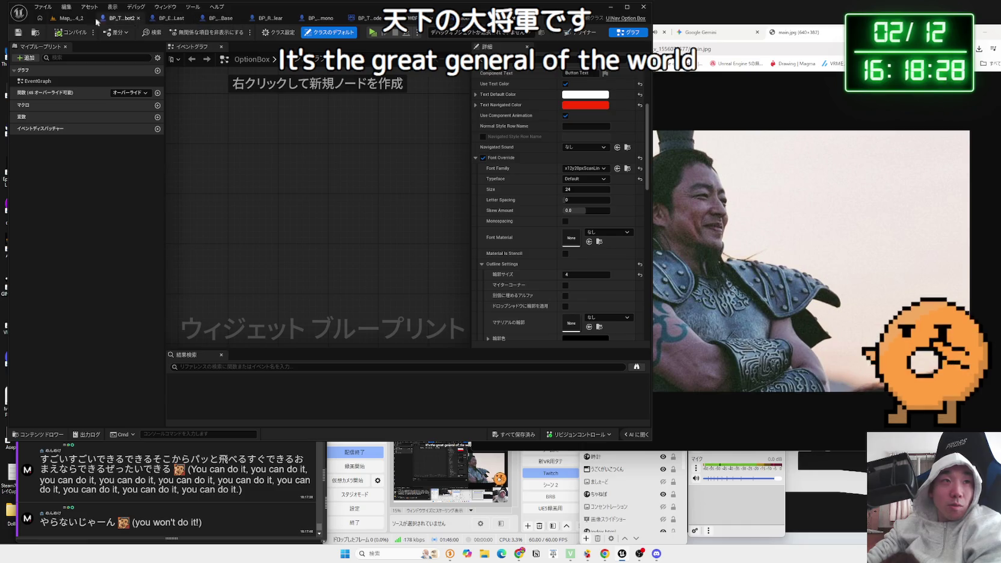
Step: Close OptionBox and select the RightButton widget in the SliderBox designer
click(537, 18)
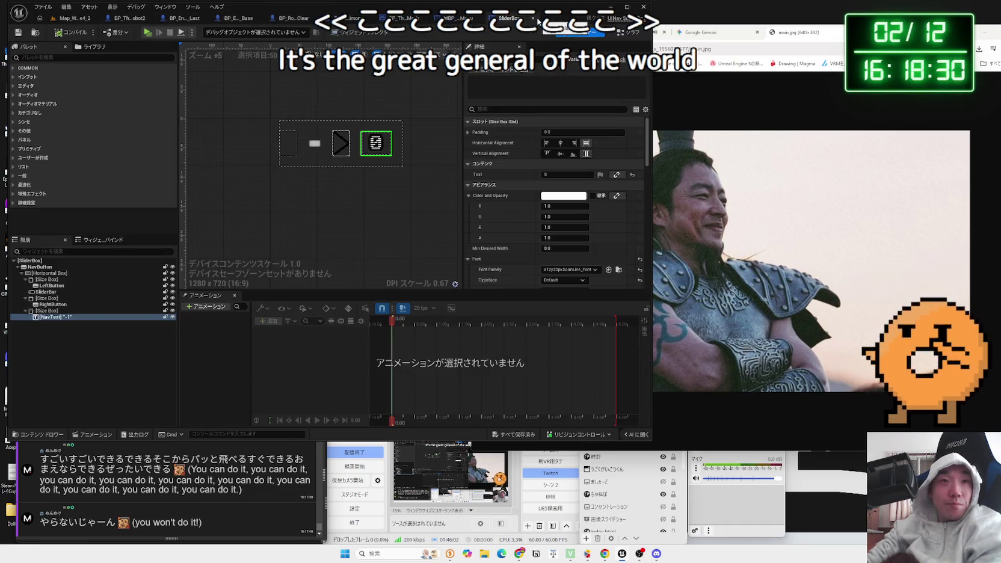
click(308, 147)
click(316, 145)
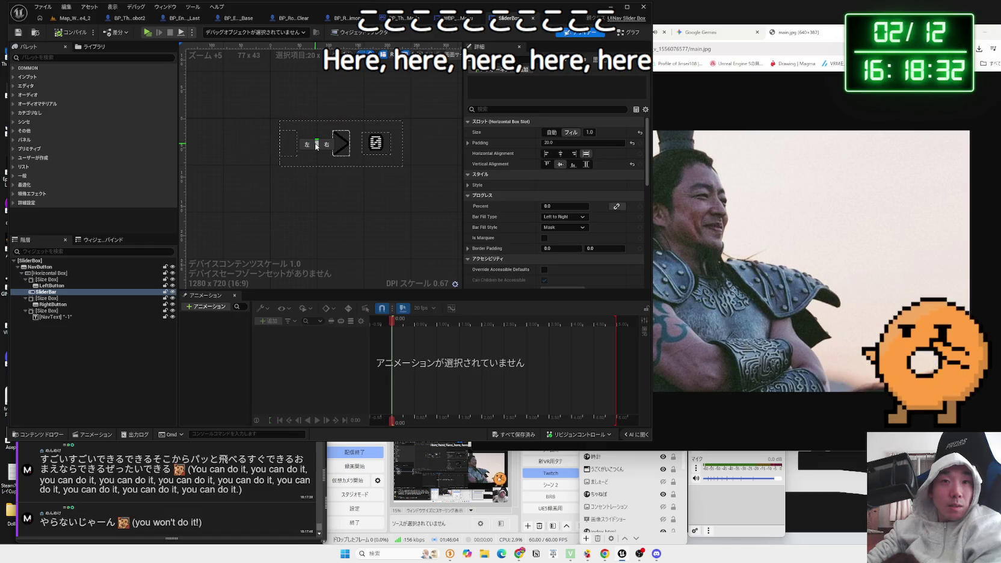
click(341, 143)
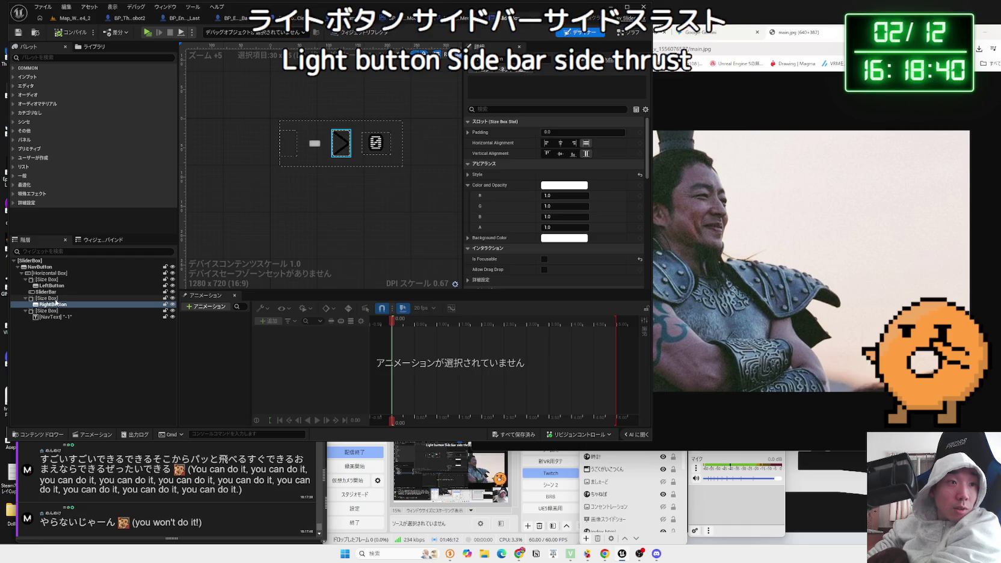
click(56, 303)
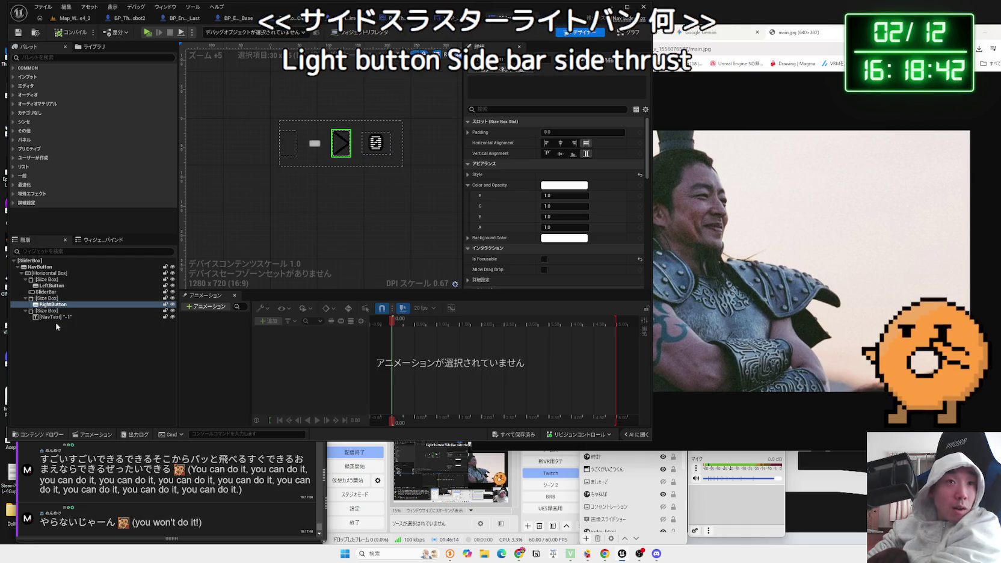
click(56, 317)
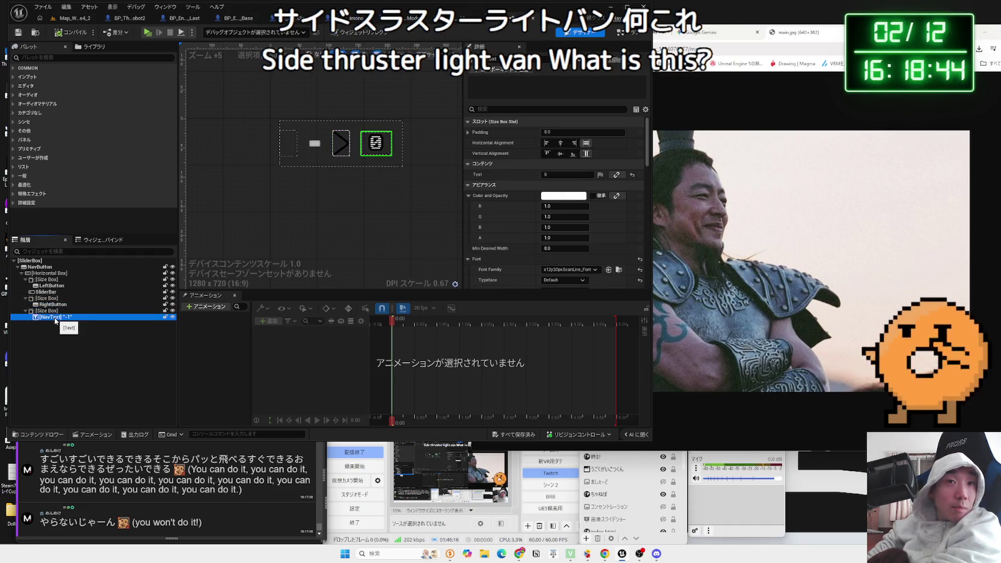
click(57, 305)
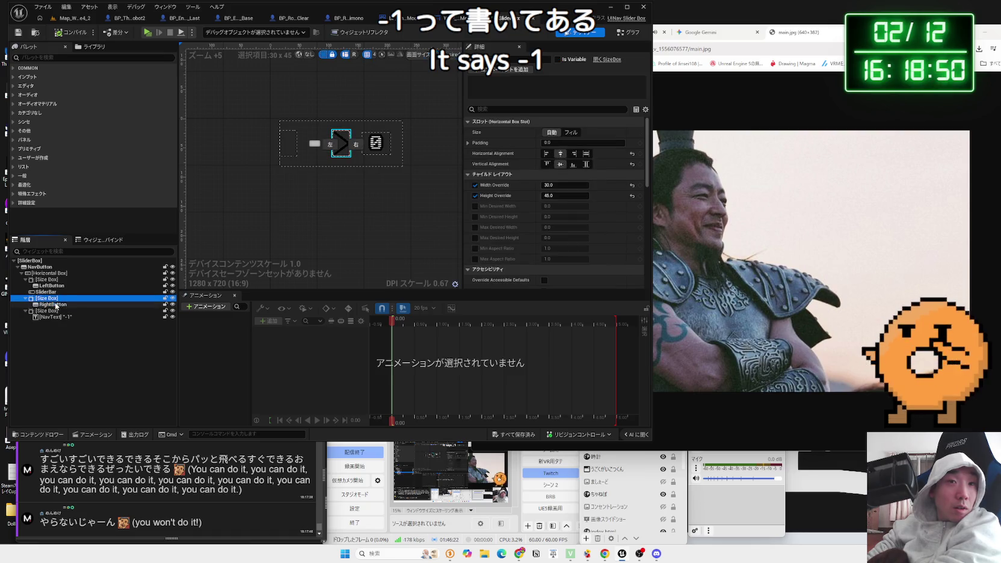
Step: Review RightButton's details, then switch the SliderBox editor to its Event Graph
scroll(531, 189, down, 2)
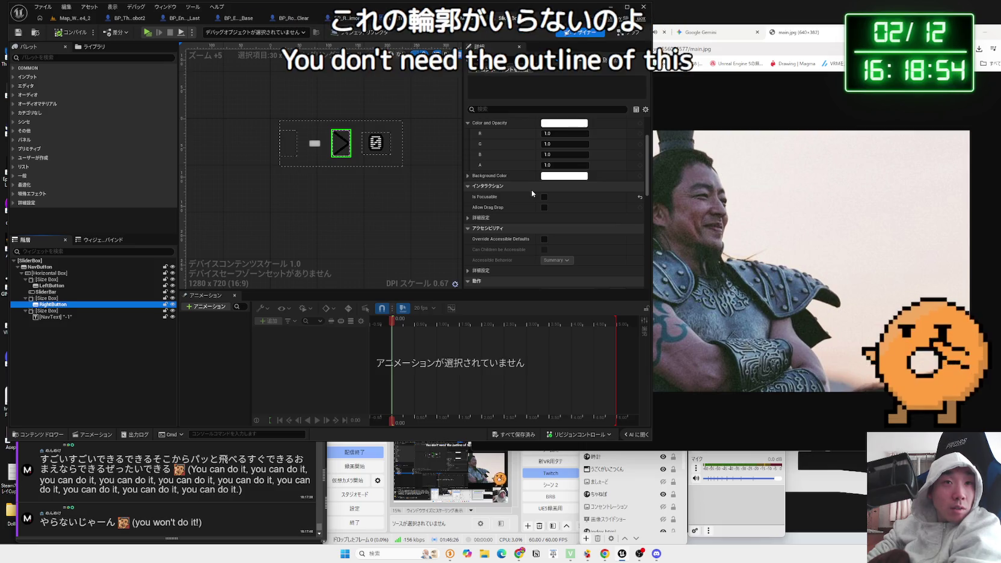
scroll(532, 190, up, 2)
scroll(535, 192, down, 10)
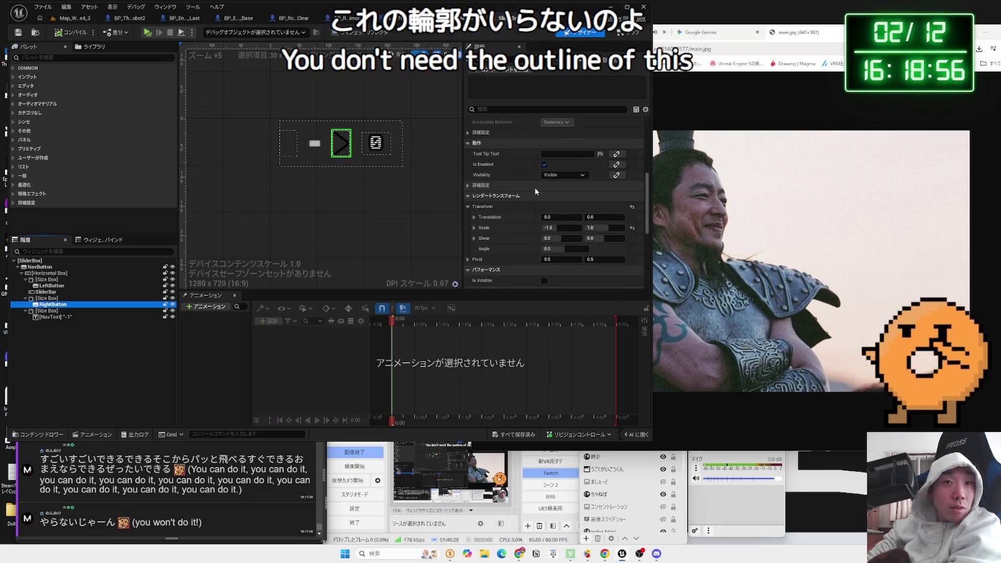
scroll(537, 190, up, 1)
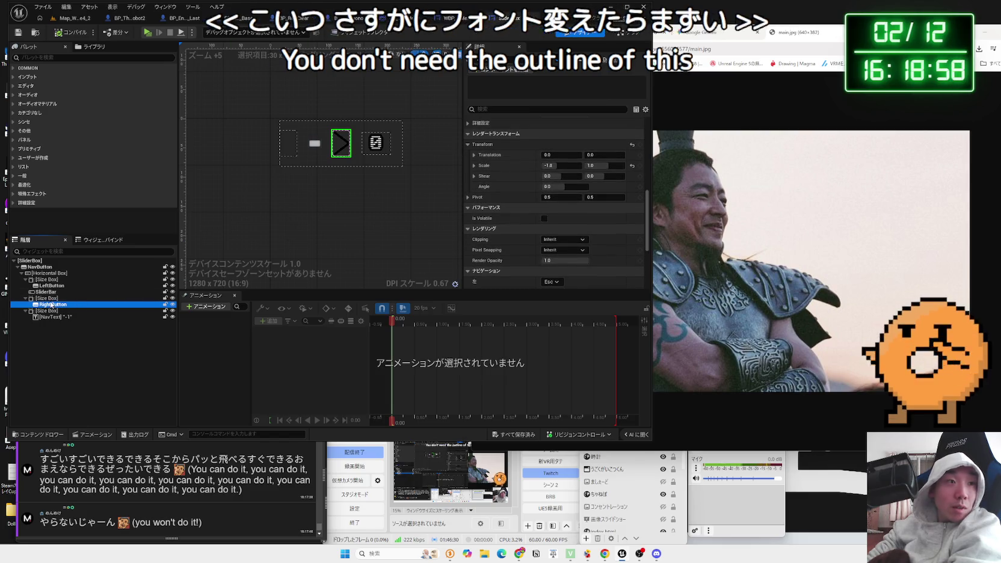
click(632, 33)
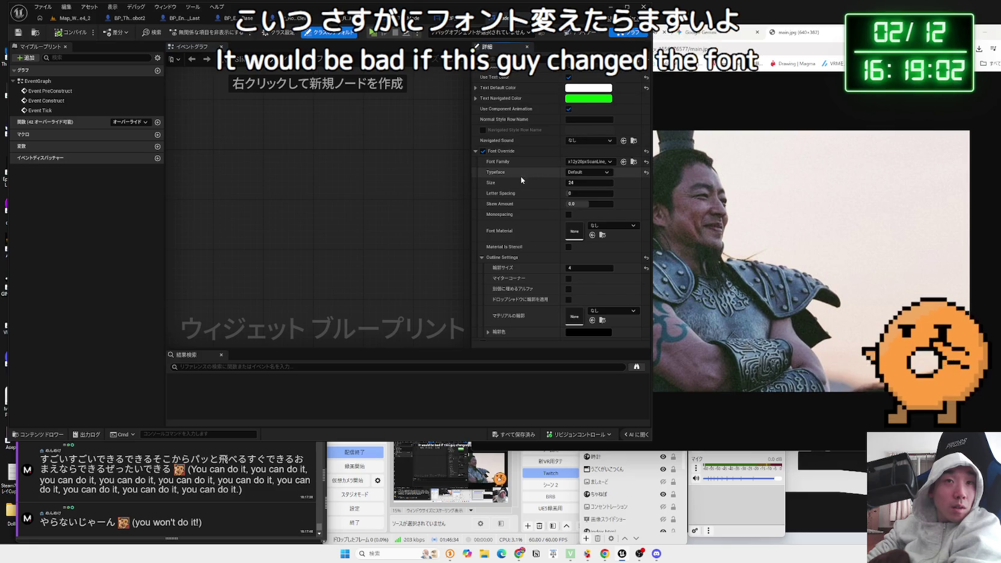
Step: Collapse the Font Override settings and go back to the SliderBox Designer view
scroll(522, 179, up, 5)
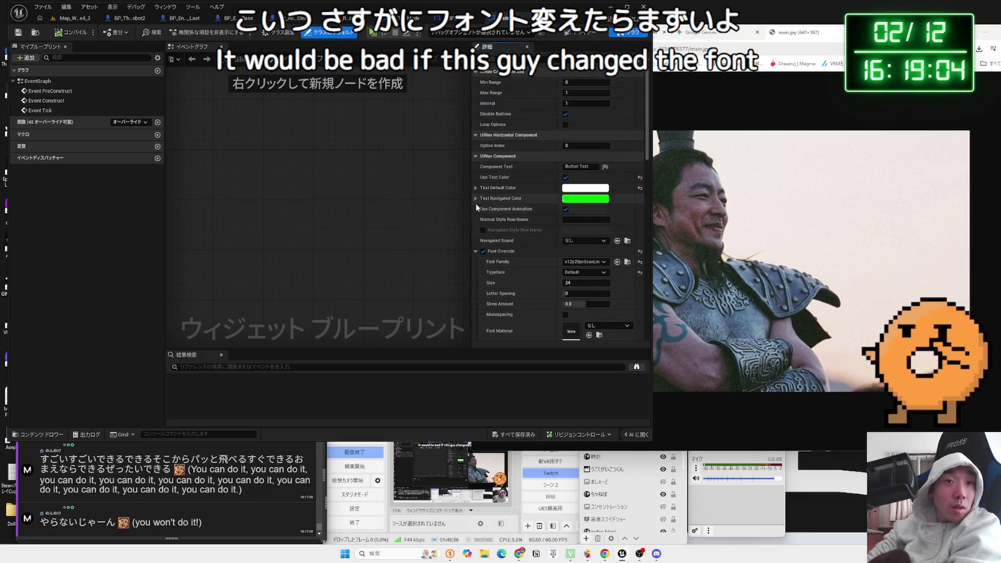
click(475, 251)
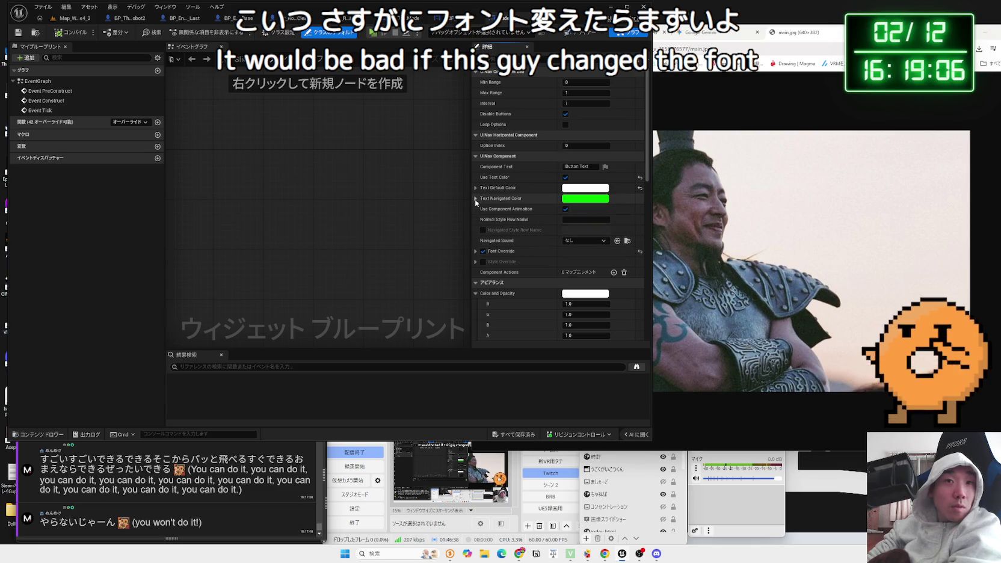
scroll(528, 205, down, 4)
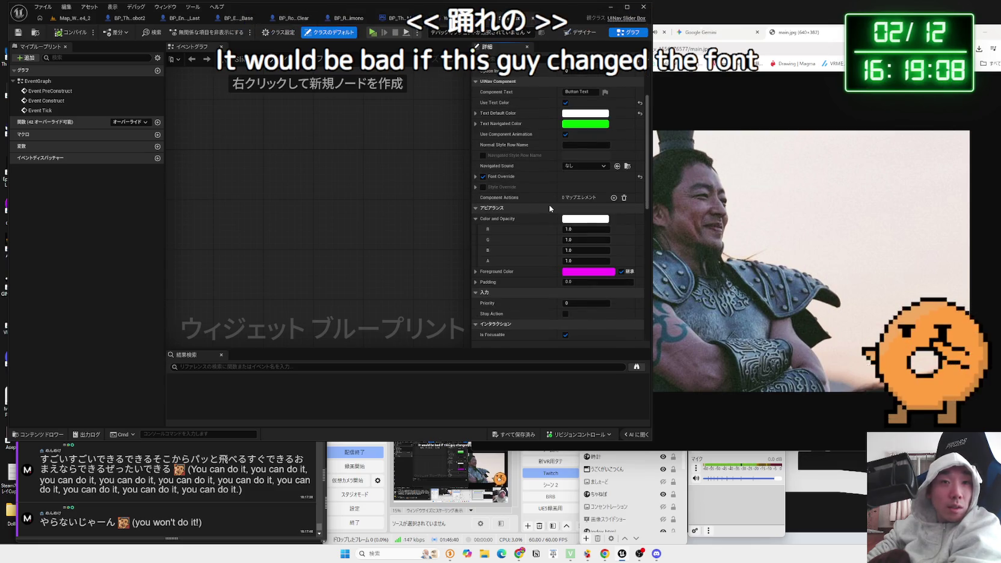
scroll(550, 208, down, 5)
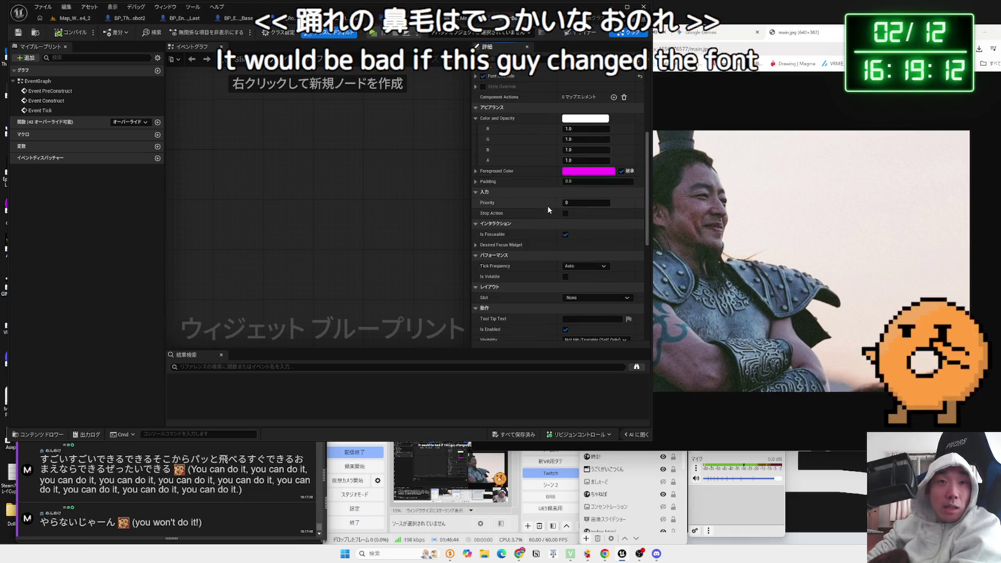
scroll(548, 206, up, 8)
click(574, 32)
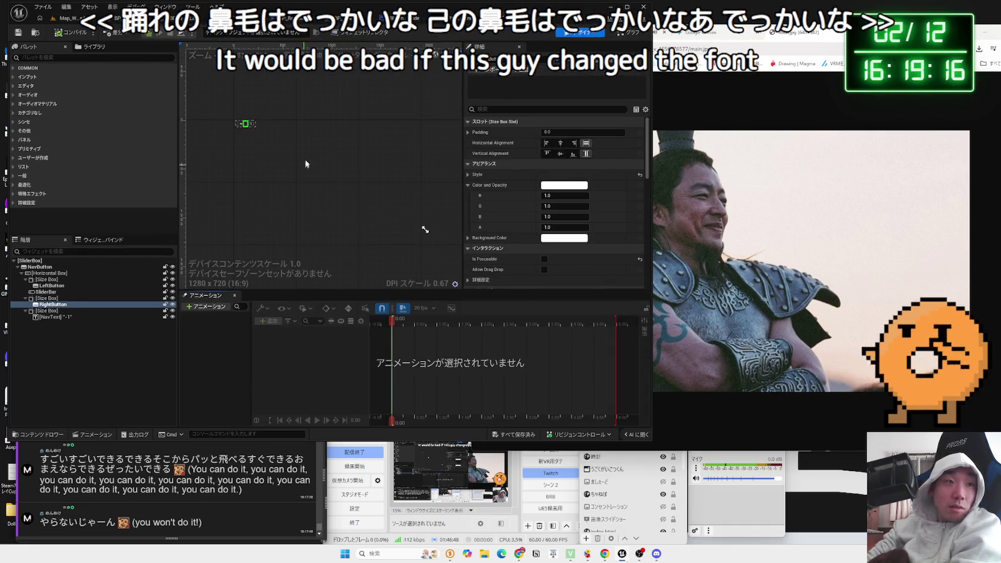
Step: Bring the slider into view and expand RightButton's Style > Normal image settings
scroll(421, 209, up, 3)
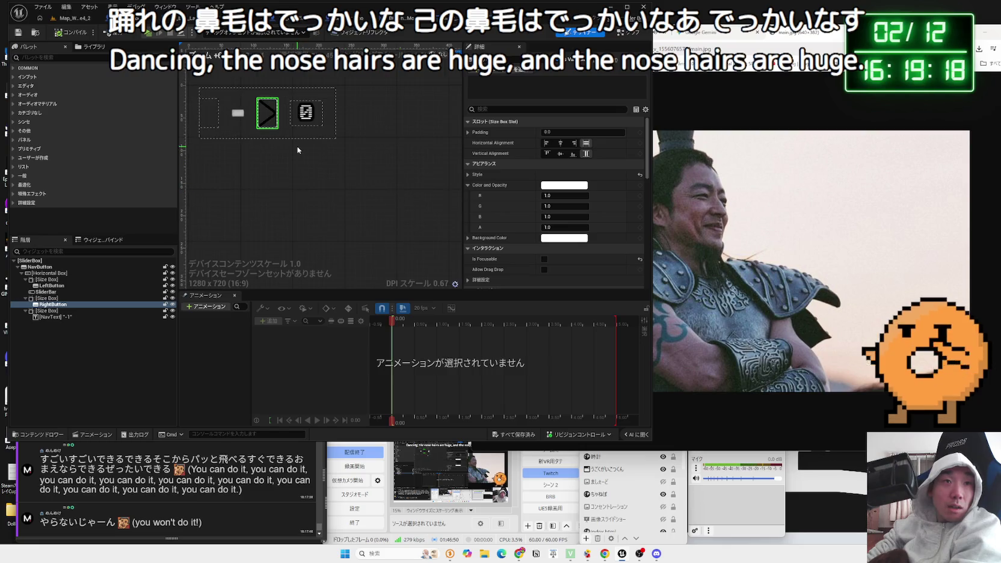
drag(297, 149, 364, 203)
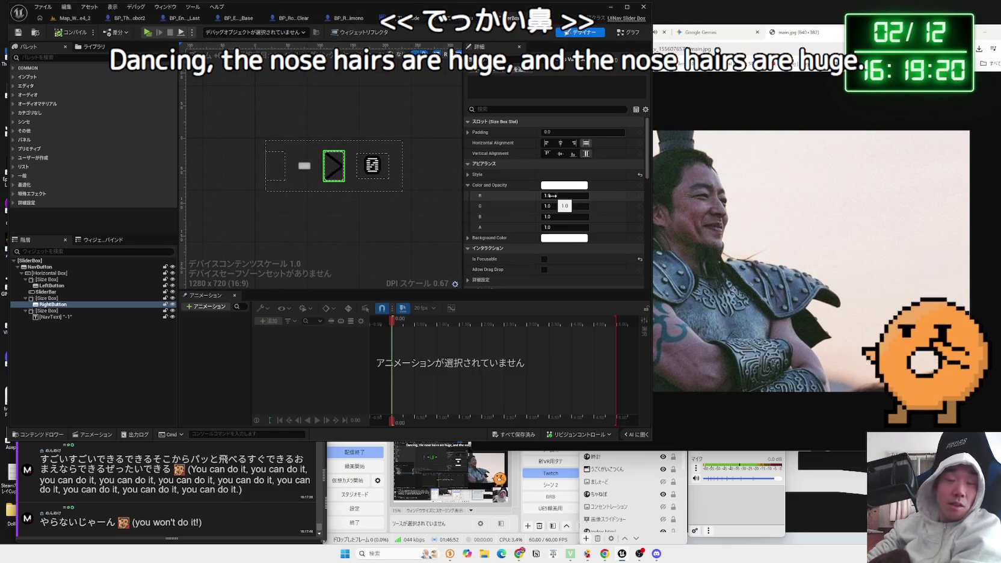
click(468, 175)
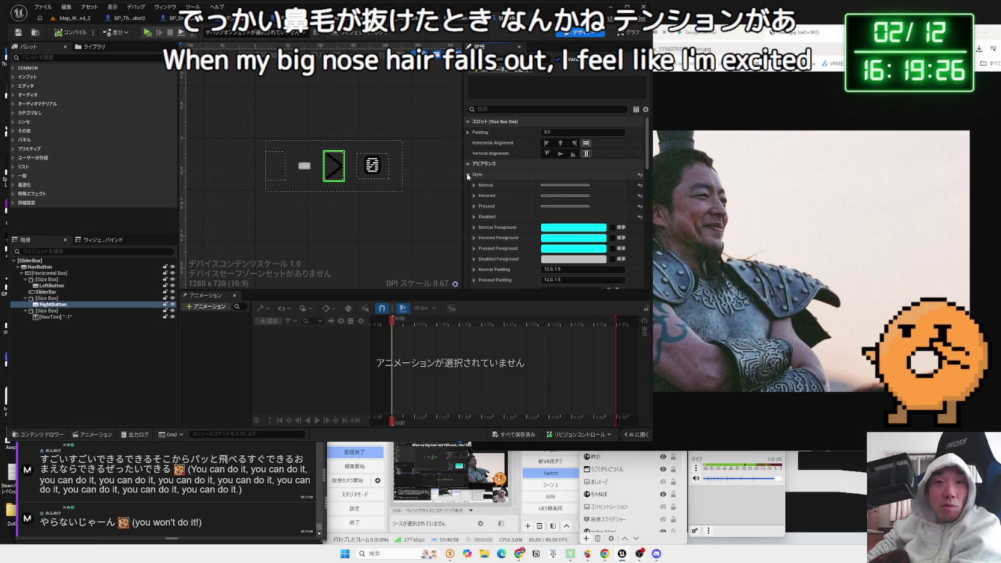
click(475, 186)
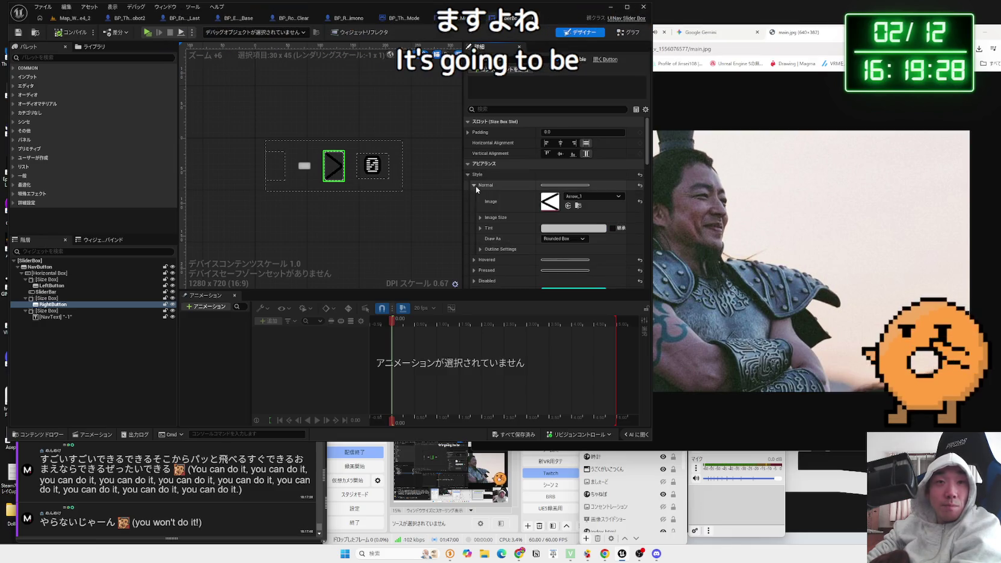
Step: Browse the Image texture list without changing it, then reselect RightButton
click(593, 197)
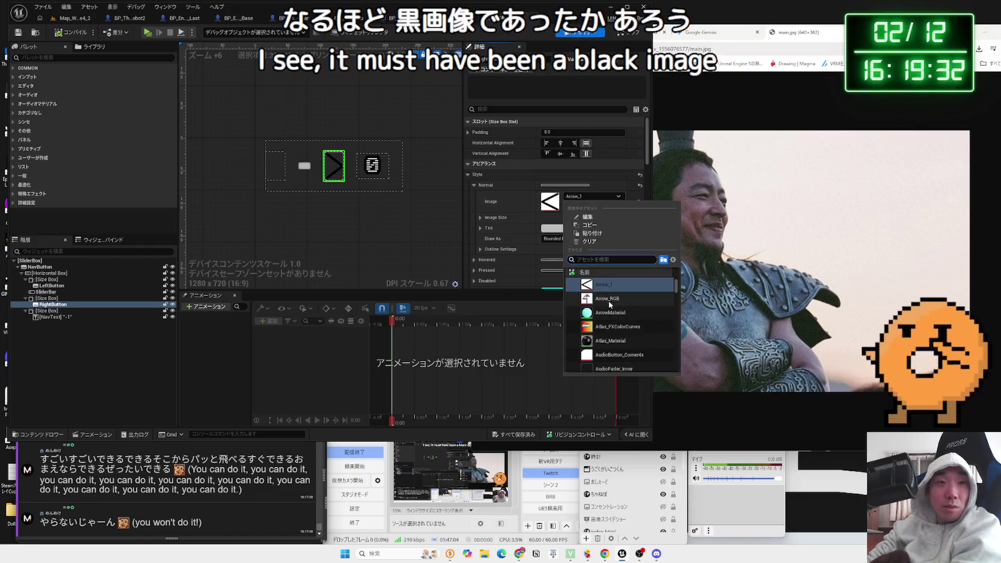
scroll(610, 304, down, 2)
scroll(609, 300, down, 5)
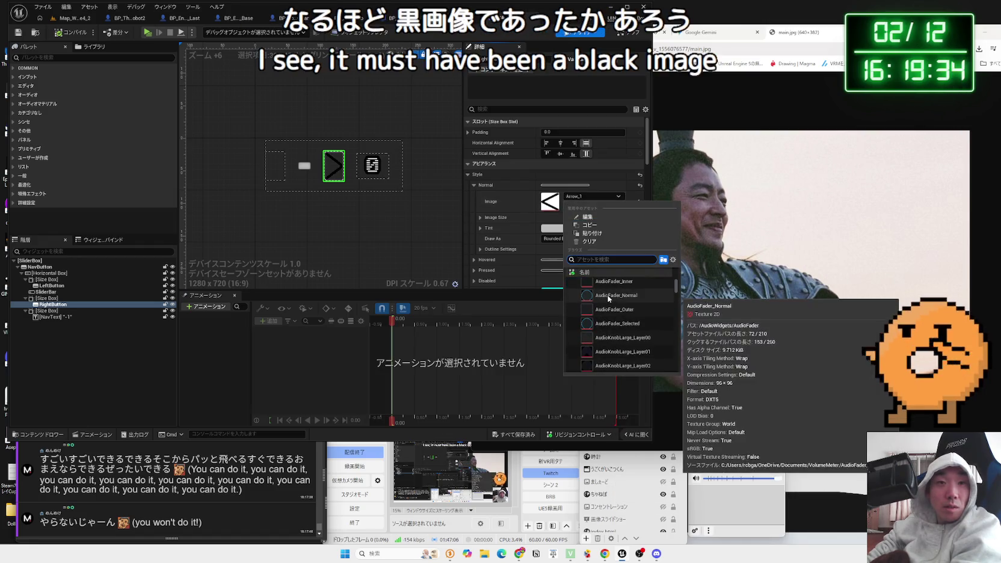
scroll(609, 298, down, 5)
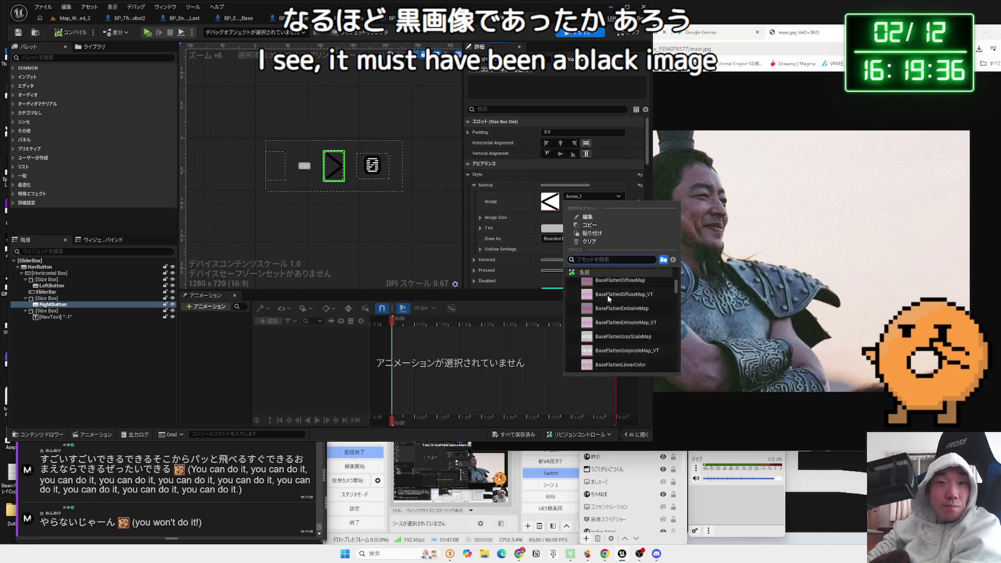
scroll(608, 298, down, 5)
scroll(608, 299, down, 5)
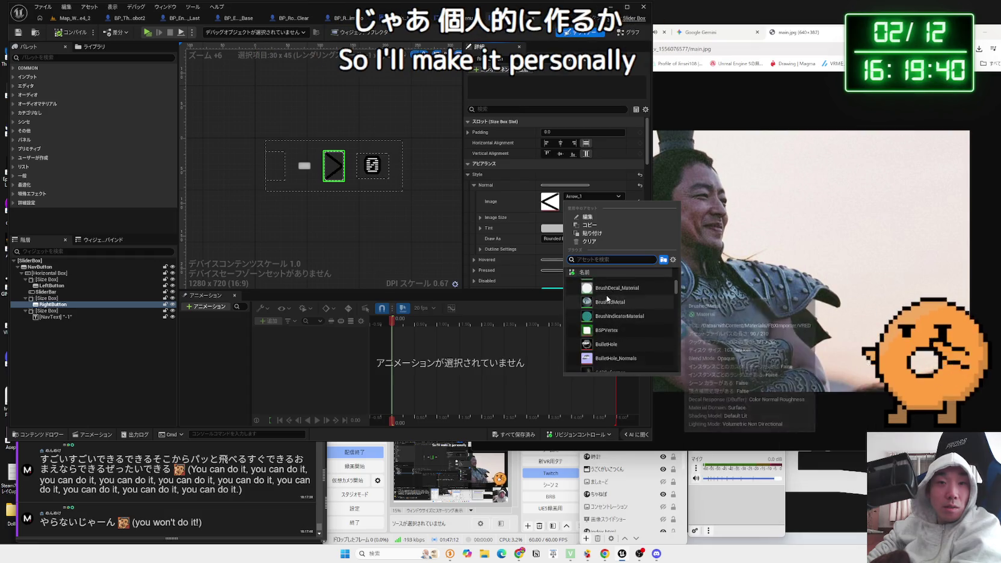
scroll(609, 299, down, 5)
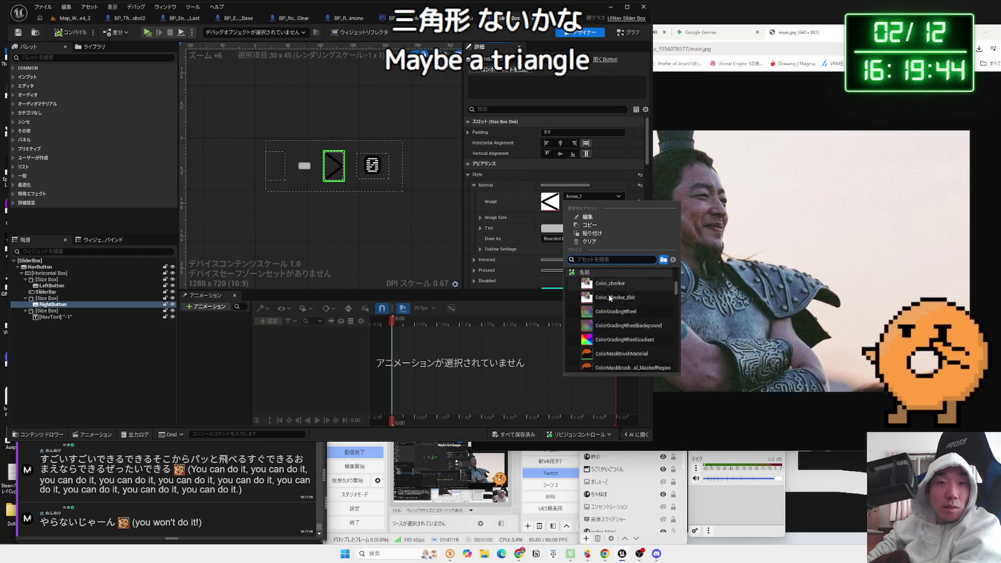
click(428, 248)
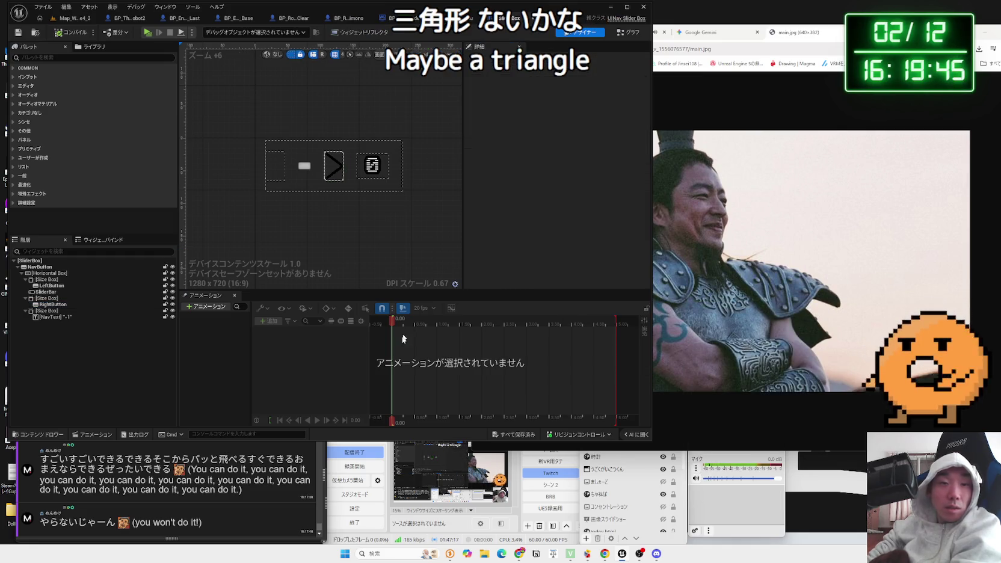
click(333, 165)
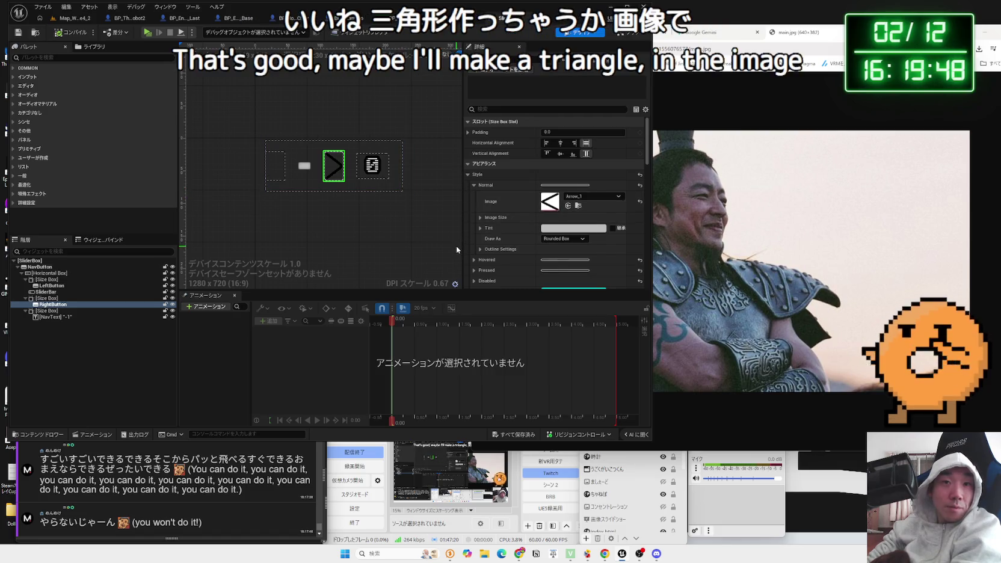
Step: Search the Start menu for 'aseprite' and launch Aseprite
click(346, 557)
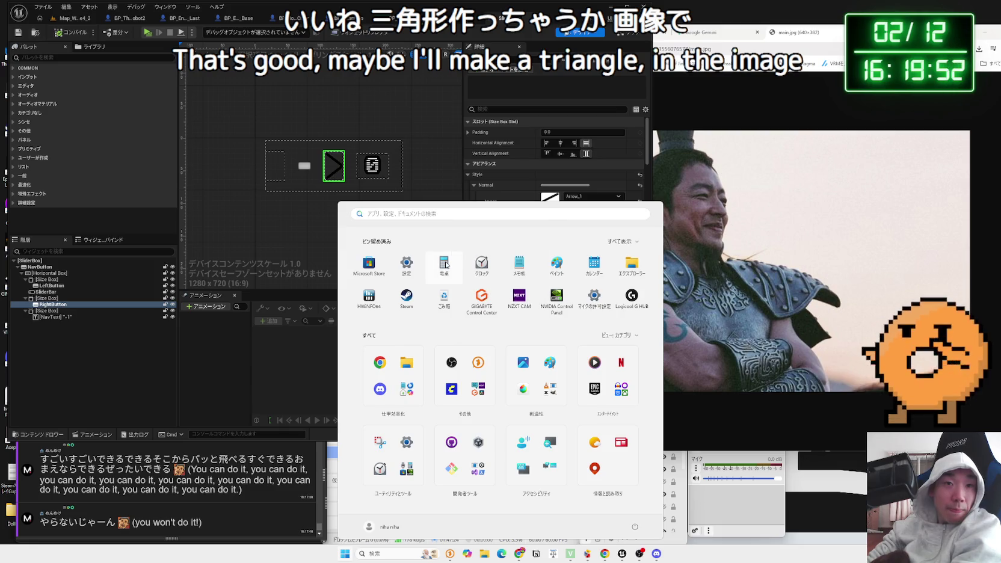
click(451, 214)
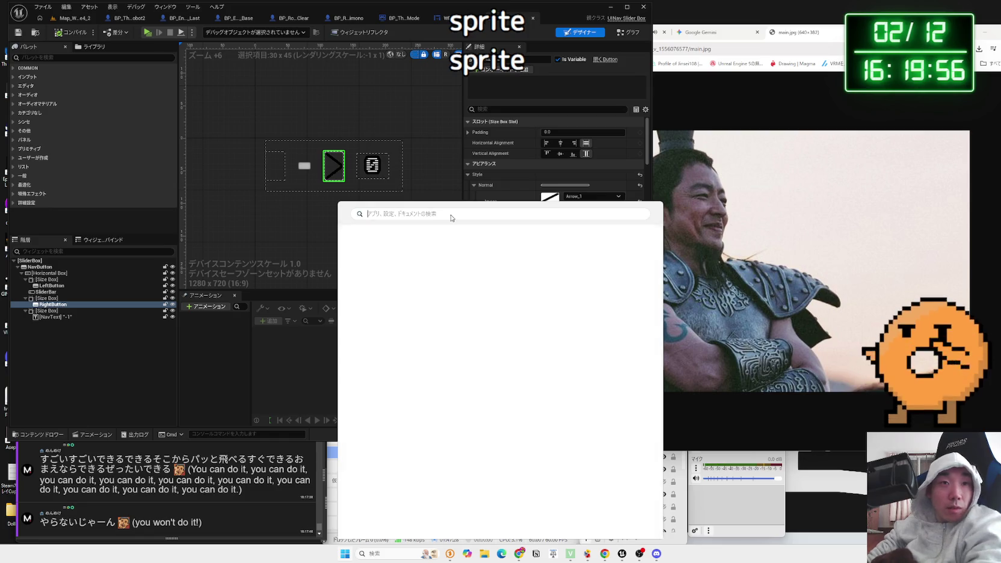
text(aseprite)
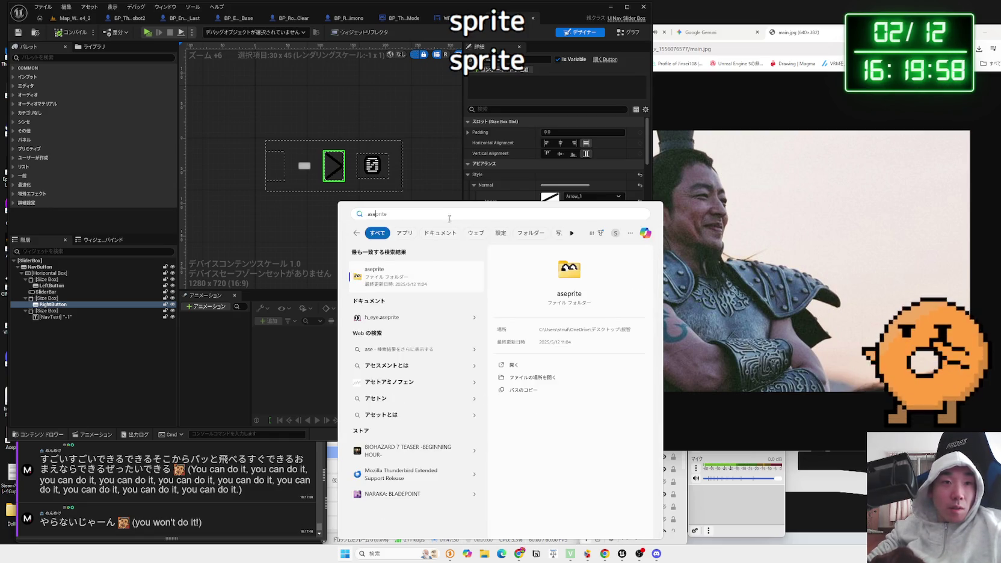
click(292, 230)
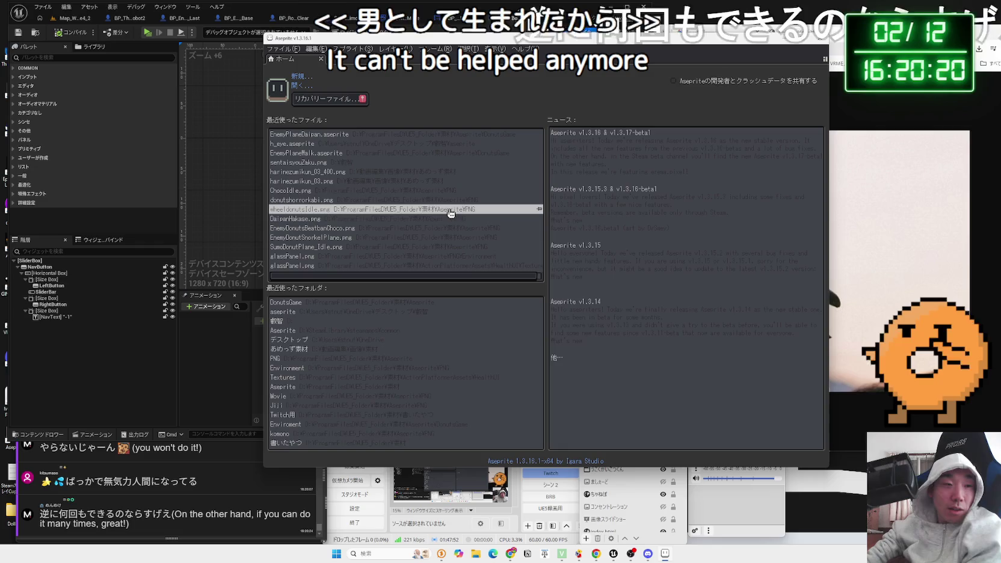
Step: Create a new 32×32 sprite in Aseprite
click(282, 48)
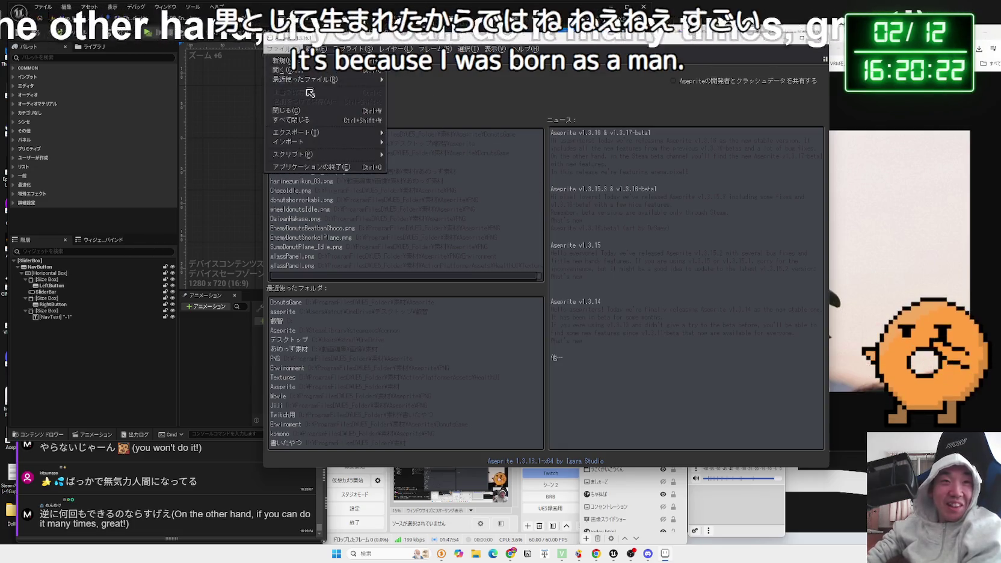
click(298, 62)
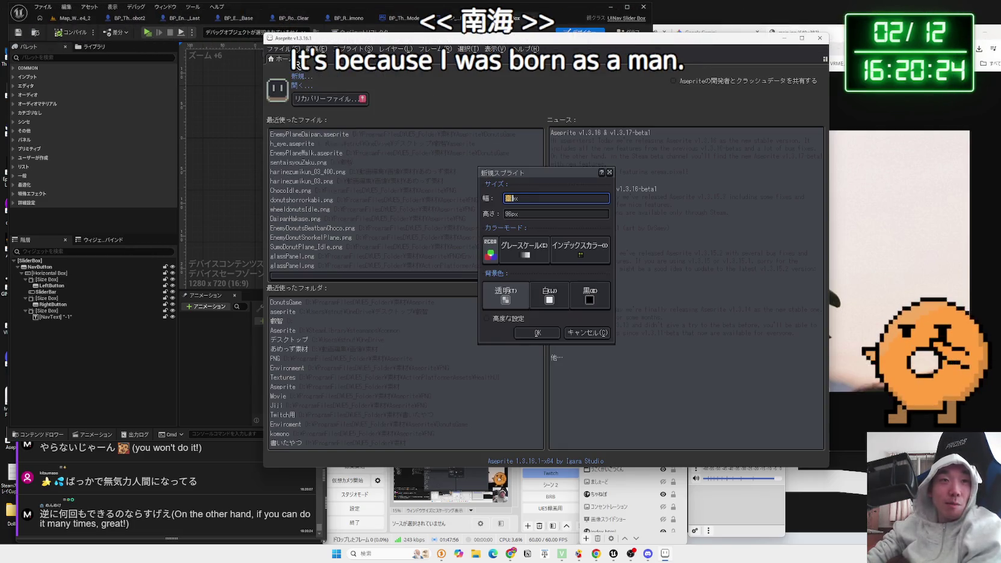
key(BackSpace)
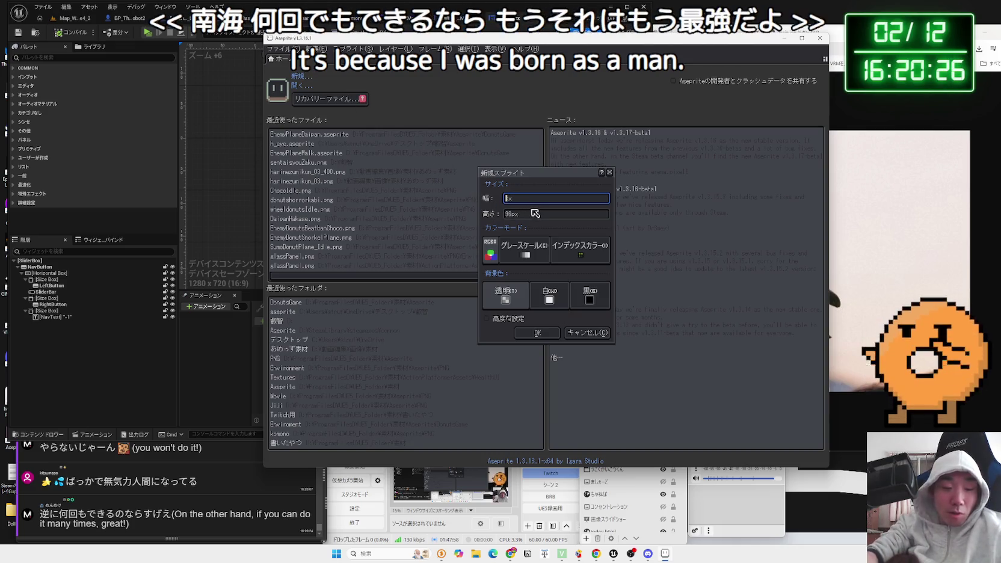
text(32)
key(Tab)
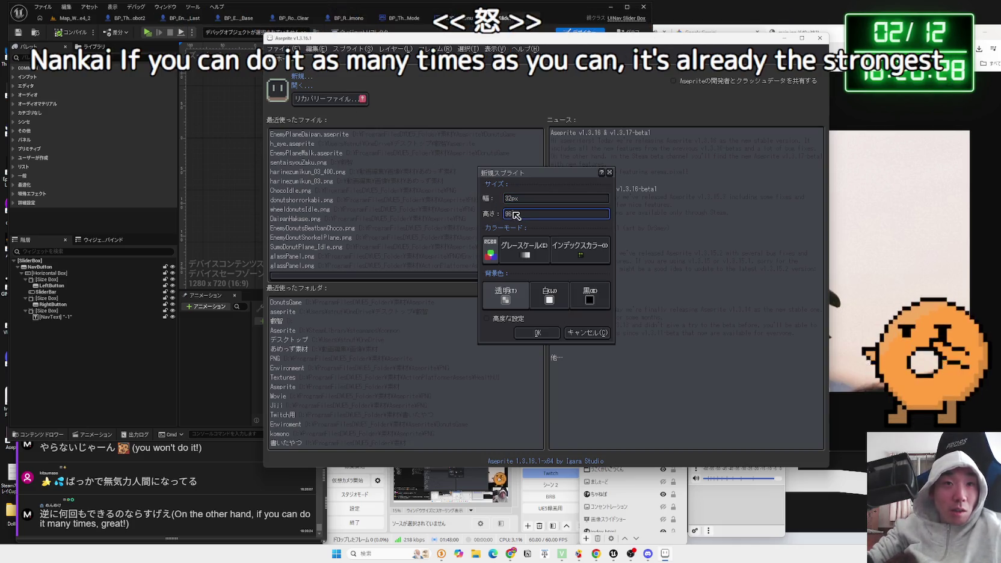
text(32)
click(536, 331)
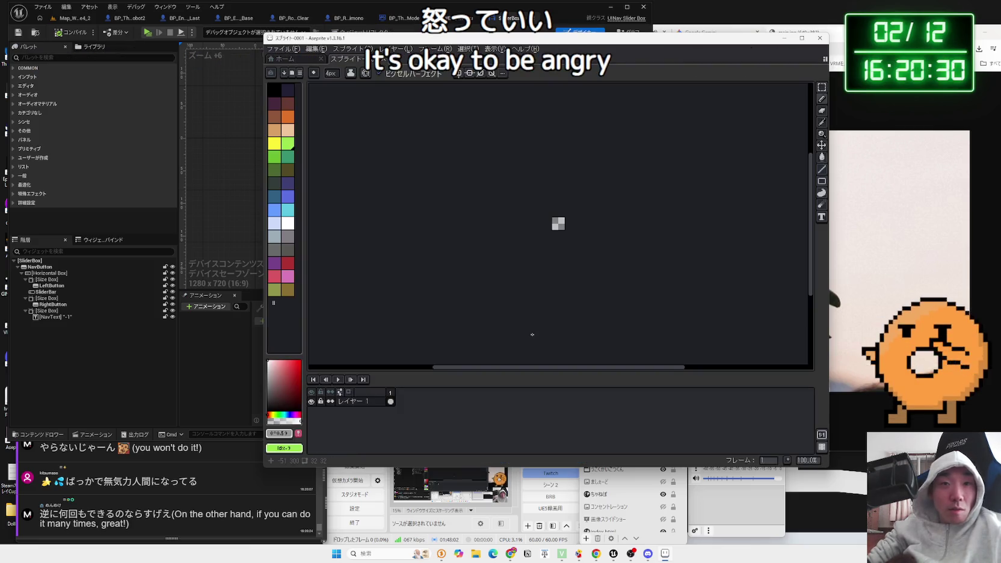
Step: Pick cyan, test and undo a pen stroke, and move the window to the lower right
scroll(500, 265, up, 6)
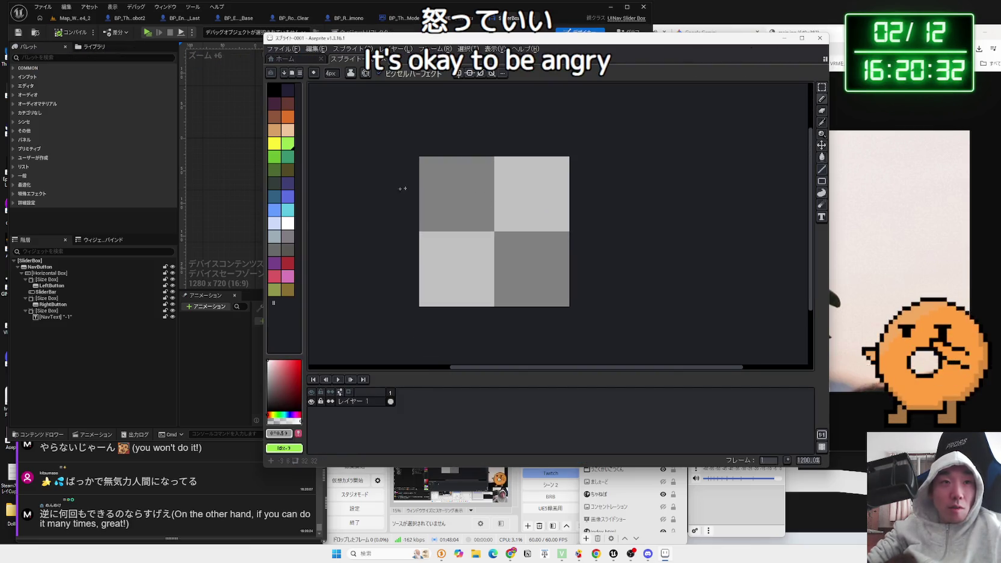
click(290, 210)
drag(440, 224, 439, 283)
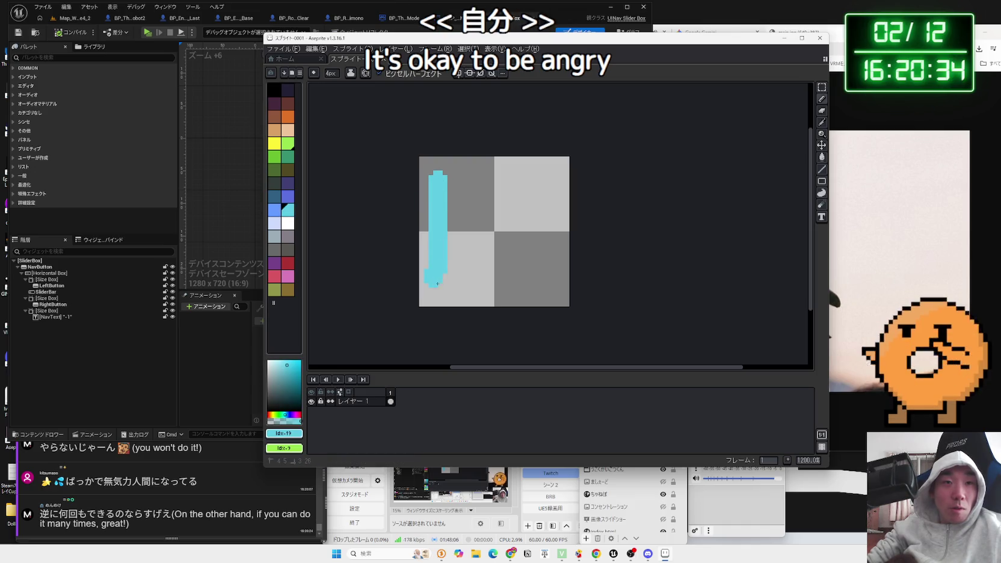
key(ctrl+z)
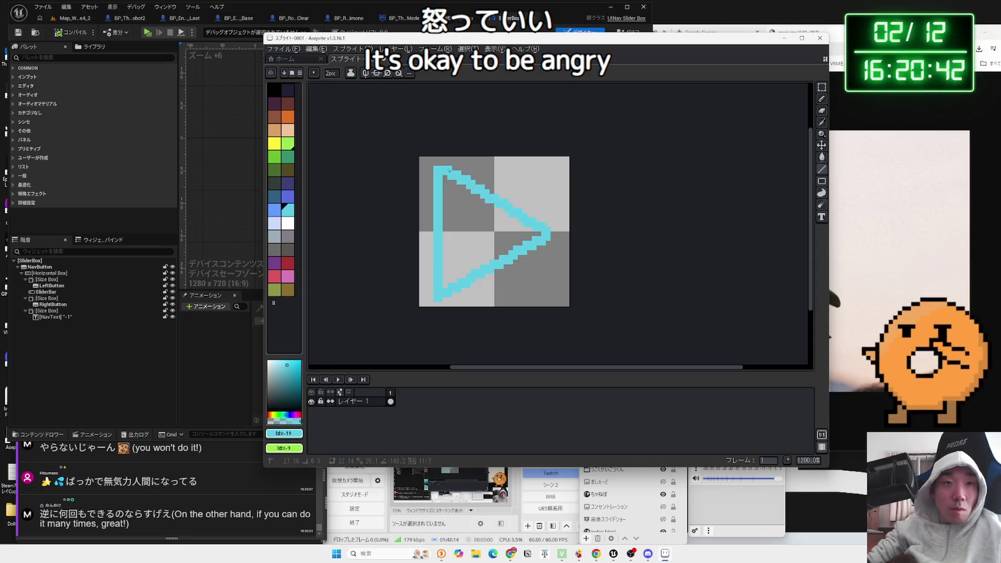
mouse_move(566, 36)
mouse_down()
mouse_move(828, 37)
mouse_move(566, 40)
mouse_up()
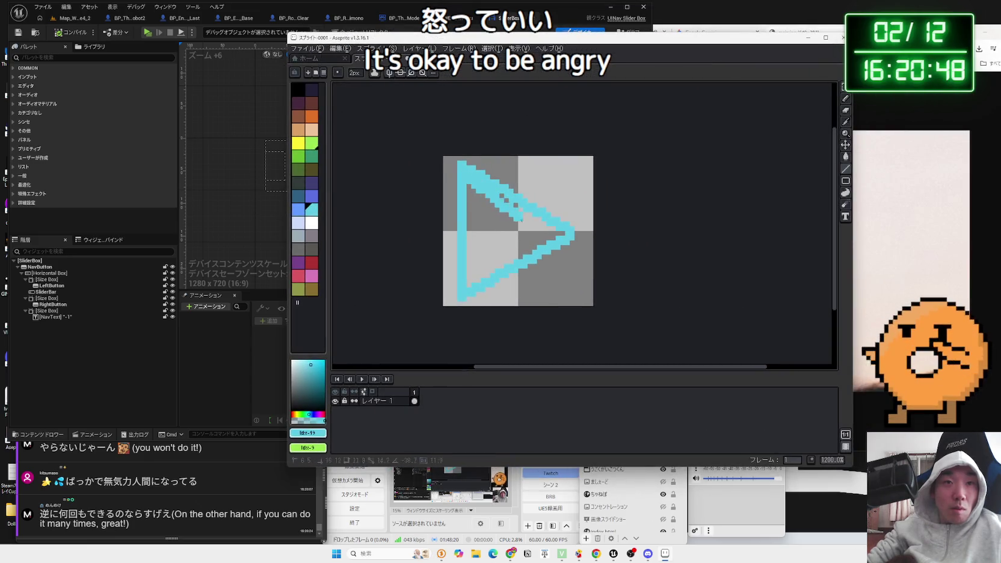
mouse_move(522, 41)
mouse_down()
mouse_move(560, 352)
mouse_move(822, 3)
mouse_move(785, 107)
mouse_move(577, 72)
mouse_up()
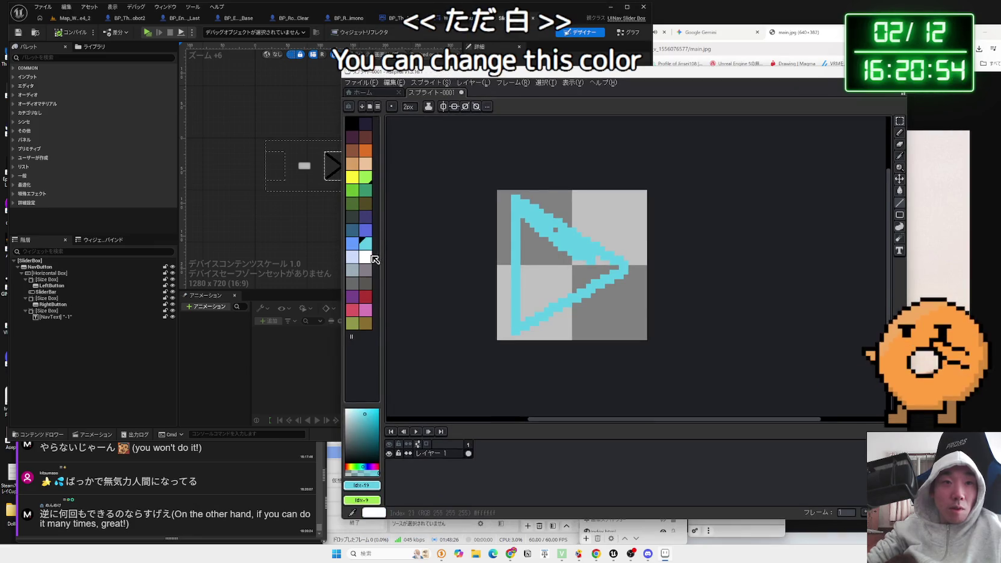
Step: Pick white and redraw the arrow's edges and both diagonals in white
click(365, 256)
click(529, 255)
click(515, 222)
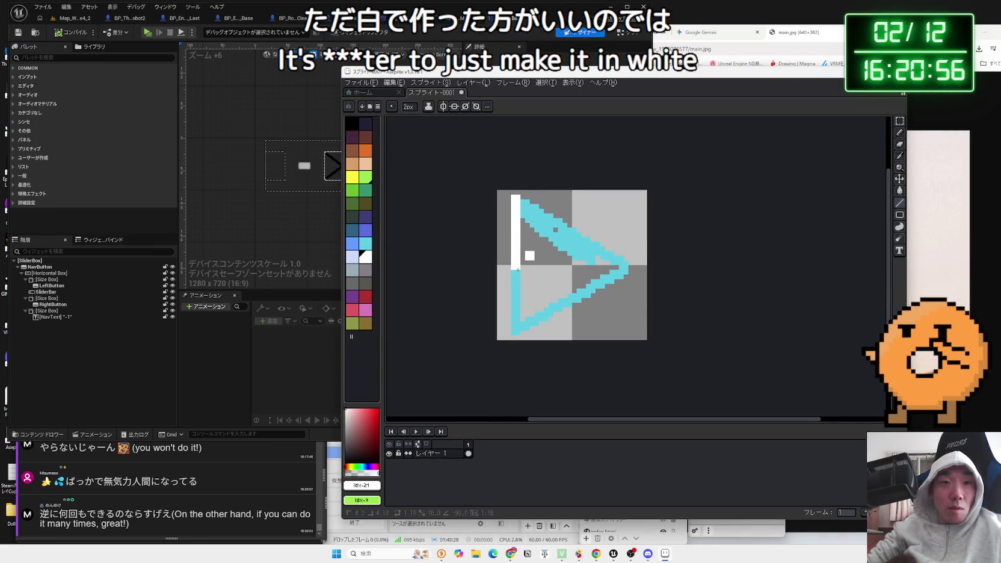
drag(517, 332, 587, 297)
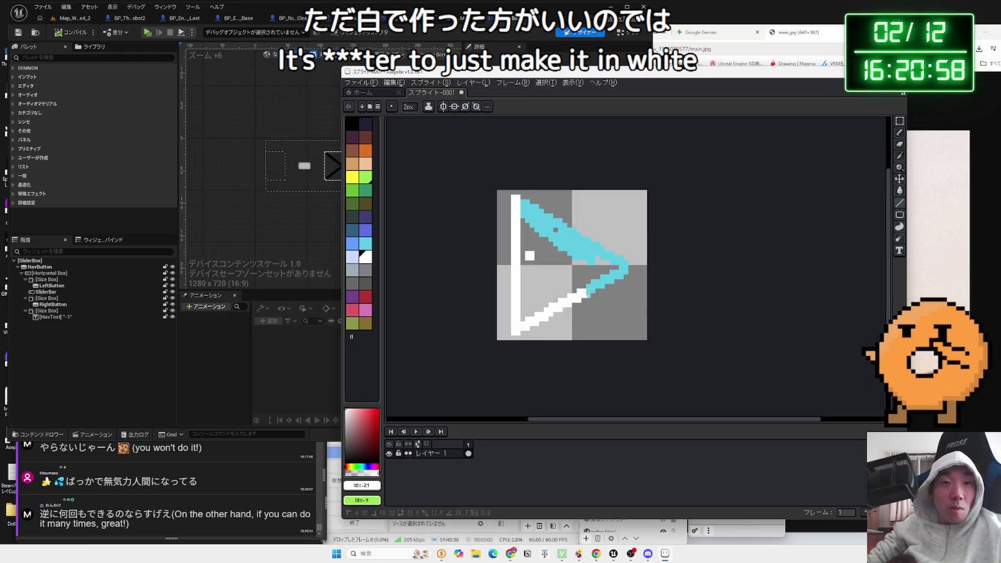
mouse_move(626, 268)
mouse_down()
mouse_move(571, 247)
mouse_move(517, 200)
mouse_move(577, 272)
mouse_up()
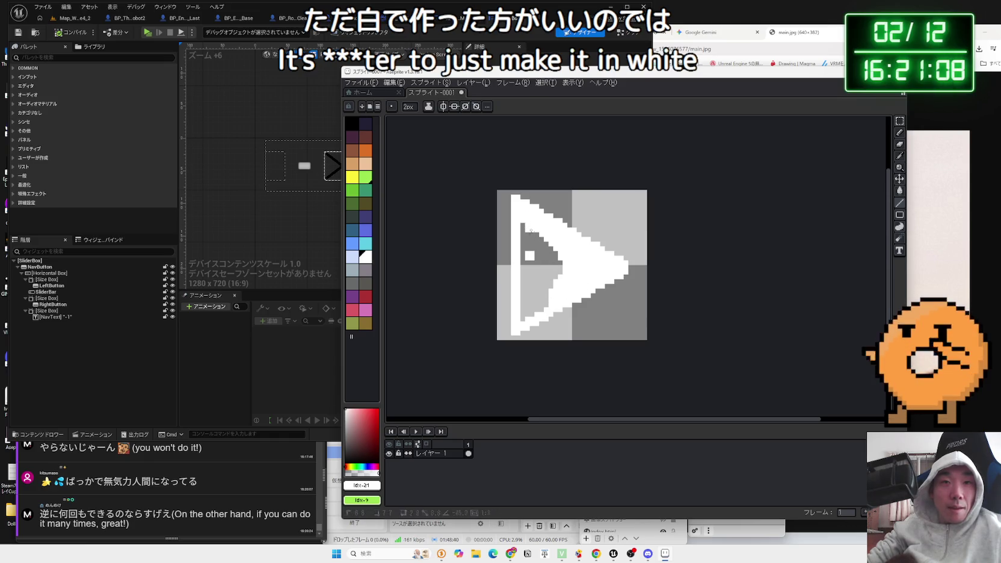
Step: Fill the arrow's interior white with the Pencil and set the brush size to 1px
click(900, 134)
mouse_move(531, 240)
mouse_down()
mouse_move(523, 283)
mouse_move(523, 227)
mouse_move(526, 320)
mouse_up()
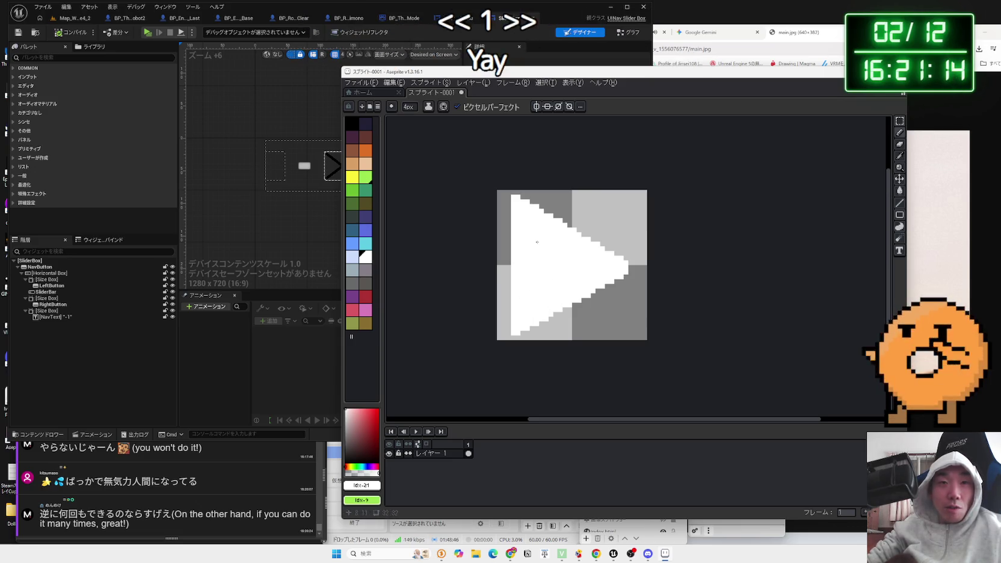
scroll(544, 252, down, 3)
scroll(589, 253, up, 2)
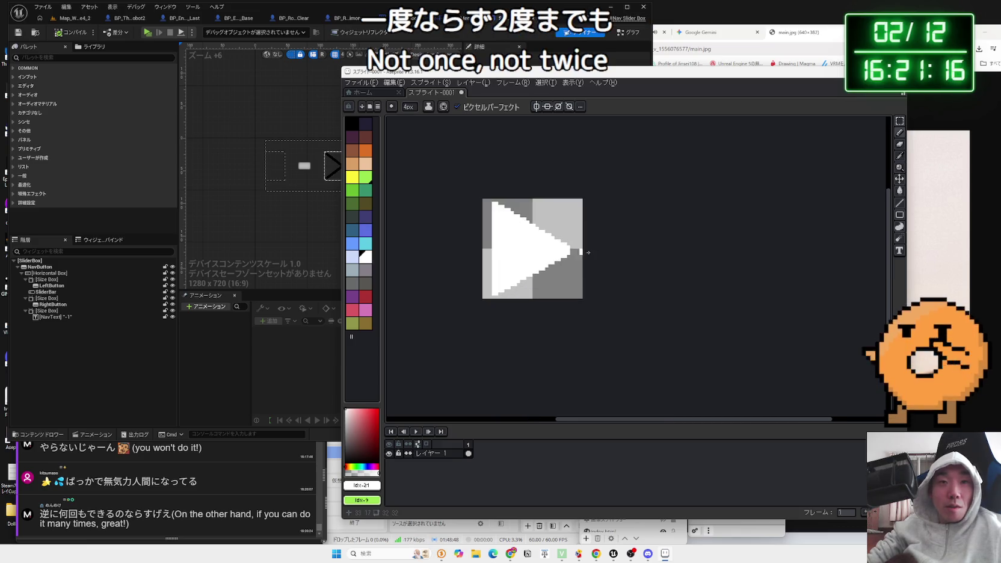
scroll(575, 252, up, 2)
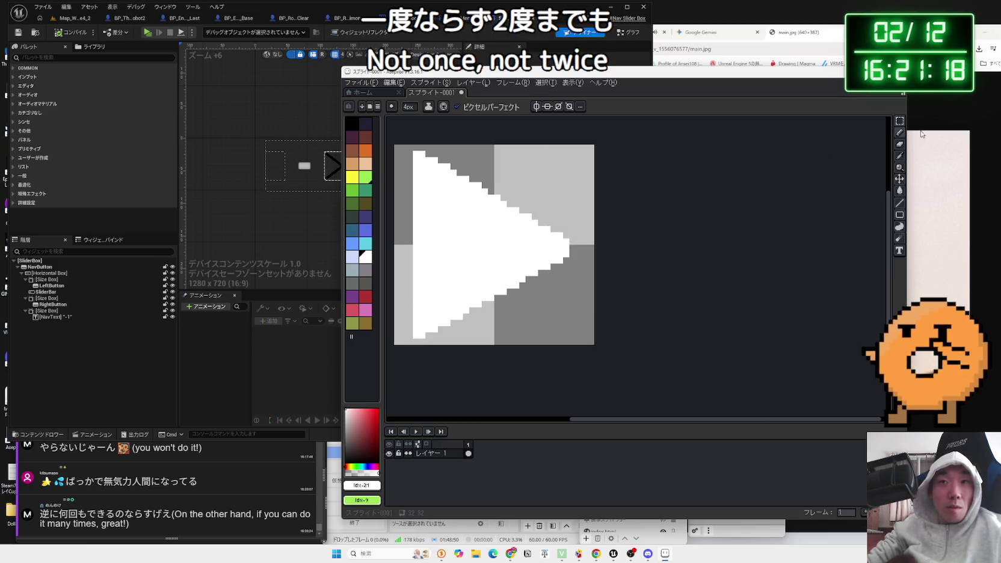
click(410, 106)
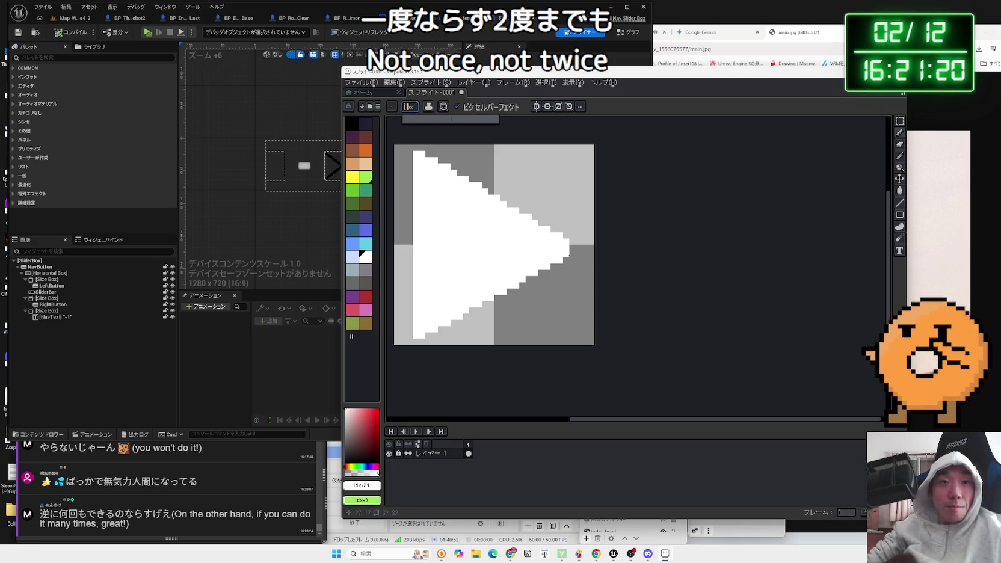
key(Return)
scroll(573, 247, down, 1)
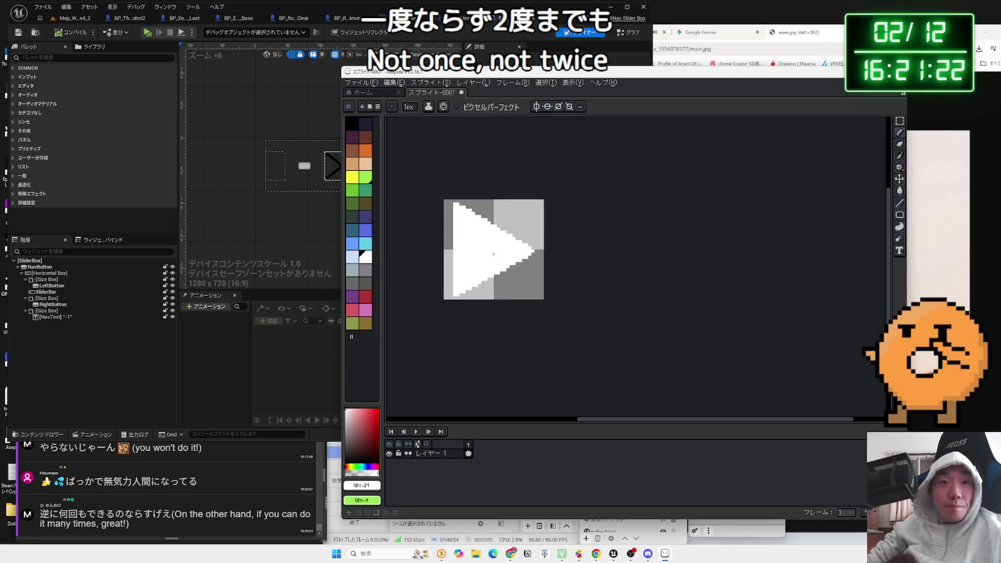
scroll(549, 243, up, 1)
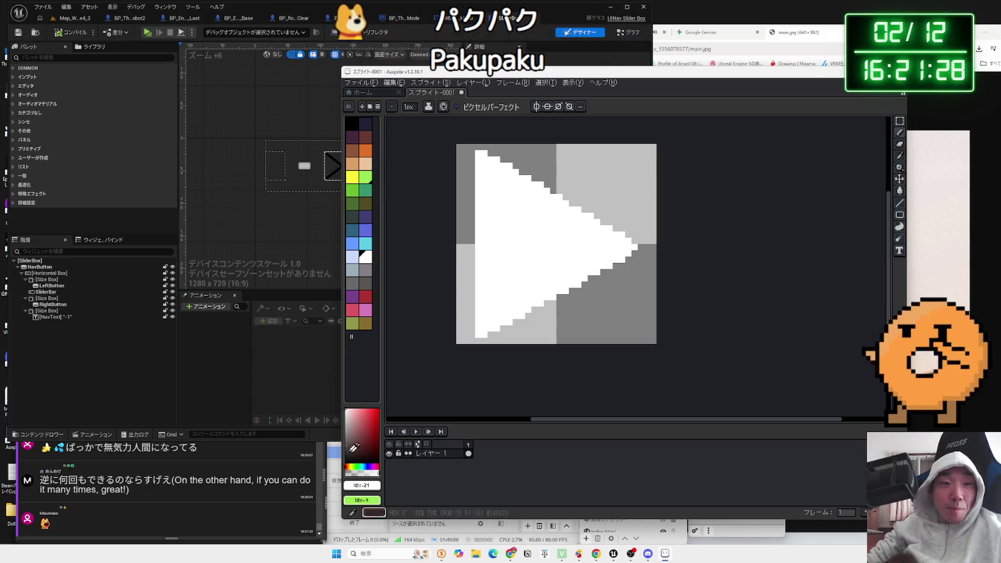
Step: Widen the panels and draw a grey shadow line under the arrow's lower diagonal
drag(341, 361, 287, 361)
drag(328, 436, 369, 435)
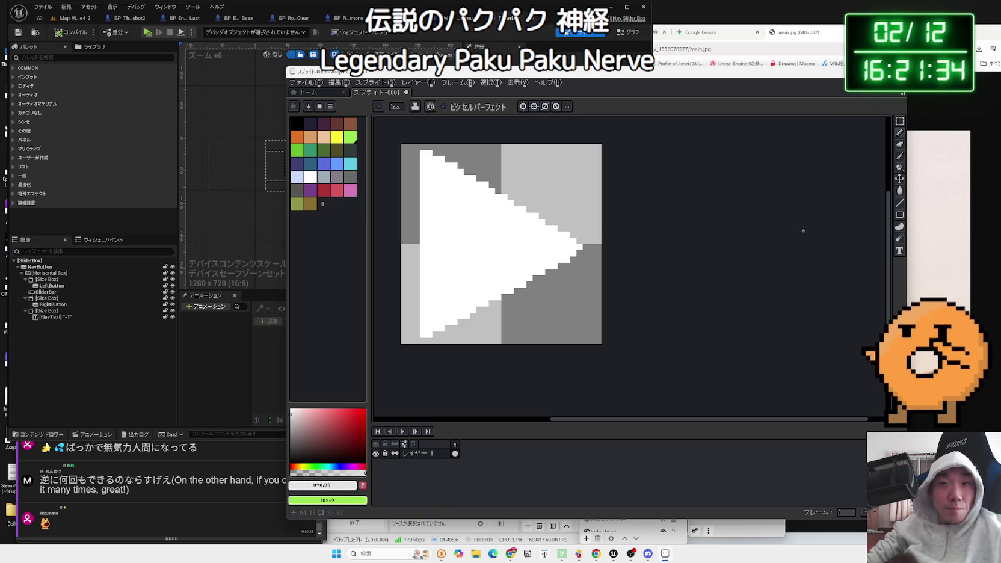
click(897, 205)
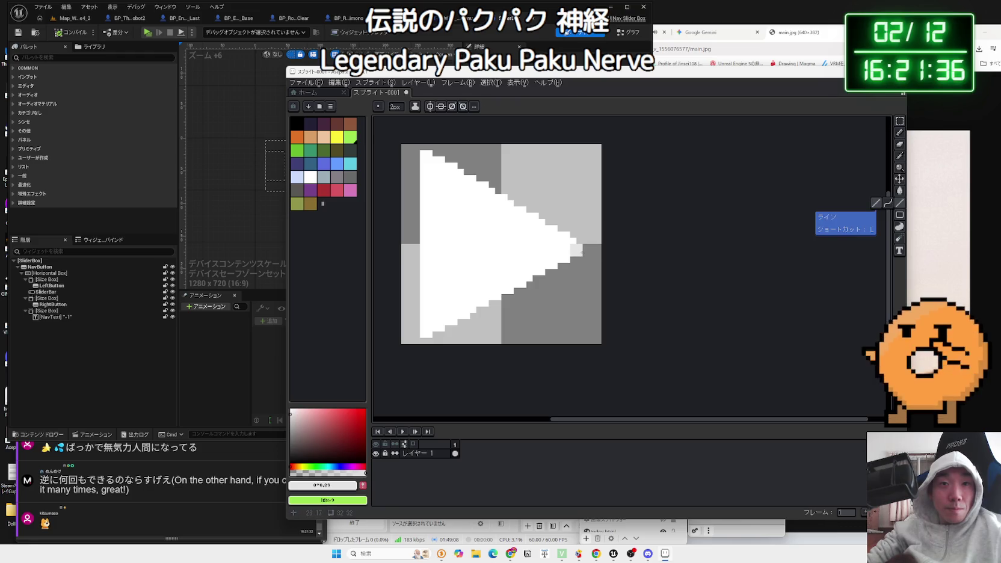
click(397, 111)
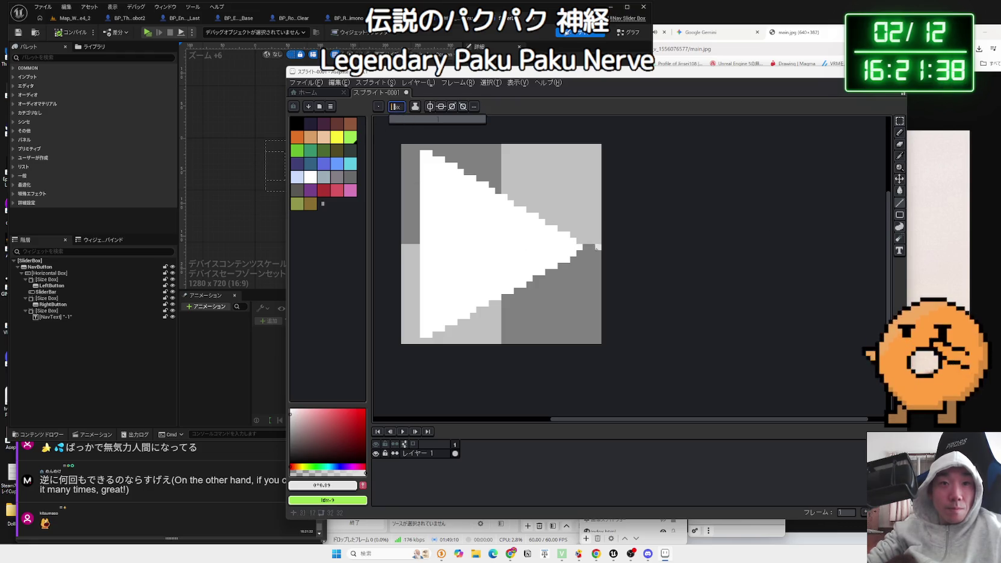
drag(579, 246, 423, 328)
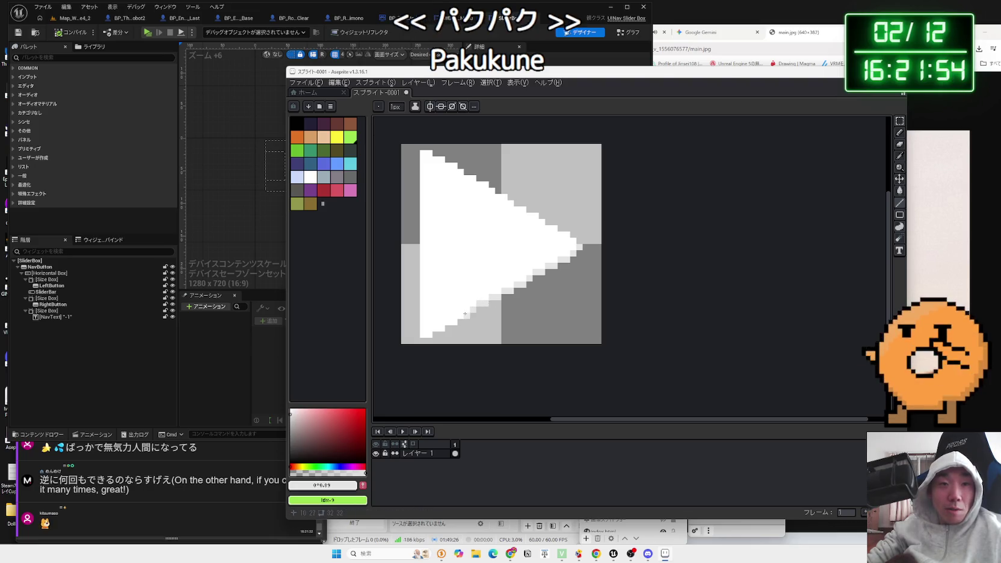
click(454, 323)
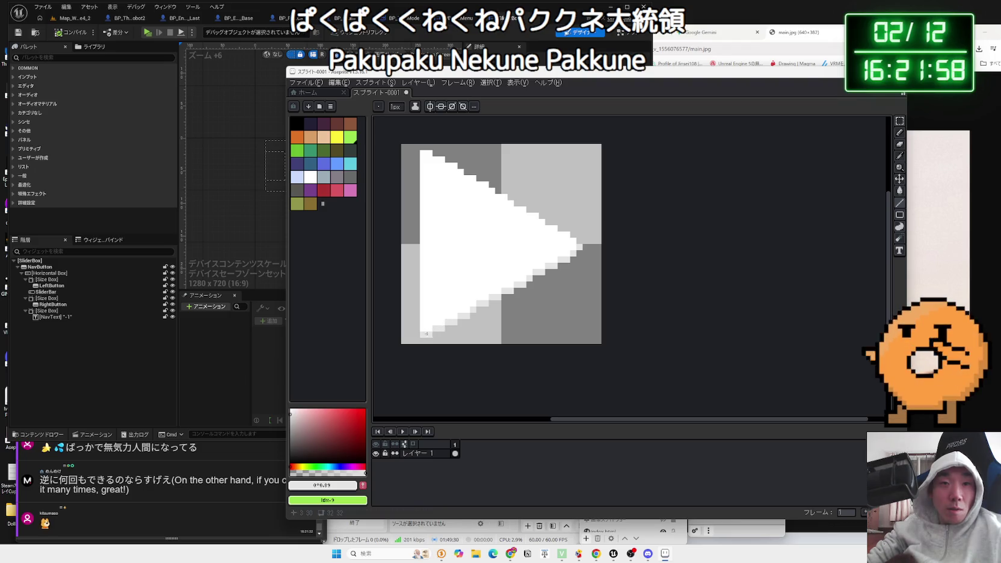
scroll(484, 307, down, 2)
scroll(585, 298, up, 2)
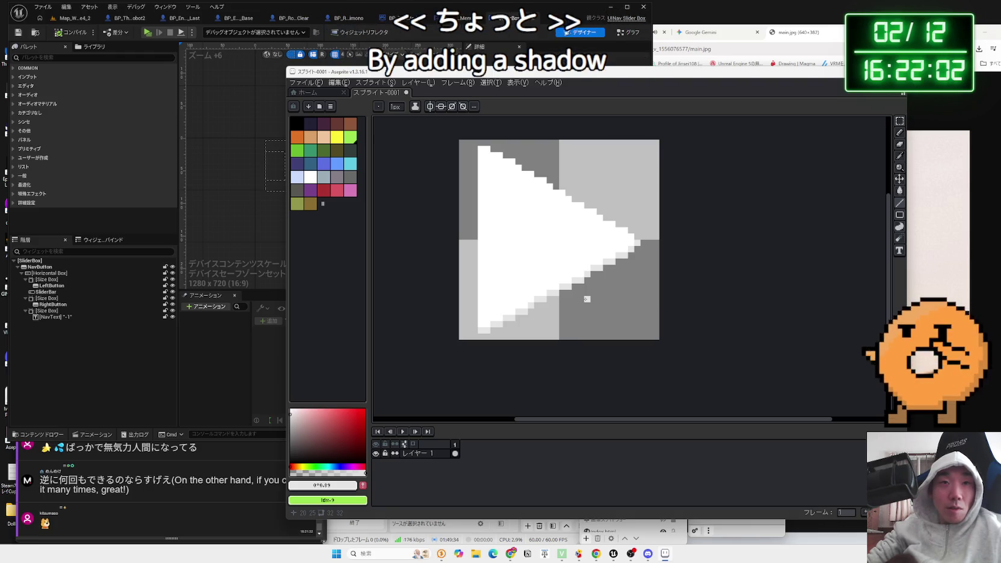
Step: Move the sprite window to reveal the Unreal preview, then try and undo a grey bucket fill
mouse_move(545, 74)
mouse_down()
mouse_move(830, 64)
mouse_move(623, 56)
mouse_up()
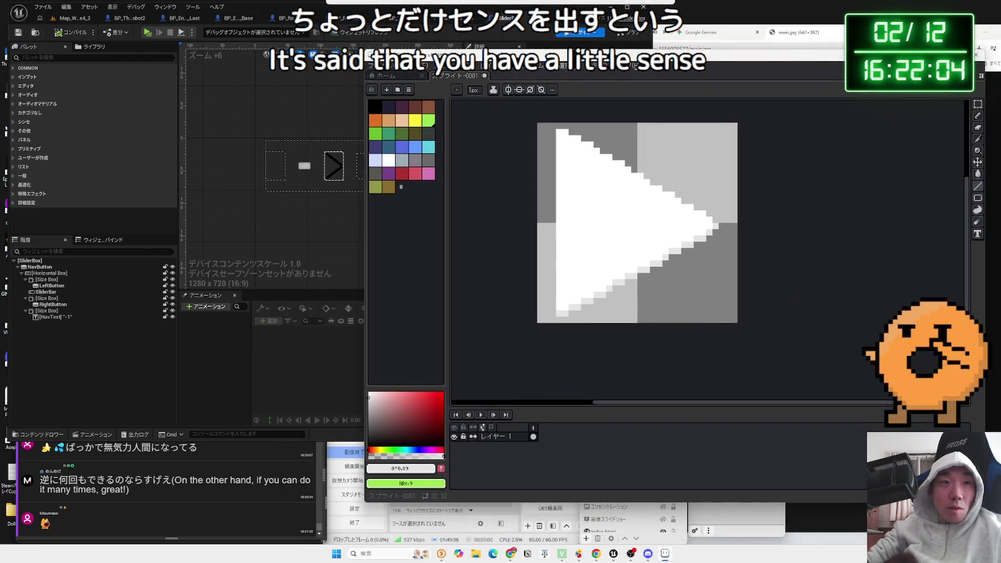
scroll(647, 227, down, 4)
scroll(656, 232, up, 3)
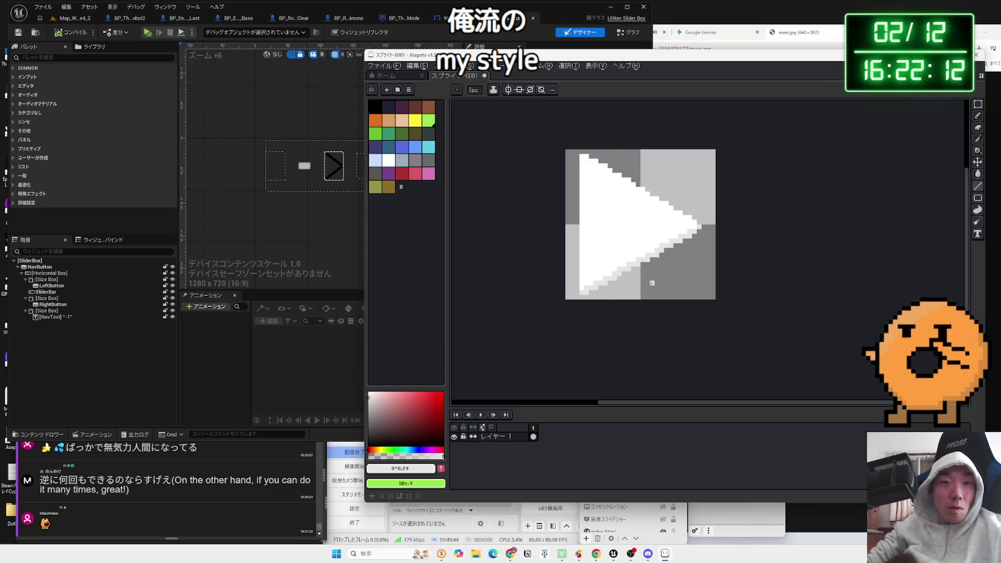
scroll(647, 283, down, 1)
scroll(685, 282, up, 1)
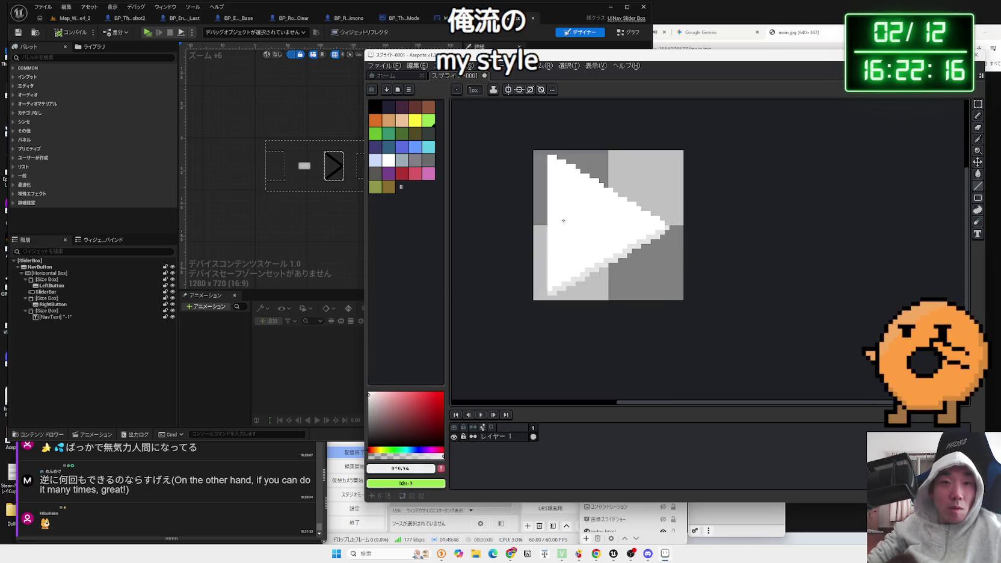
key(g)
click(588, 224)
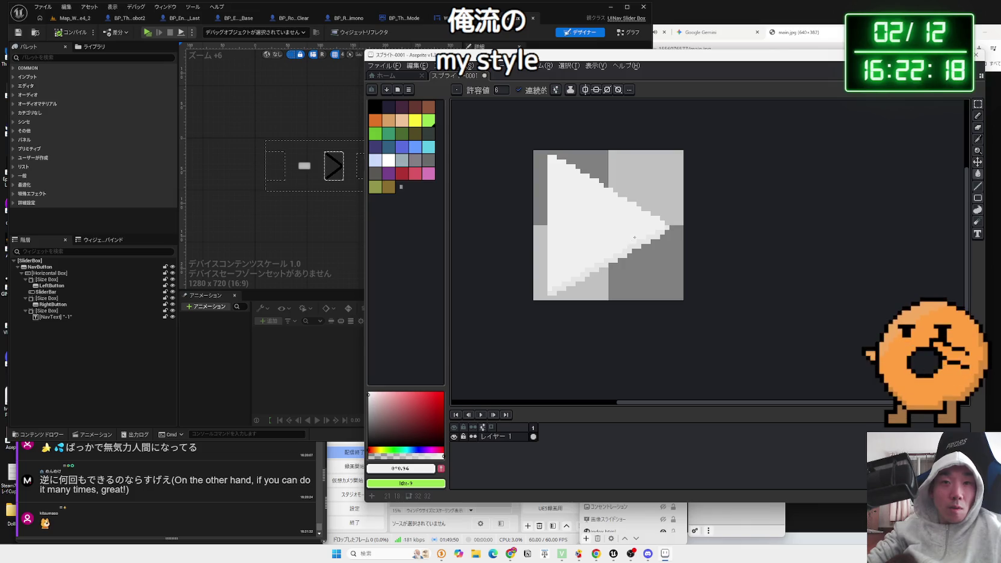
key(ctrl+z)
scroll(686, 298, down, 2)
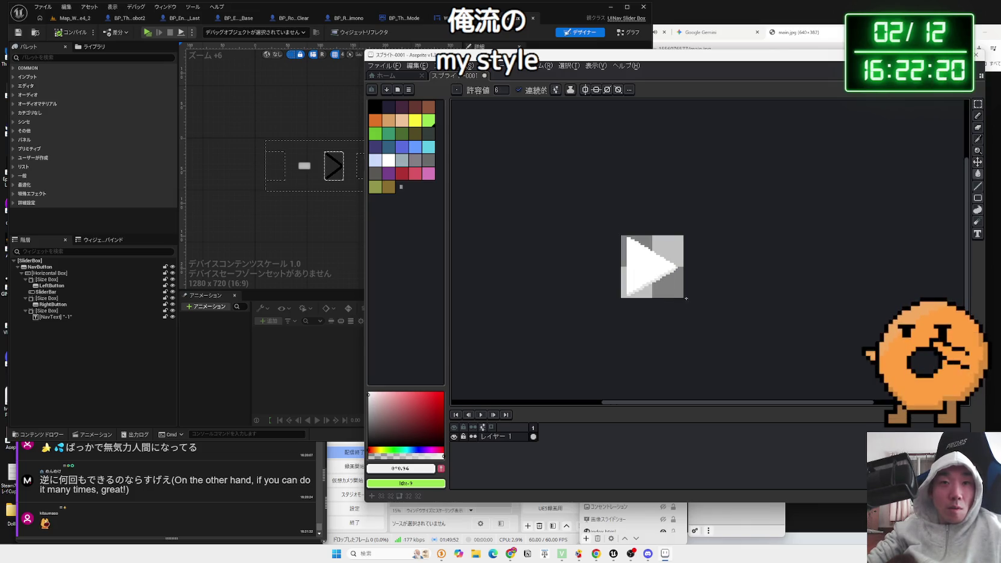
scroll(648, 301, up, 3)
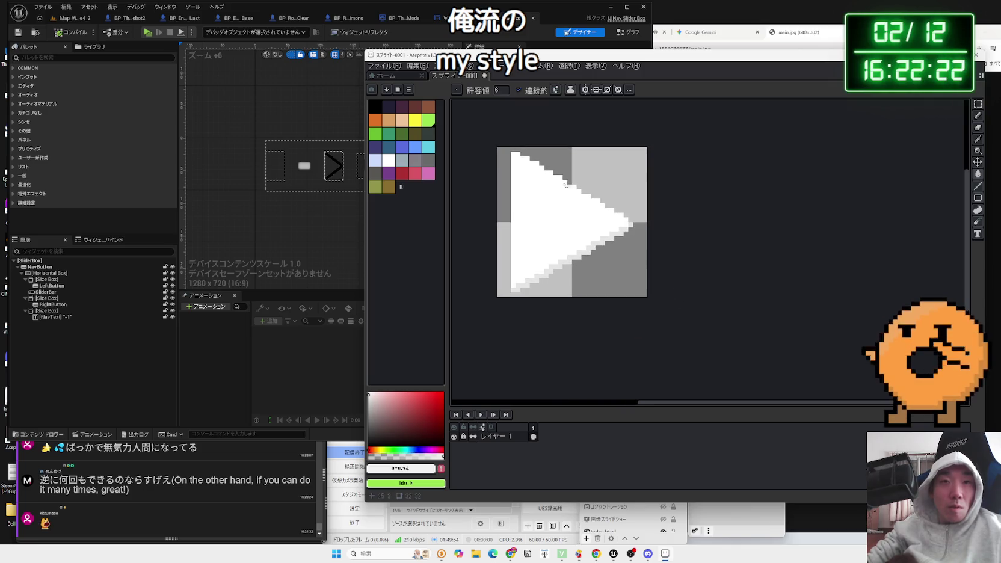
click(394, 67)
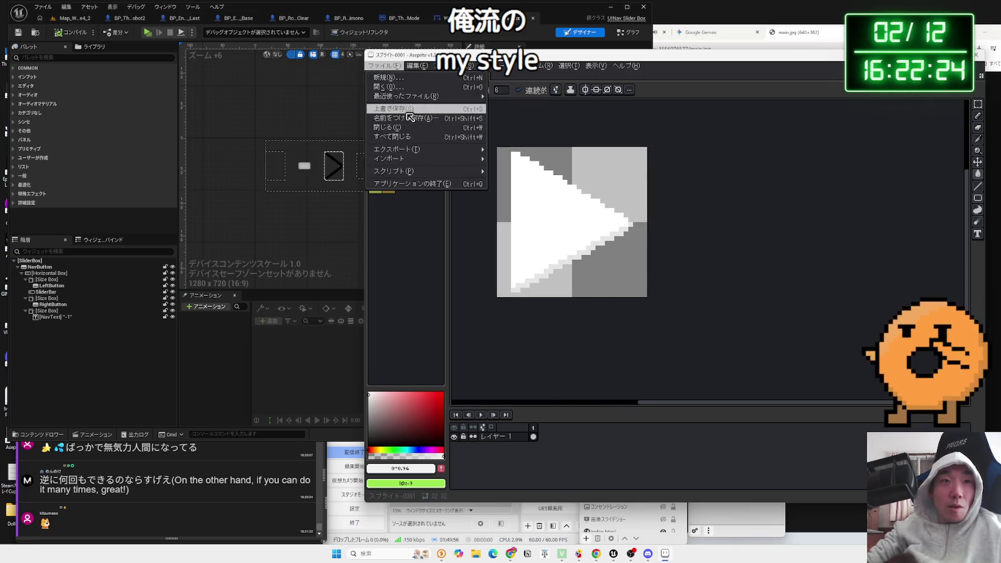
Step: In the export settings, rename the output file to migiYazirushi
mouse_move(412, 150)
click(524, 149)
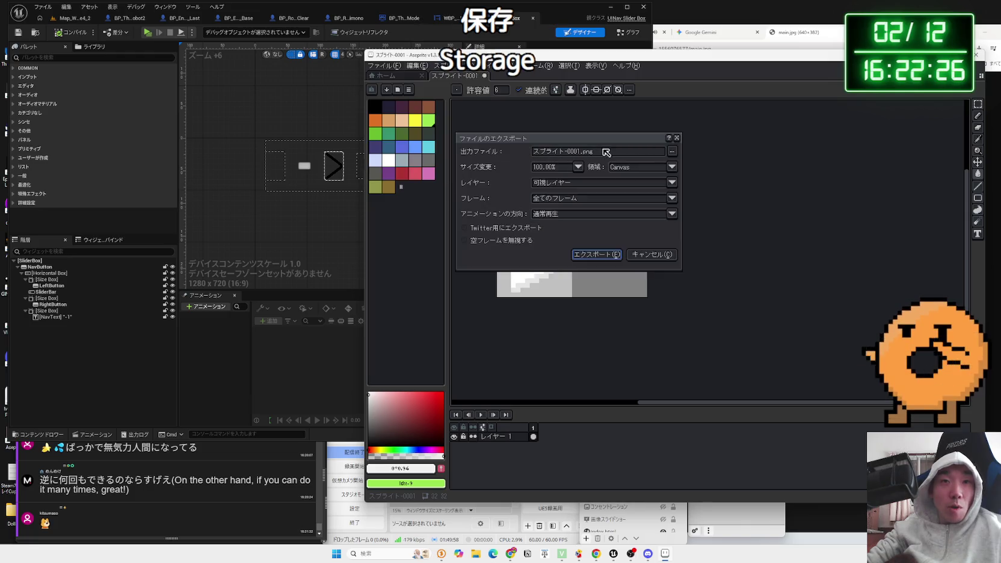
key(BackSpace)
key(BackSpace)
key(BackSpace)
key(BackSpace)
key(BackSpace)
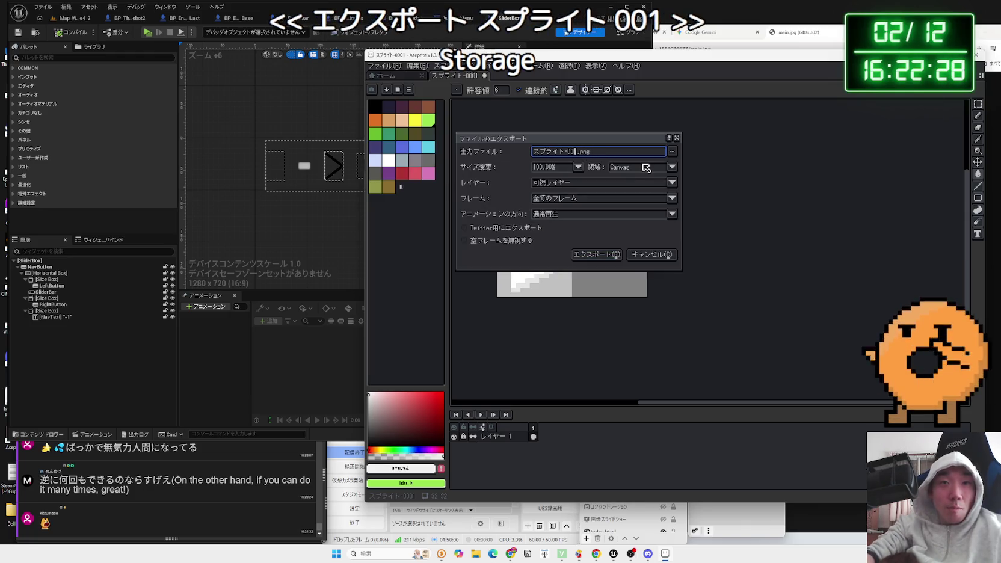
key(Delete)
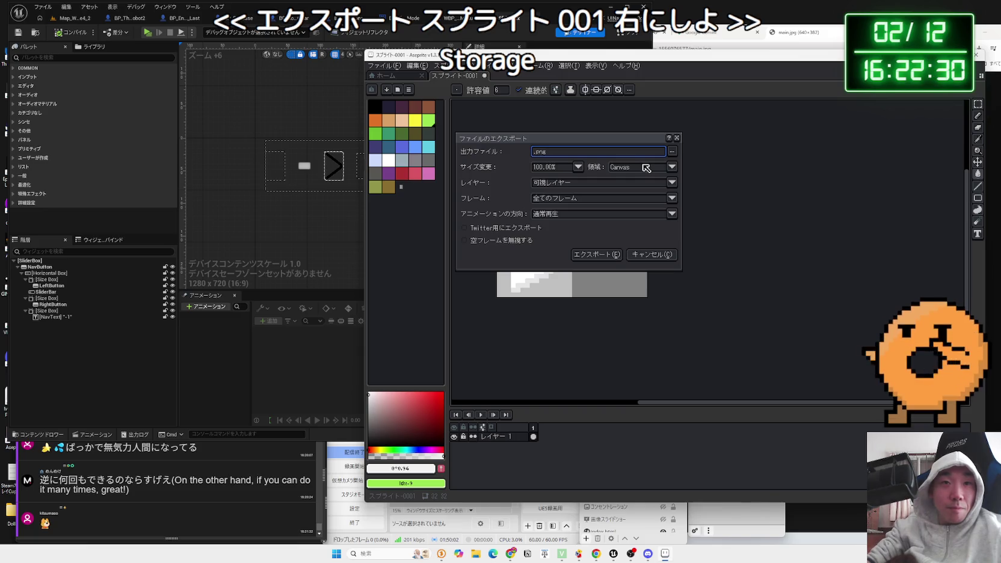
text(migiYazirushi)
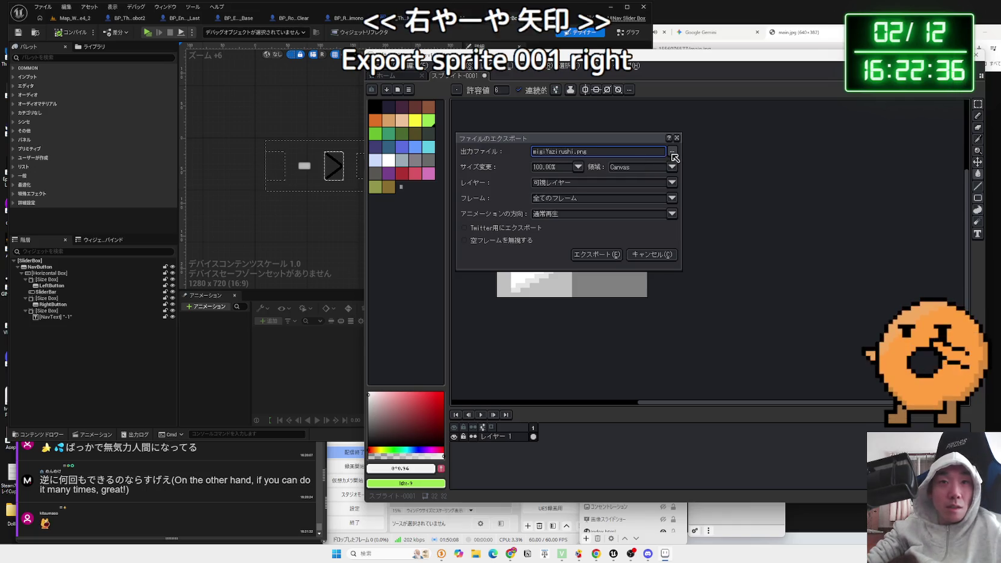
Step: Save migiYazirushi.png into UE5_Folder\素材\Aseprite and confirm the export options
click(671, 155)
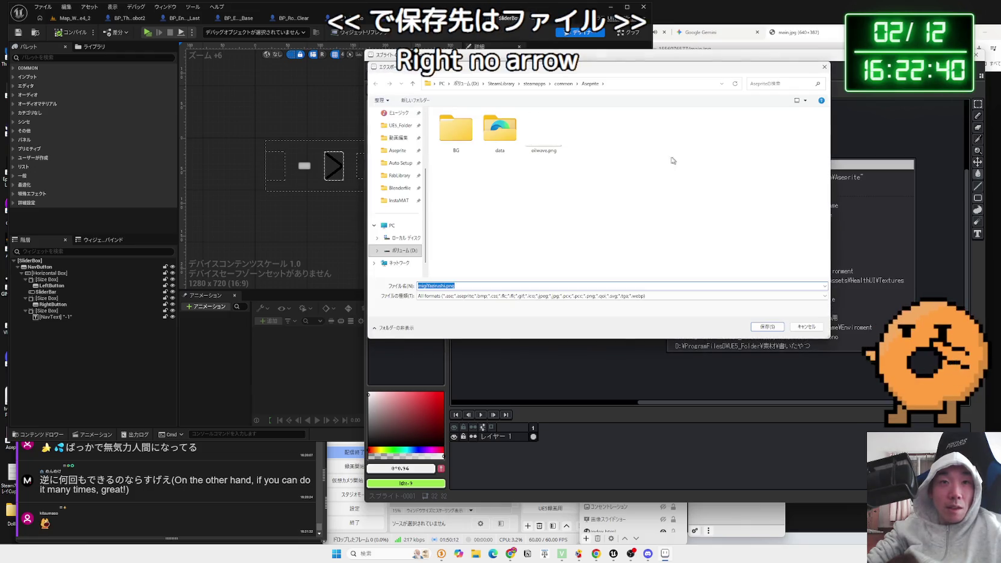
click(399, 125)
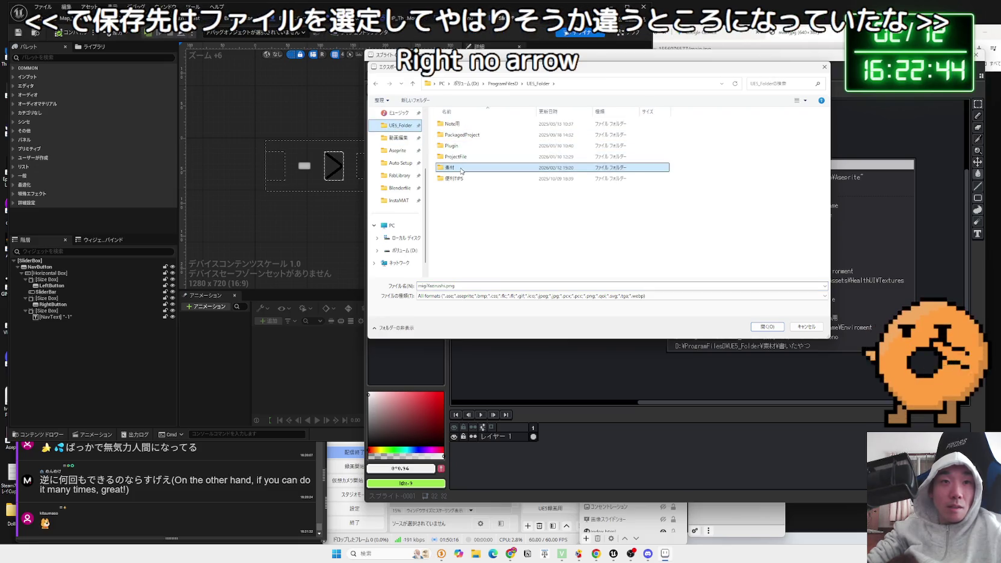
double_click(450, 167)
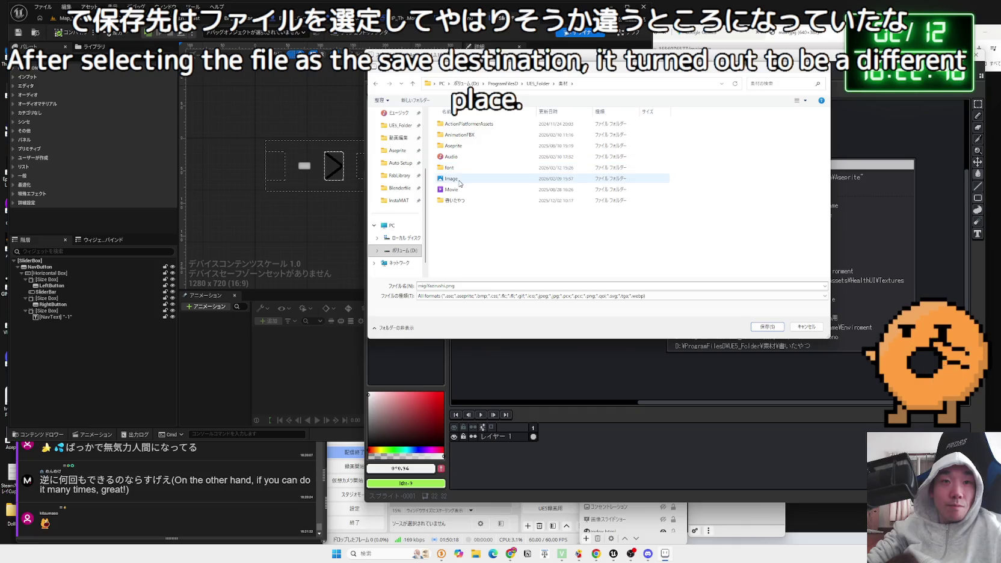
double_click(451, 179)
key(alt+Left)
click(496, 222)
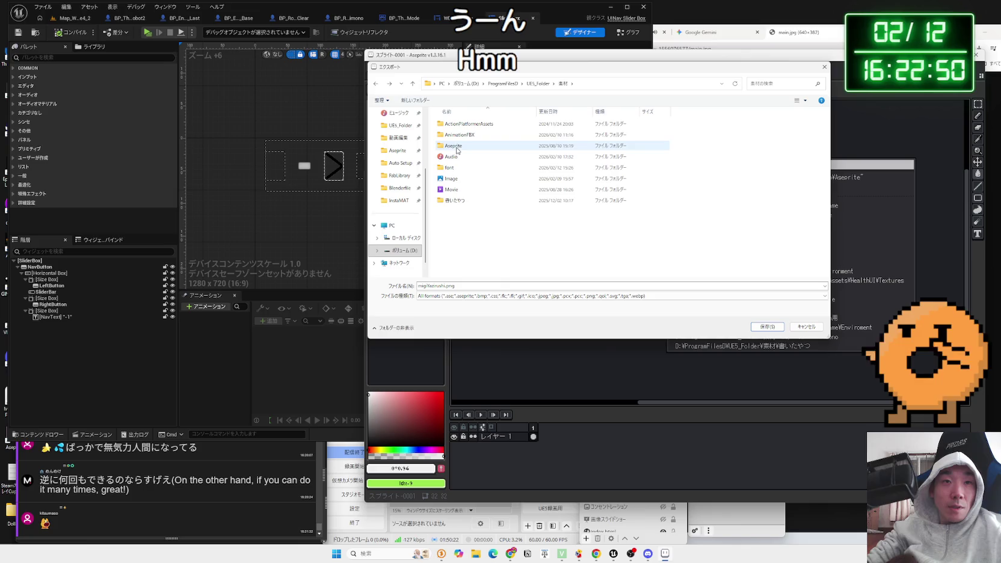
double_click(453, 146)
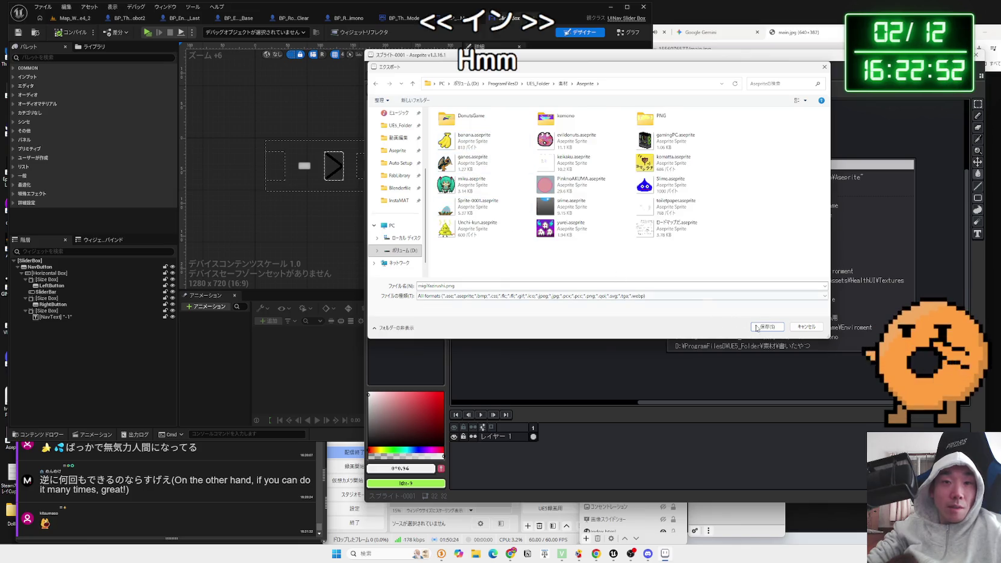
click(767, 327)
click(599, 256)
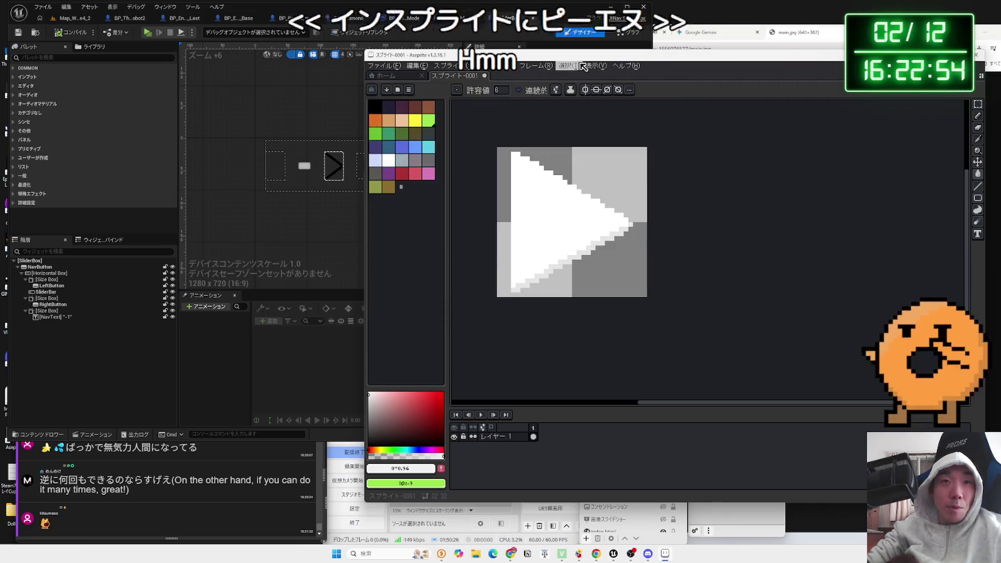
Step: Return to the Map_White4_2 level editor and show the Level > Examples folder in the content browser
key(alt+F4)
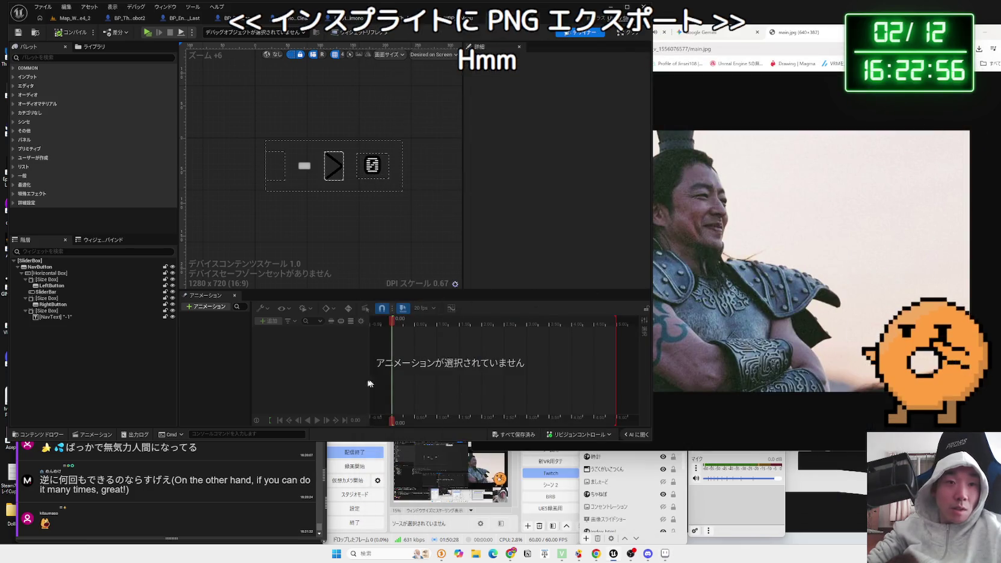
click(85, 23)
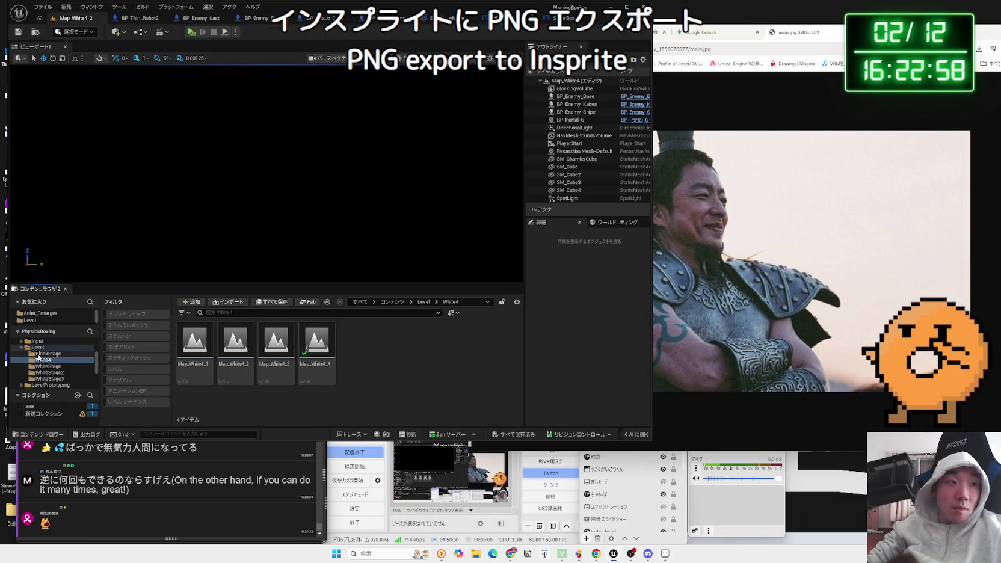
click(25, 348)
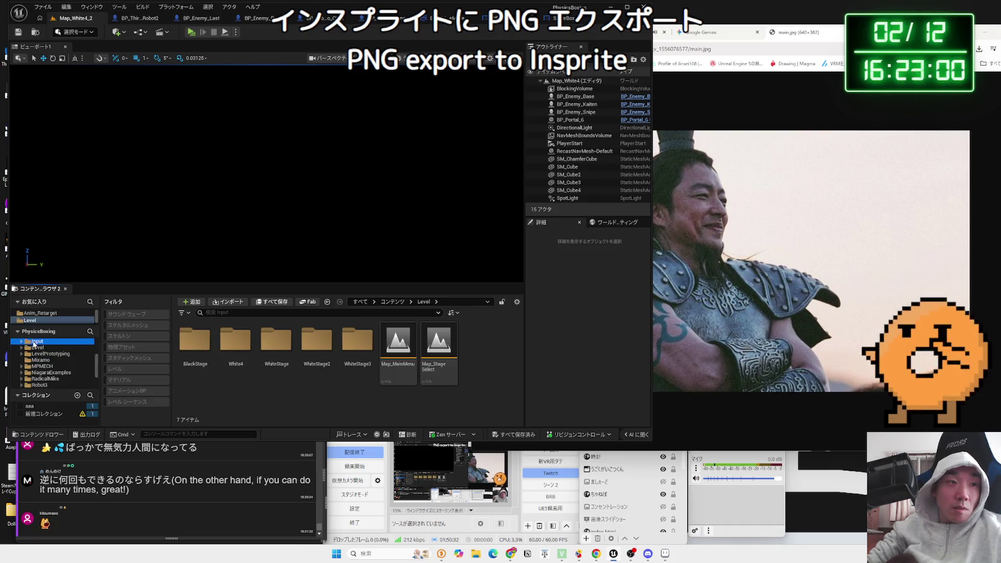
scroll(37, 361, up, 5)
click(42, 373)
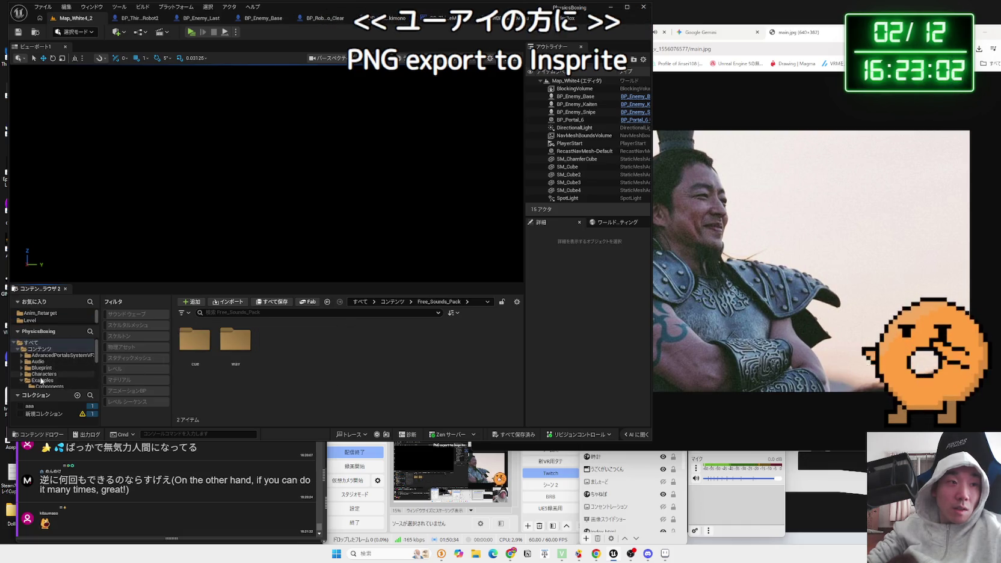
click(41, 380)
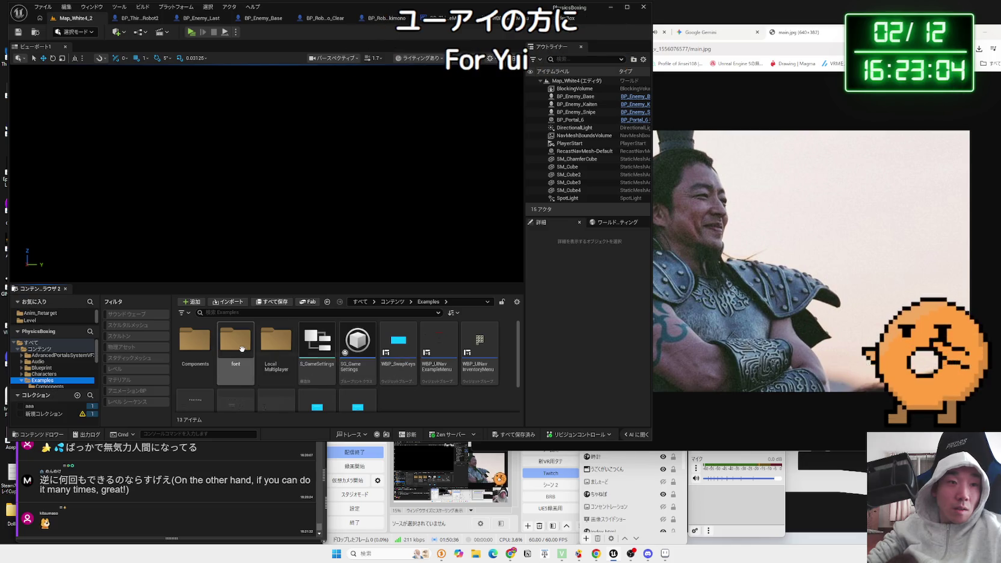
Step: Open the LocalMultiplayer folder and select the InventorySlot widget blueprint
double_click(276, 343)
key(alt+Left)
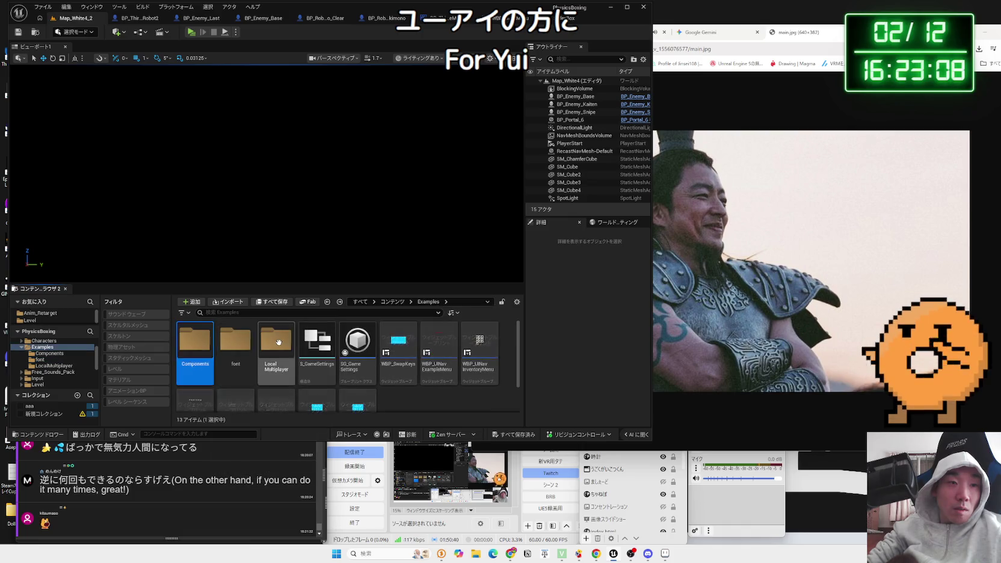
double_click(277, 341)
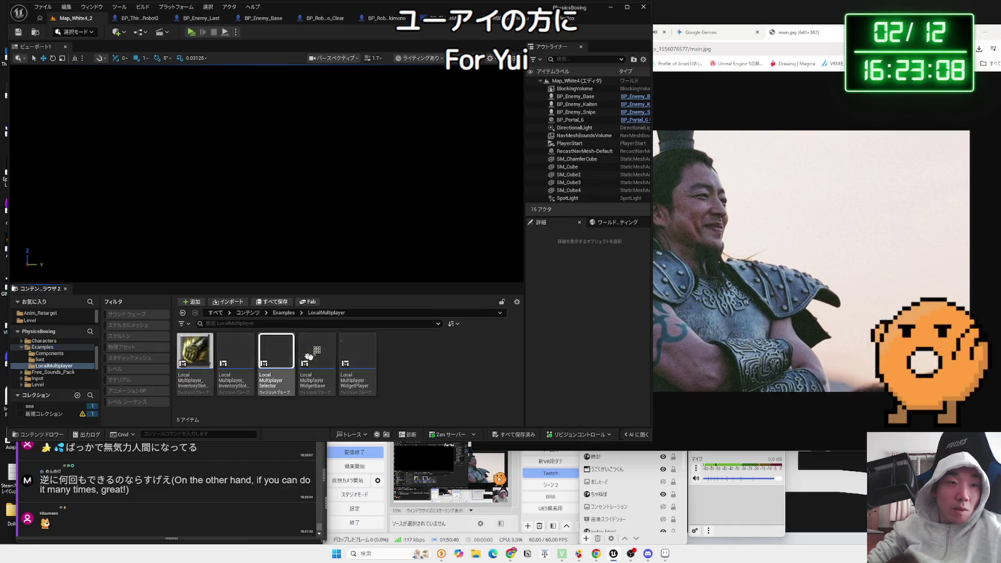
click(358, 355)
click(218, 354)
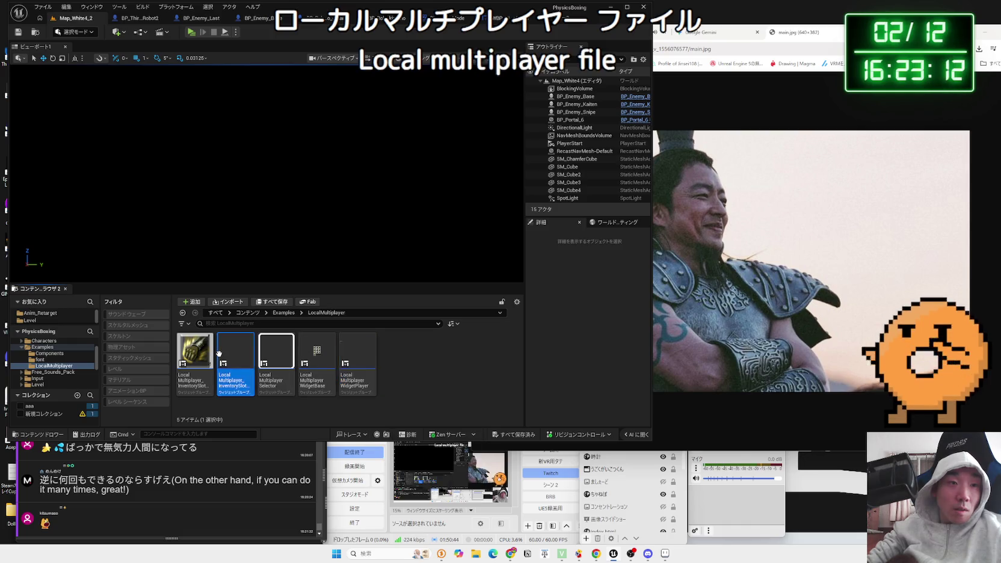
Step: Open the WidgetPlayer blueprint, close it, and go back to the Examples folder in Map_White4_2
click(348, 360)
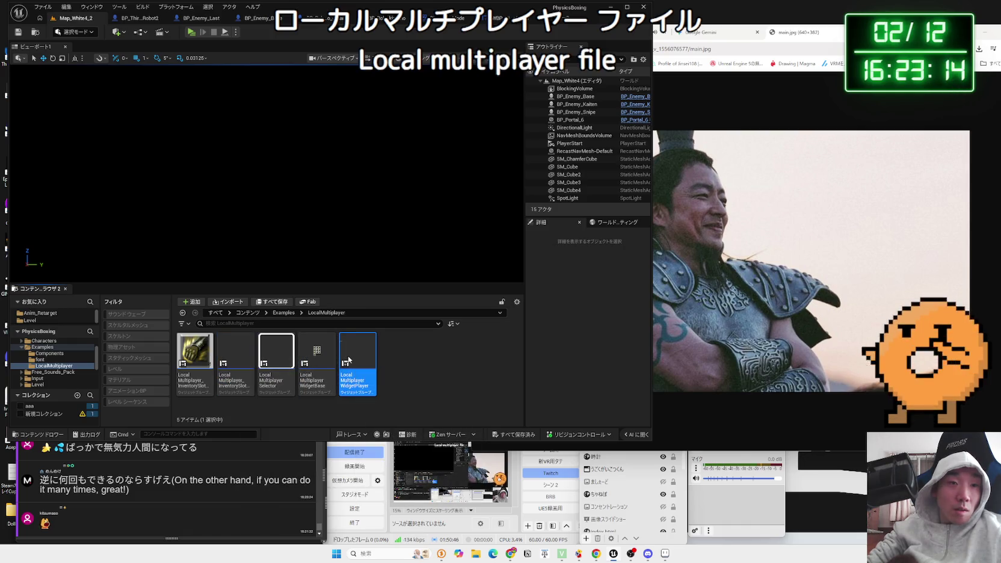
double_click(348, 360)
scroll(315, 203, up, 5)
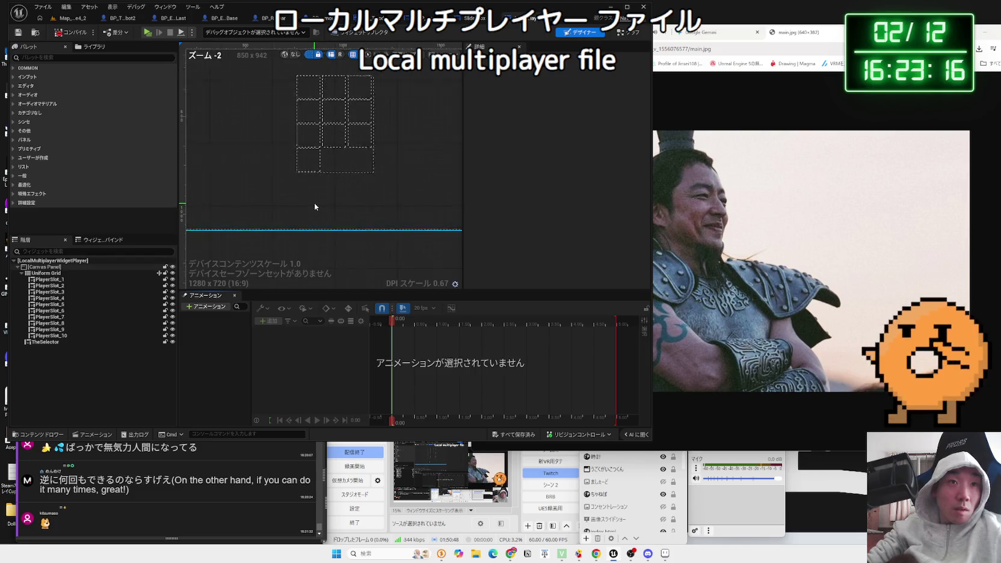
key(ctrl+w)
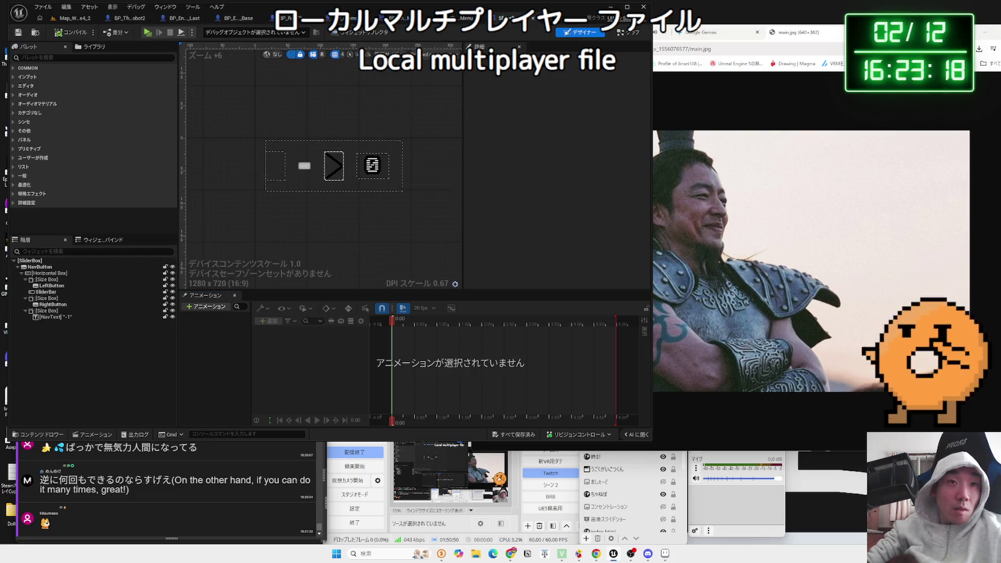
click(75, 17)
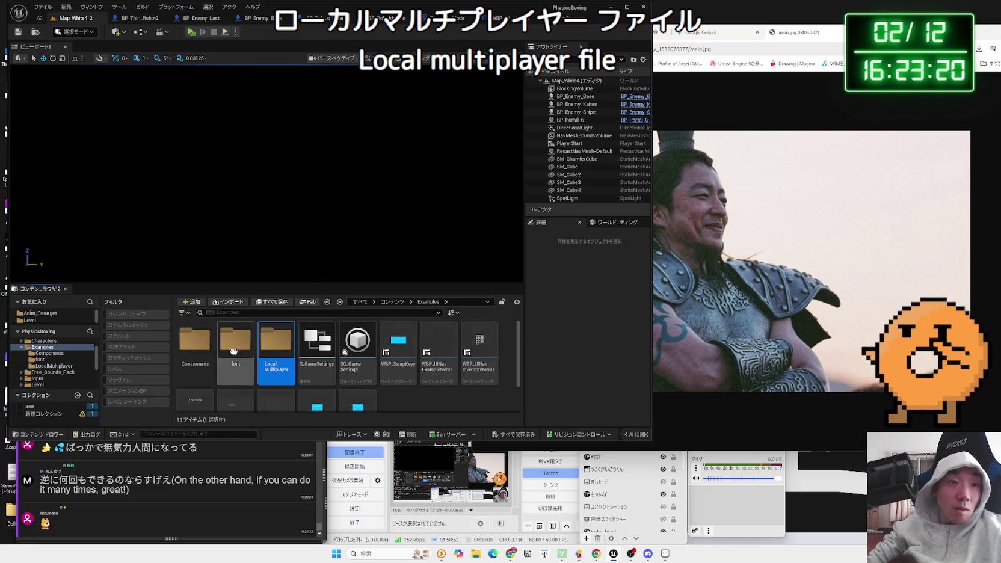
key(alt+Left)
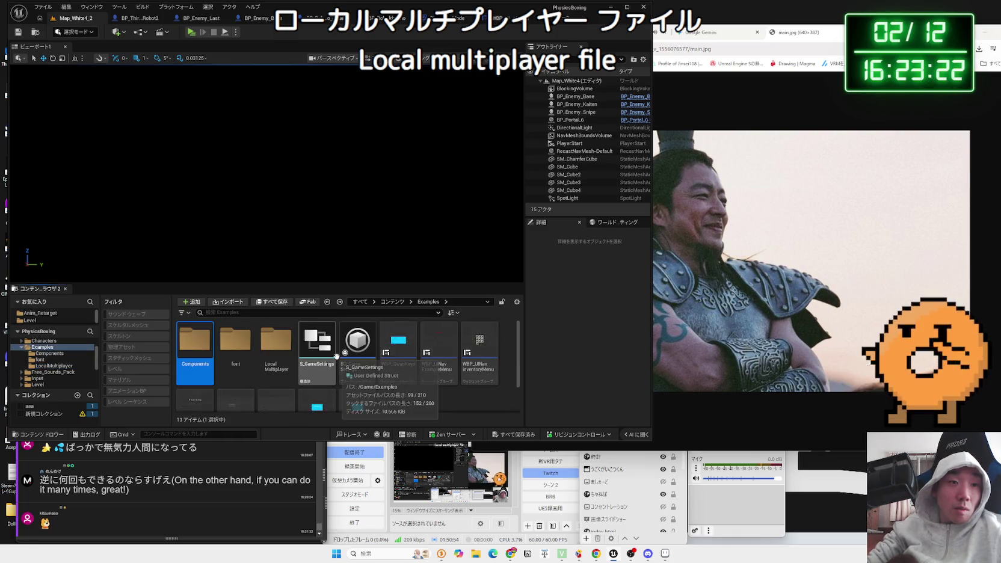
Step: Open the Components folder and browse File Explorer to UE5_Folder > 素材 > Aseprite
double_click(201, 338)
click(476, 556)
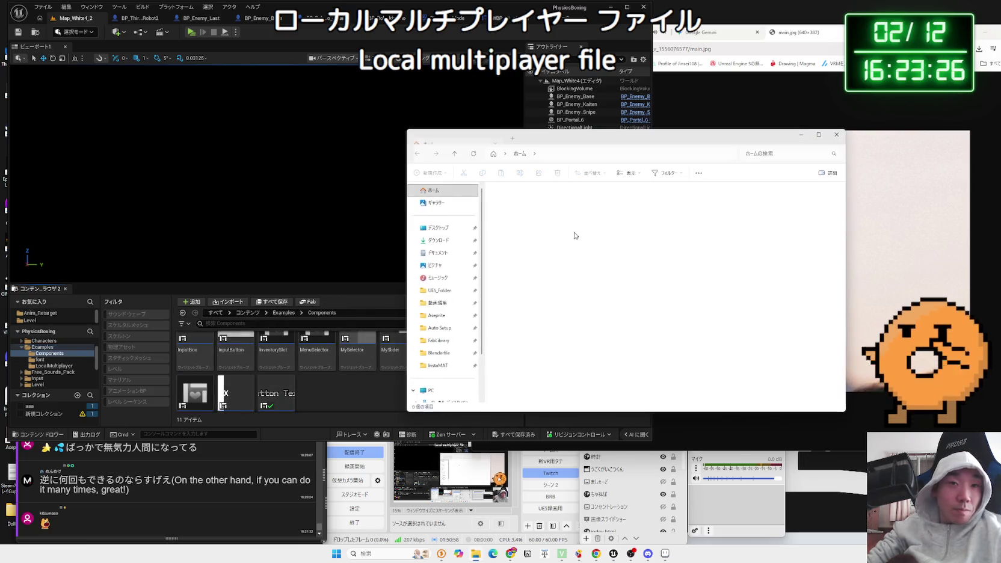
drag(692, 135, 790, 129)
click(537, 282)
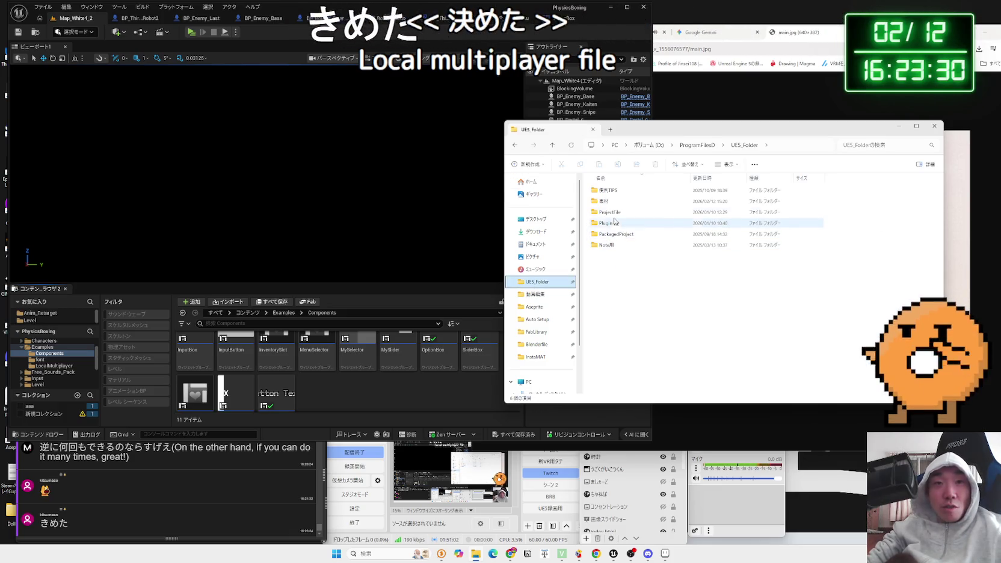
double_click(605, 201)
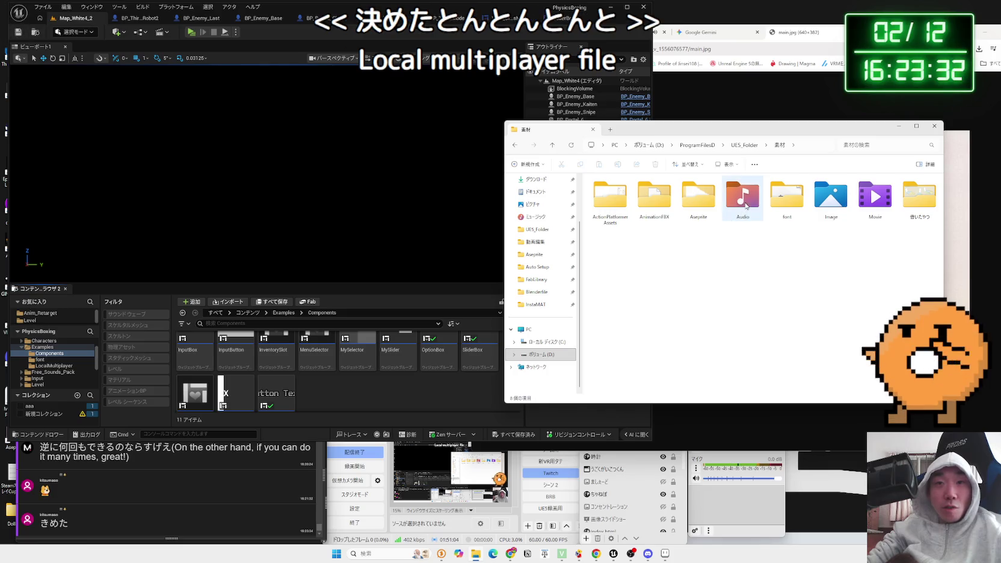
drag(742, 136, 653, 147)
double_click(569, 223)
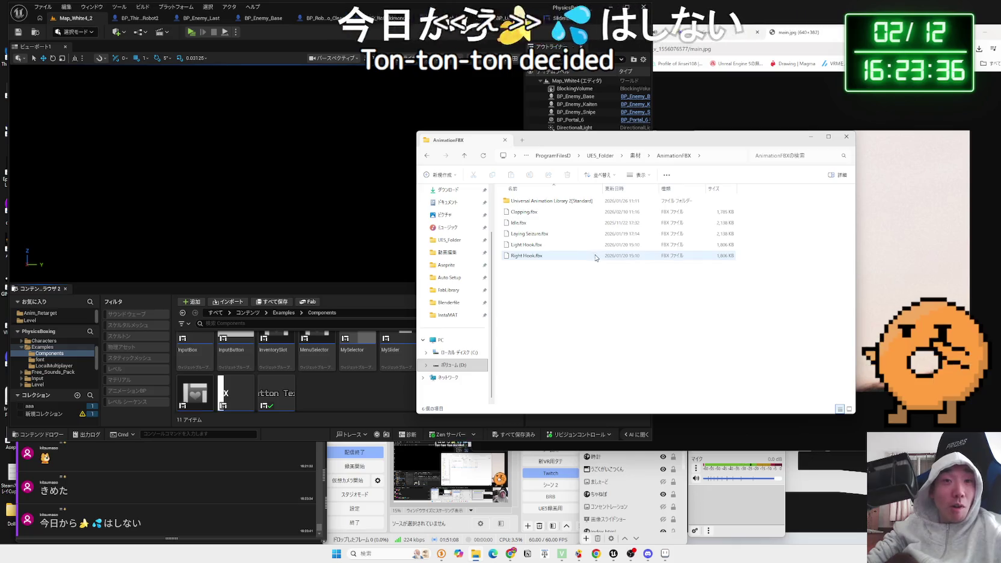
click(446, 265)
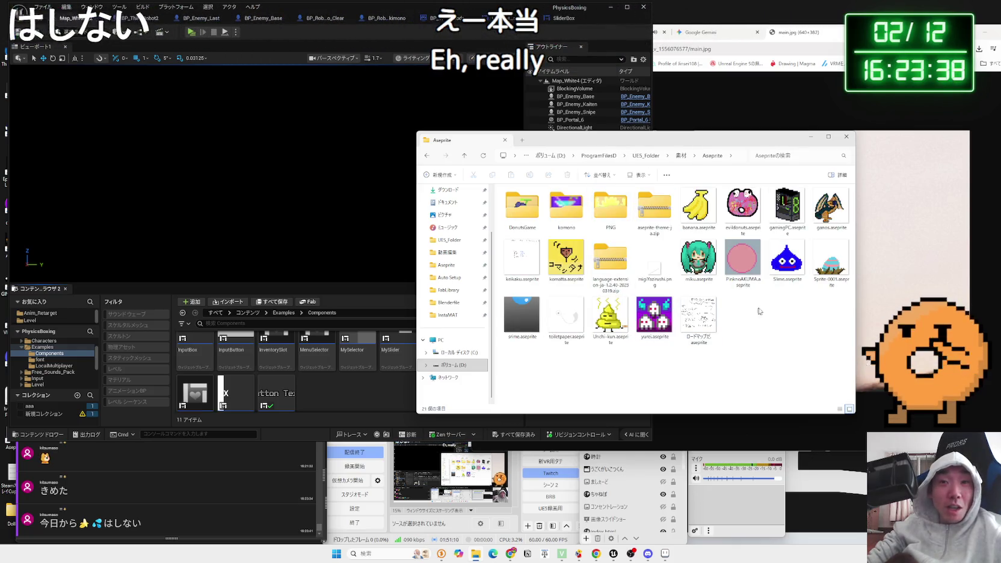
Step: Drag migiYazirushi.png into the Components folder and select the new texture's actions menu
mouse_move(655, 265)
mouse_down()
mouse_move(318, 392)
mouse_move(335, 399)
mouse_up()
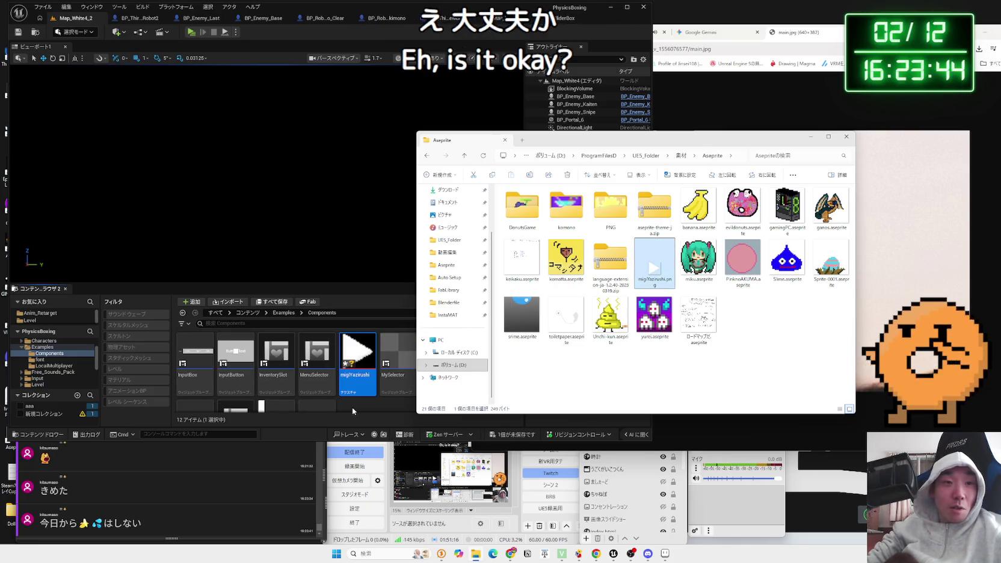
click(353, 411)
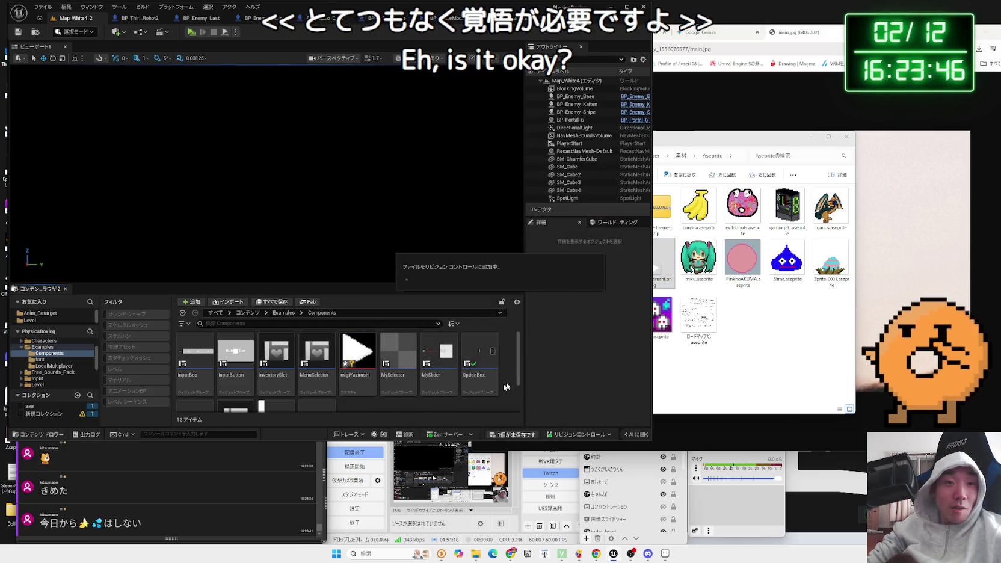
click(358, 379)
right_click(359, 384)
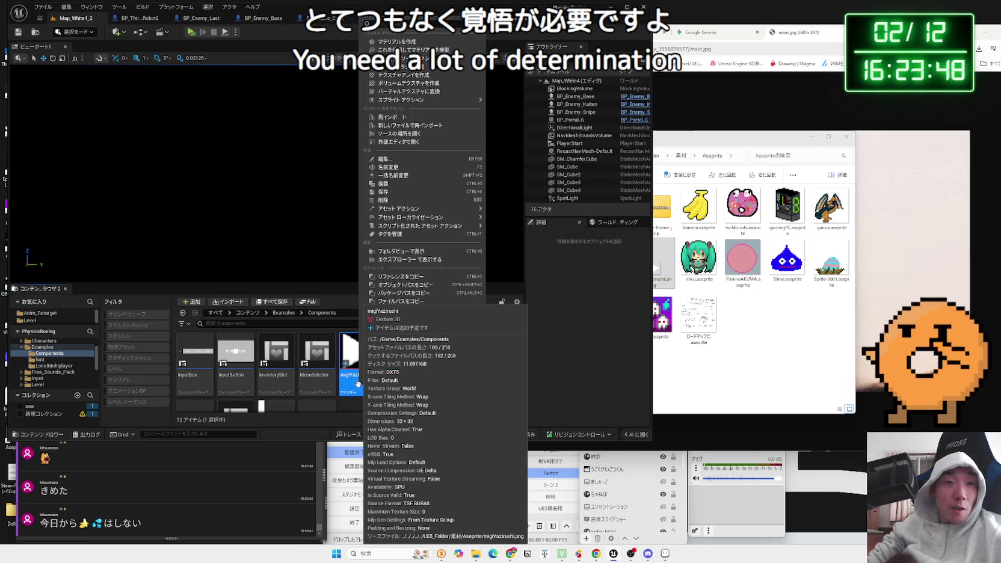
click(352, 408)
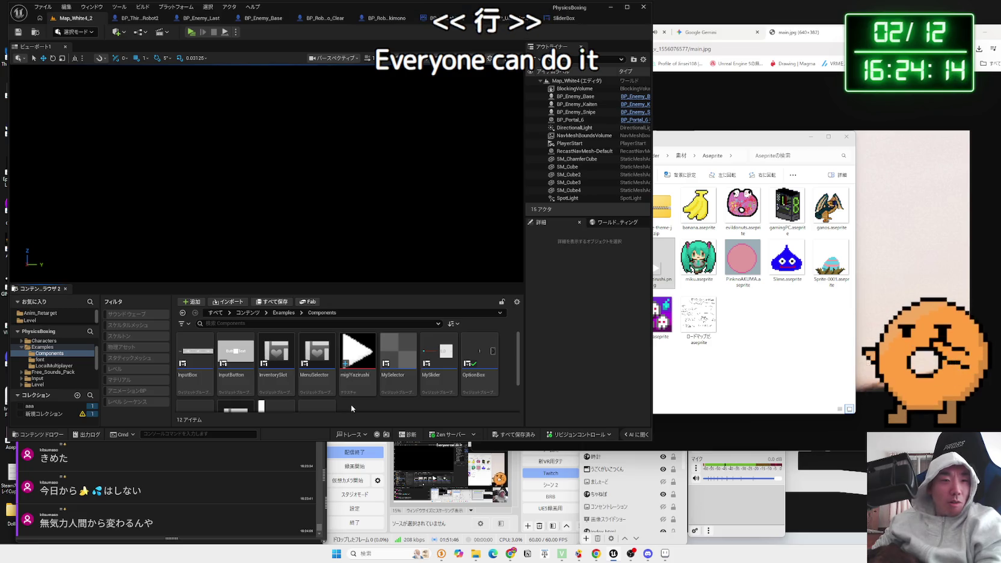
click(358, 367)
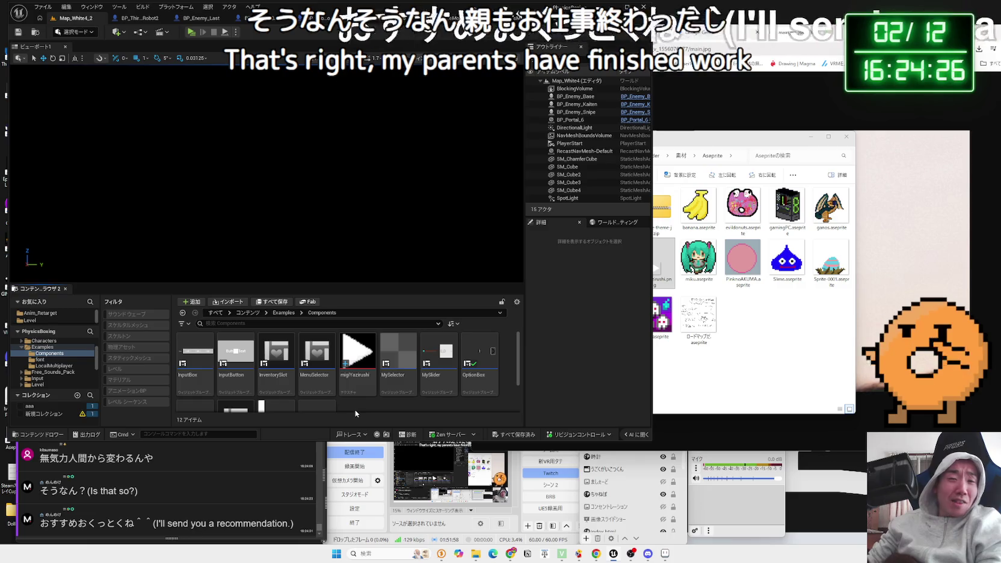
click(532, 481)
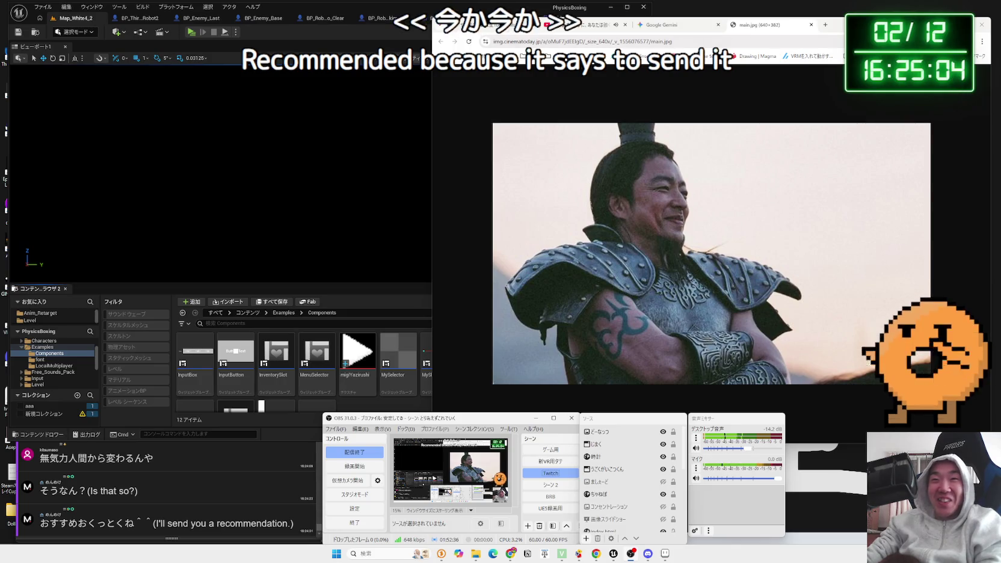
click(664, 20)
click(612, 20)
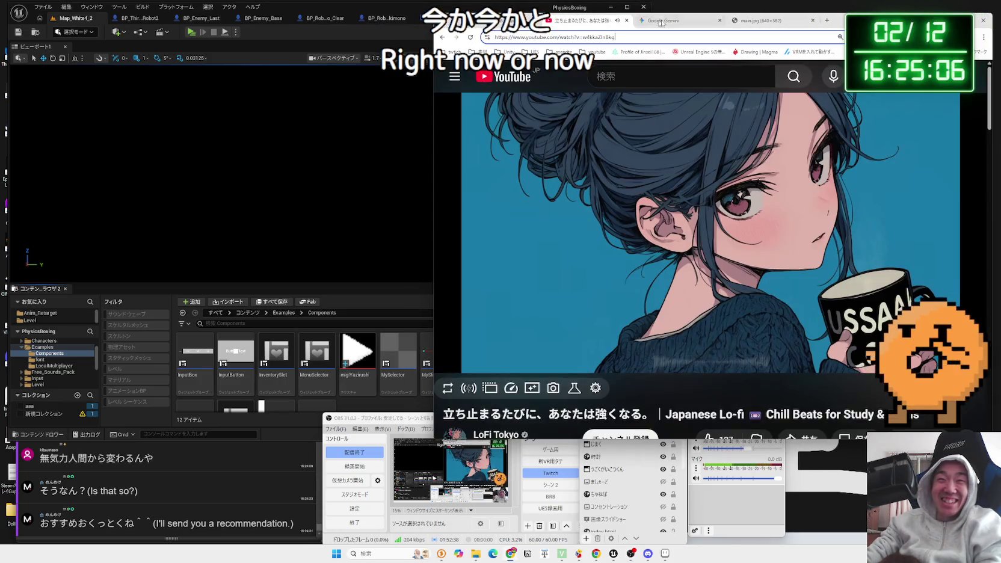
click(668, 20)
click(771, 19)
mouse_move(827, 28)
mouse_down()
mouse_move(736, 27)
mouse_move(827, 41)
mouse_up()
click(372, 409)
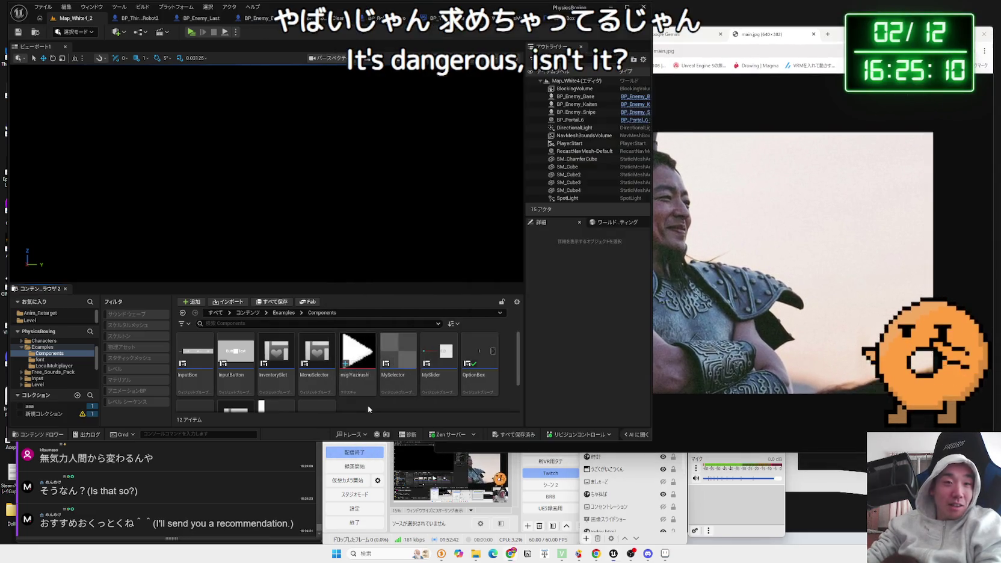
click(364, 377)
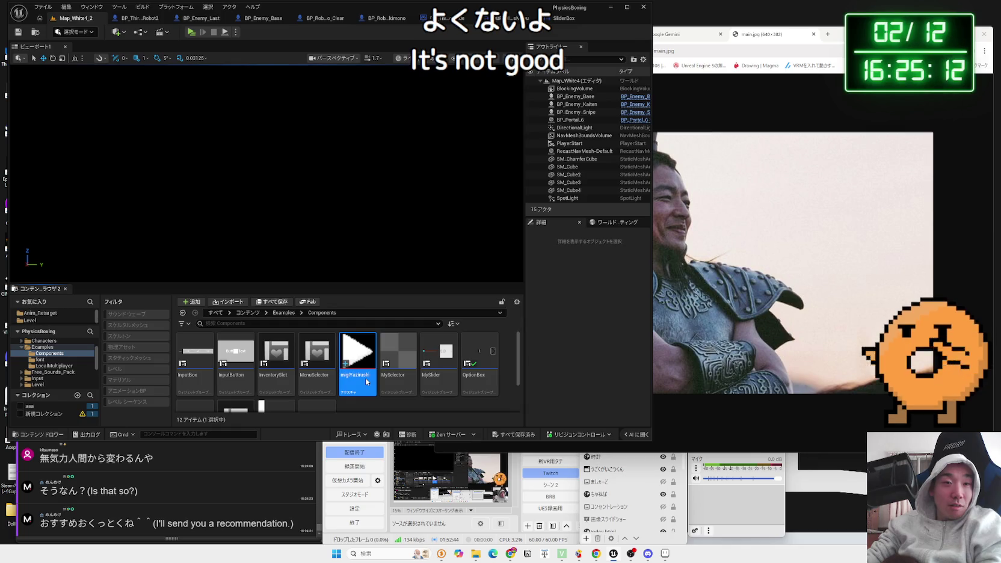
Step: Open migiYazirushi and set its Texture Group to UI, keeping mip generation FromTextureGroup
double_click(365, 377)
scroll(264, 231, up, 8)
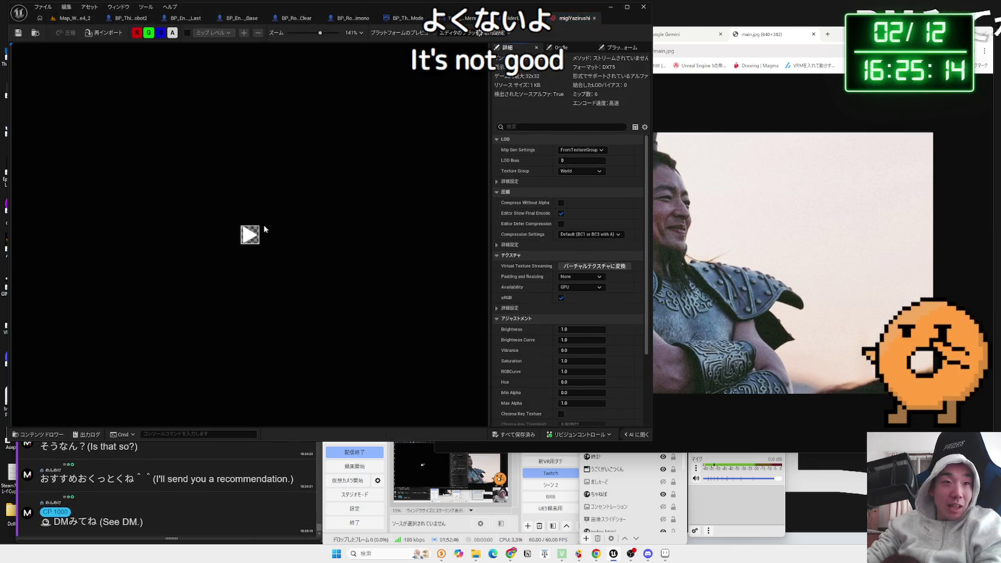
scroll(320, 246, up, 2)
scroll(320, 246, down, 2)
click(583, 150)
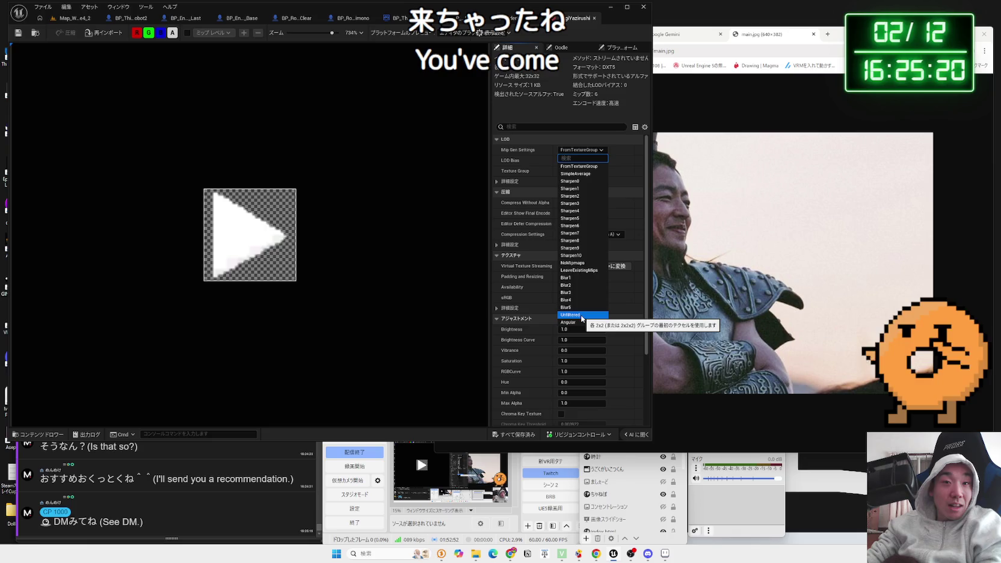
click(582, 174)
click(580, 150)
click(572, 166)
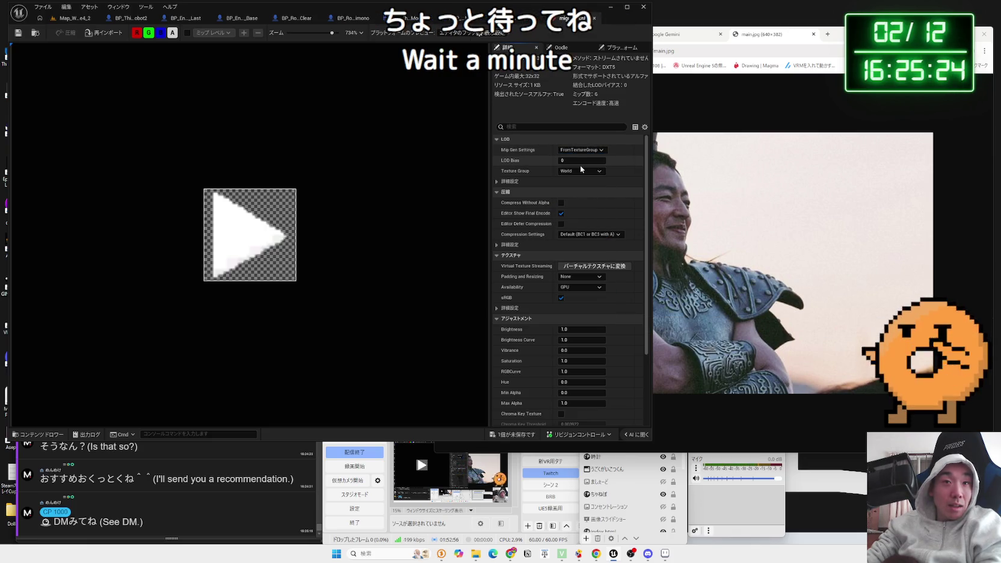
click(582, 172)
click(569, 306)
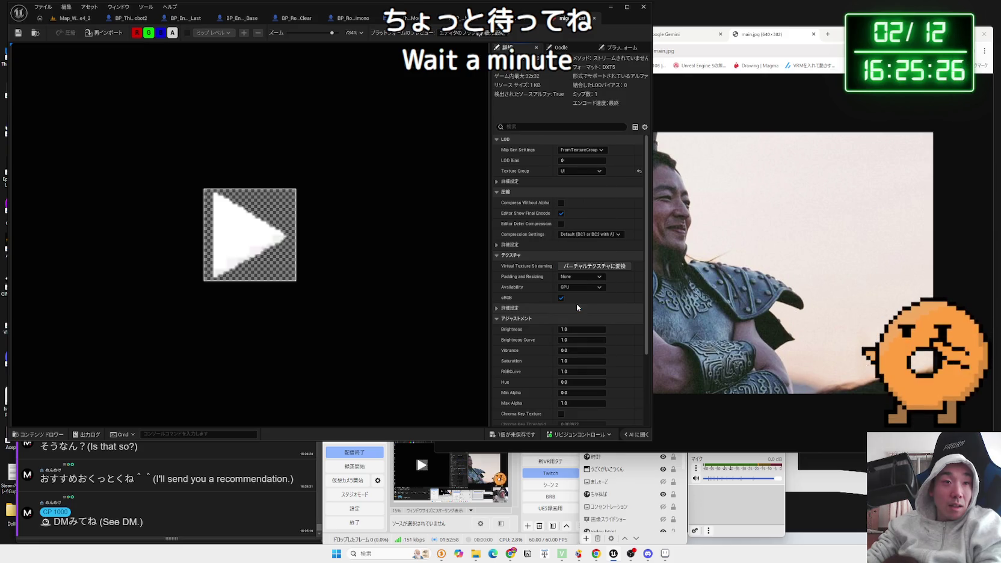
Step: Check the texture's compression settings and leave them at the default
click(594, 235)
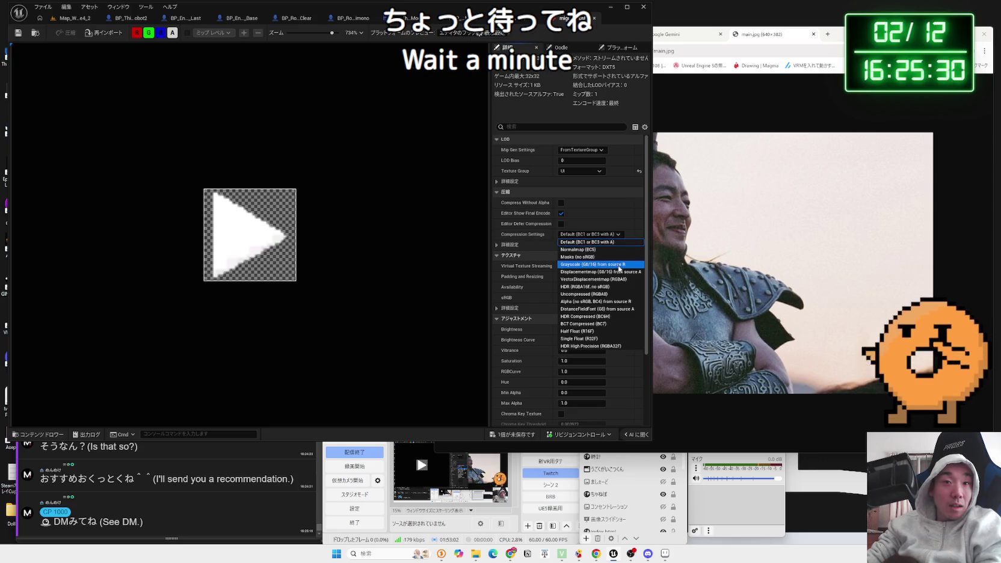
key(Escape)
click(595, 235)
click(592, 242)
scroll(600, 274, down, 4)
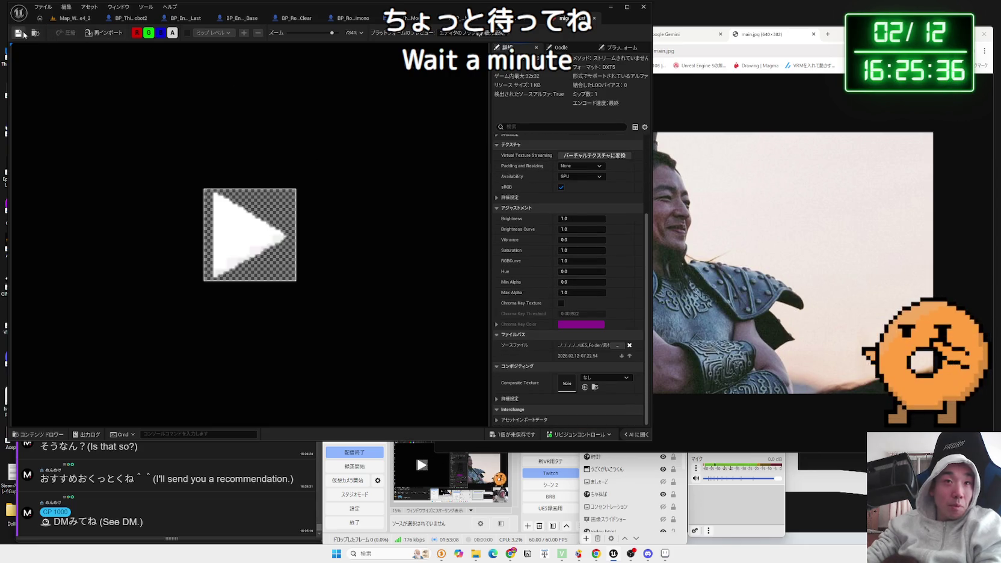
Step: Close the texture editor and open the MySlider widget blueprint from the level editor's content browser
click(595, 17)
click(546, 22)
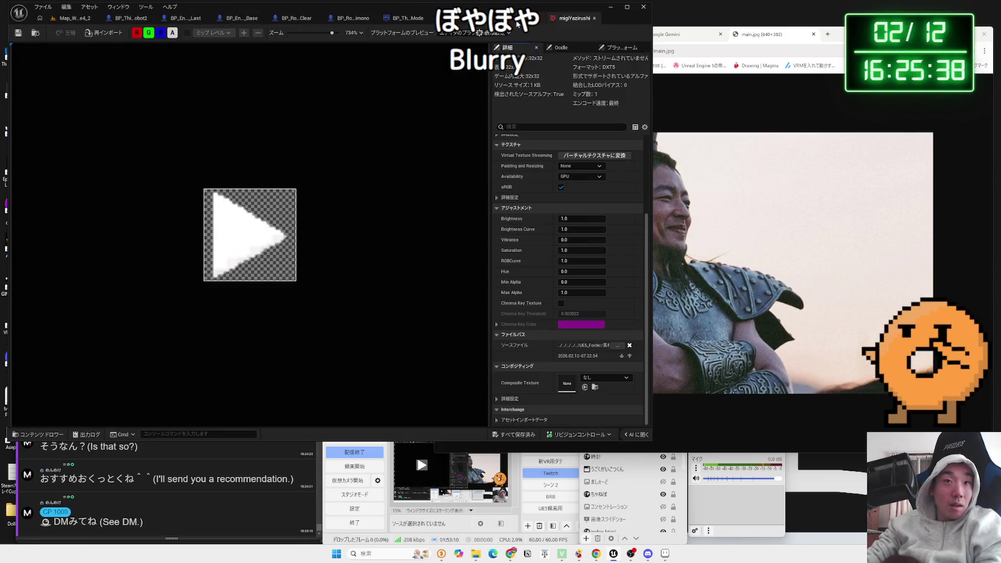
click(75, 17)
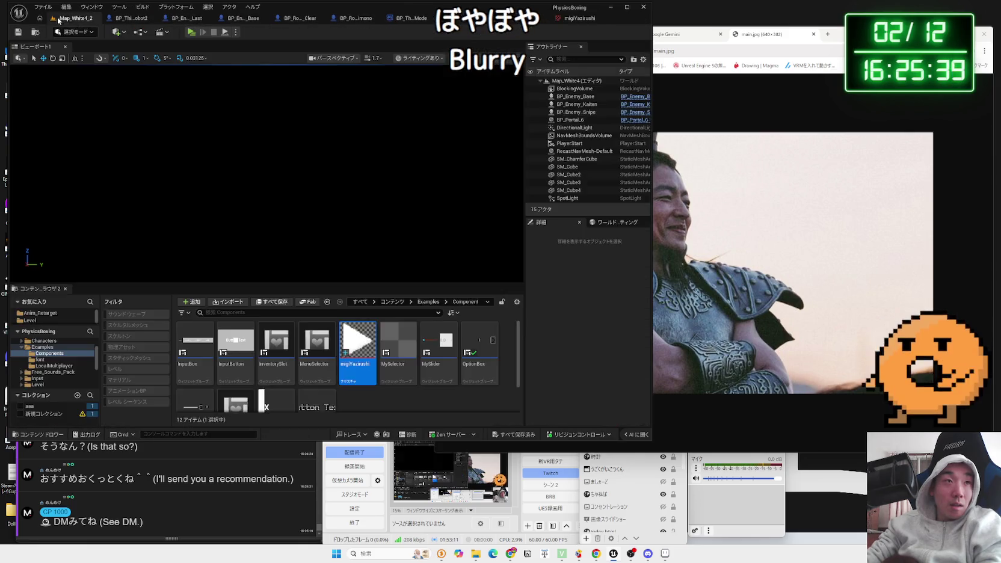
click(445, 355)
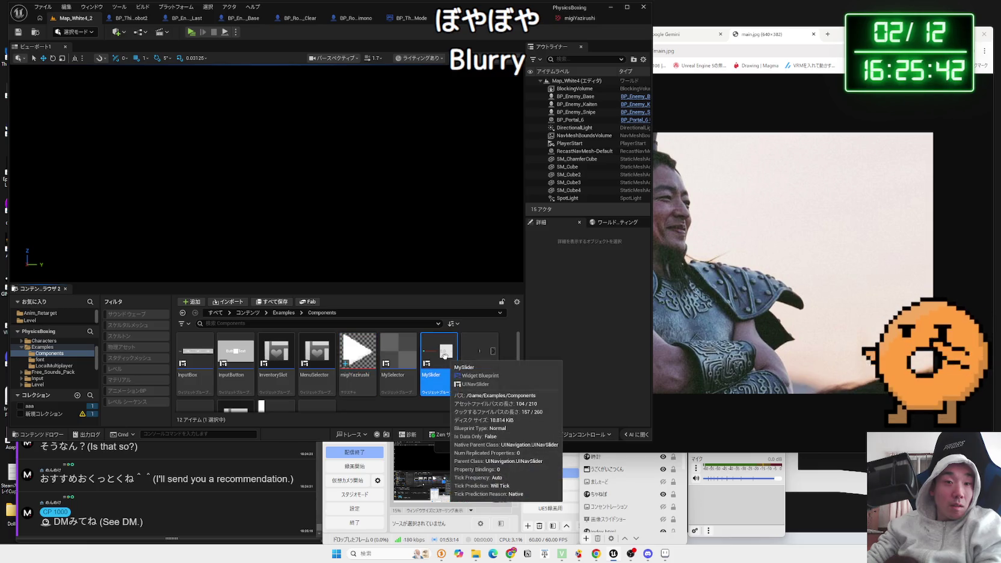
double_click(444, 355)
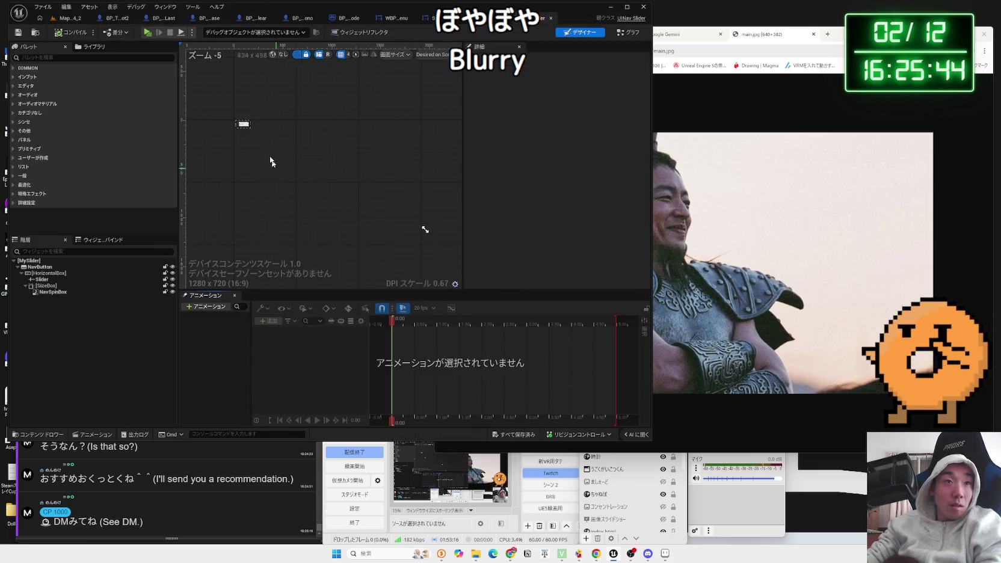
Step: Zoom the MySlider designer canvas, close the MySlider editor, and bring Unreal back to the front
scroll(361, 209, up, 12)
scroll(361, 208, up, 2)
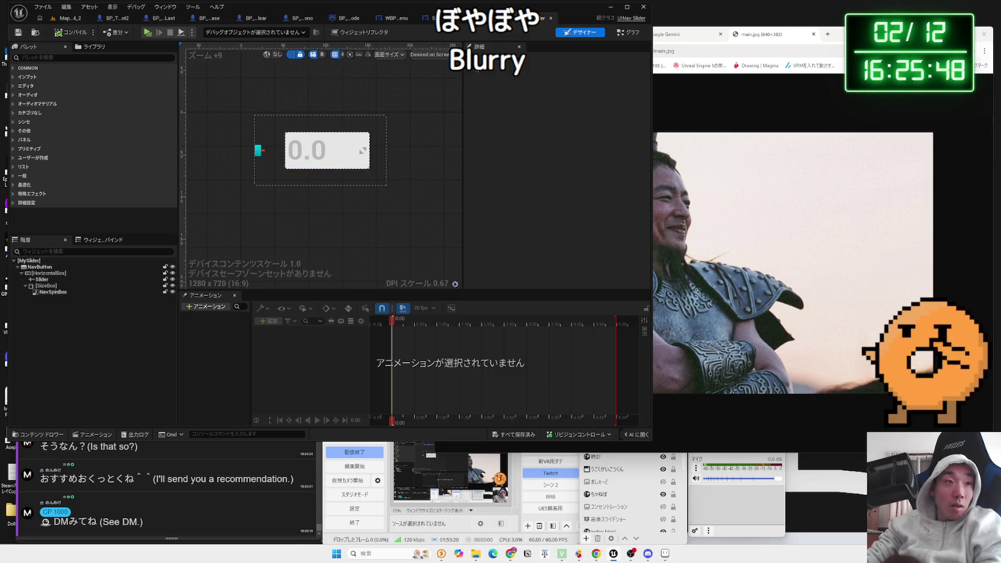
click(553, 20)
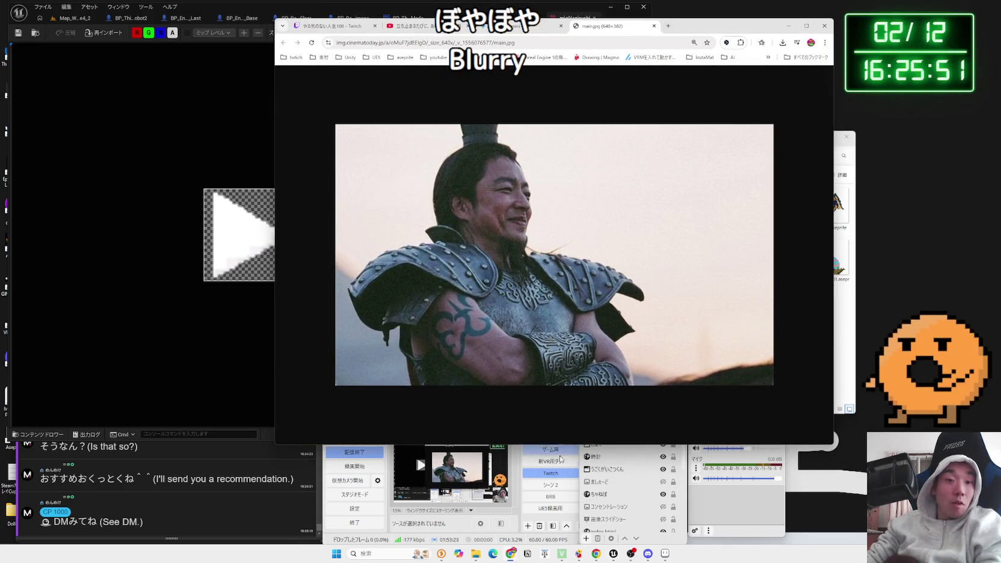
click(561, 460)
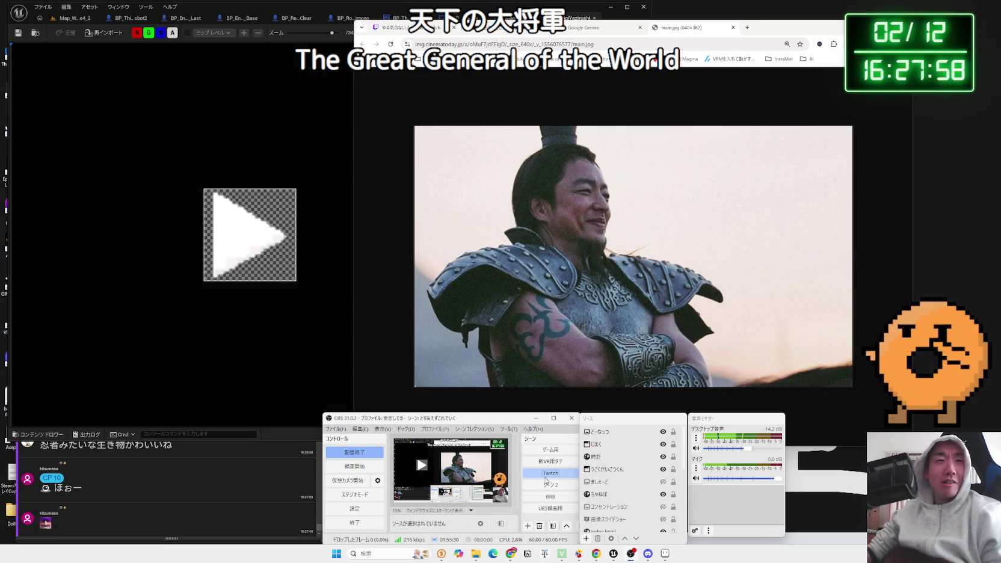
click(286, 125)
Step: Close the texture tab and set RightButton's normal image to migiYazirushi by searching 'zirushi'
key(ctrl+w)
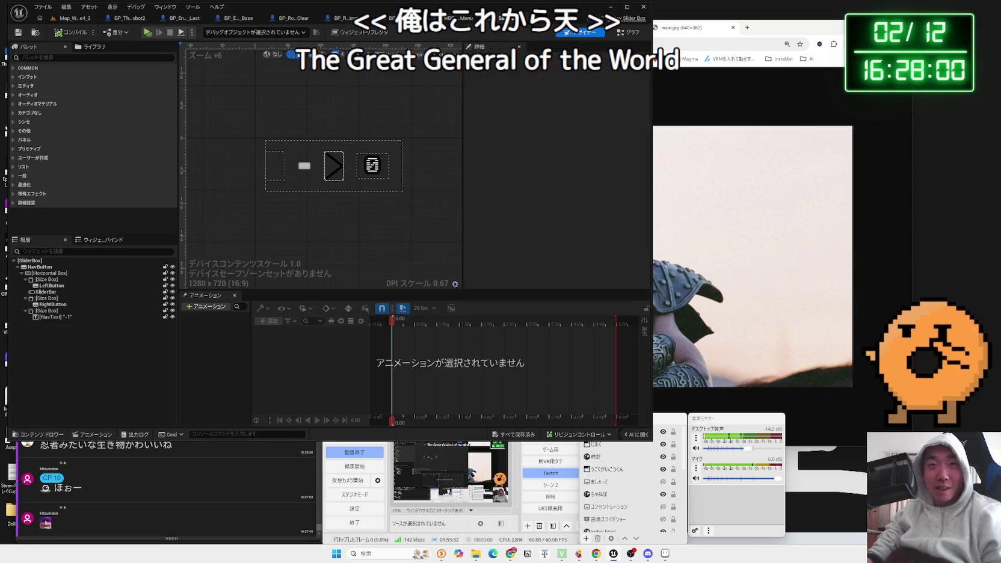
click(334, 165)
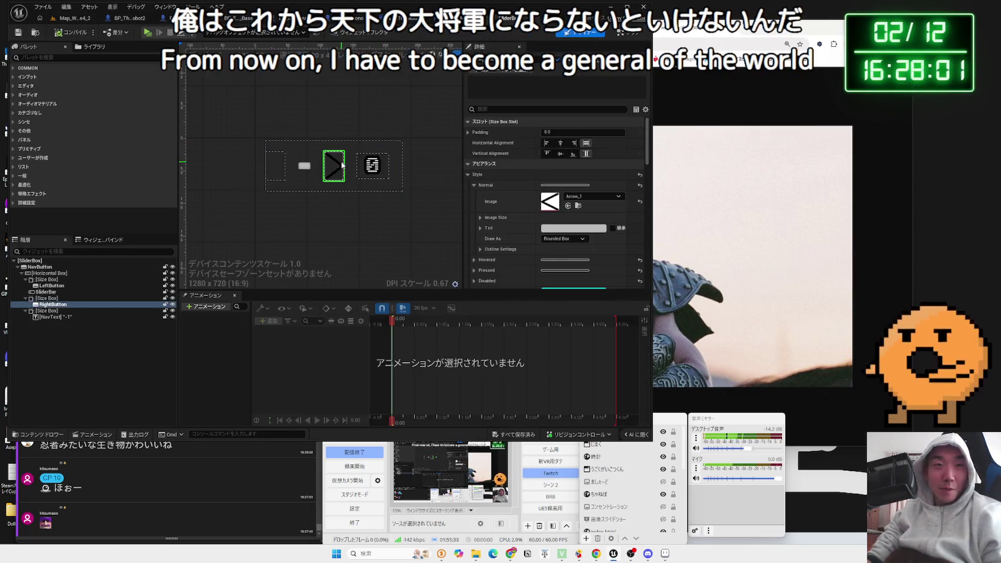
click(591, 196)
scroll(629, 289, down, 5)
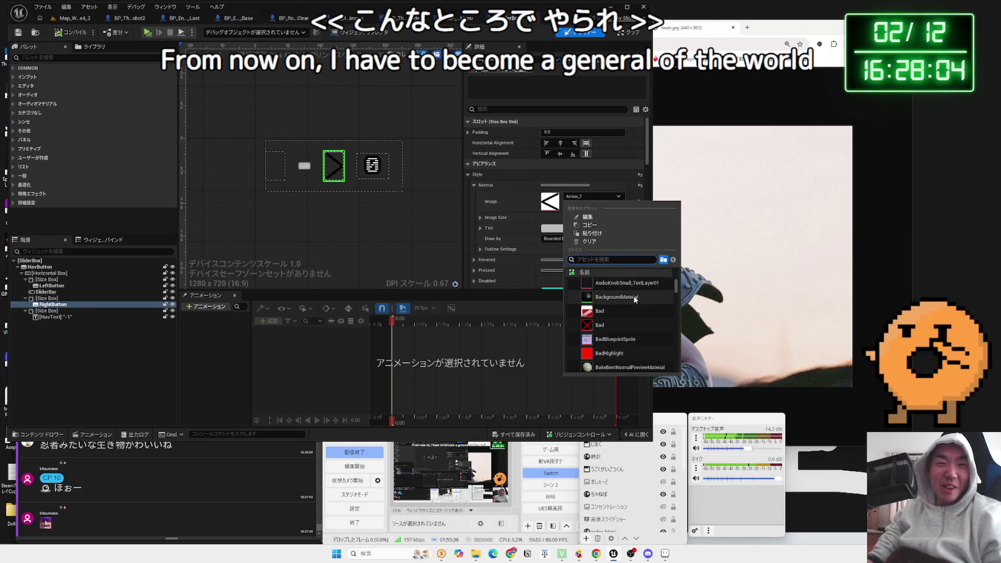
scroll(634, 295, down, 5)
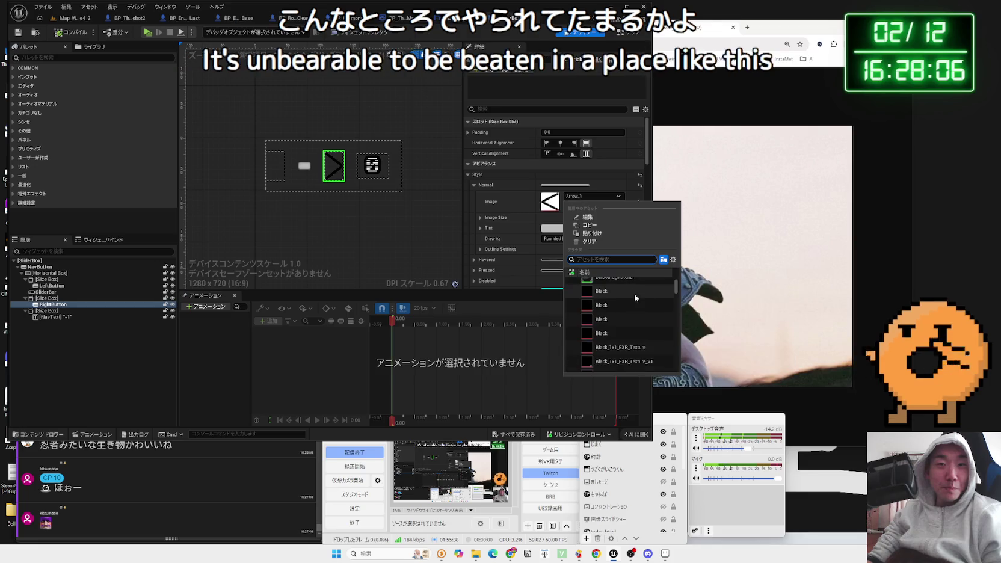
scroll(628, 288, down, 2)
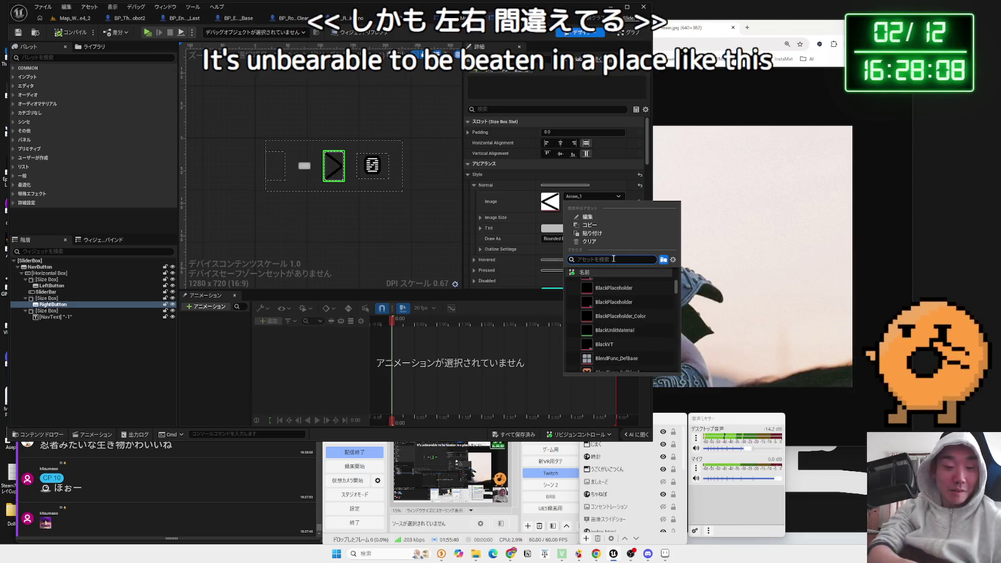
text(yashiri)
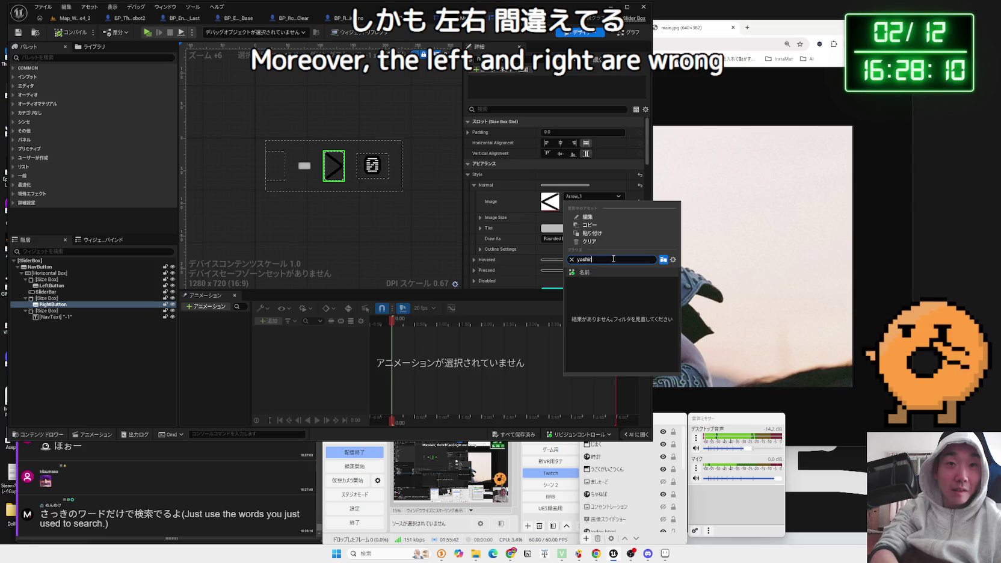
key(BackSpace)
key(BackSpace)
text(zirushi)
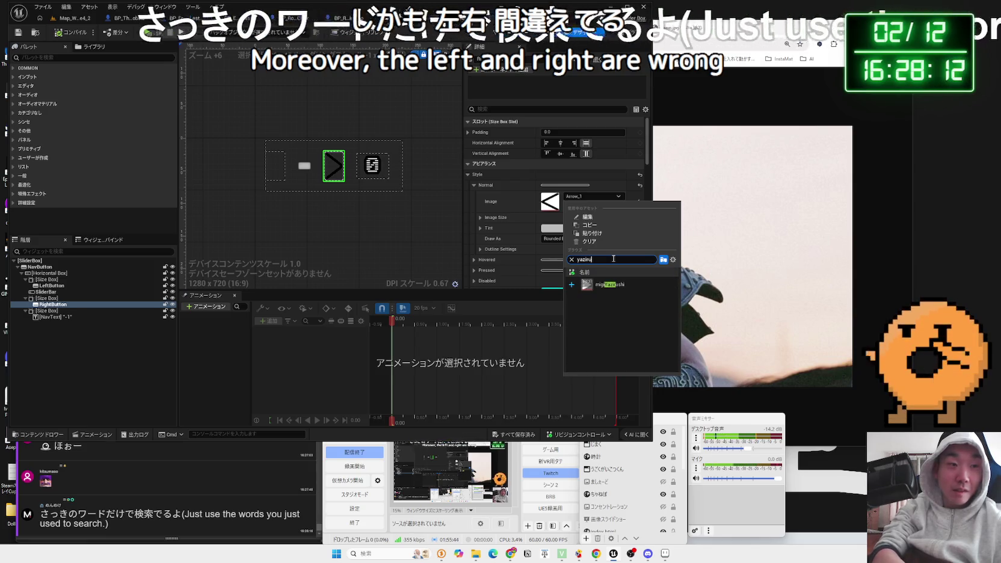
click(611, 284)
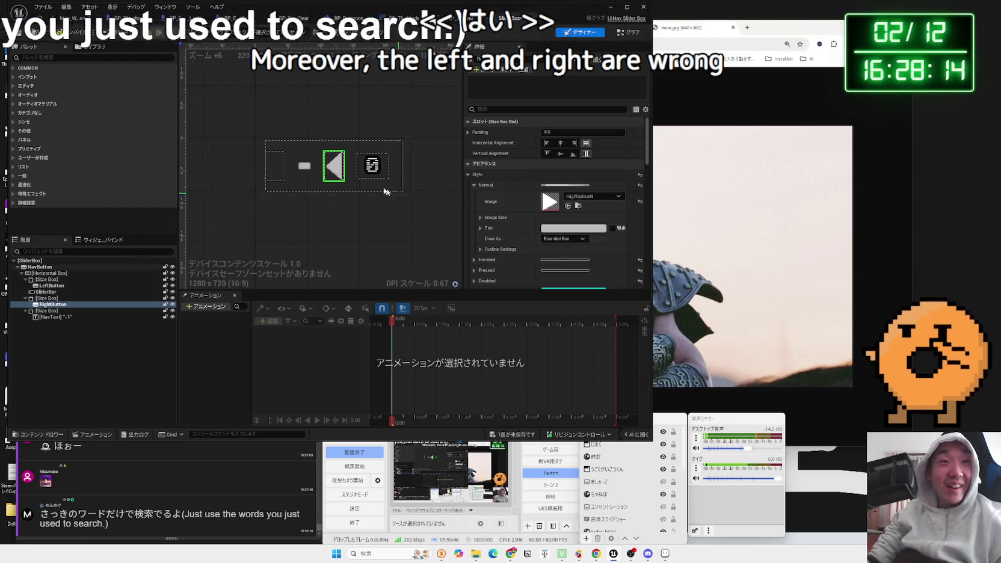
Step: Try playing Map_White4_2, check the compile errors in GameMode, and save the Slider Box widget
click(66, 20)
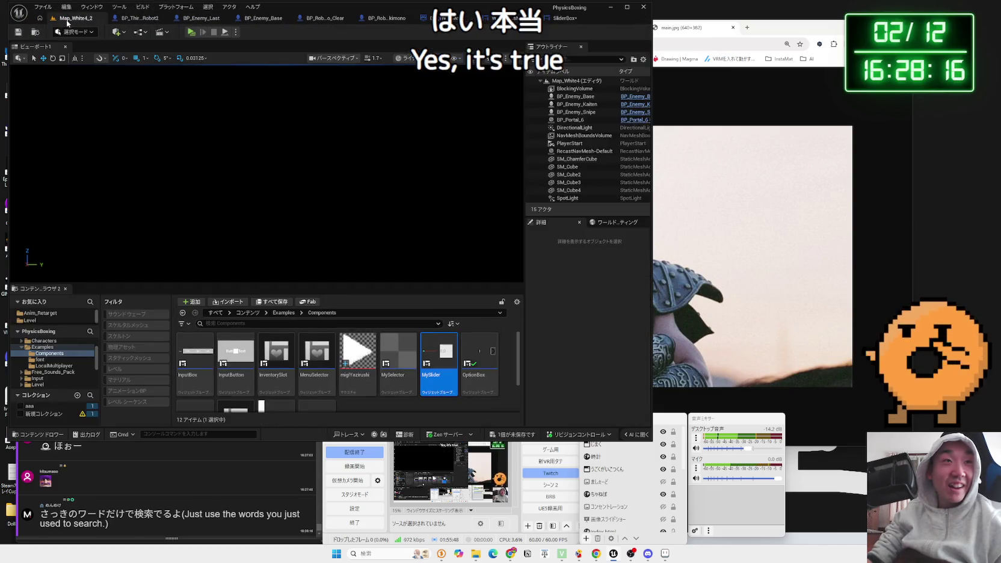
click(197, 34)
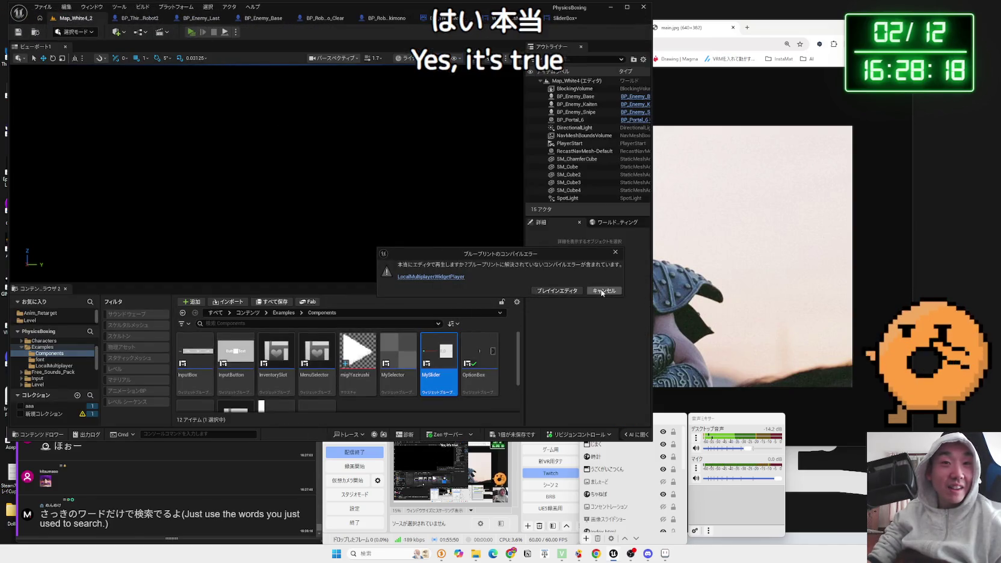
click(604, 291)
click(575, 18)
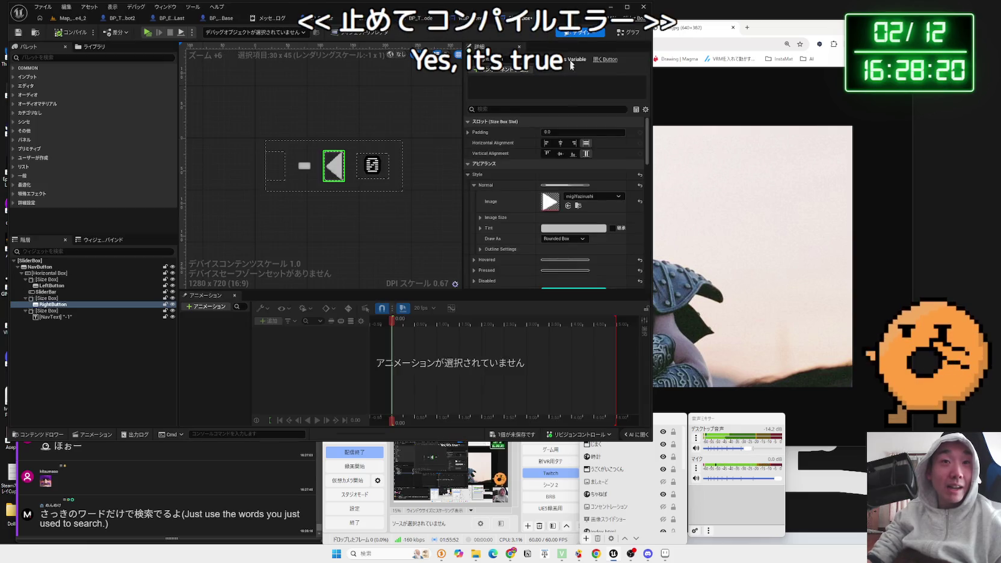
click(419, 20)
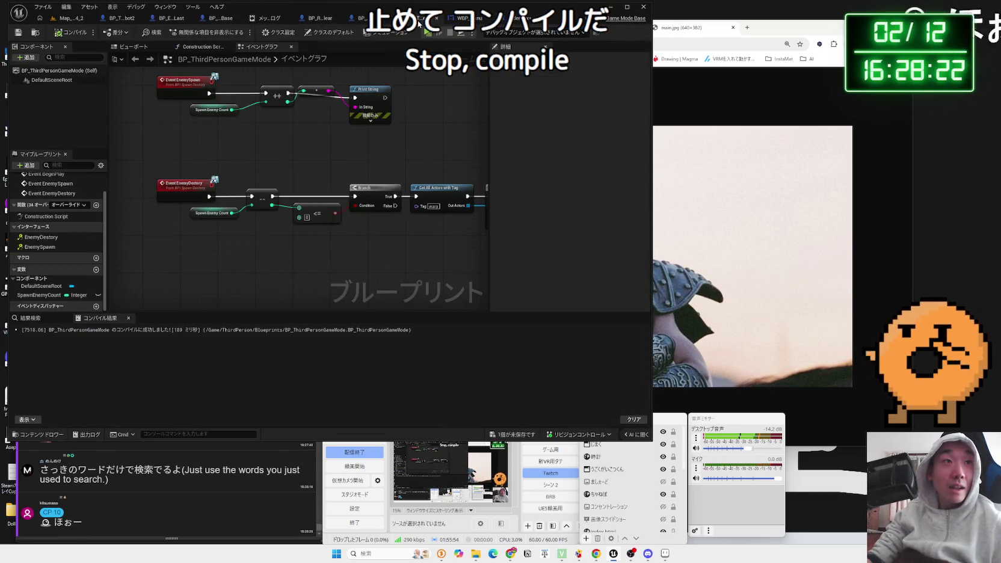
click(476, 20)
click(620, 18)
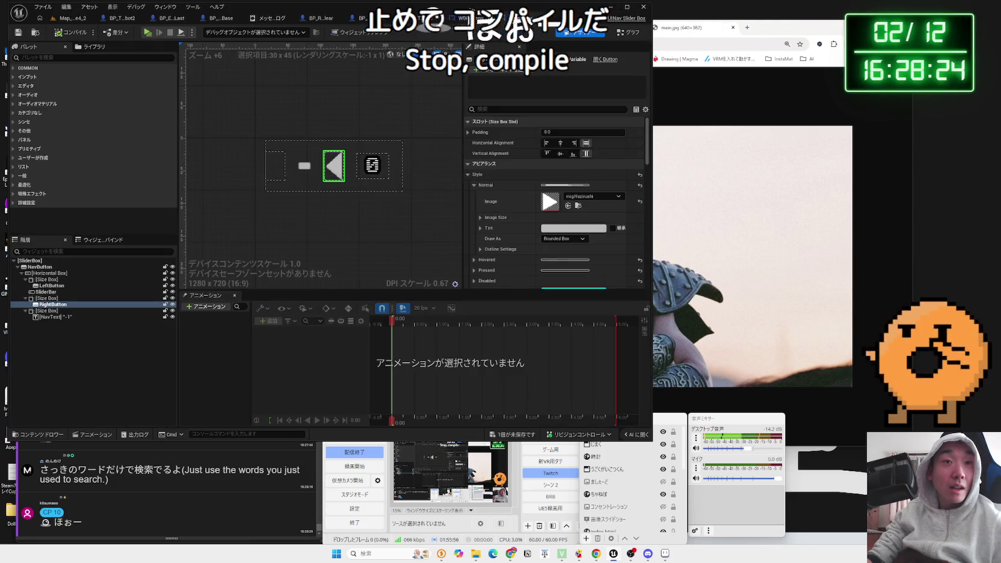
key(ctrl+s)
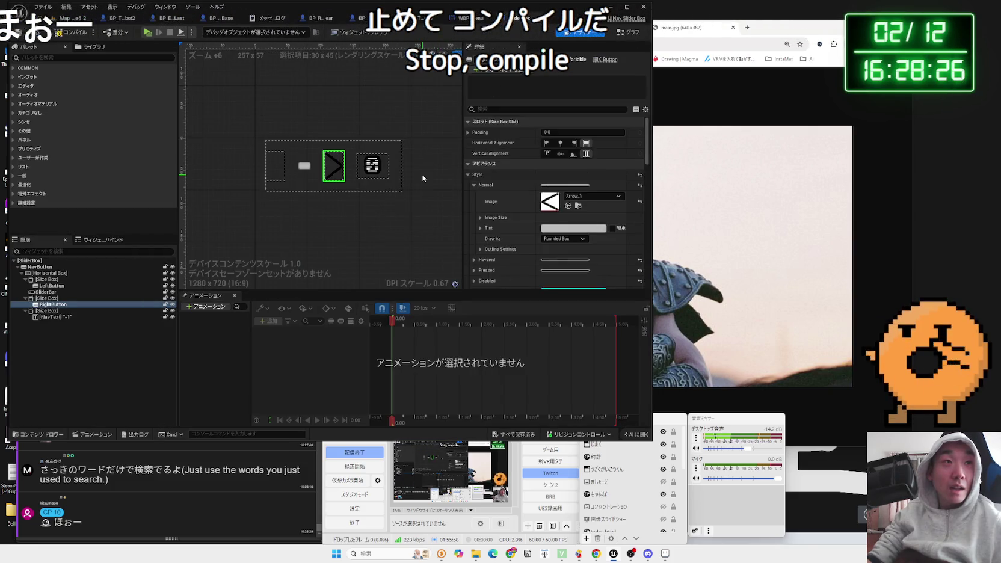
Step: Play again, cancel, and open the failing LocalMultiplayerWidgetPlayer blueprint from the error log
click(69, 20)
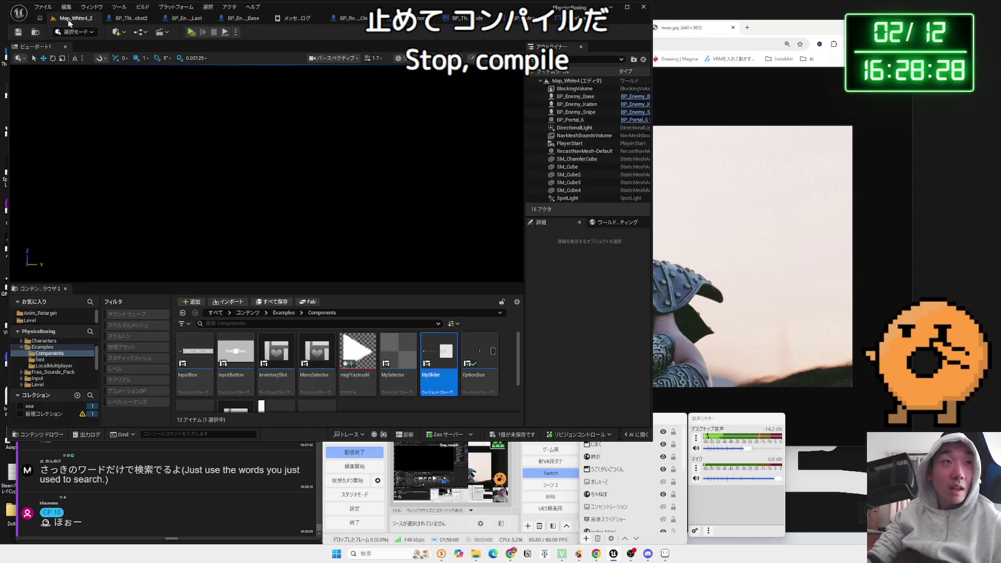
click(190, 33)
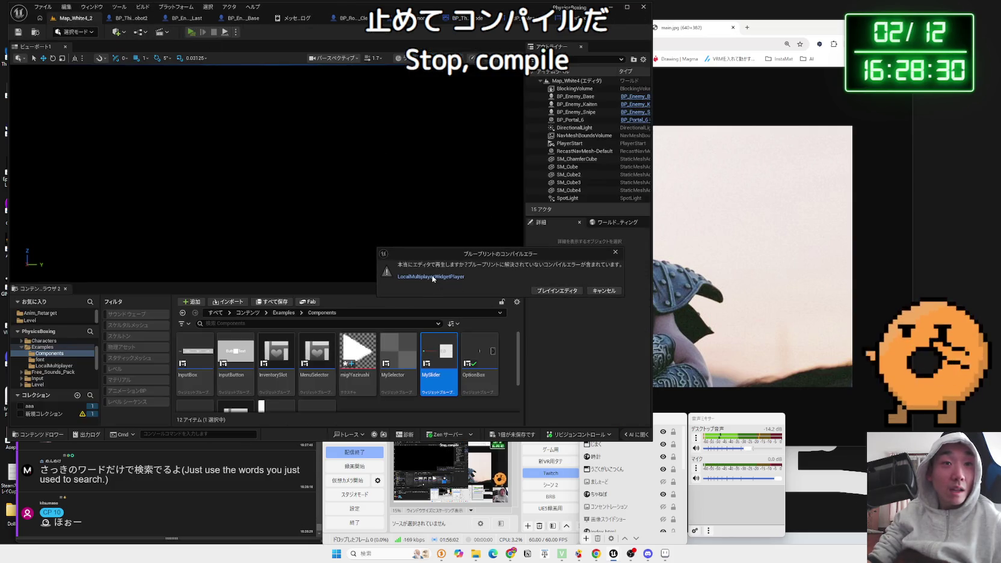
click(432, 277)
click(319, 37)
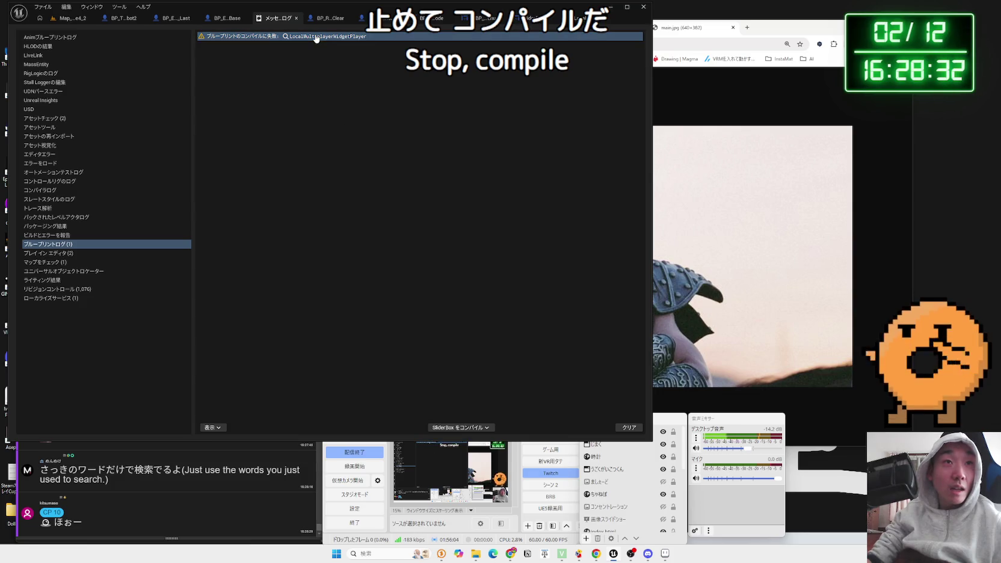
Step: Disconnect Base Widget from the navigation node's Target, recompile, and select the ERROR-flagged On Navigated To node
click(299, 139)
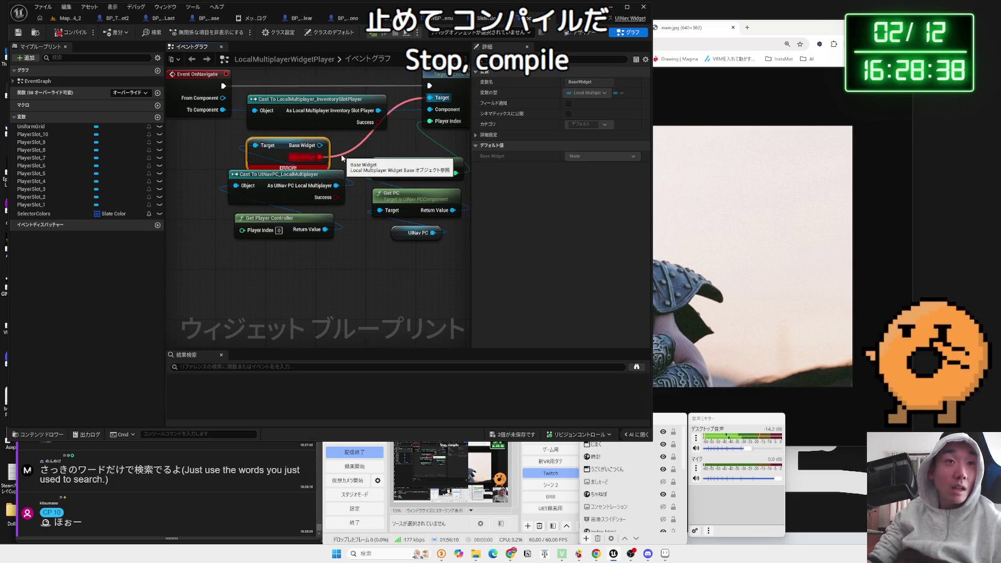
drag(340, 153, 420, 121)
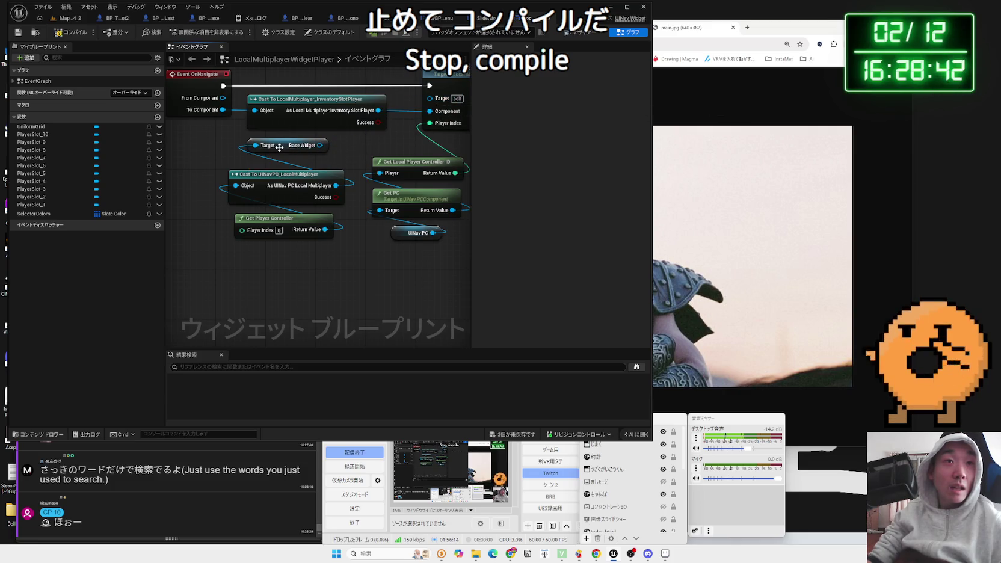
click(72, 34)
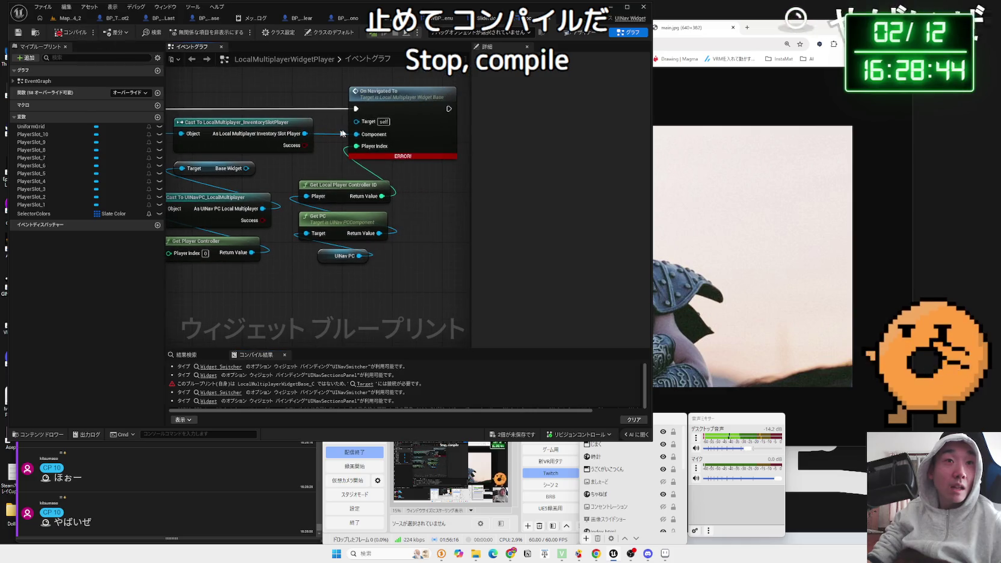
click(369, 100)
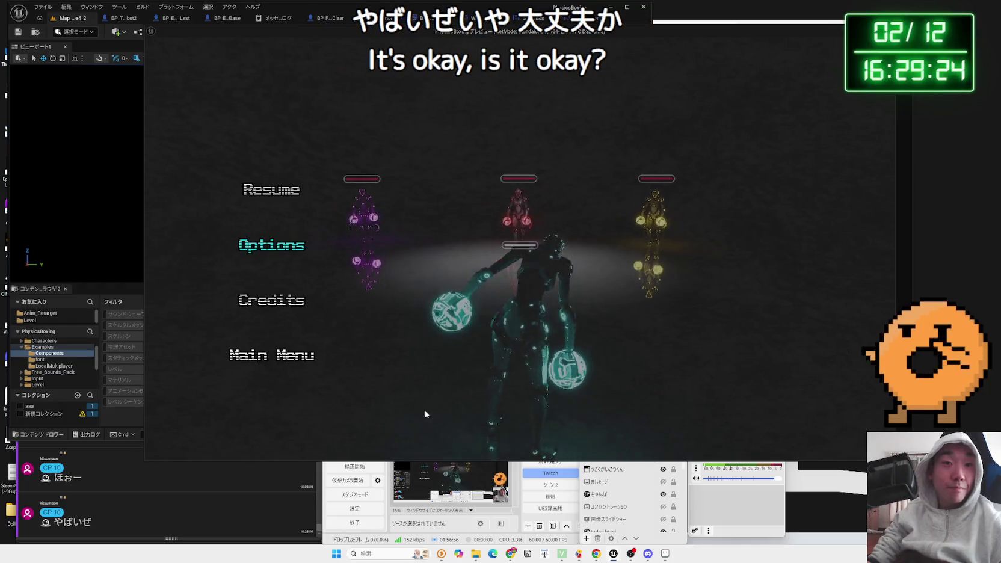
Step: End the play-in-editor session with Esc and return to the Map_White4_2 level editor
key(Escape)
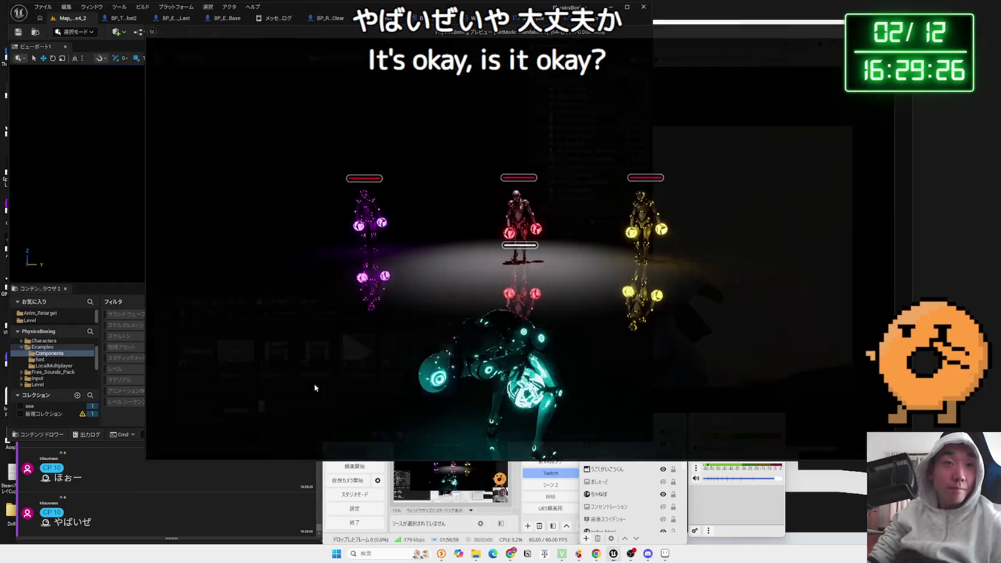
scroll(166, 515, up, 3)
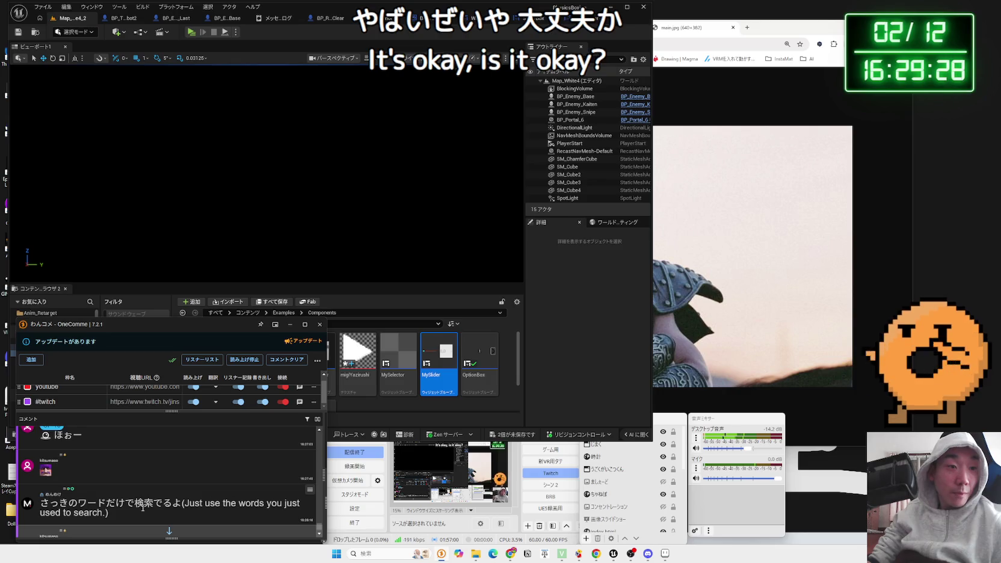
scroll(178, 496, down, 3)
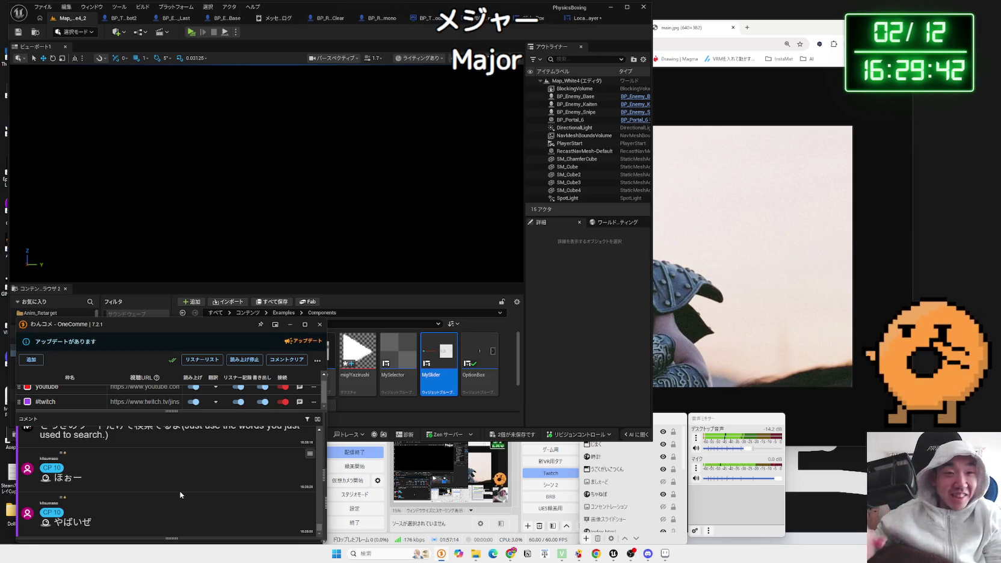
Step: Delete the migiYazirushi texture from the Components folder and confirm the deletion
right_click(360, 361)
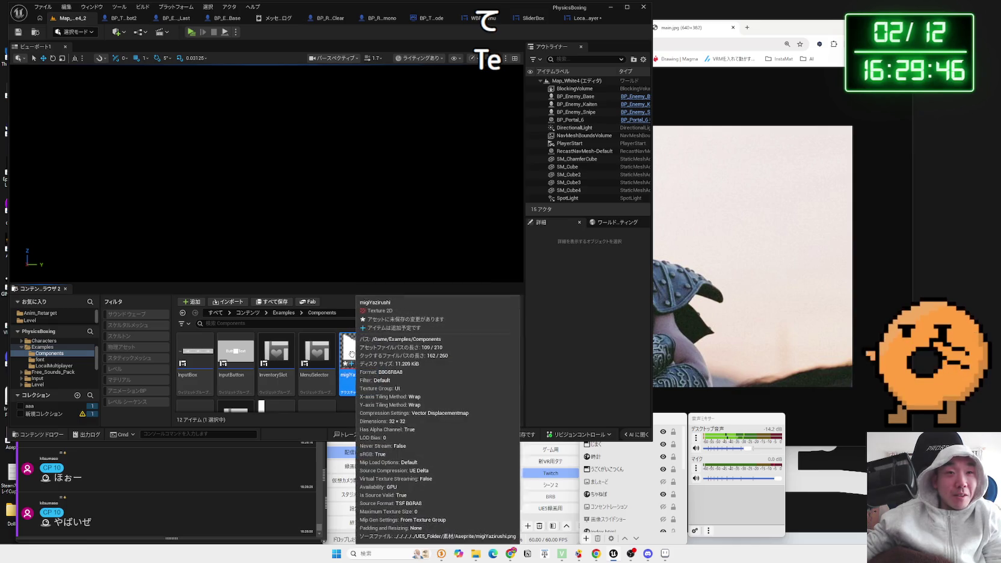
right_click(354, 359)
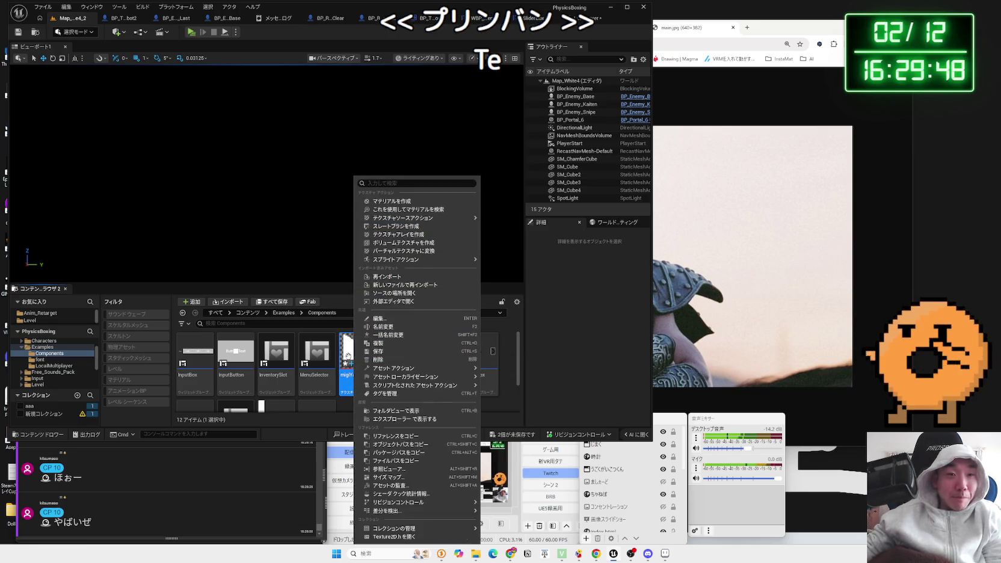
right_click(350, 347)
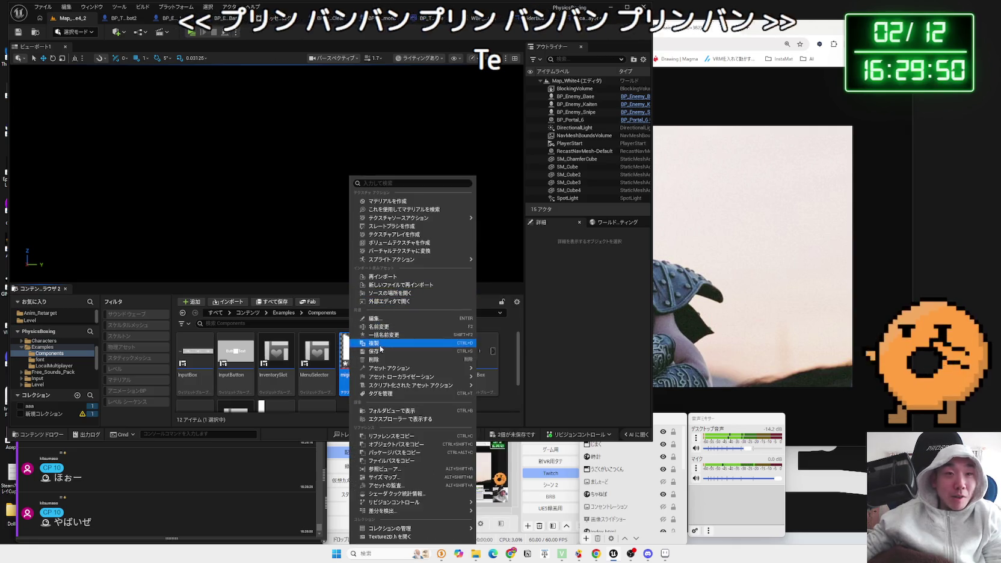
click(384, 360)
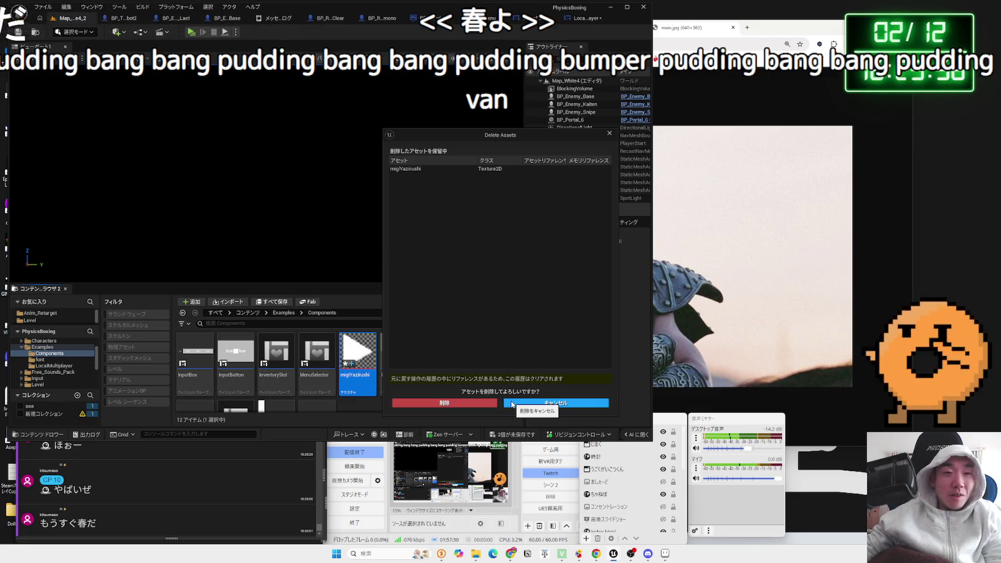
click(468, 402)
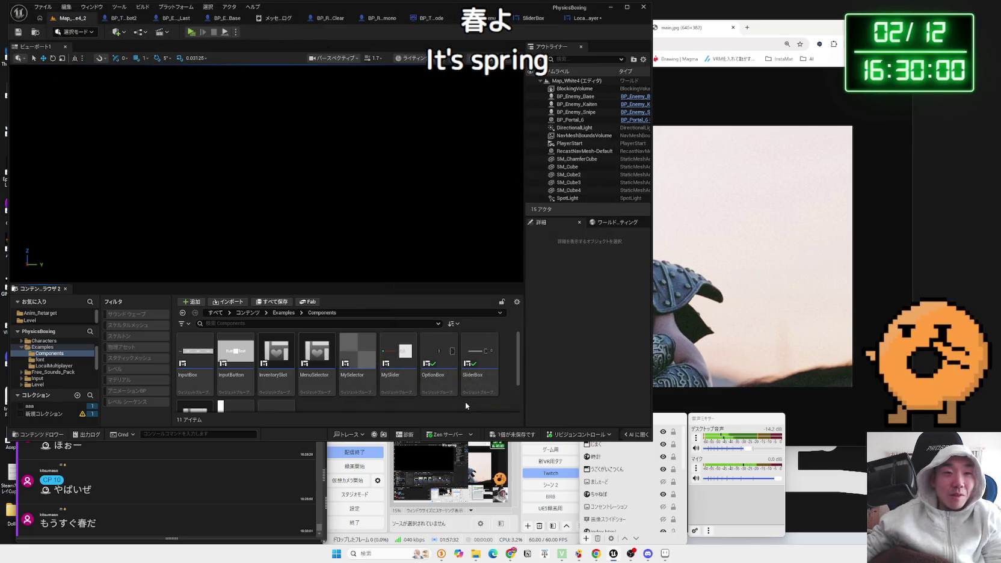
Step: Save the LocalMultiplayerWidgetPlayer blueprint and close its editor
click(515, 434)
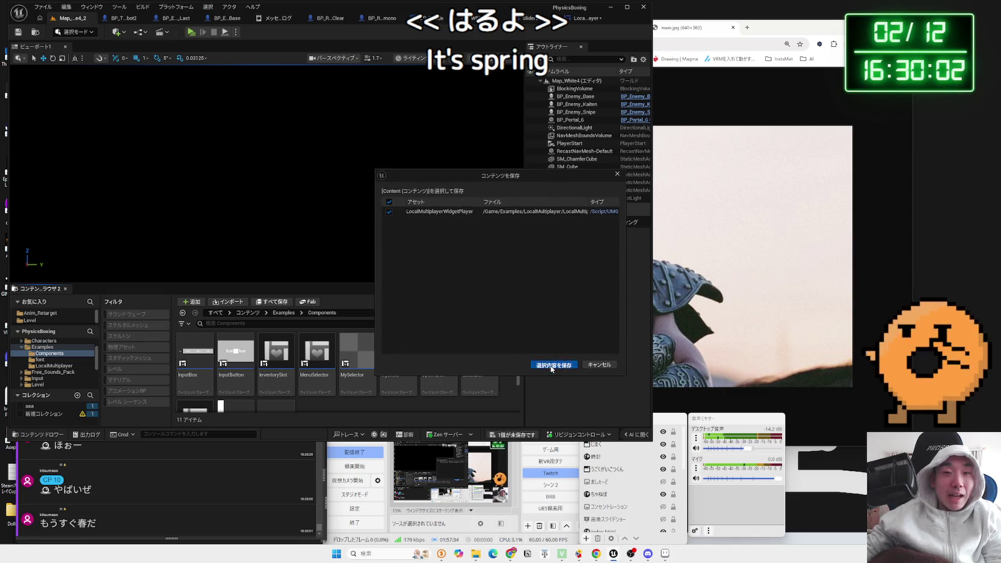
click(552, 365)
click(586, 24)
key(ctrl+w)
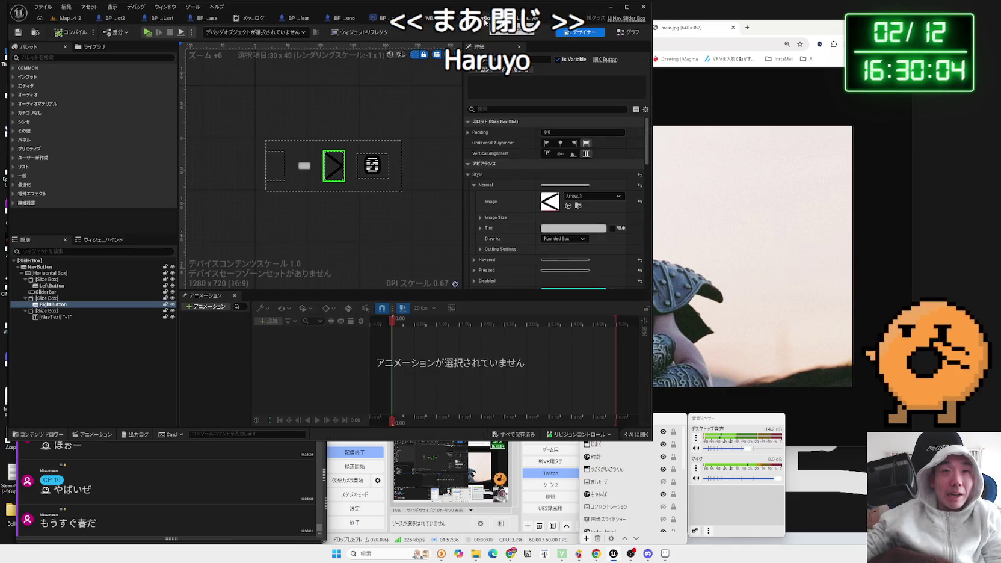
Step: List the assets available for RightButton's normal image, scroll through them, and dismiss the list
click(592, 197)
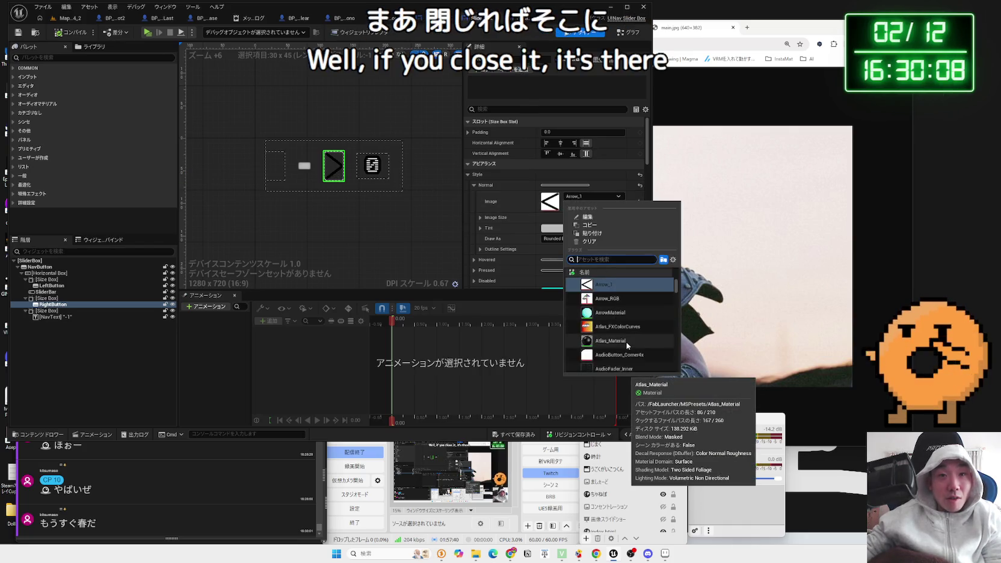
scroll(627, 342, down, 5)
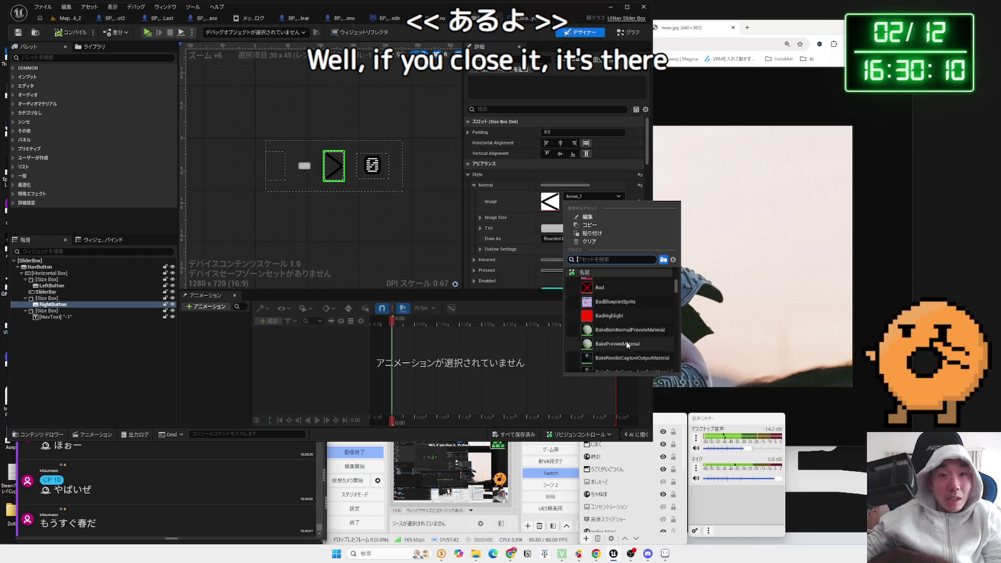
scroll(627, 344, down, 5)
scroll(627, 347, down, 10)
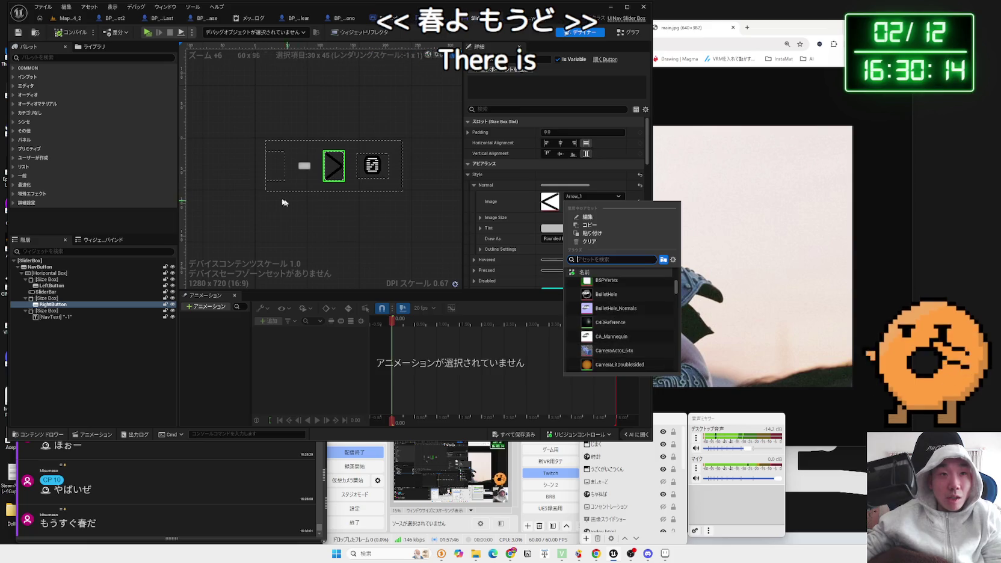
click(278, 176)
Step: Reselect the RightButton widget and reopen its normal-image asset list, scrolling through the candidates
click(277, 176)
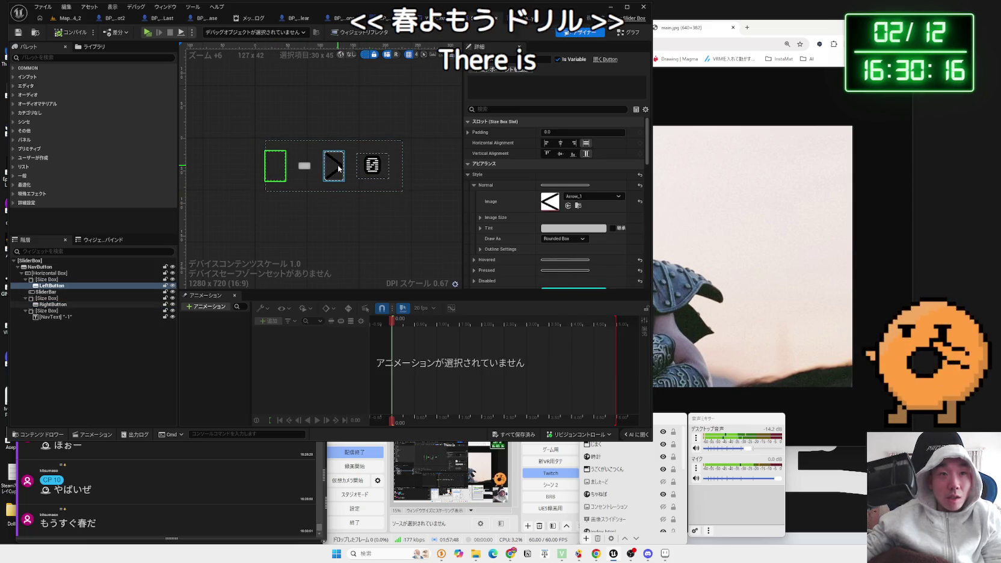
click(339, 169)
click(275, 166)
click(334, 166)
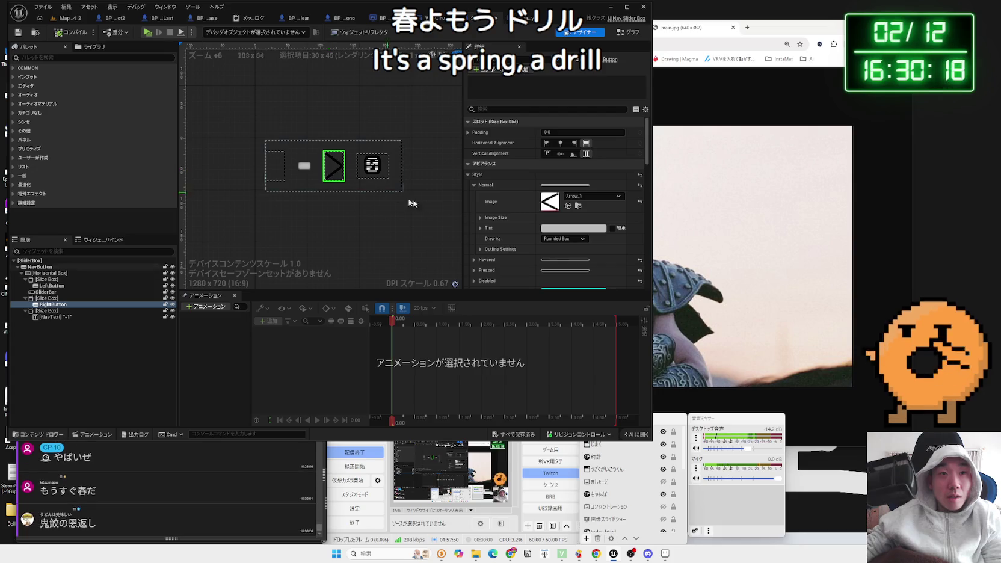
click(593, 196)
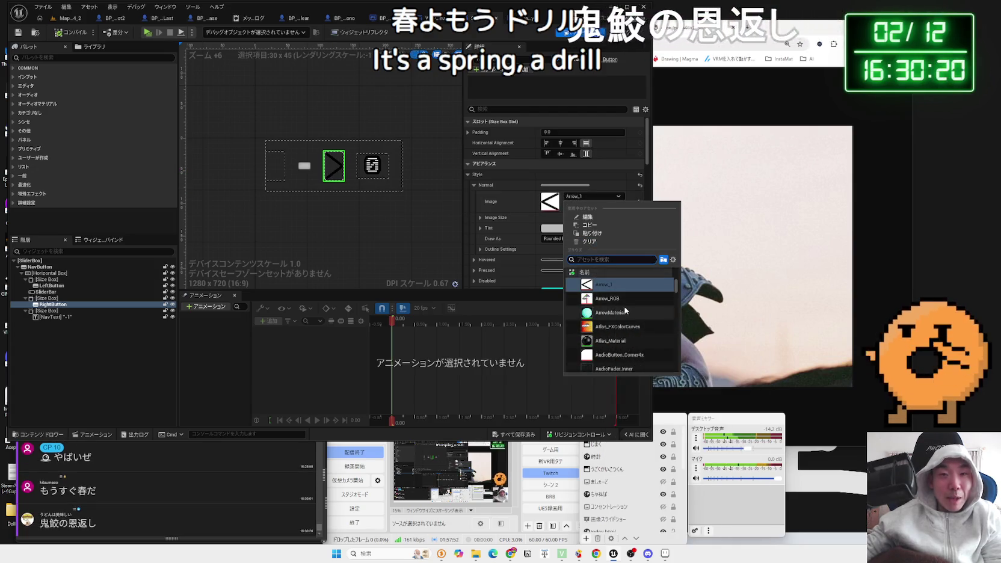
scroll(628, 313, down, 10)
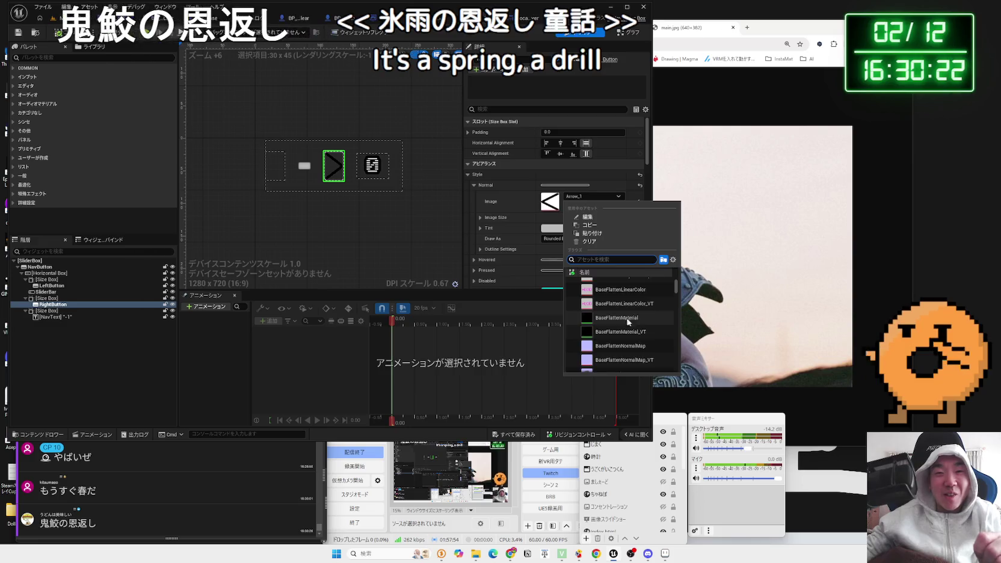
scroll(629, 323, down, 5)
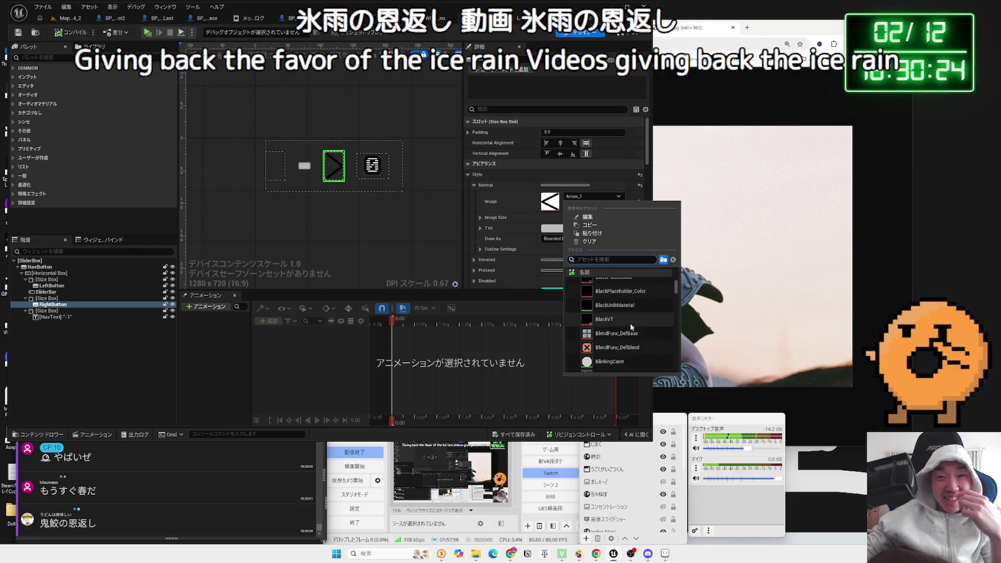
scroll(630, 323, down, 4)
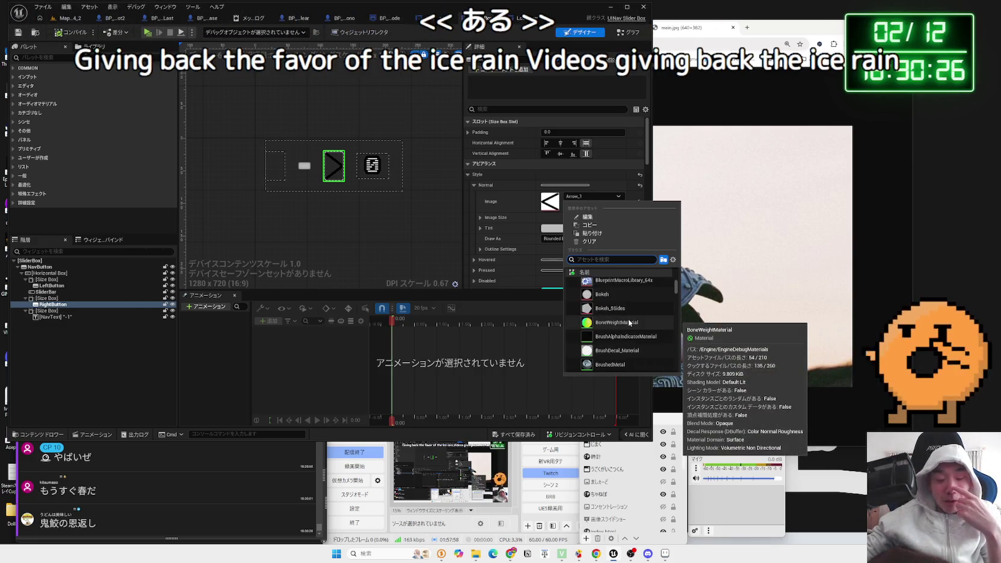
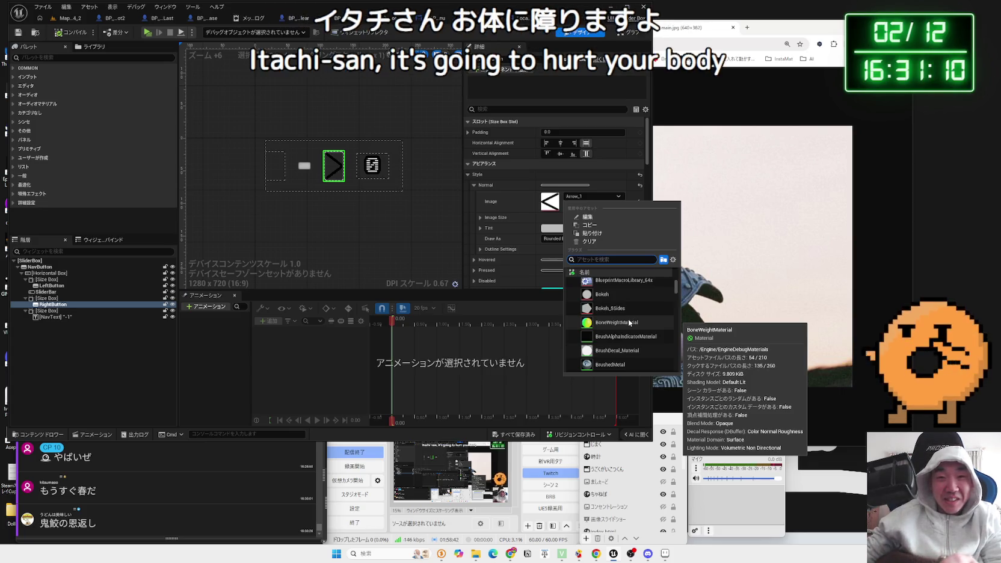
Step: Browse the image asset list and close it, keeping Arrow_1 on the right button
scroll(629, 319, down, 5)
scroll(628, 322, down, 3)
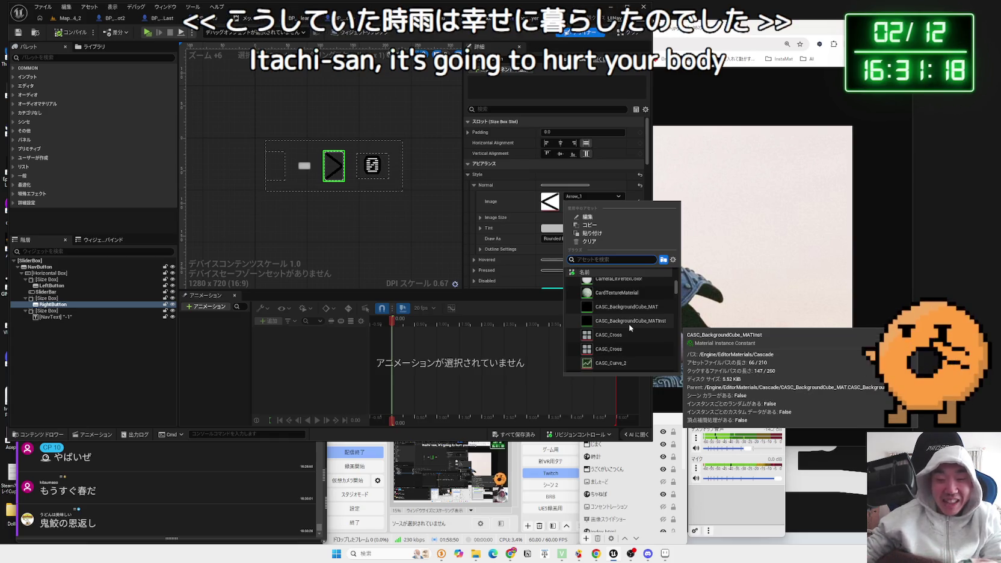
scroll(626, 321, down, 5)
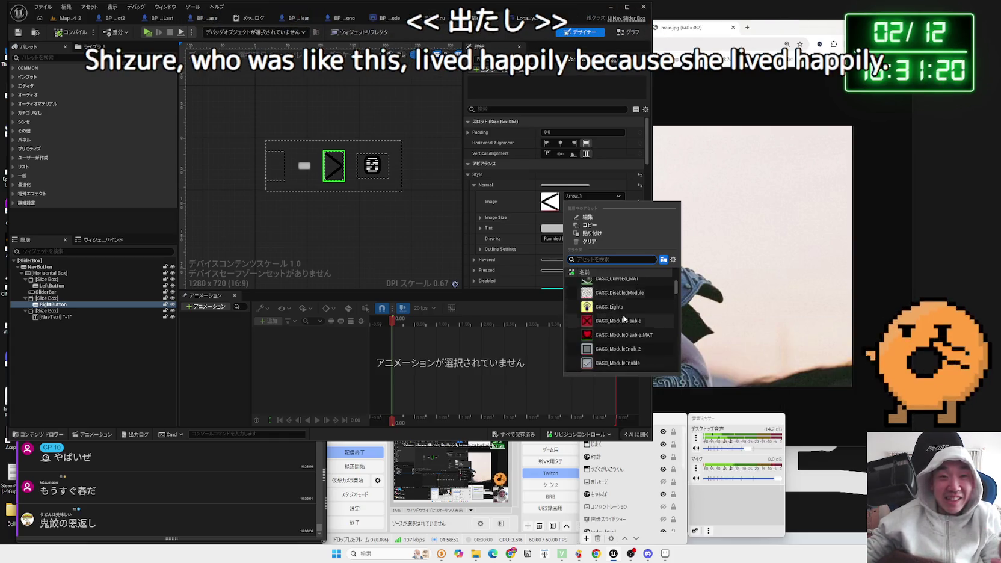
scroll(625, 319, down, 5)
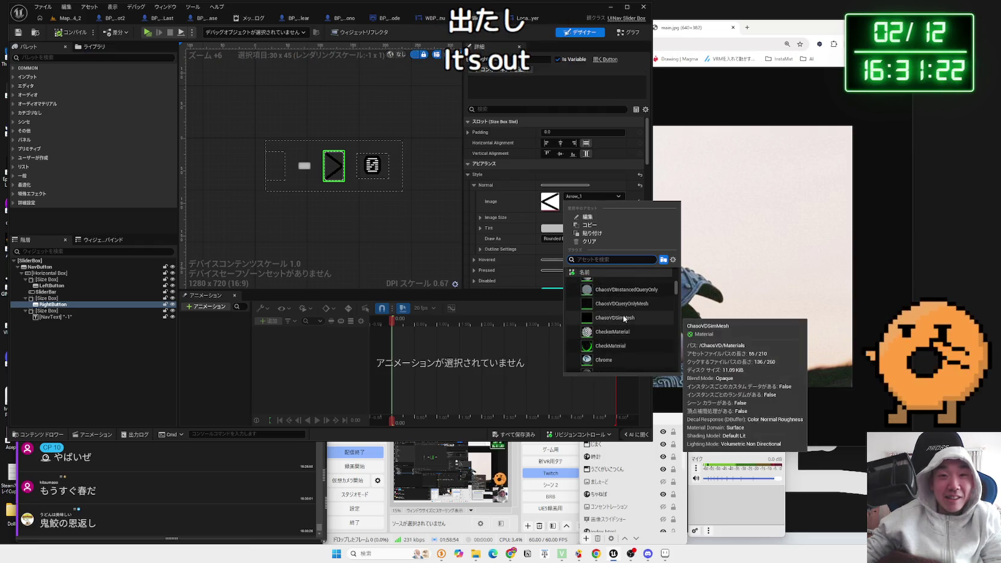
scroll(624, 319, down, 5)
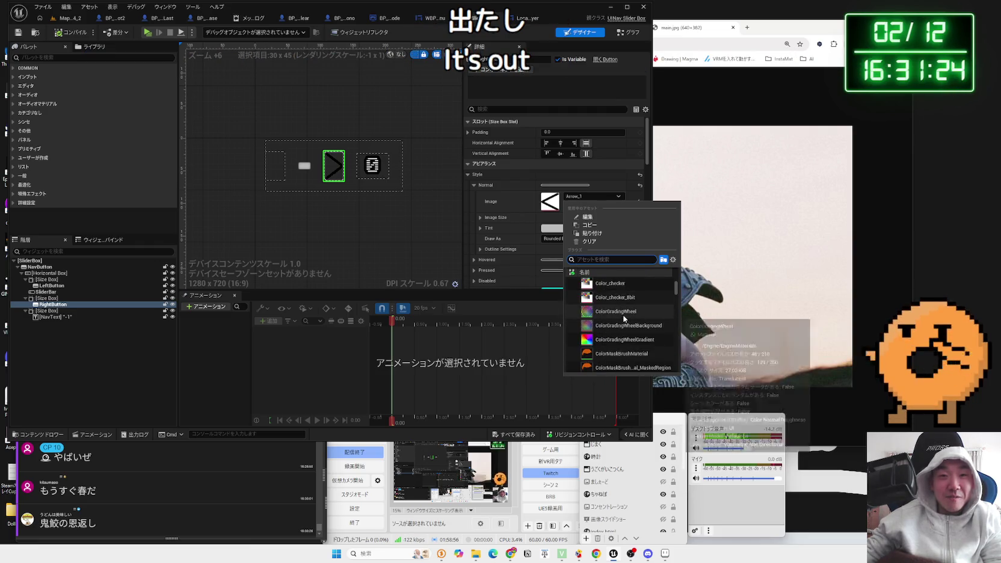
scroll(624, 319, down, 5)
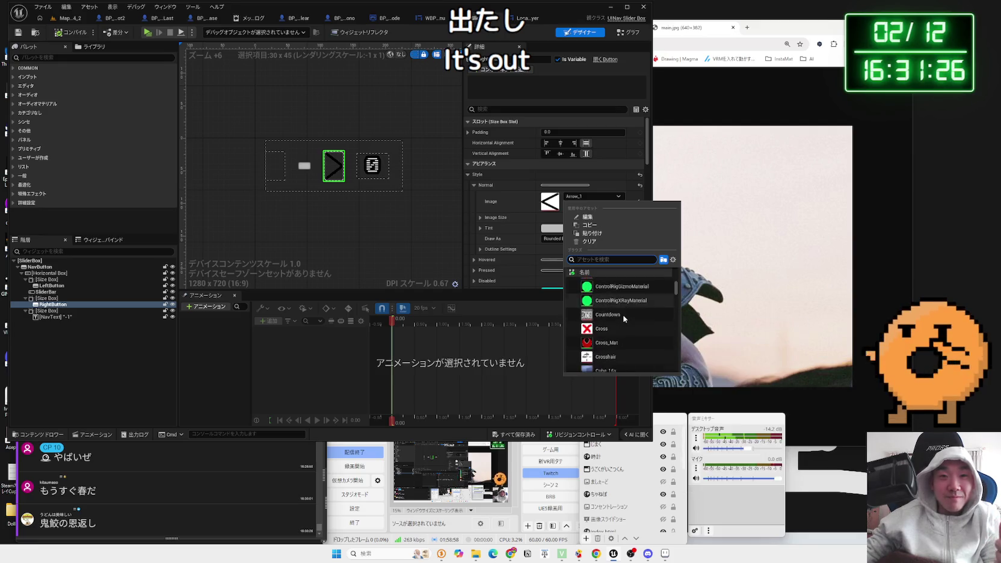
scroll(625, 319, down, 5)
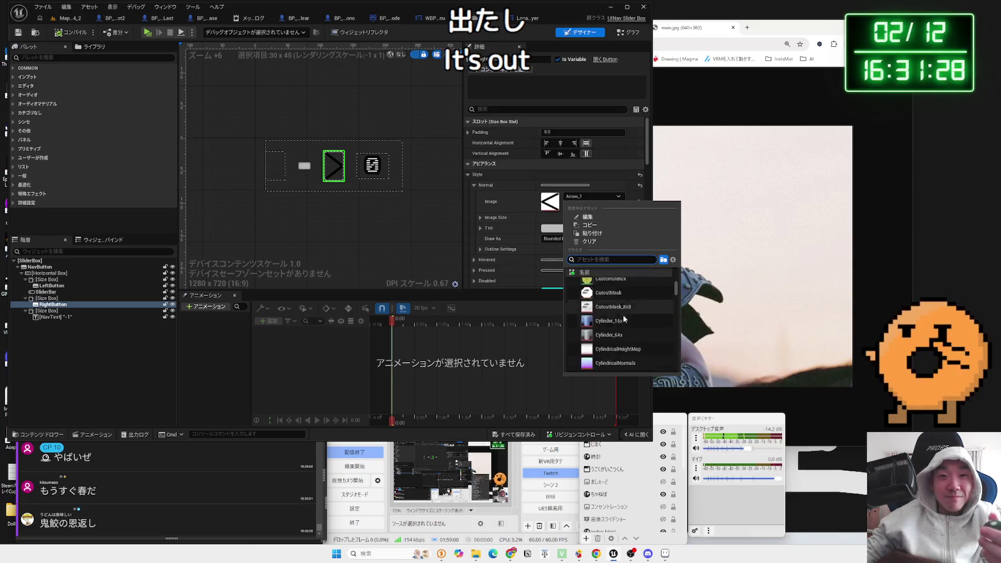
scroll(625, 319, down, 2)
scroll(624, 319, down, 2)
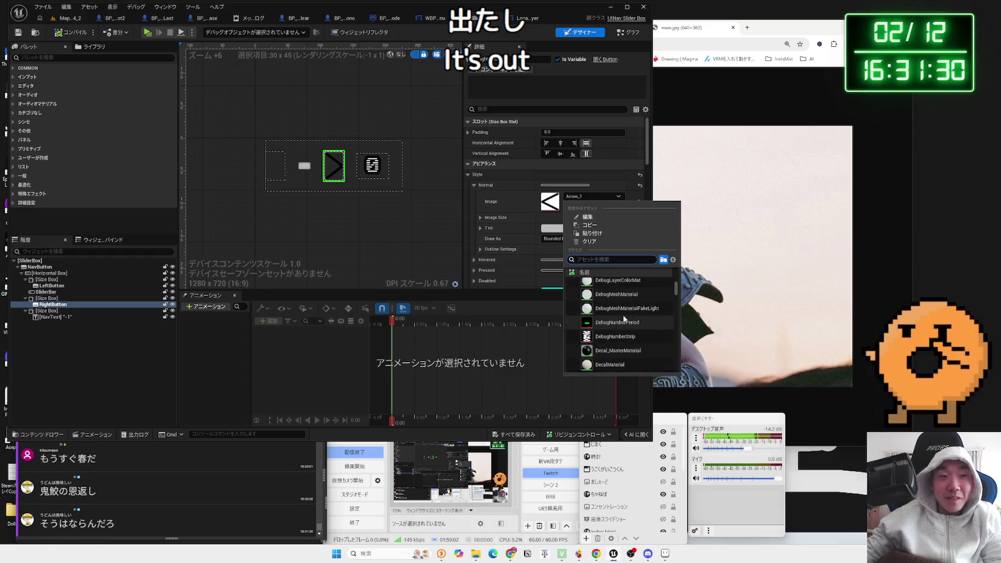
scroll(624, 319, down, 3)
scroll(624, 319, down, 3)
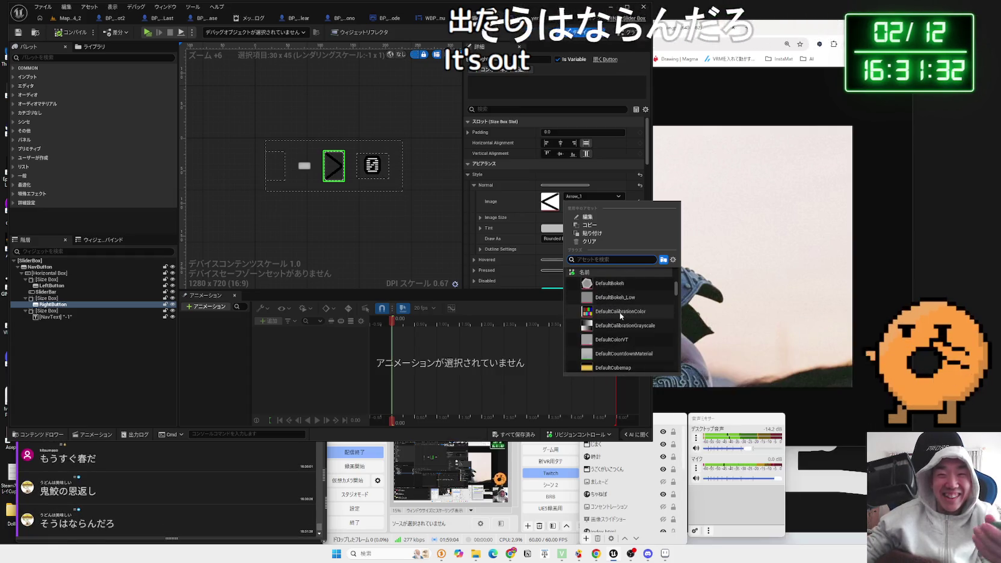
scroll(619, 331, down, 5)
scroll(618, 329, down, 8)
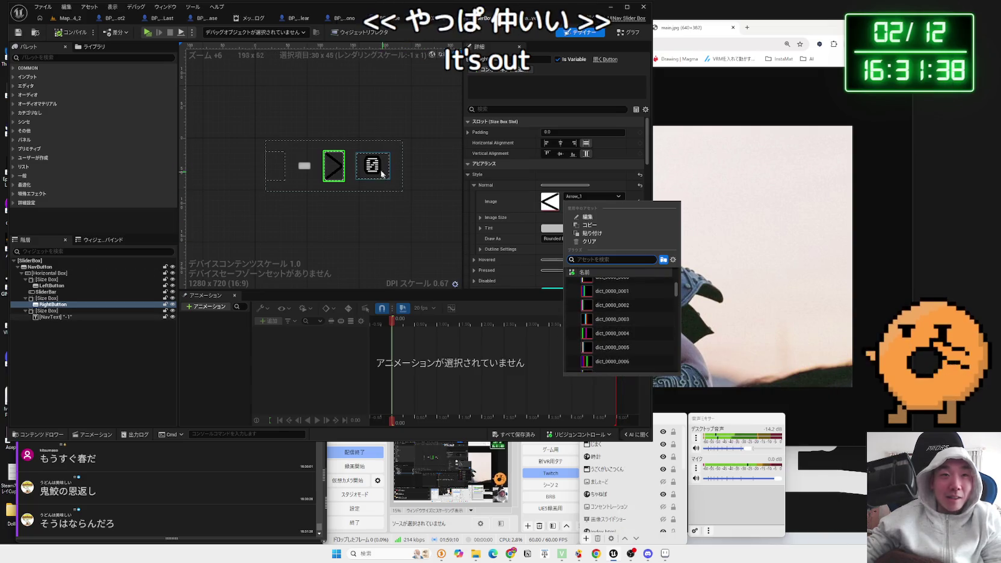
click(602, 218)
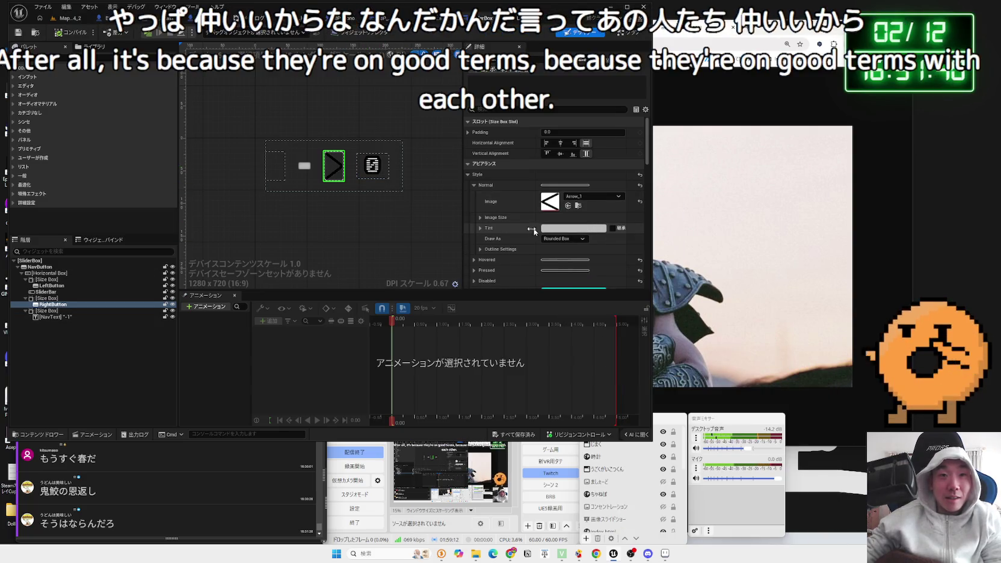
Step: Preview a different Color and Opacity for the right button, then cancel so it stays white
scroll(516, 232, down, 10)
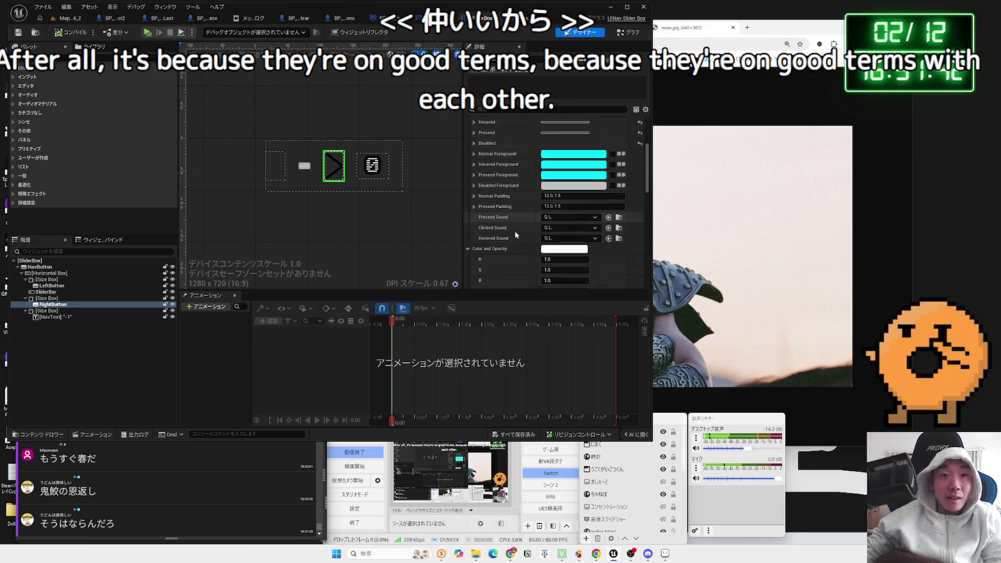
scroll(515, 235, down, 3)
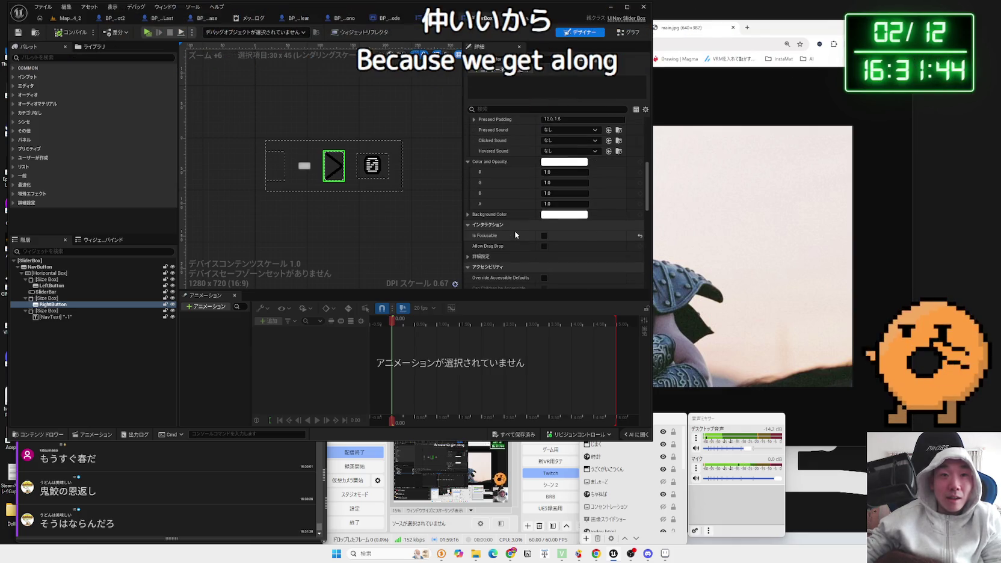
scroll(516, 235, down, 5)
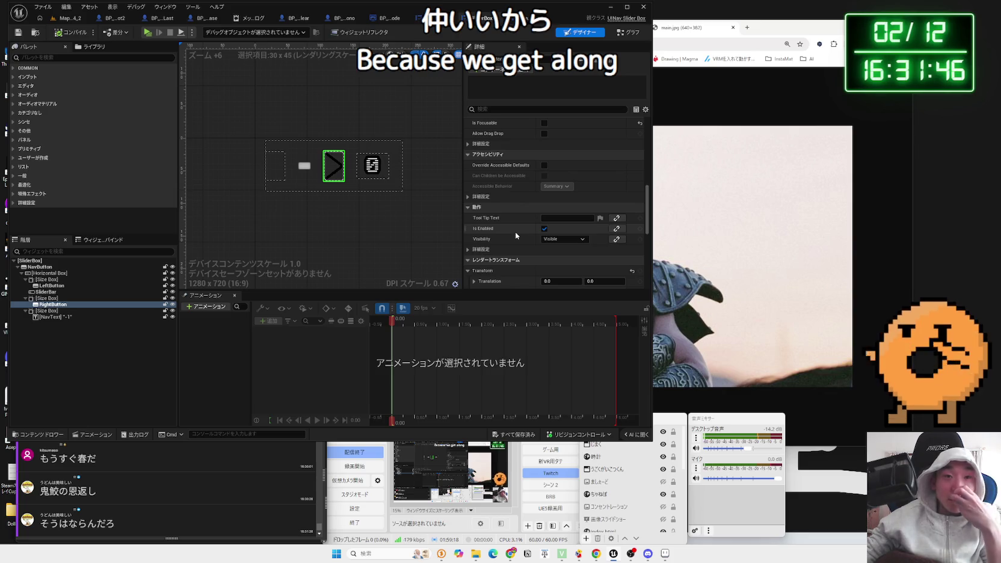
scroll(516, 235, up, 5)
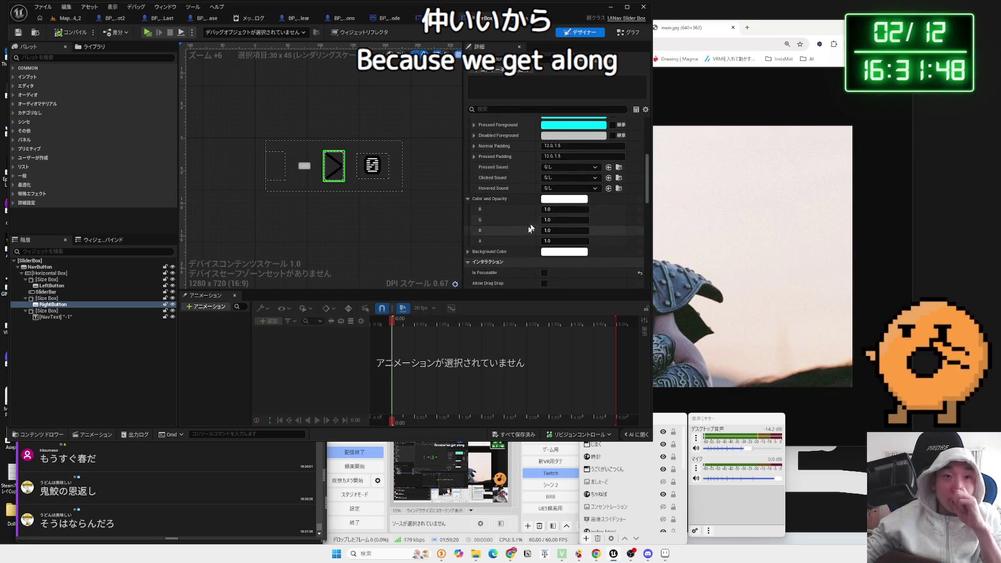
click(562, 198)
mouse_move(612, 257)
mouse_down()
mouse_move(575, 258)
mouse_move(640, 258)
mouse_move(605, 260)
mouse_up()
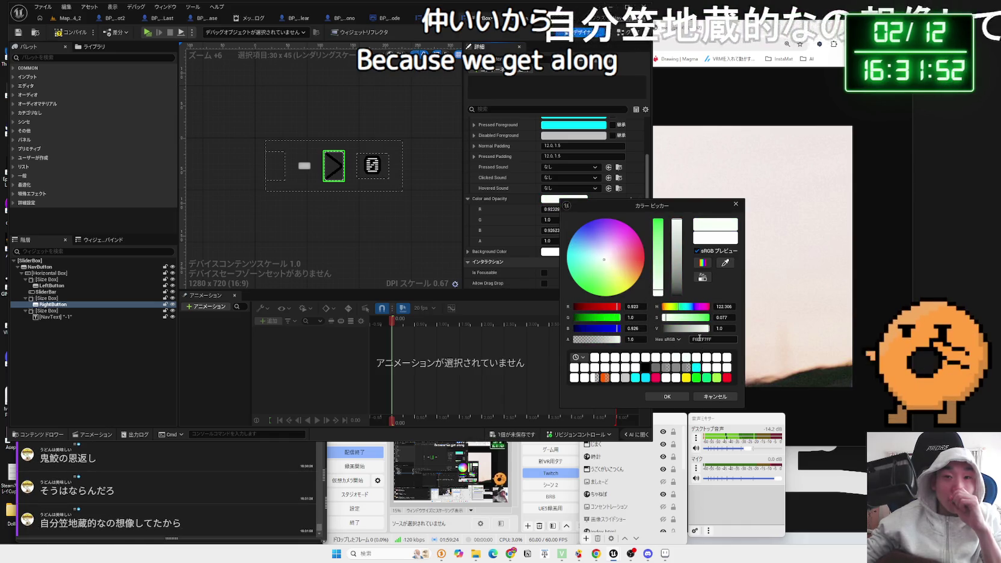
key(Escape)
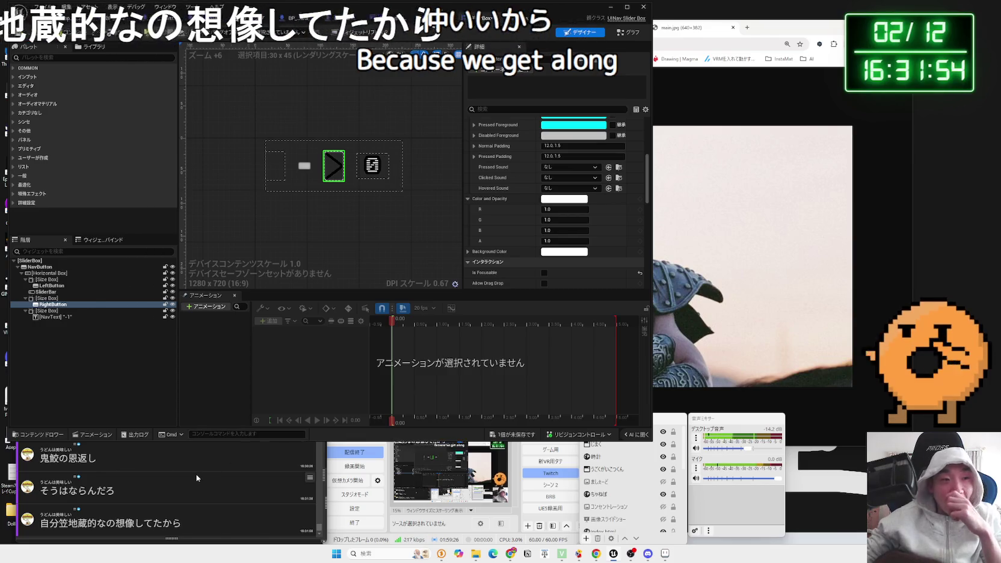
Step: Bring the OneComme comment viewer window to the front
click(196, 477)
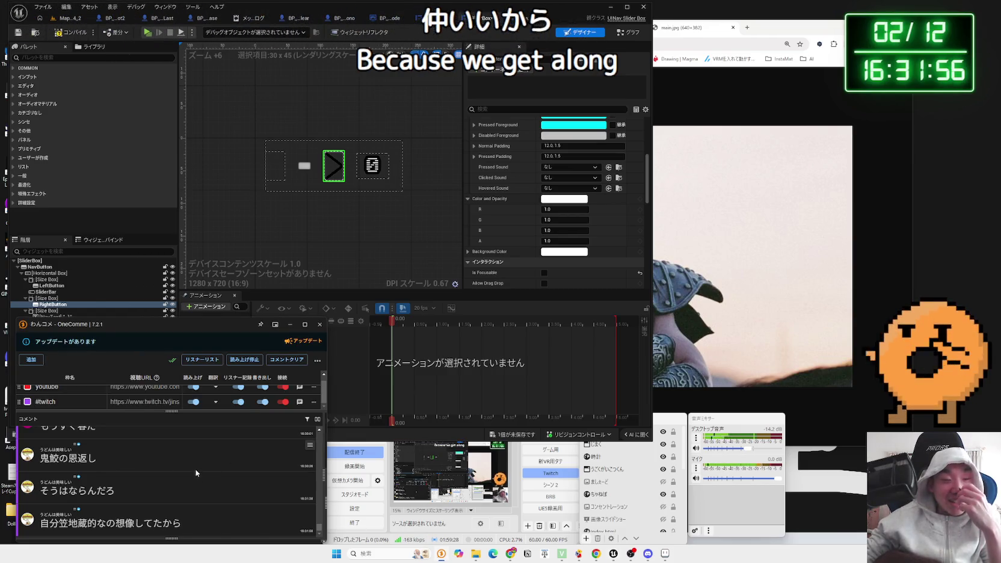
scroll(329, 205, up, 1)
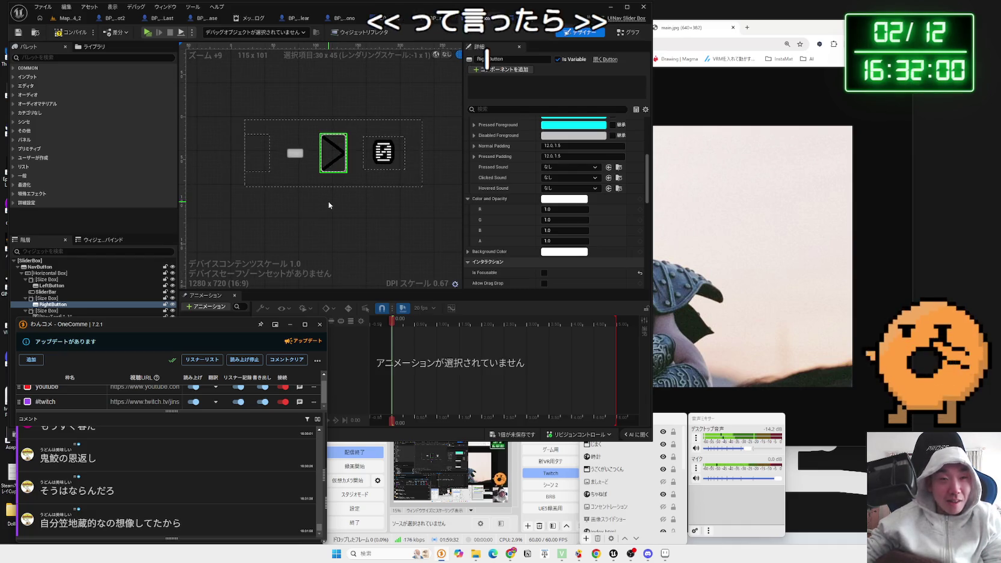
scroll(519, 215, up, 5)
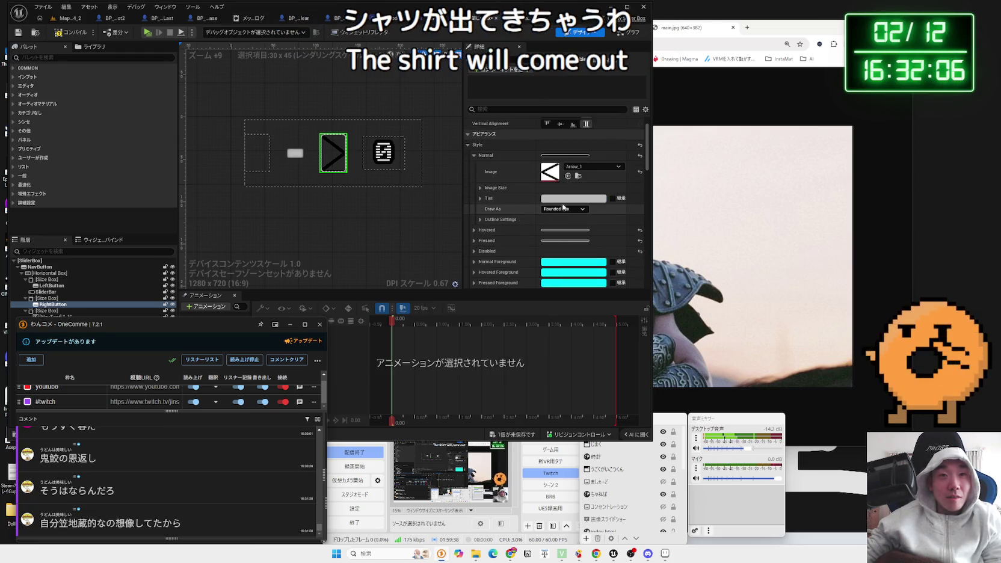
Step: Cancel a tint change on the right button and save all unsaved changes
click(563, 205)
click(568, 200)
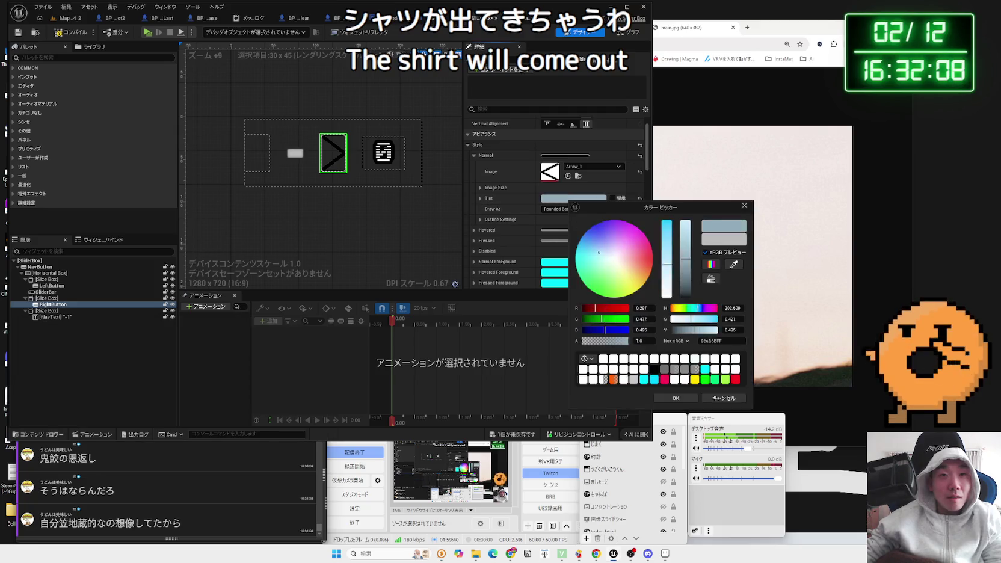
click(724, 398)
click(530, 436)
click(565, 364)
Step: Set the right button's image to TreeArrow_Collapsed from the asset list
click(597, 168)
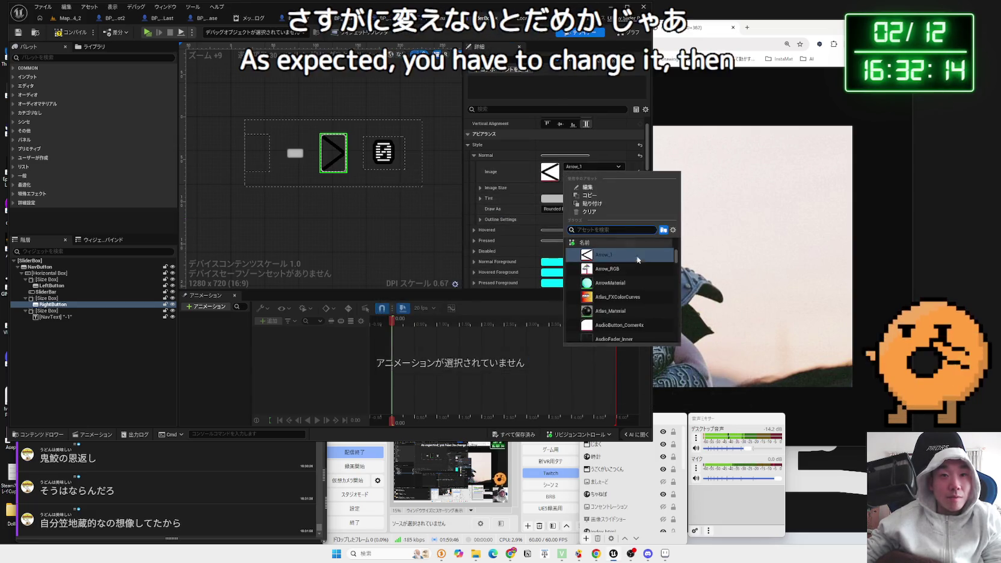
drag(677, 256, 676, 366)
scroll(619, 314, up, 3)
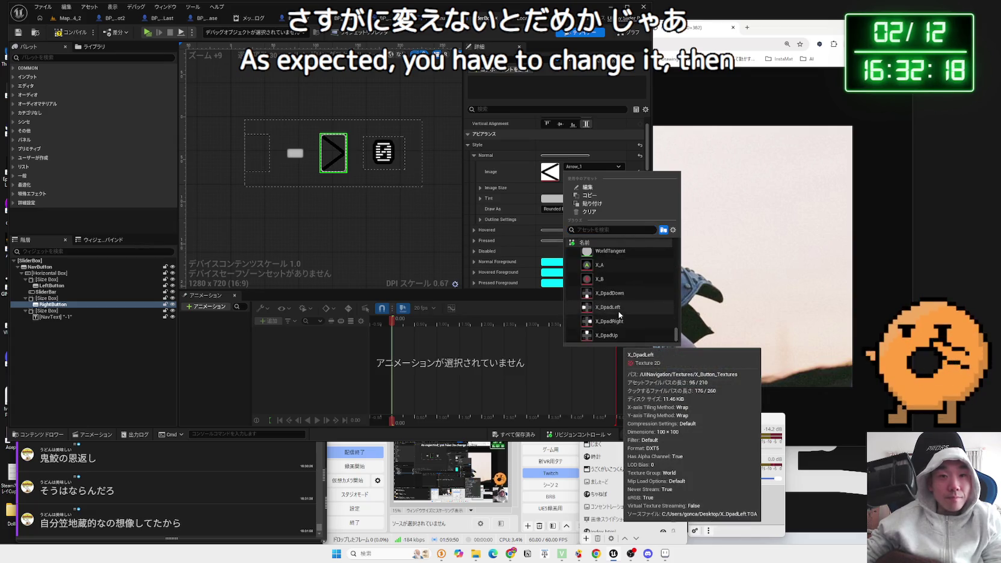
scroll(619, 312, up, 3)
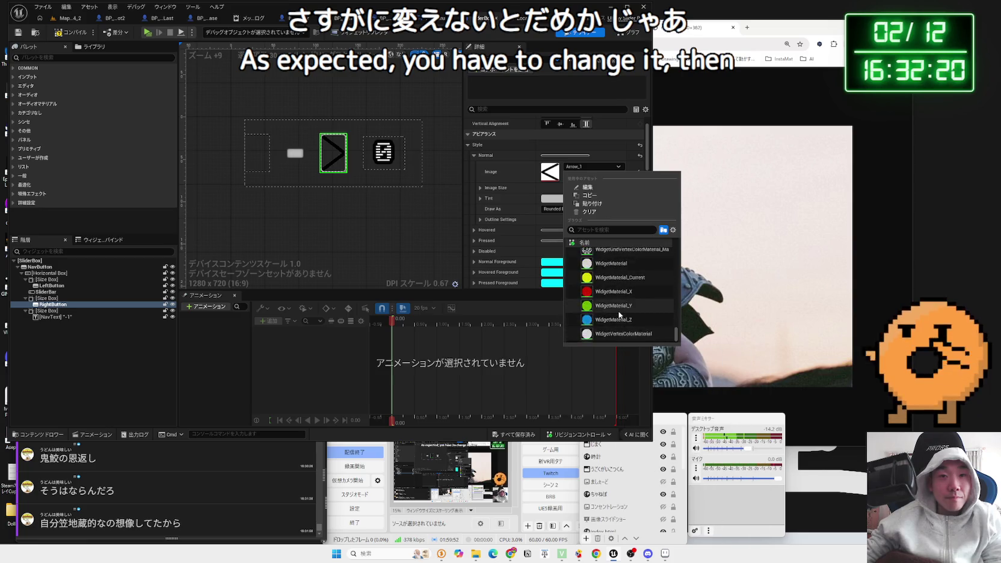
scroll(619, 314, up, 5)
scroll(620, 312, up, 5)
scroll(623, 312, up, 5)
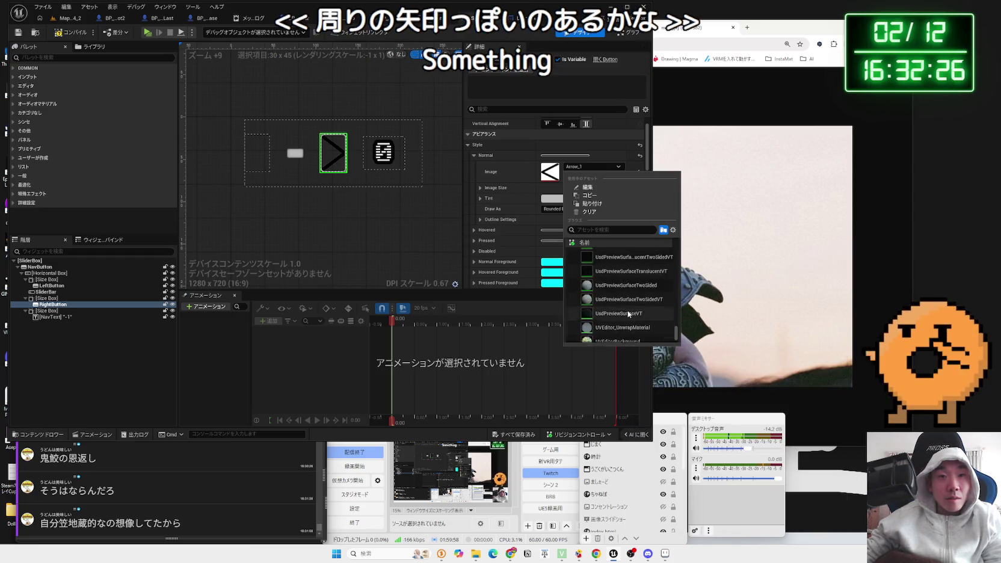
scroll(629, 312, up, 5)
scroll(632, 310, up, 5)
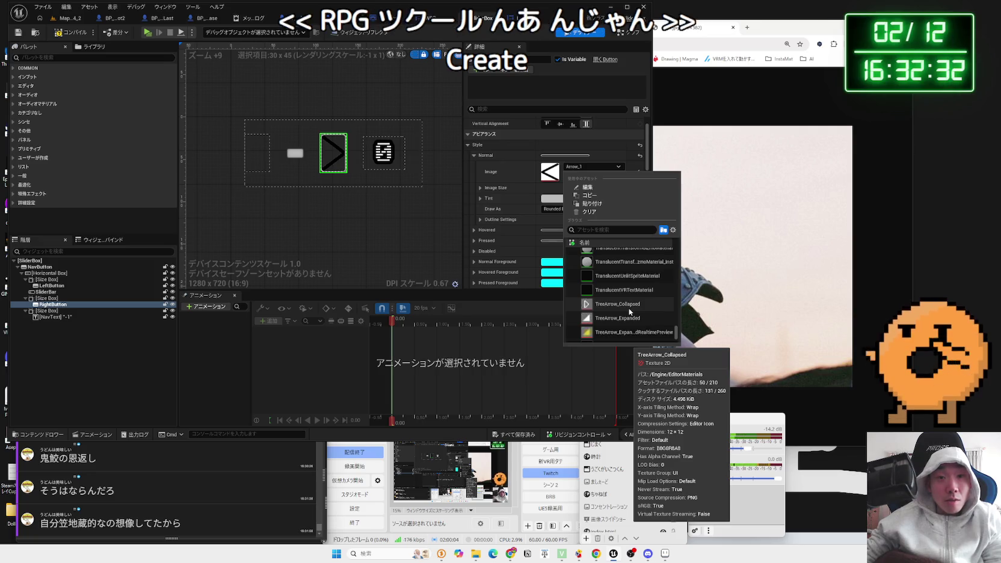
click(629, 308)
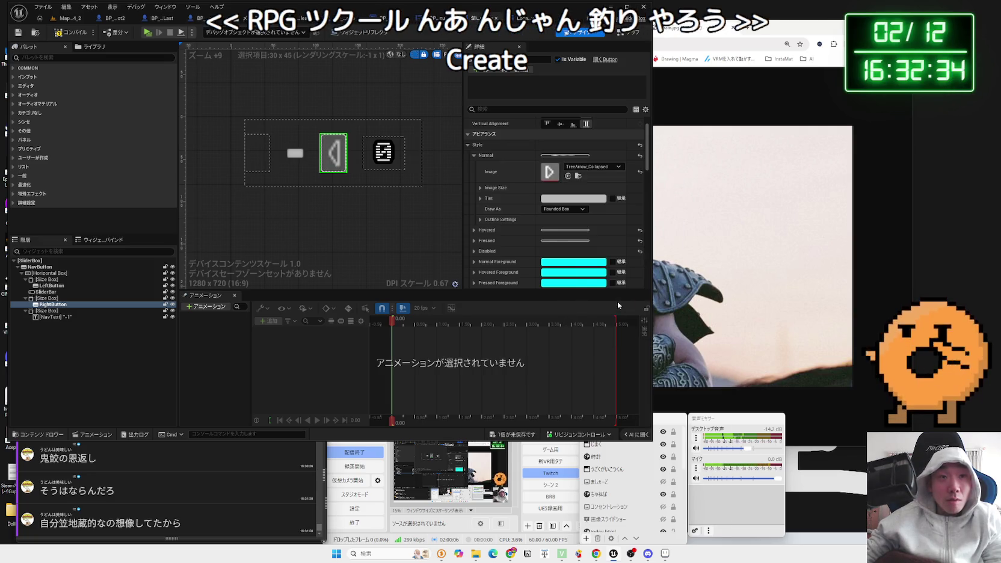
Step: Preview a greyish beige tint on the arrow, cancel it, and switch to the level map
click(364, 200)
click(338, 164)
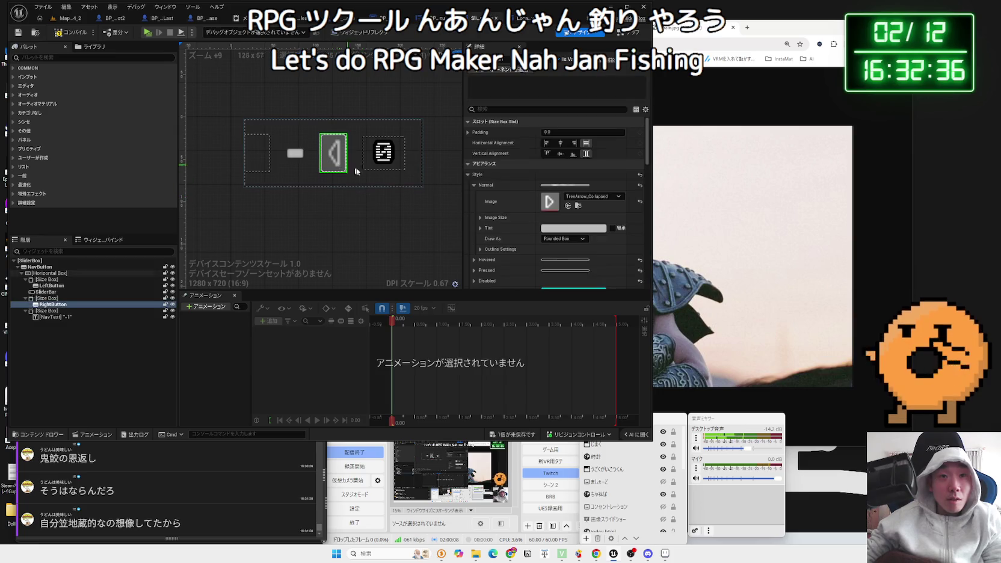
click(573, 229)
click(606, 256)
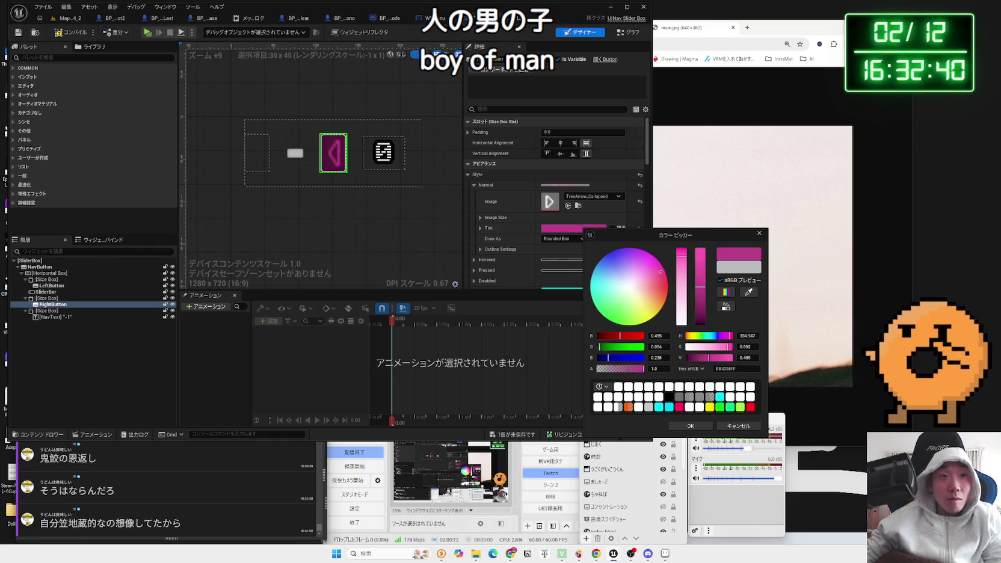
drag(663, 270, 636, 294)
click(729, 426)
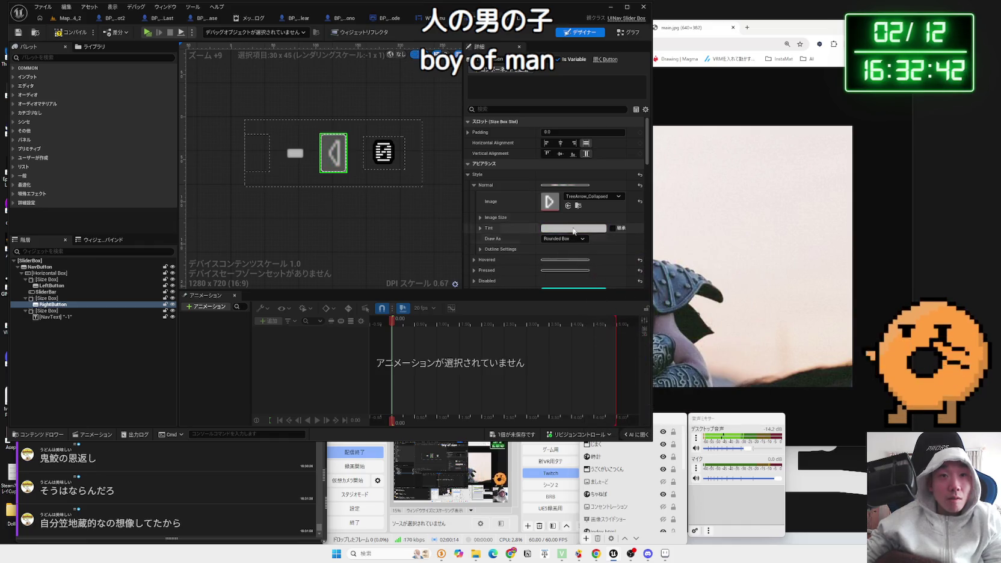
key(ctrl+Tab)
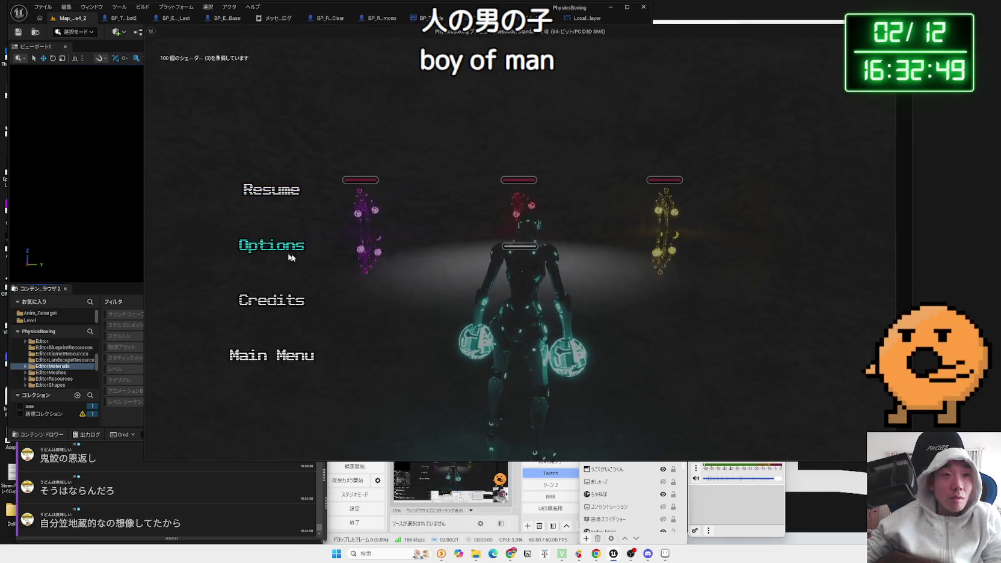
Step: In the in-game Video options, raise FOV from 90 to 95 and back to 90
click(283, 248)
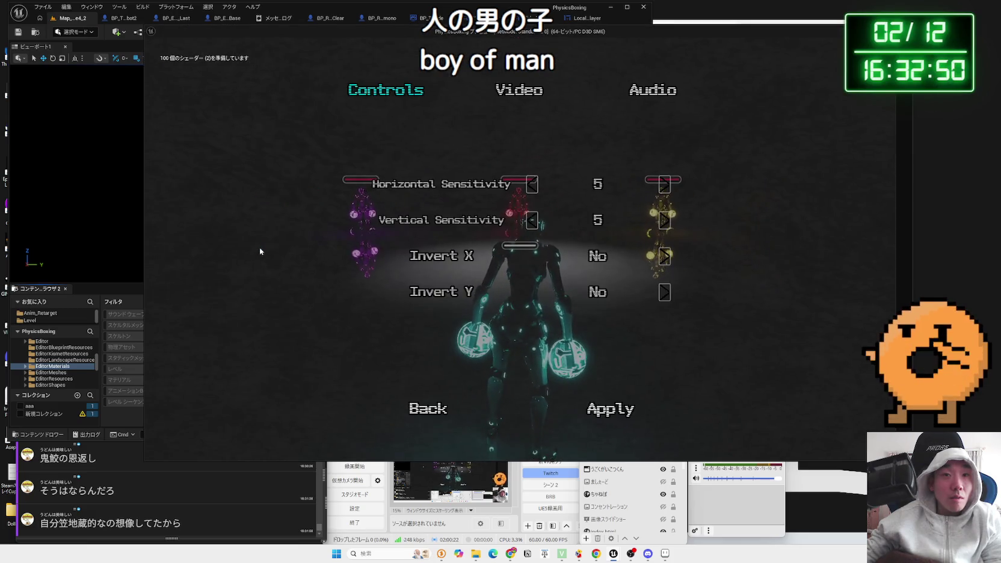
click(518, 92)
scroll(614, 223, down, 2)
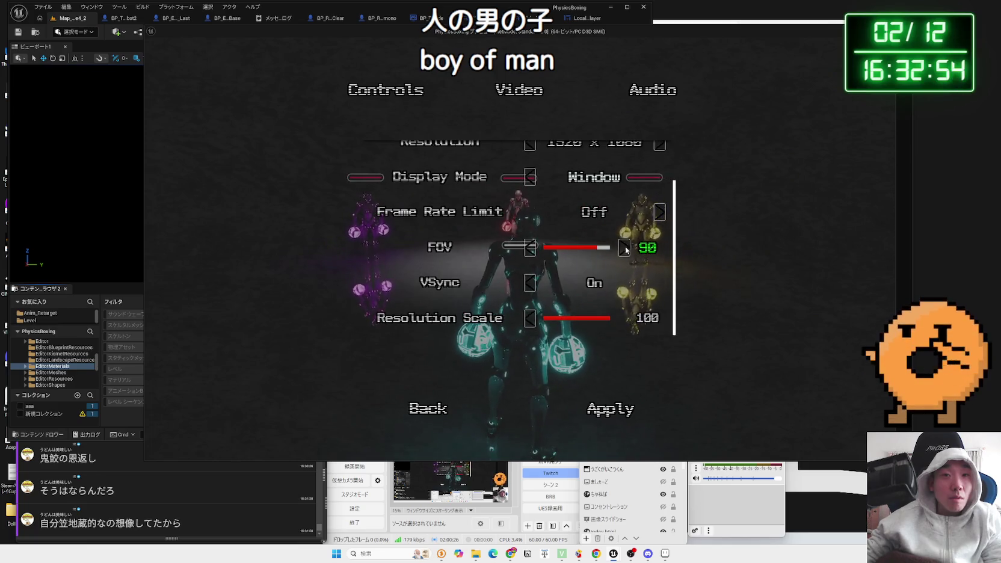
click(626, 255)
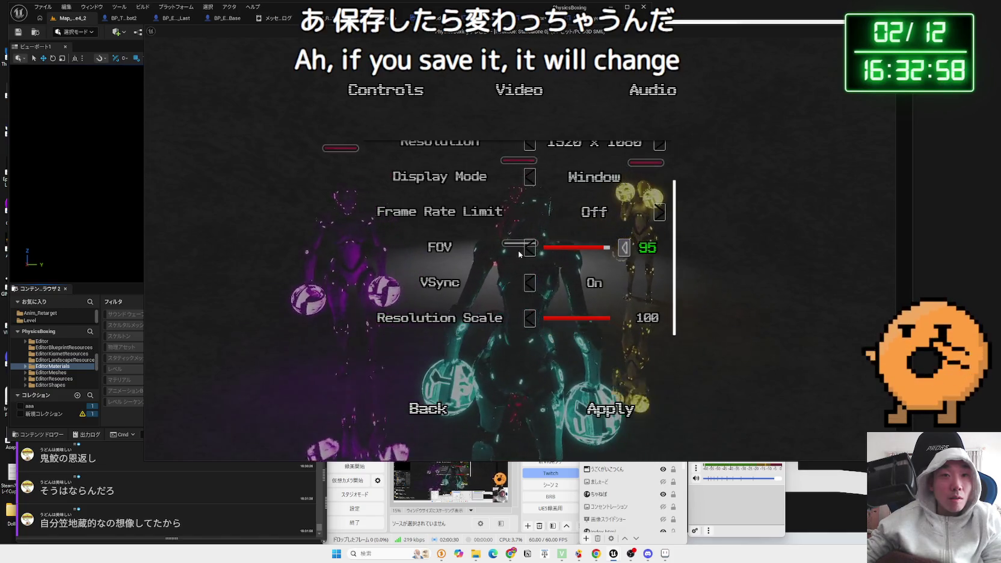
click(626, 259)
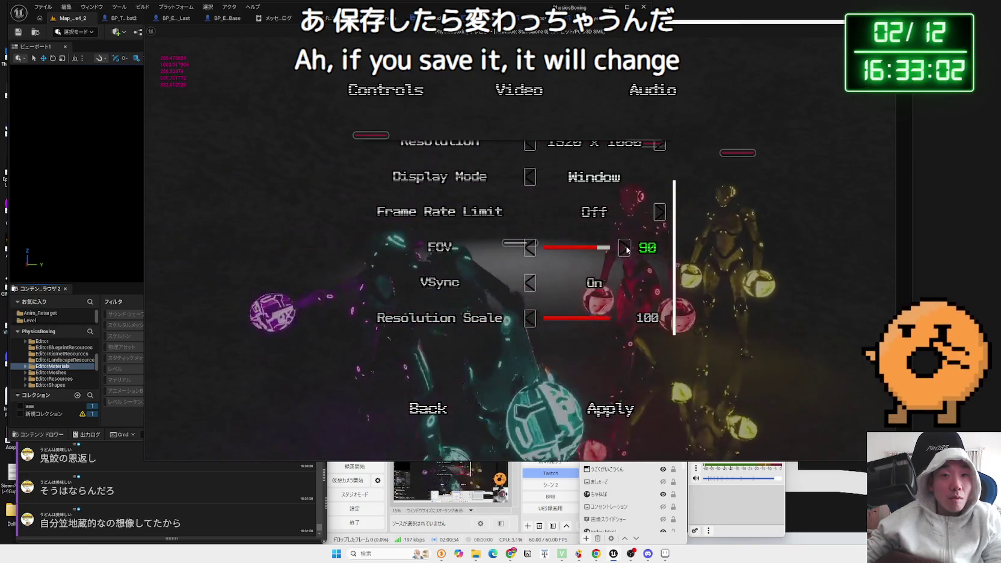
Step: Decline exiting the options menu with NO, then stop the play session
key(Escape)
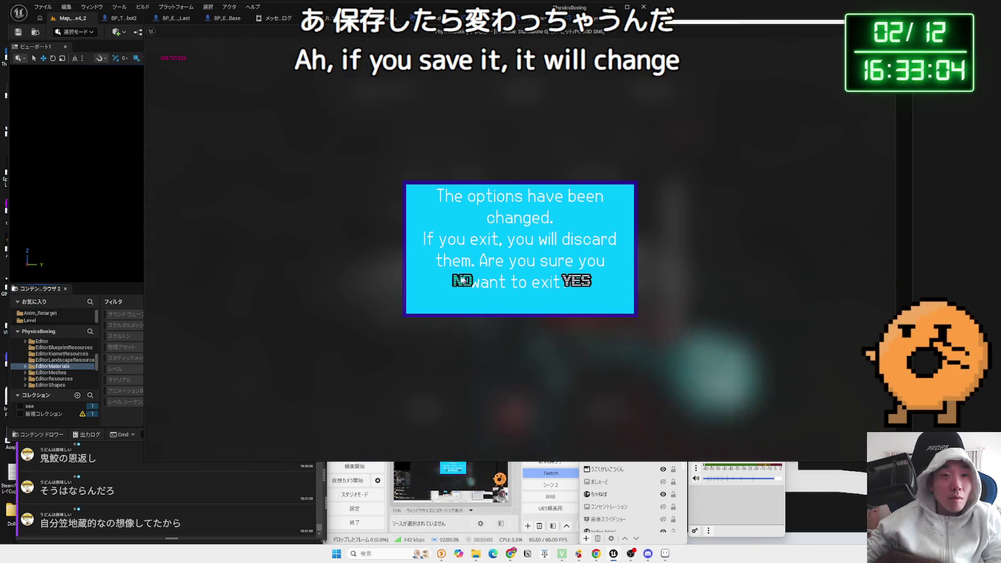
click(462, 280)
key(Escape)
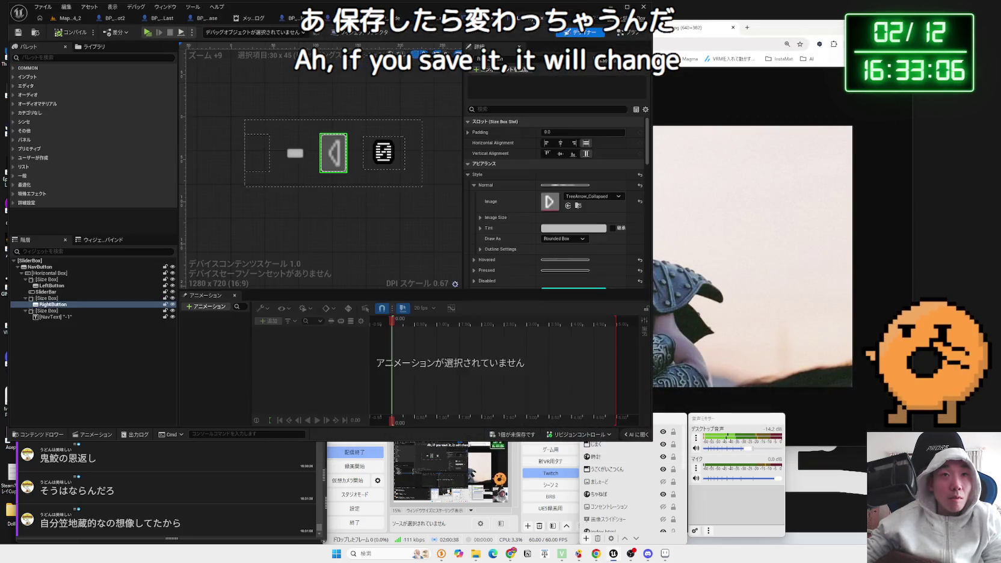
Step: Save the SliderBox widget with the right button selected
key(ctrl+s)
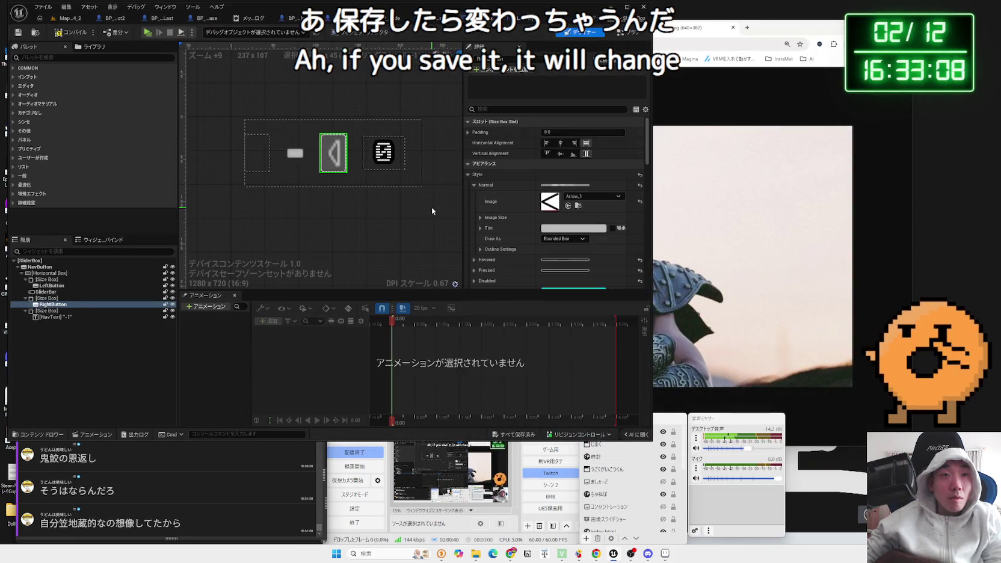
click(432, 208)
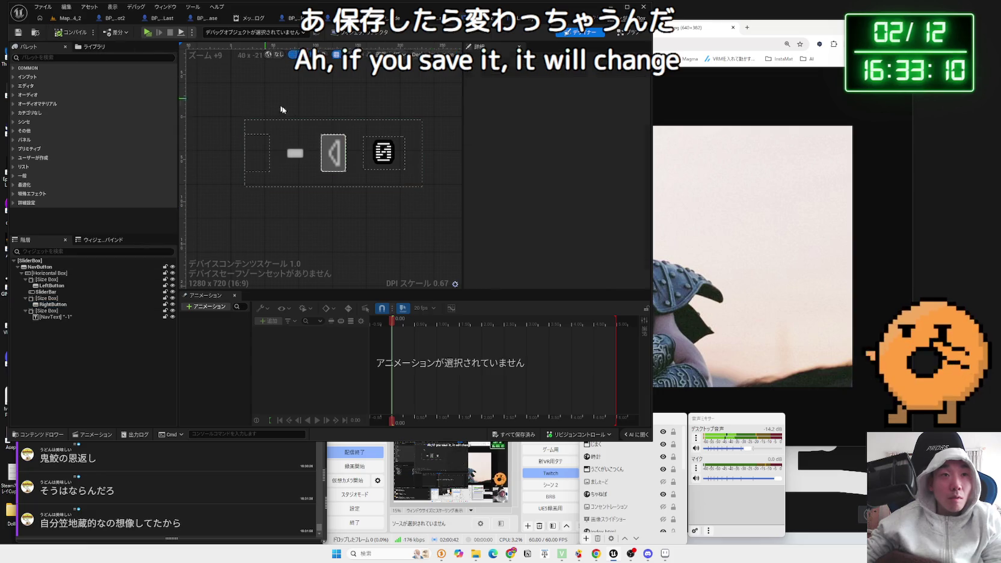
click(331, 161)
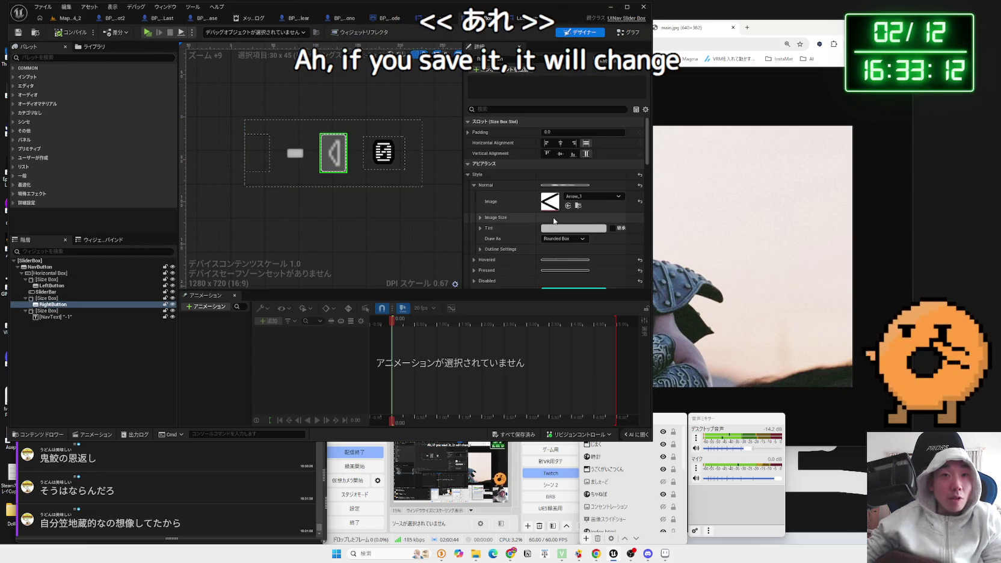
scroll(556, 220, down, 10)
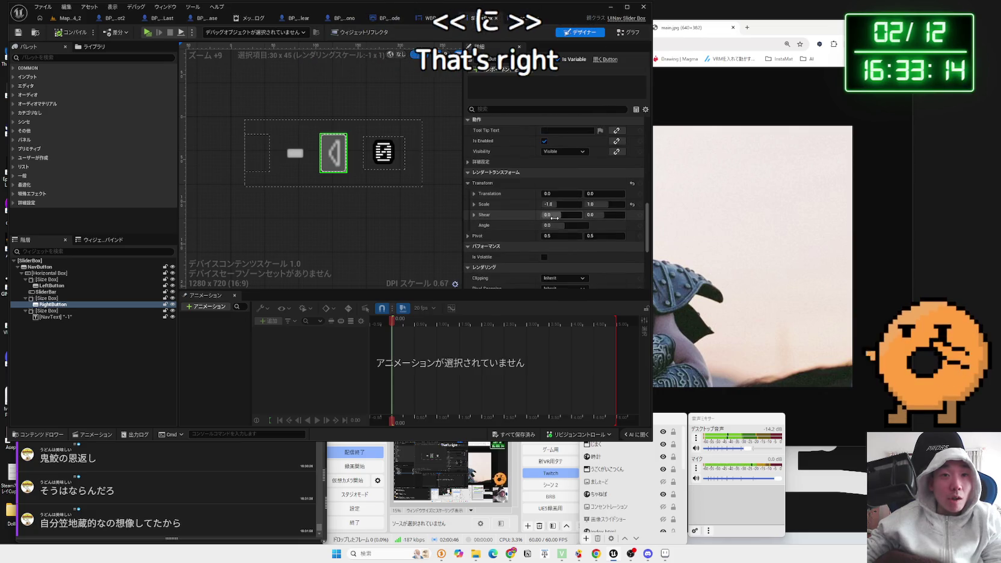
scroll(556, 219, up, 8)
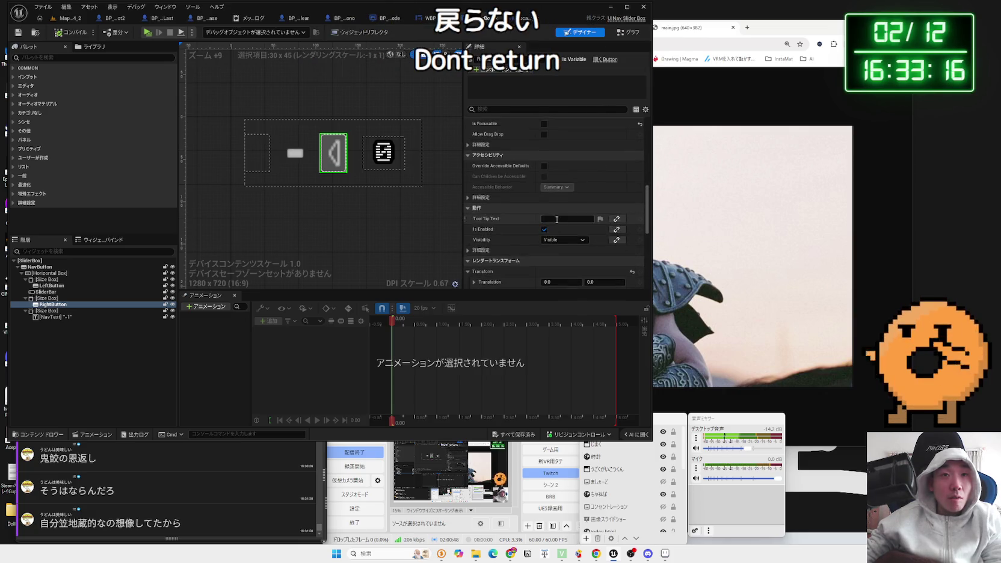
scroll(556, 219, up, 8)
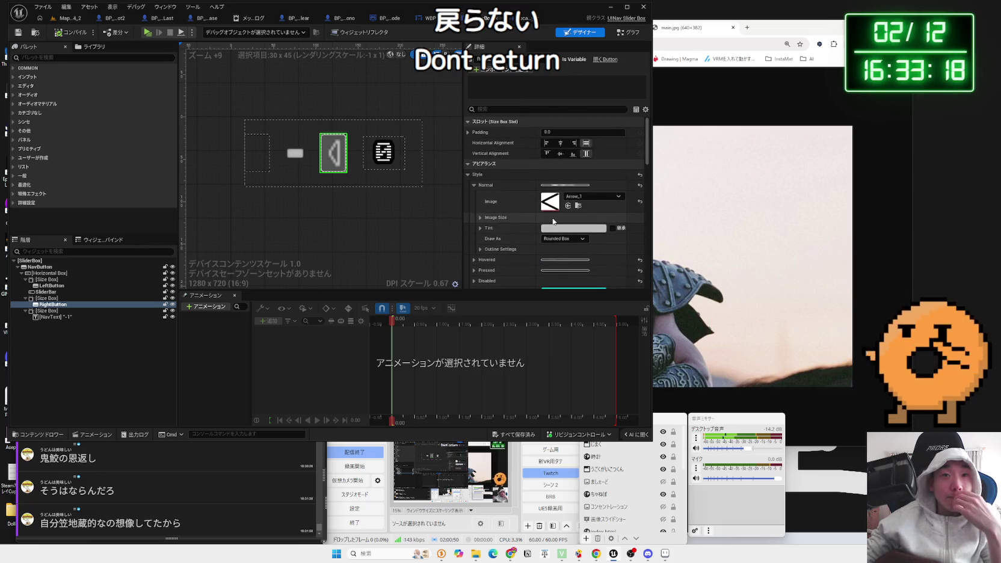
click(476, 186)
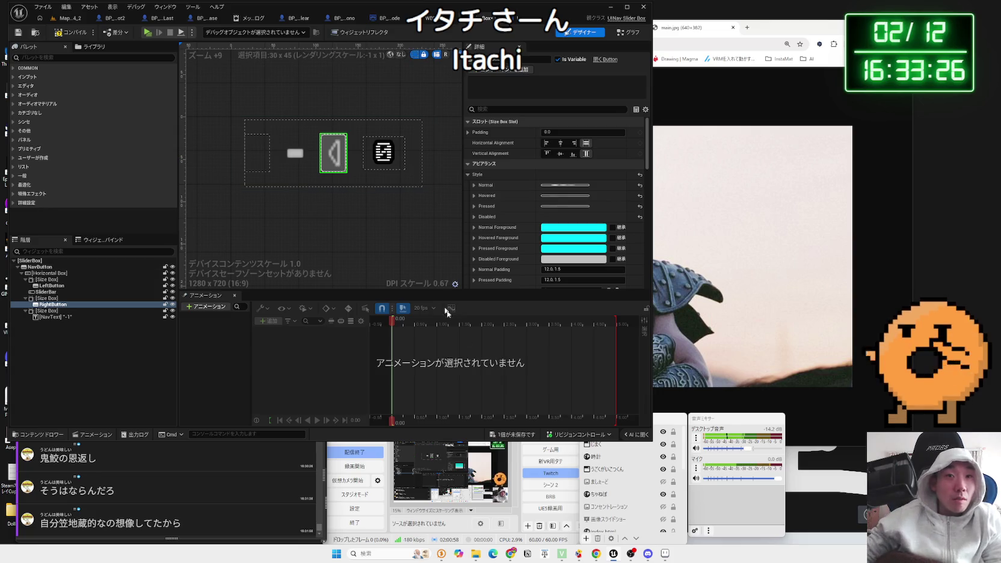
click(501, 434)
click(545, 366)
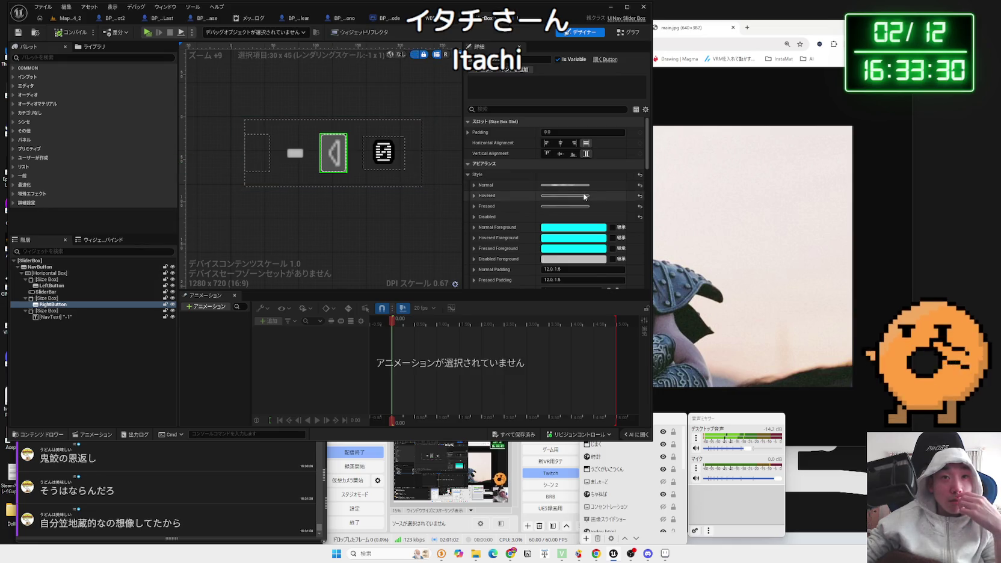
Step: Clear the right button's Normal style image to None
scroll(587, 195, down, 3)
scroll(588, 195, up, 3)
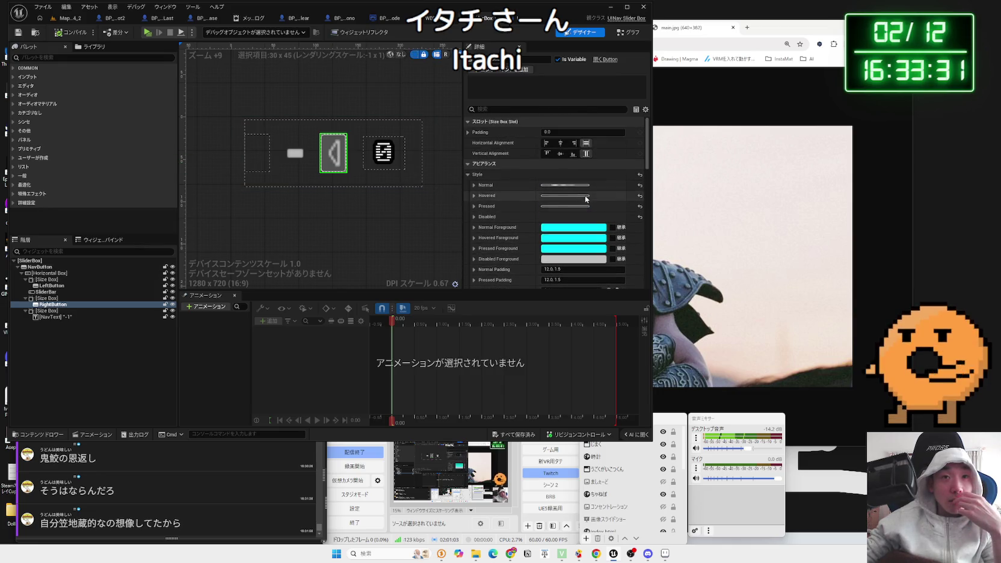
click(474, 186)
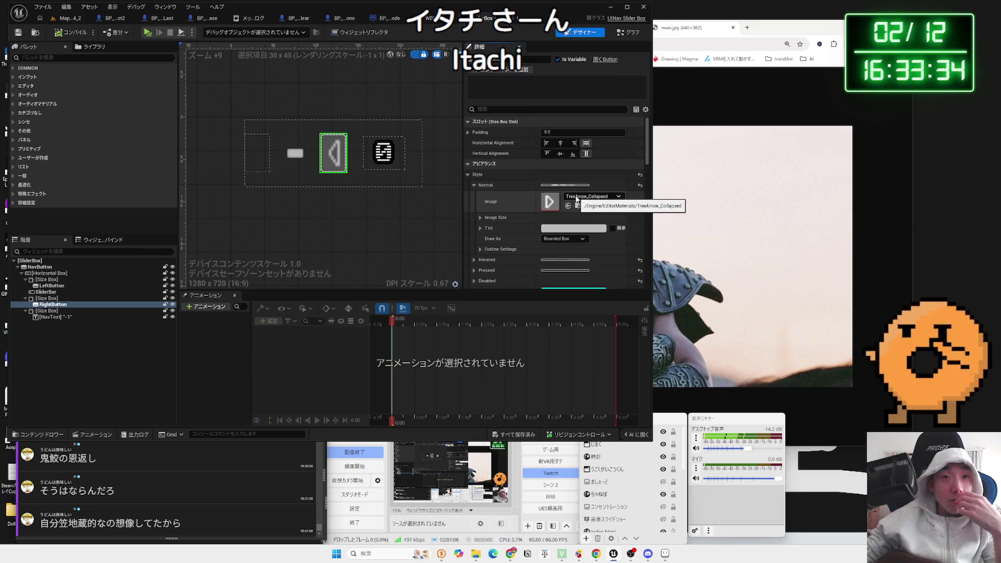
click(600, 199)
click(590, 229)
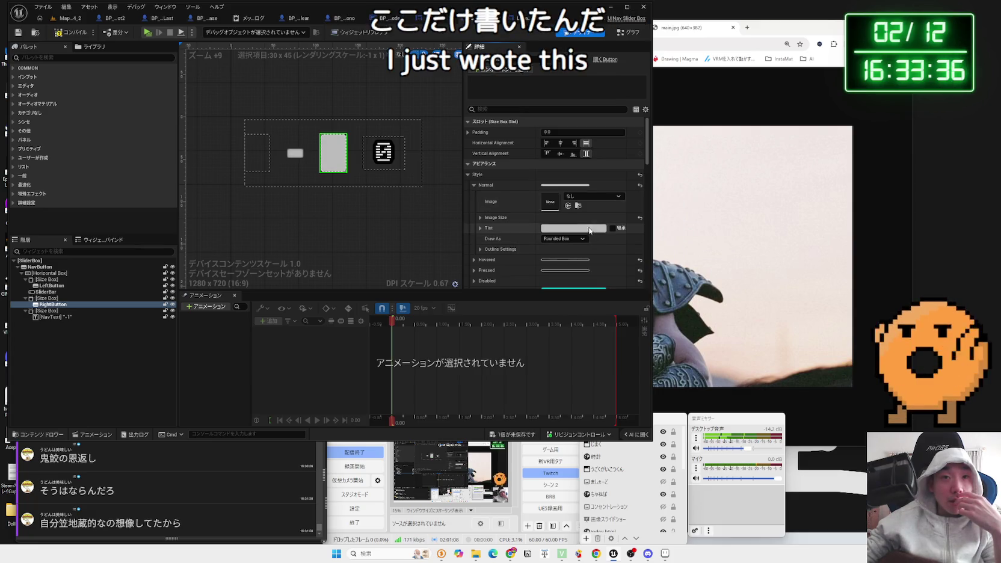
Step: Check which image the Hovered state uses, then reopen the Normal image picker
click(585, 198)
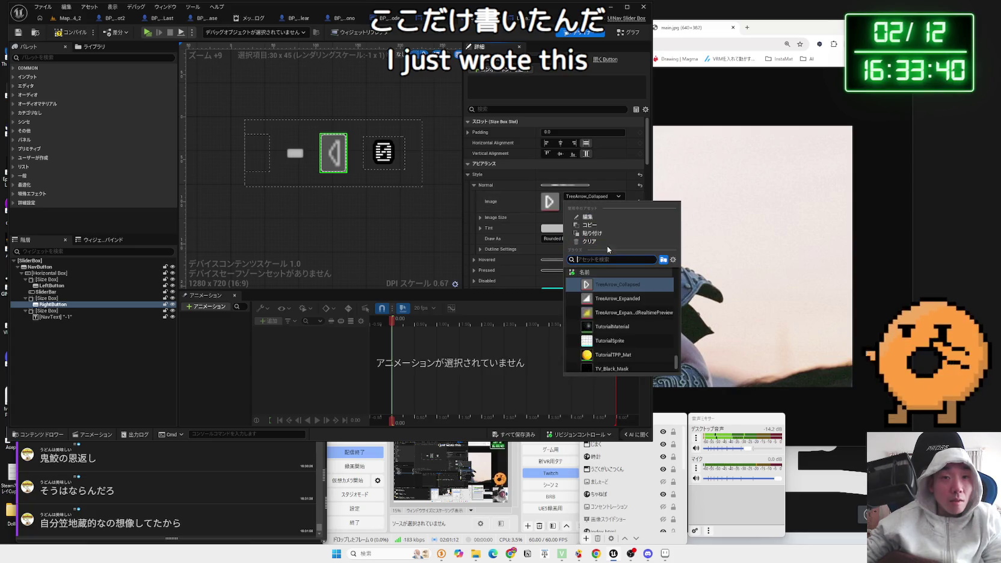
click(527, 198)
click(474, 186)
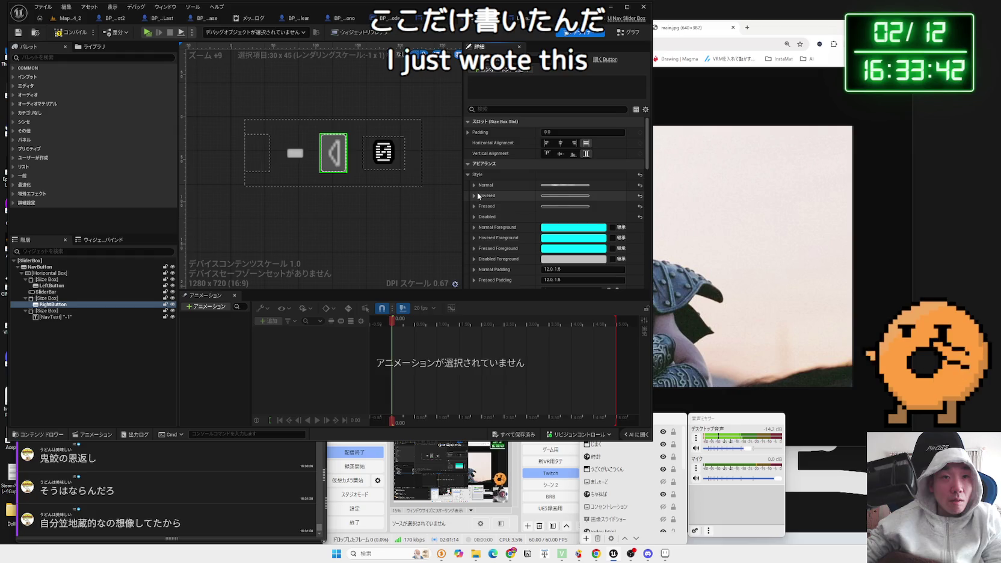
click(475, 196)
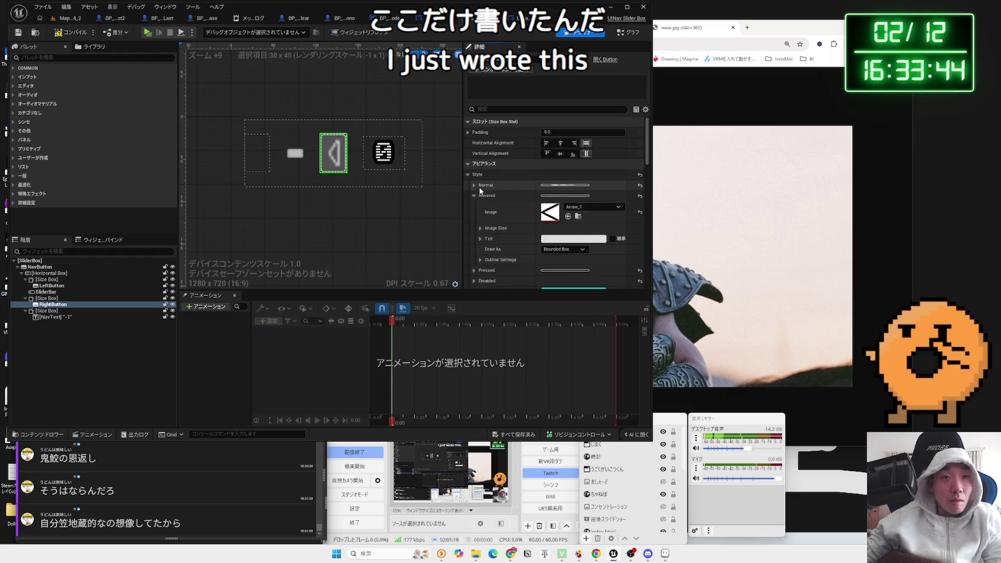
click(475, 196)
click(475, 186)
click(575, 199)
text(arr)
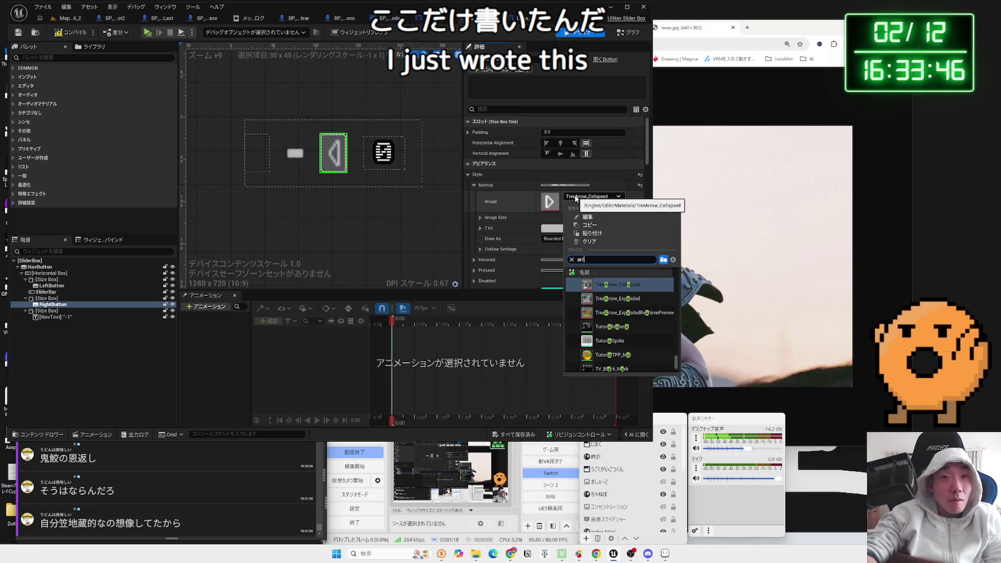
Step: Search 'arrow' and set Arrow_1 as the right button's normal image, then select the left button
text(ow)
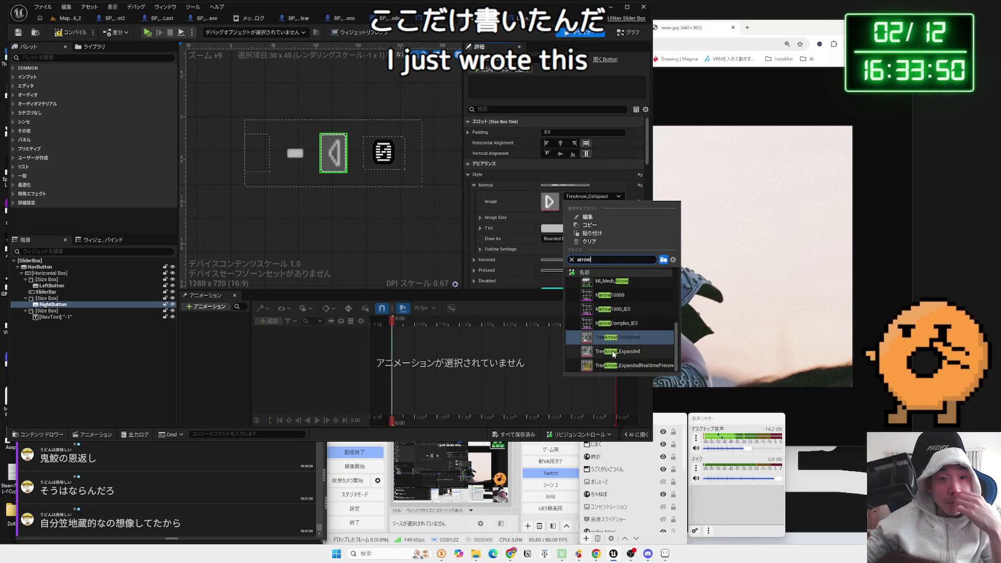
scroll(608, 328, up, 3)
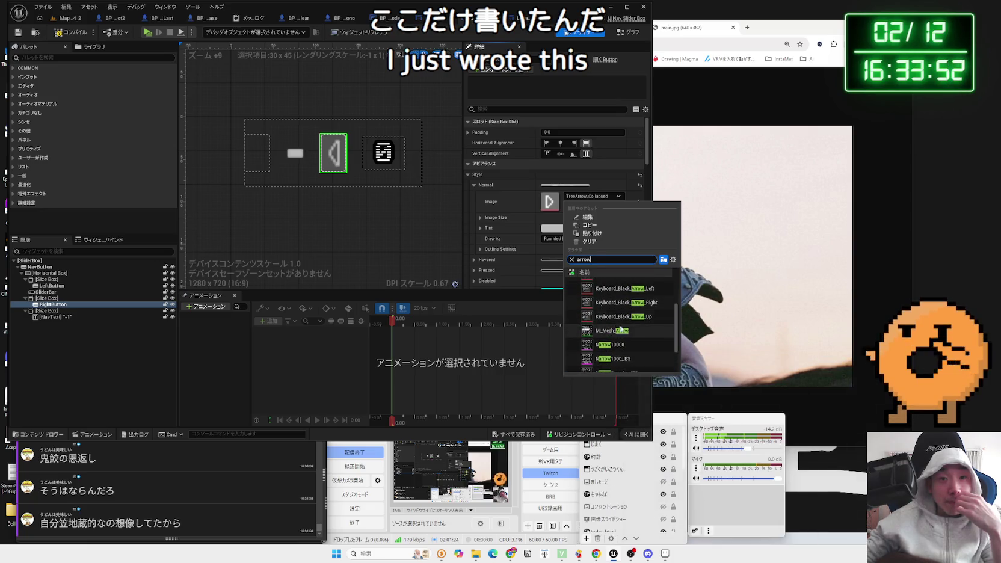
scroll(626, 329, up, 3)
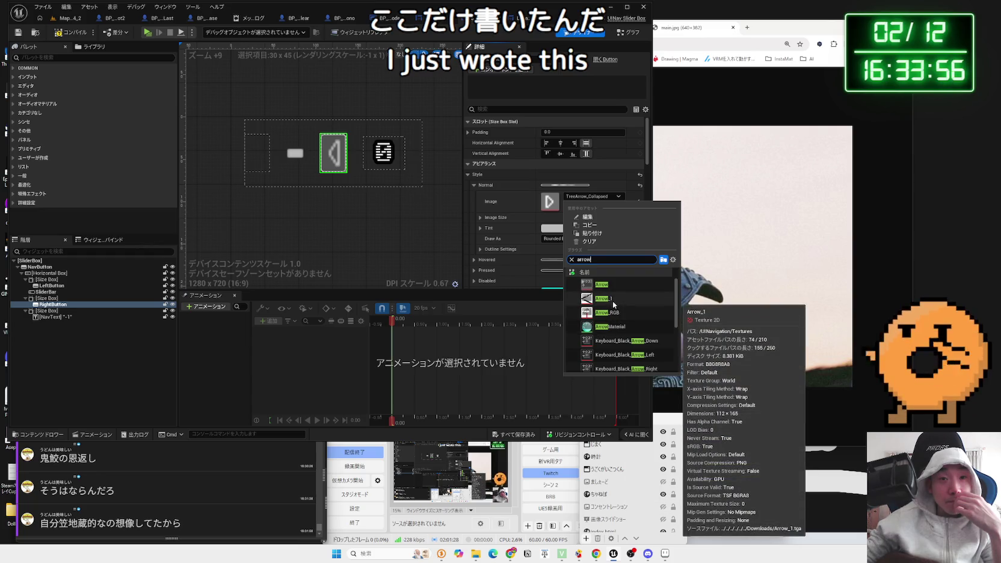
click(614, 305)
click(360, 218)
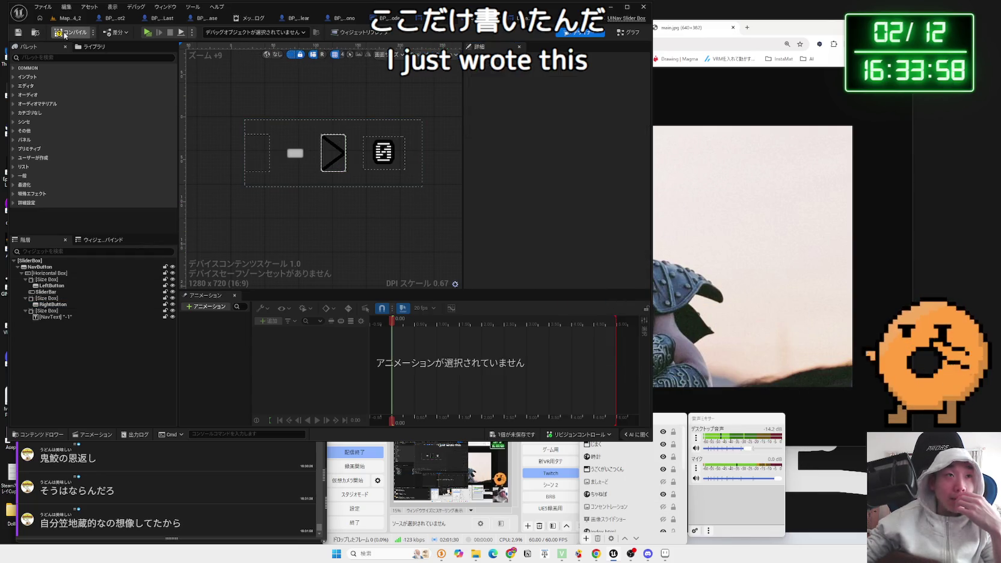
click(257, 153)
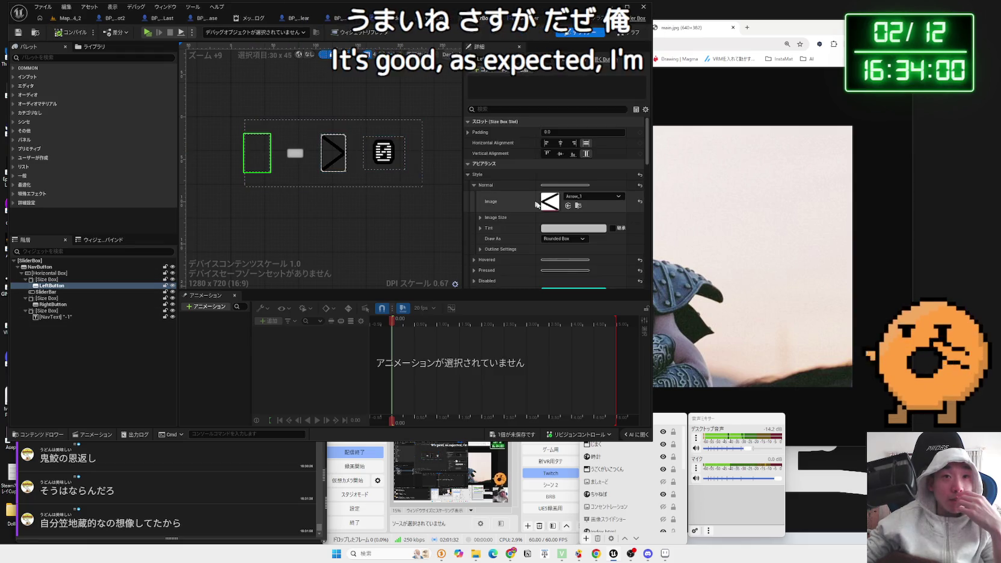
click(480, 228)
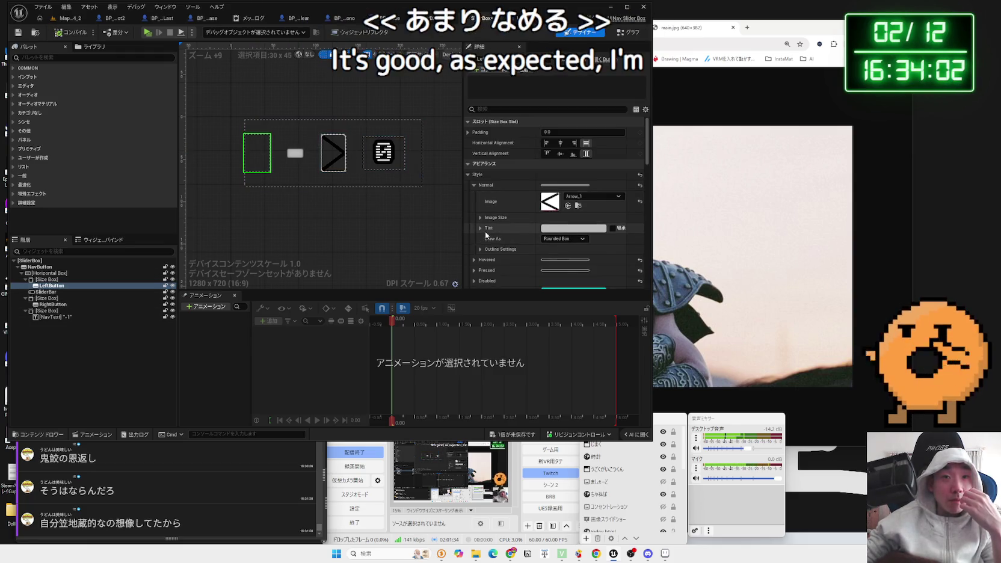
click(480, 228)
click(481, 249)
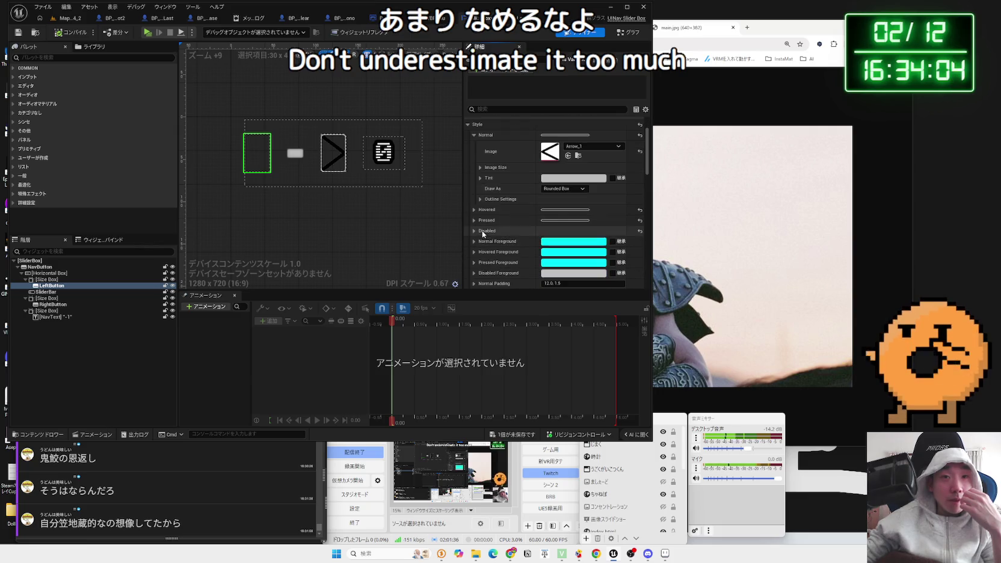
scroll(481, 206, down, 2)
scroll(481, 207, down, 6)
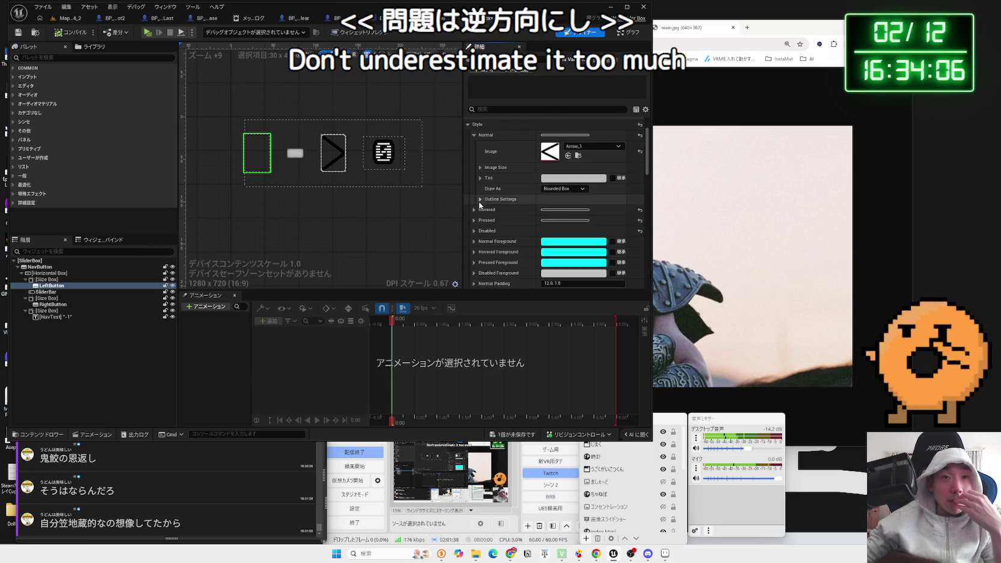
scroll(492, 212, up, 6)
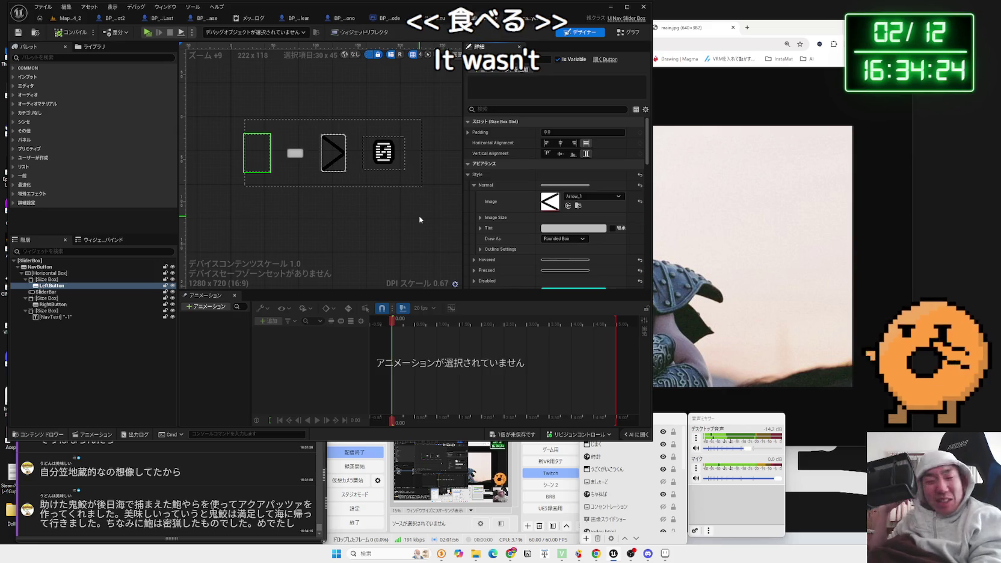
click(334, 153)
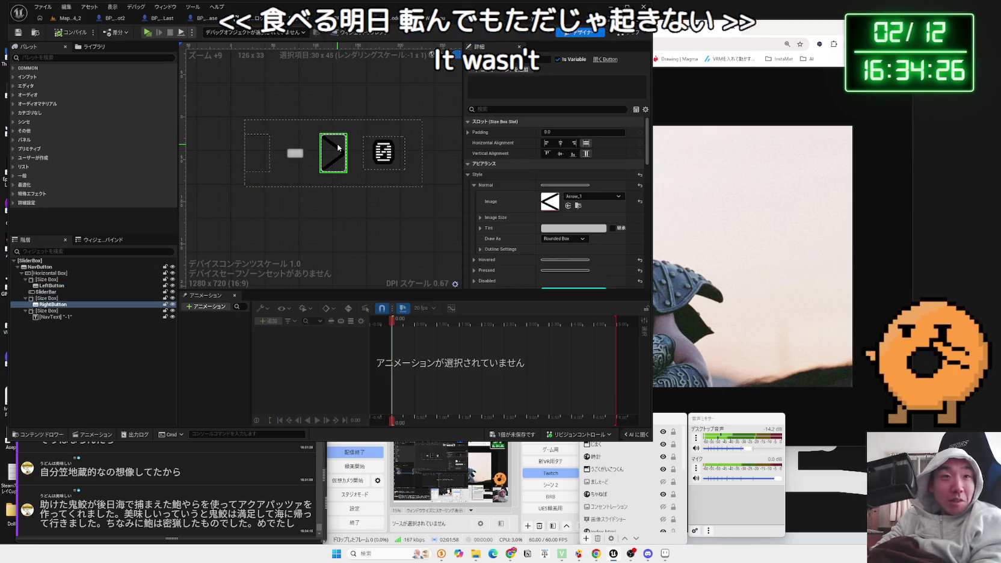
Step: Search 'arrow' and try the down-arrow keyboard icon as the right button's image
click(593, 196)
text(a)
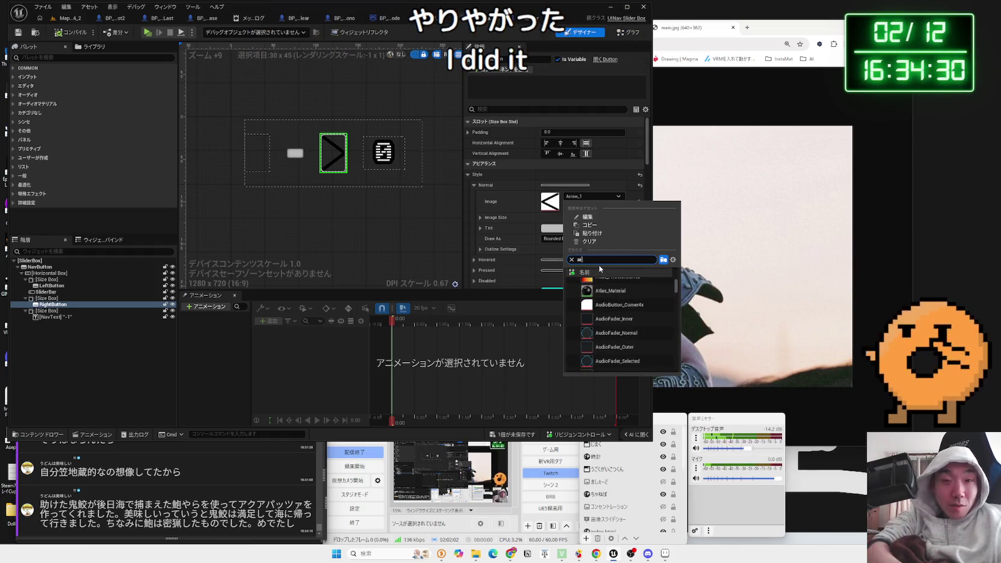
text(rrow)
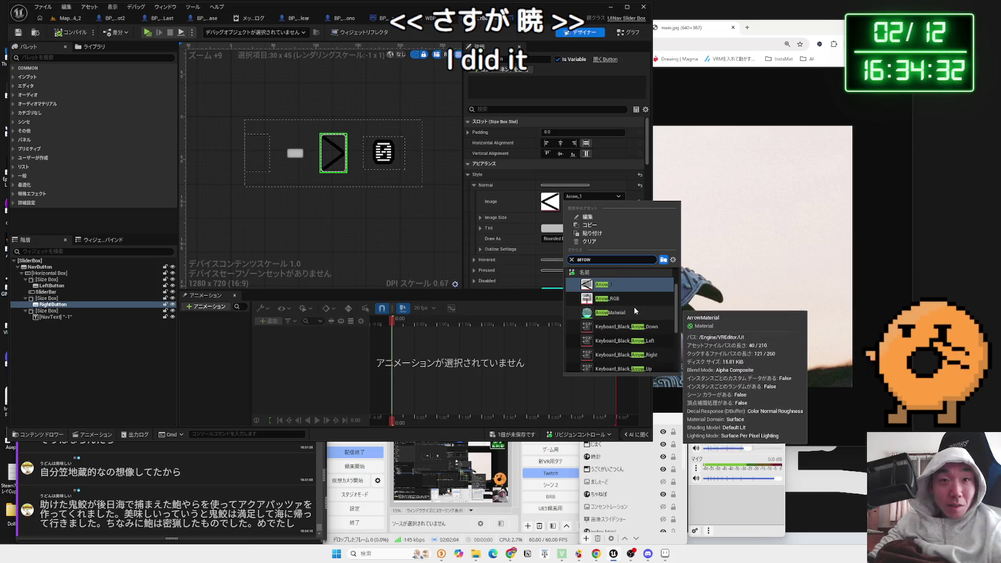
click(617, 328)
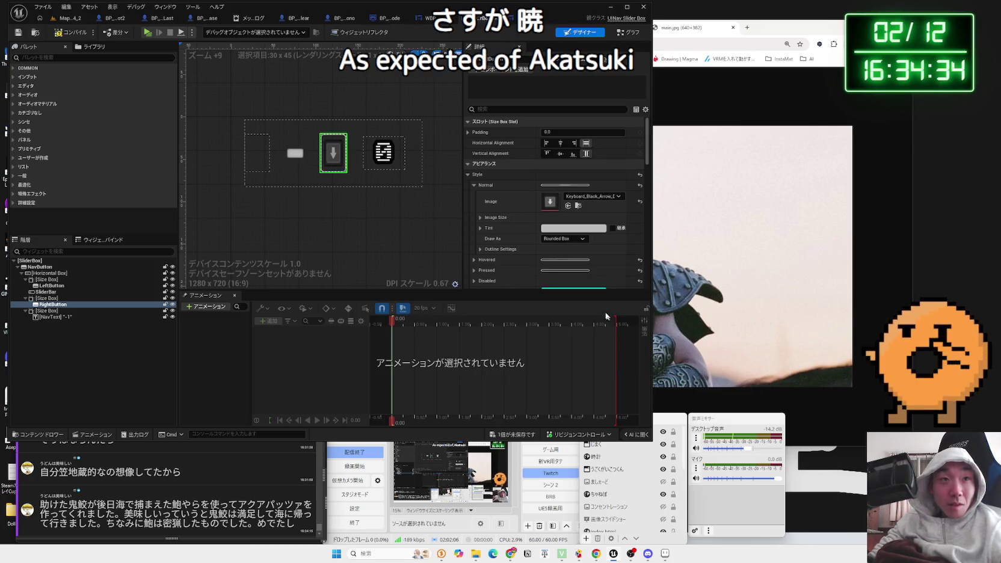
Step: Try MI_Mesh_Arrow, then settle on TreeArrow_Collapsed as the normal image
click(591, 197)
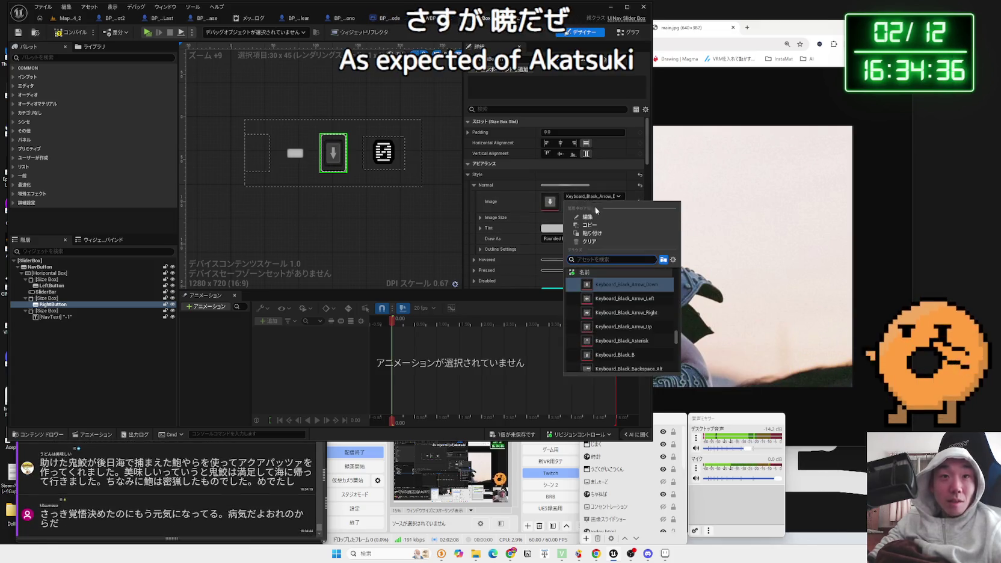
text(ard)
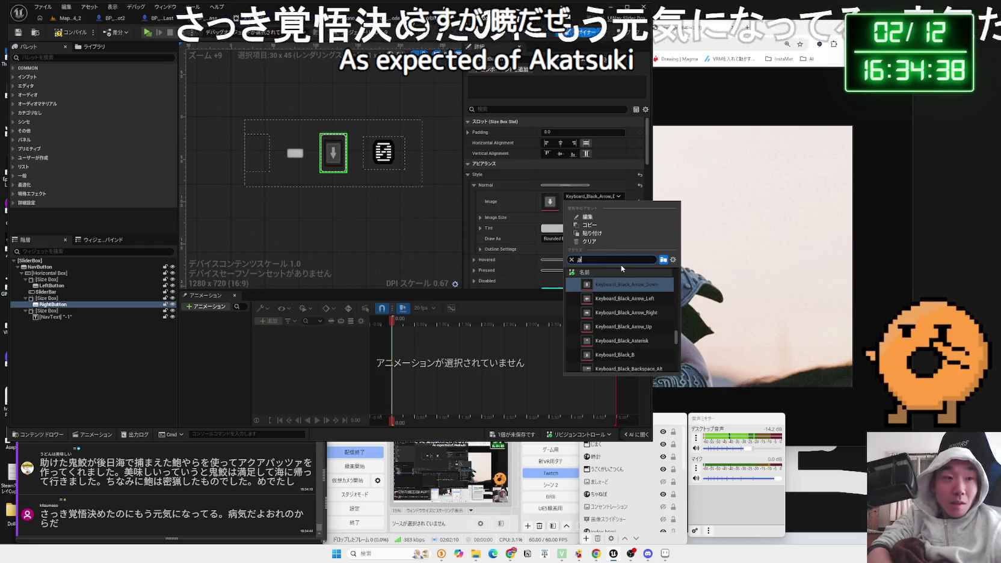
key(BackSpace)
key(BackSpace)
key(BackSpace)
text(arrow)
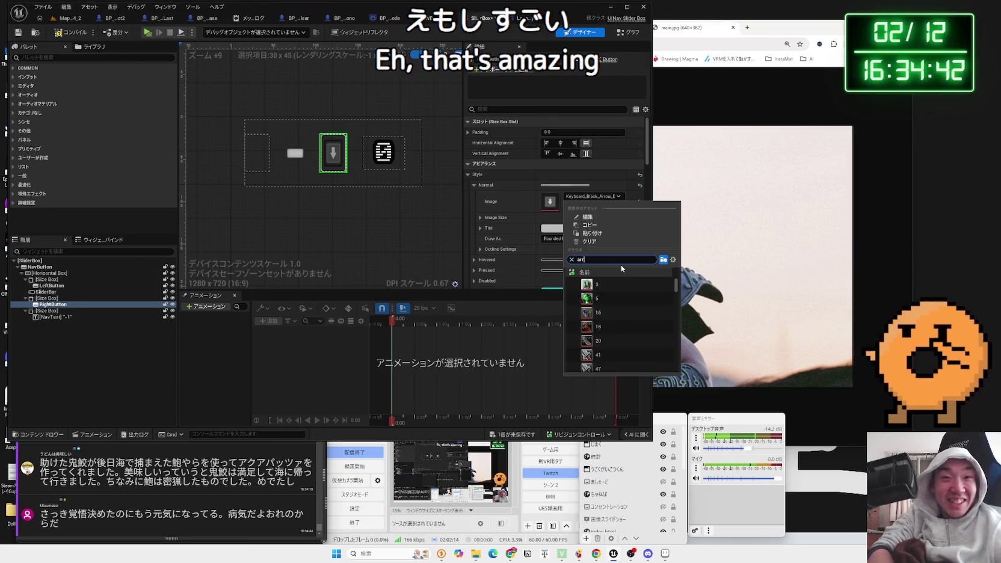
scroll(626, 313, down, 3)
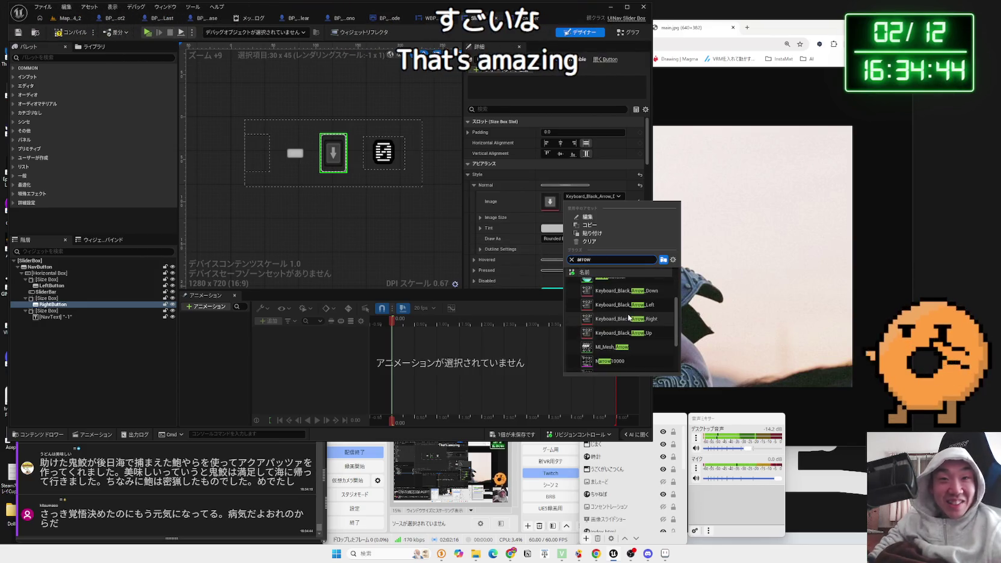
scroll(620, 325, down, 1)
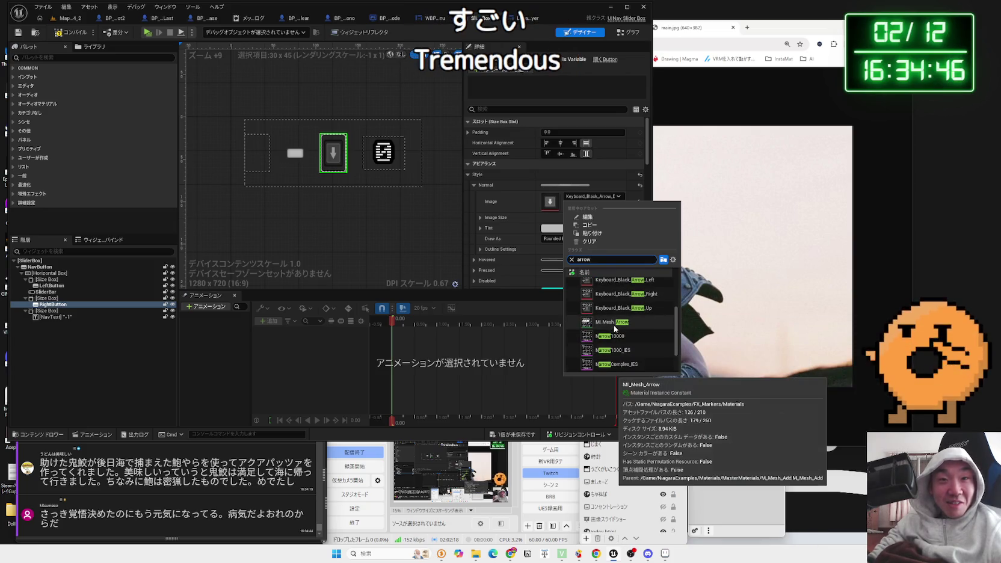
click(615, 328)
click(582, 197)
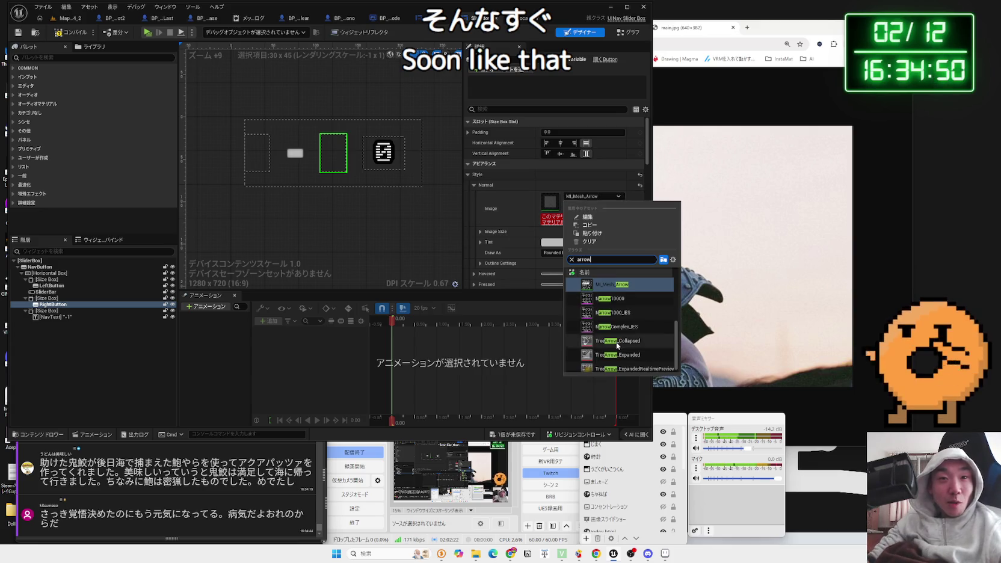
click(620, 341)
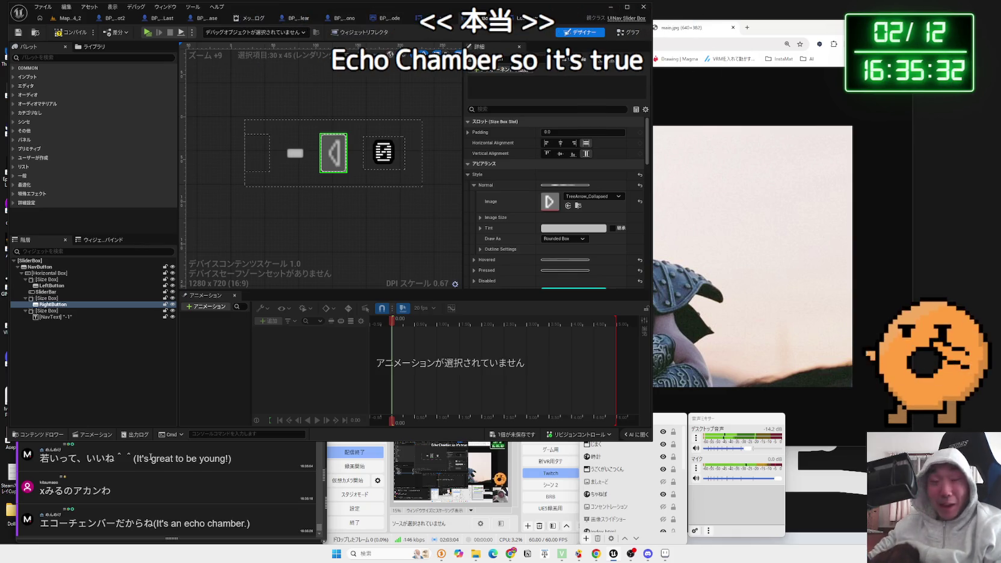
scroll(588, 181, down, 3)
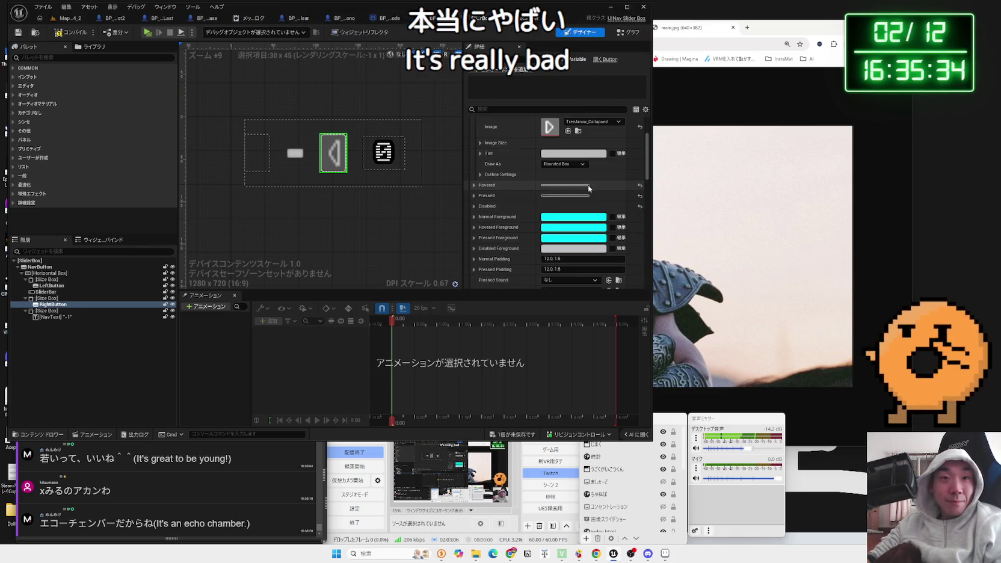
Step: Search the image assets and try Arrow_RGB as the right button's image
scroll(555, 178, down, 3)
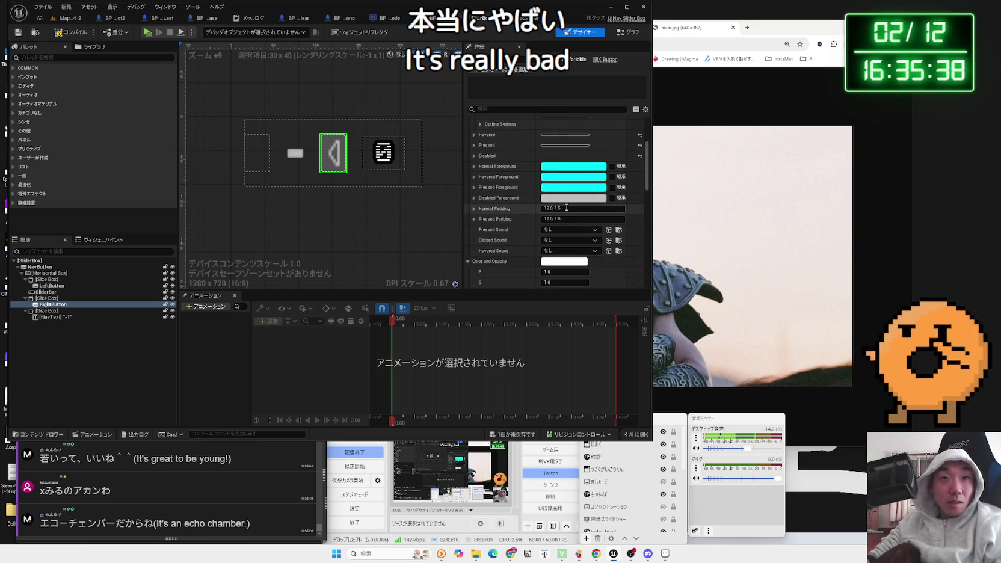
scroll(568, 199, up, 5)
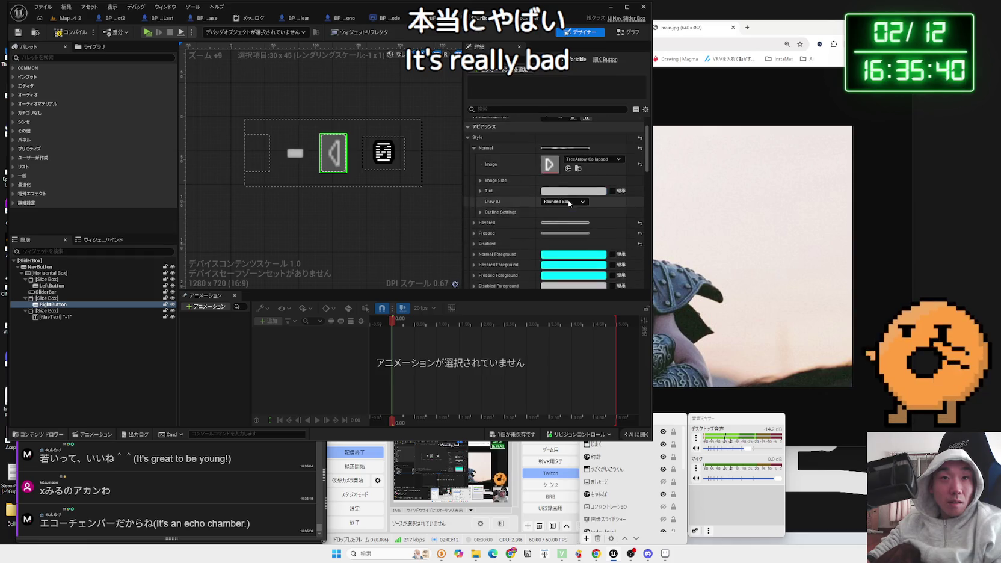
scroll(575, 175, up, 2)
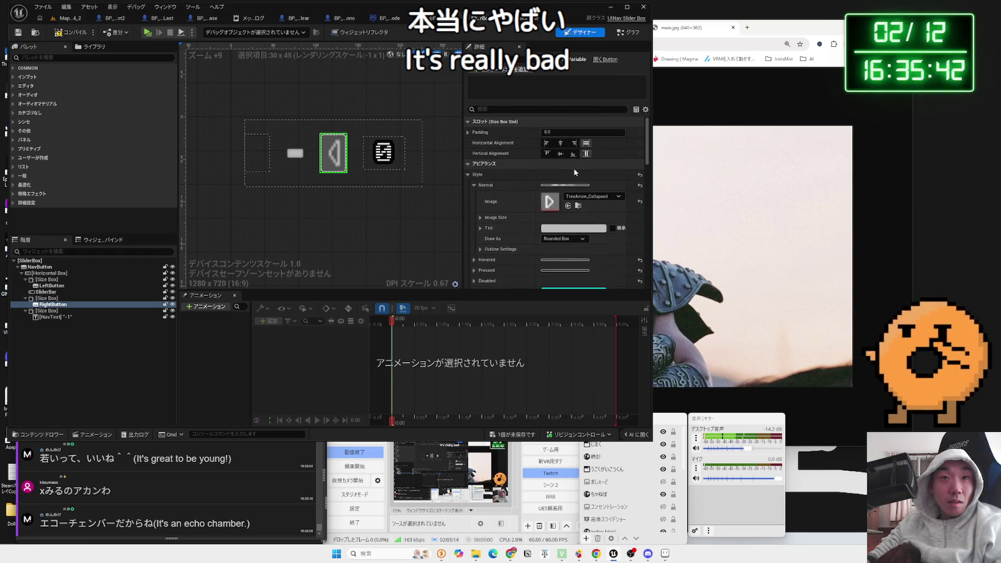
click(593, 198)
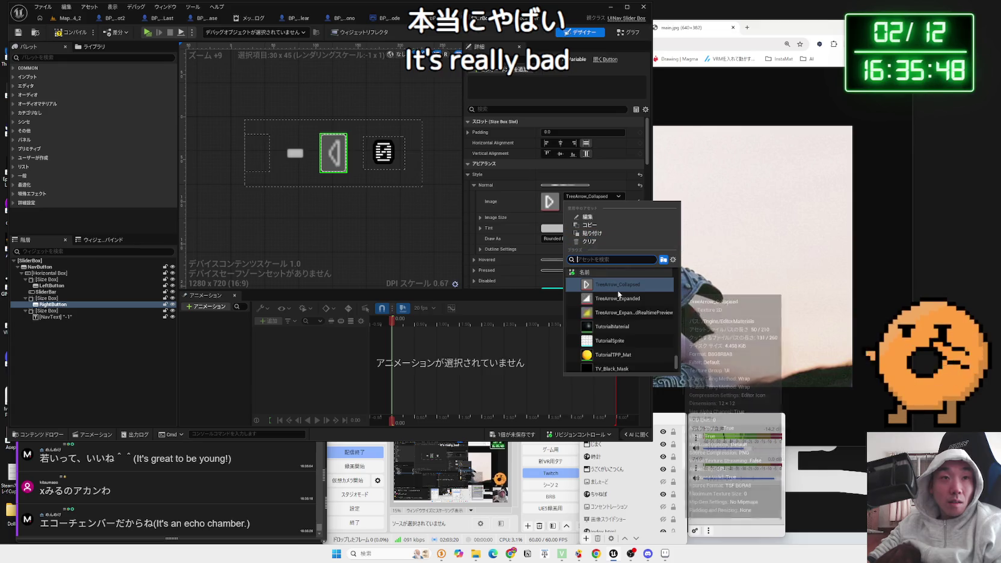
scroll(621, 310, down, 2)
text(t)
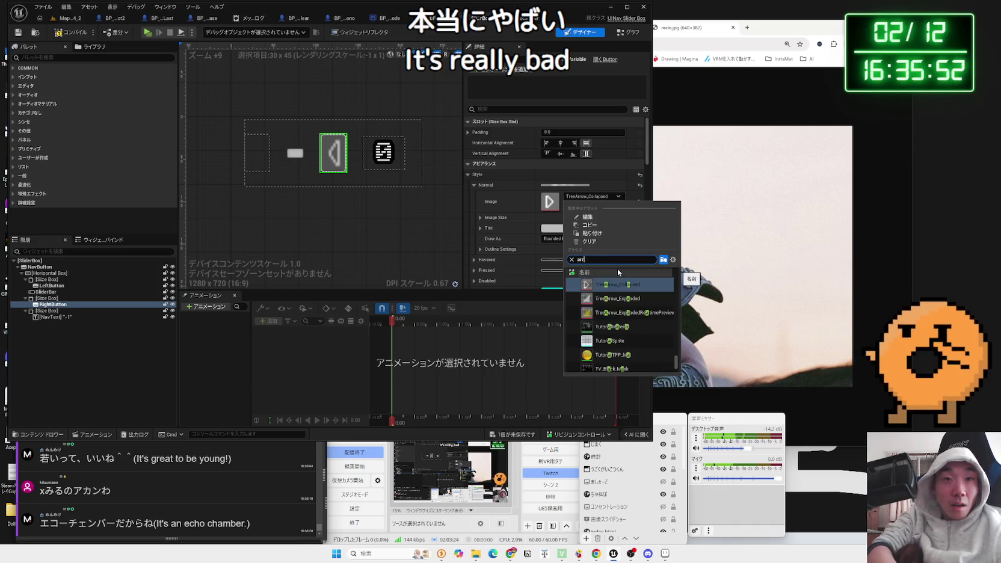
text(rrow)
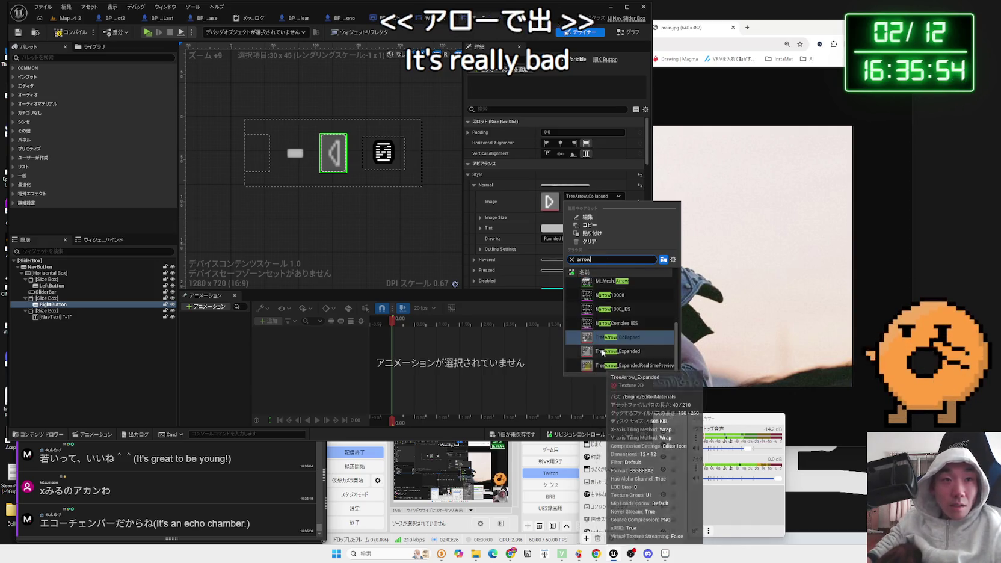
scroll(602, 347, up, 2)
scroll(604, 334, up, 2)
click(605, 313)
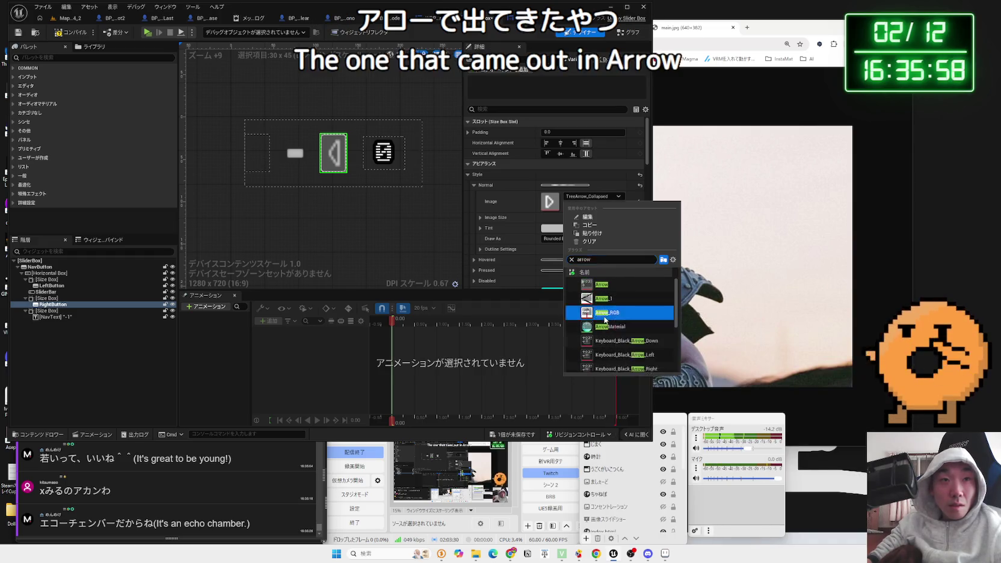
Step: Clear the mistaken AreaLight image and set the right button's image to Arrow_1
click(589, 197)
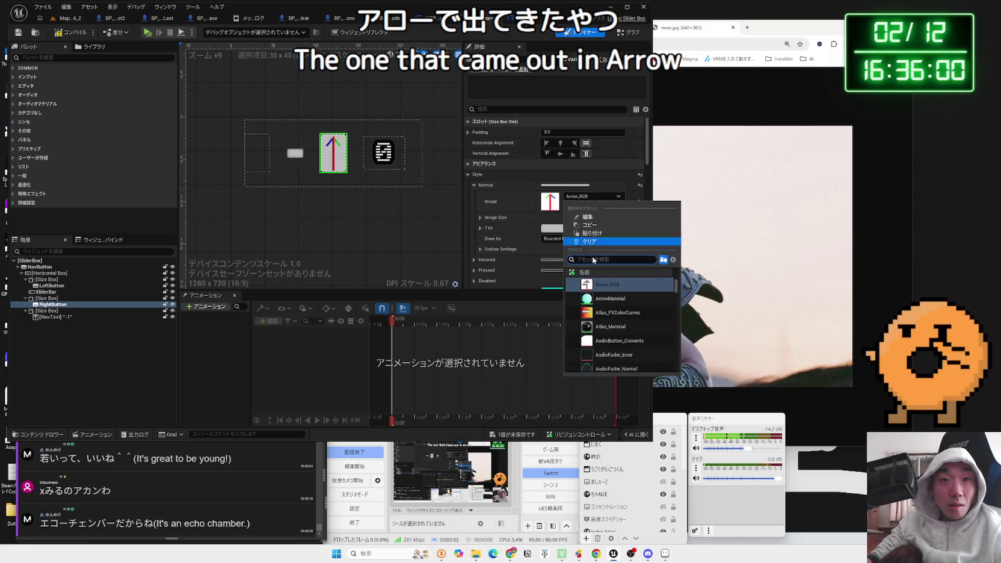
scroll(614, 338, up, 1)
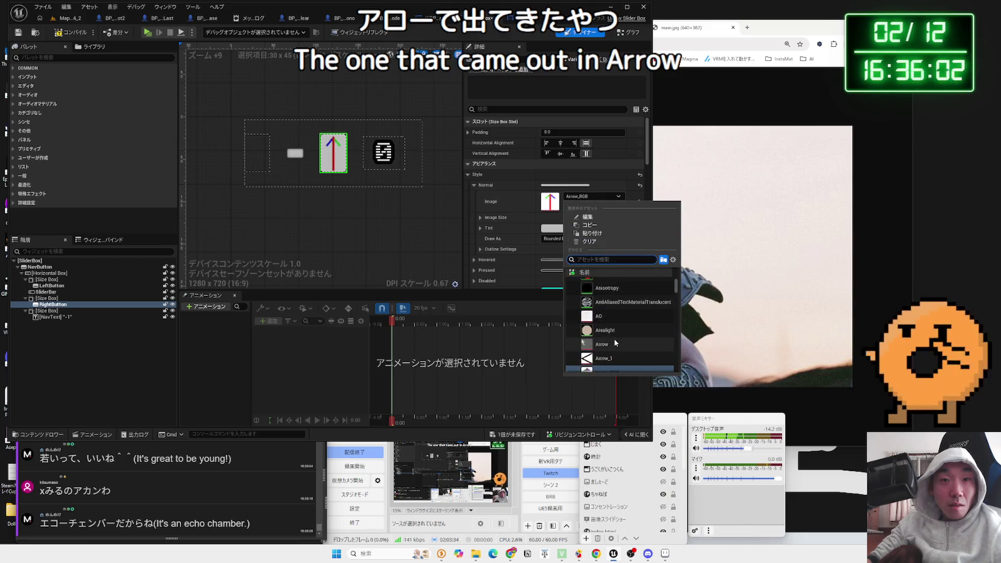
click(613, 333)
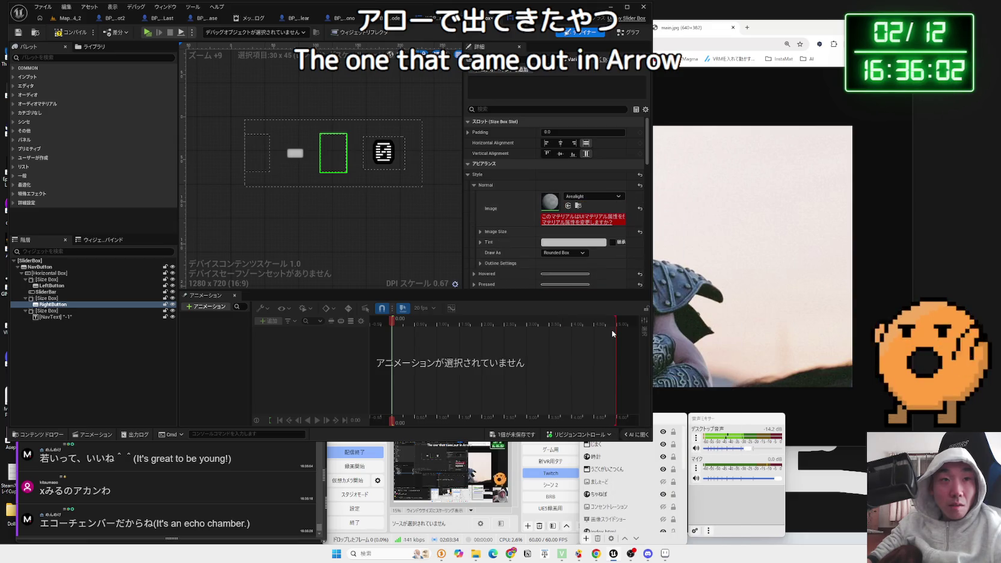
click(639, 208)
click(592, 197)
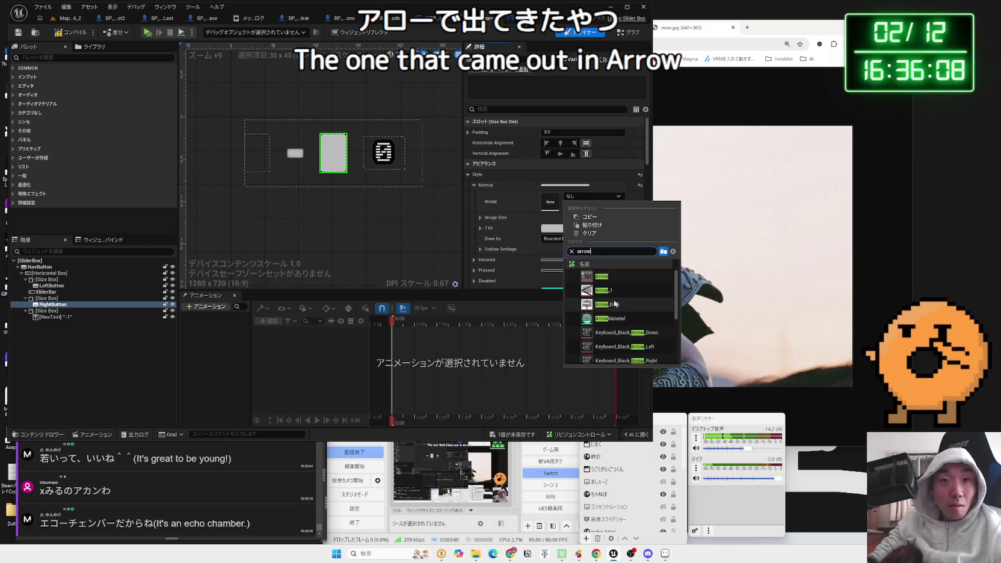
click(607, 302)
Step: Save the widget blueprint and locate the Arrow_1 texture in the Content Browser
click(516, 437)
click(563, 365)
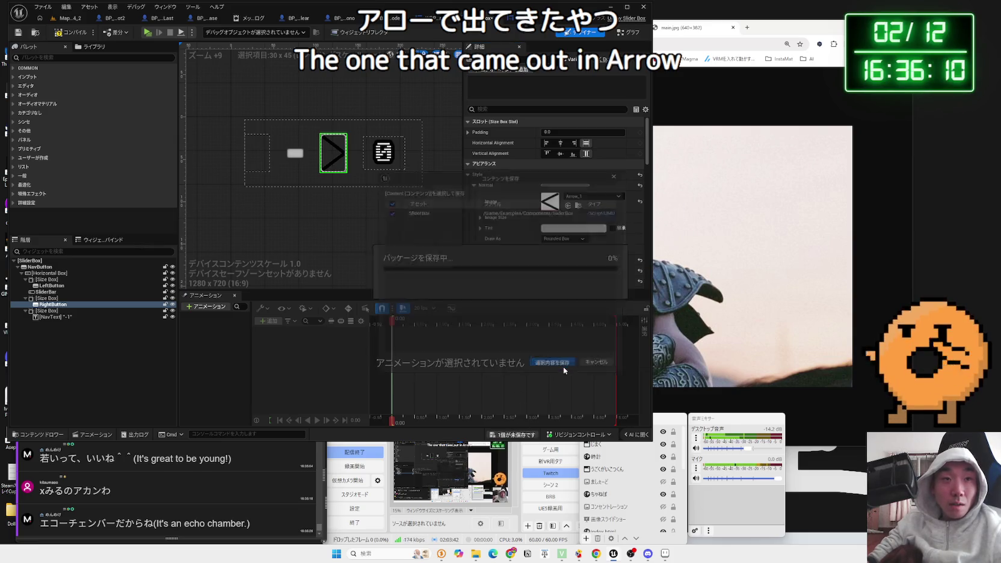
click(430, 247)
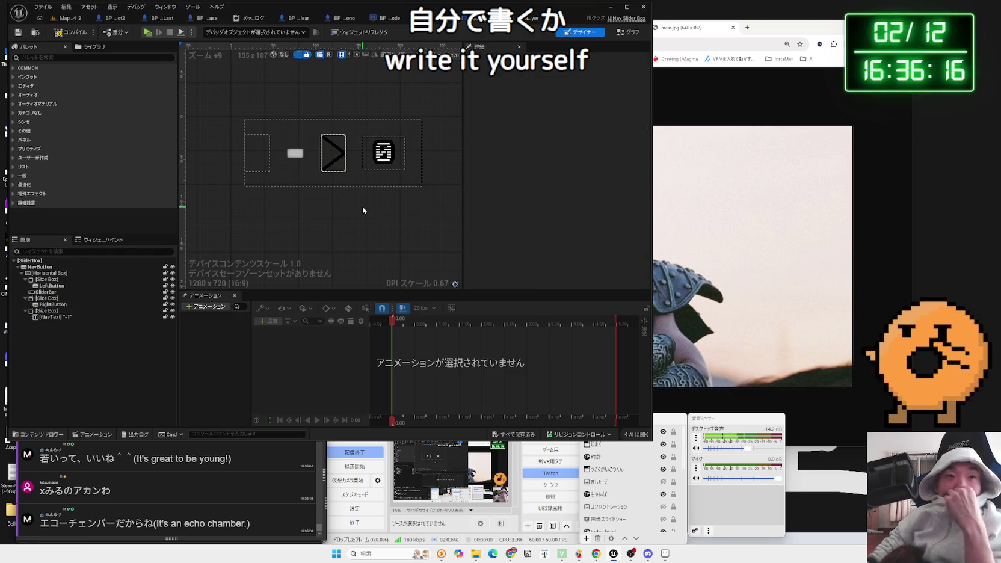
click(334, 153)
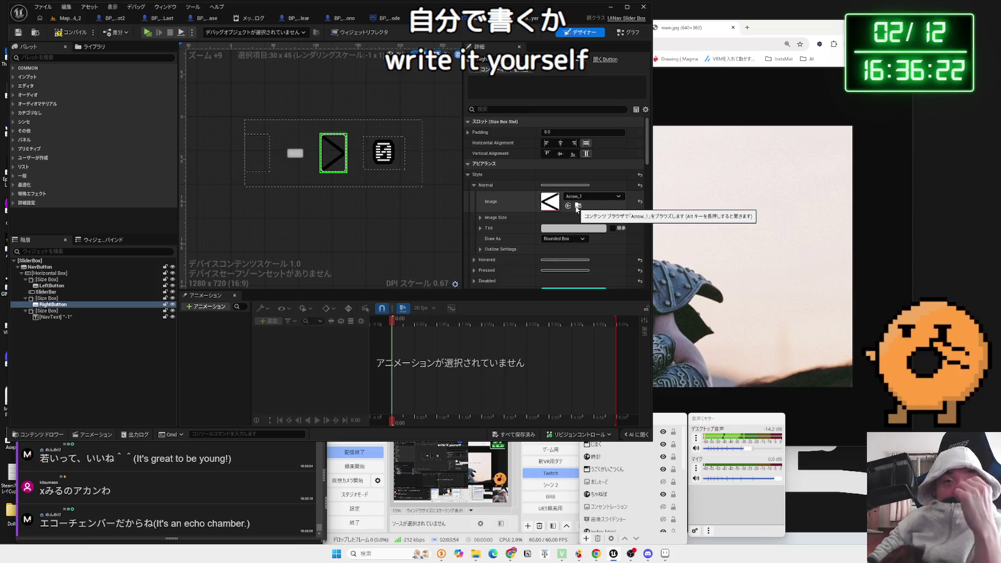
click(577, 207)
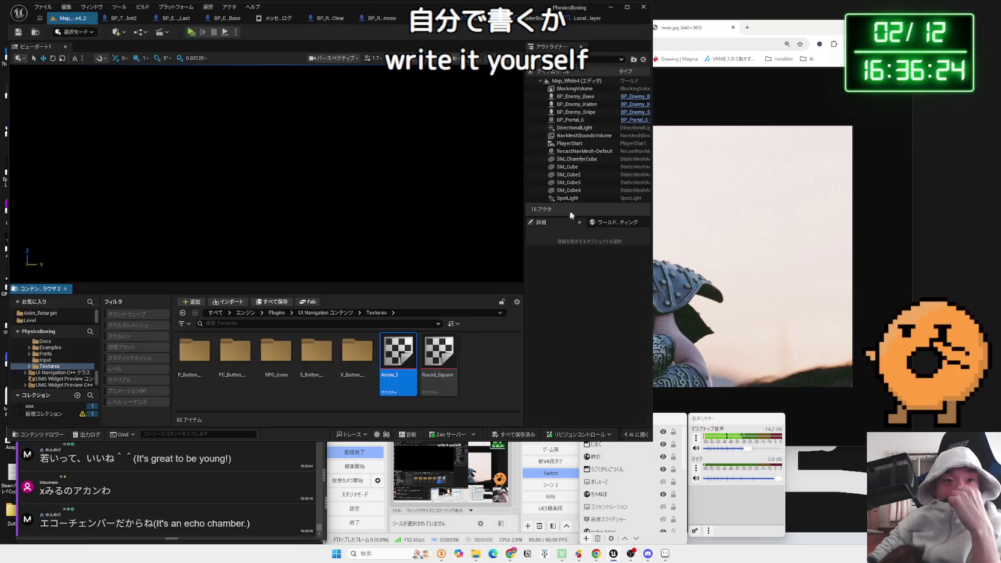
Step: Inspect the Arrow_1 and Round_Square textures, then reselect Arrow_1
double_click(405, 361)
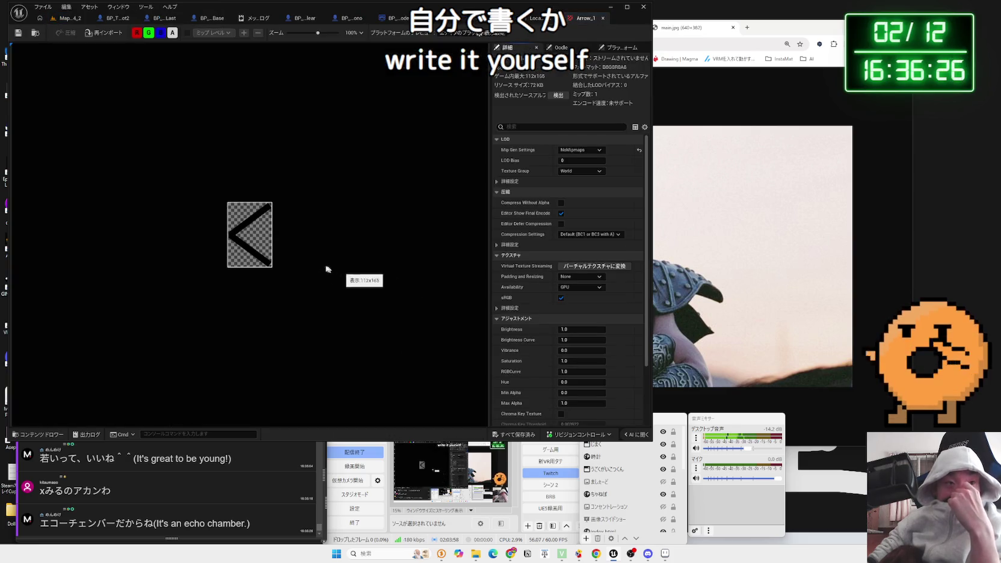
scroll(293, 271, up, 5)
scroll(291, 269, down, 3)
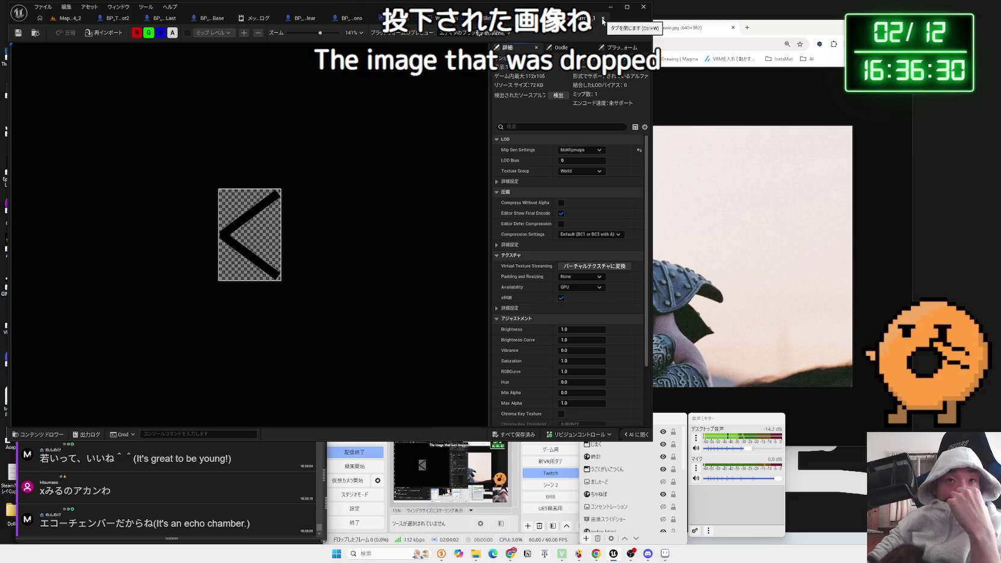
click(604, 20)
click(69, 18)
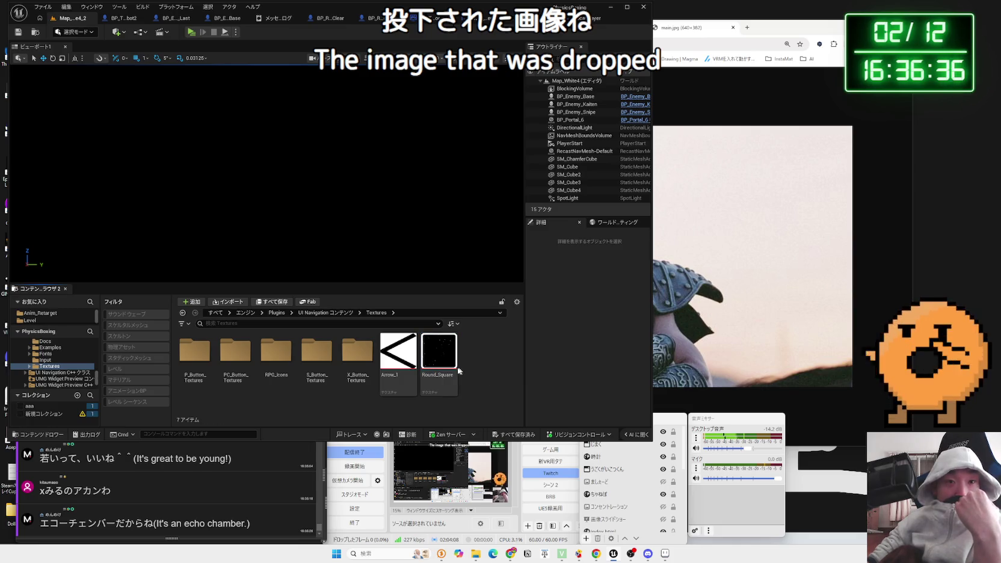
double_click(435, 366)
scroll(301, 258, up, 5)
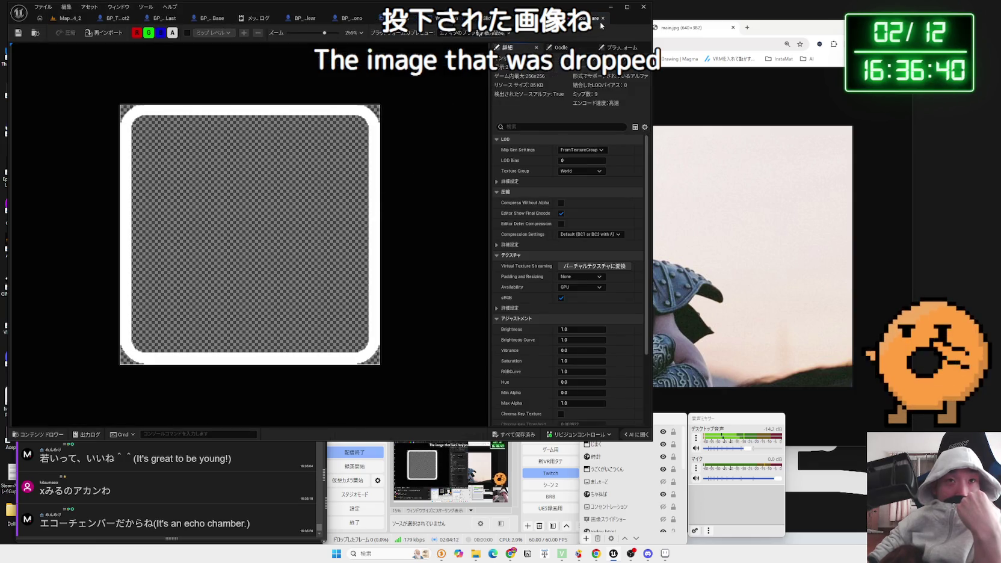
click(603, 19)
click(77, 20)
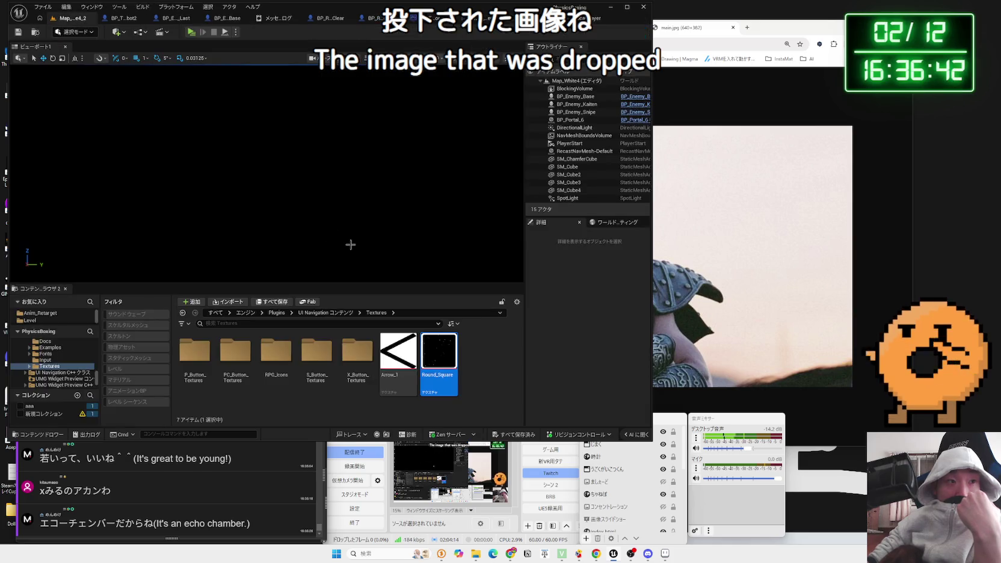
click(391, 378)
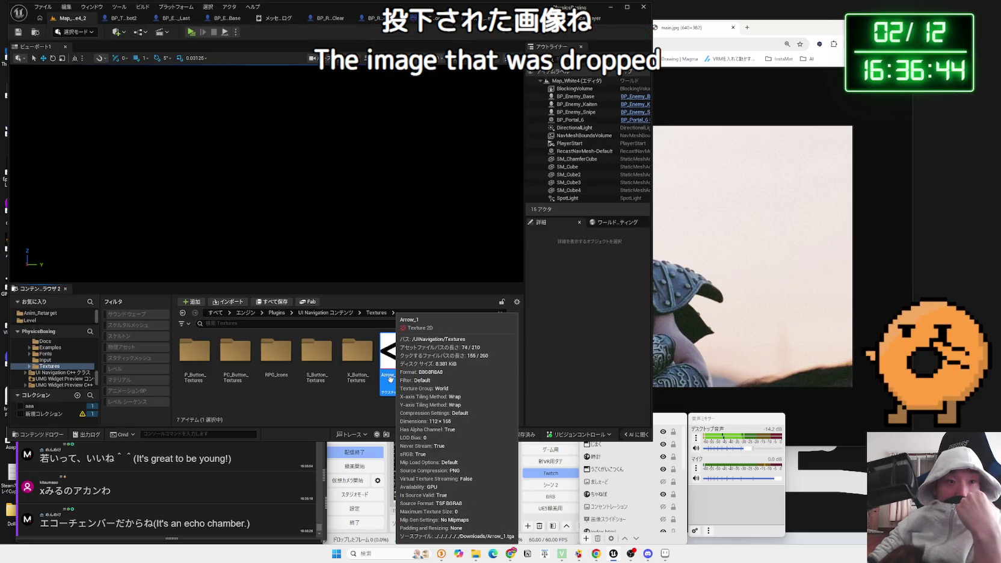
Step: Look through the RPG_Icons and PC_Button_Textures folders
double_click(276, 354)
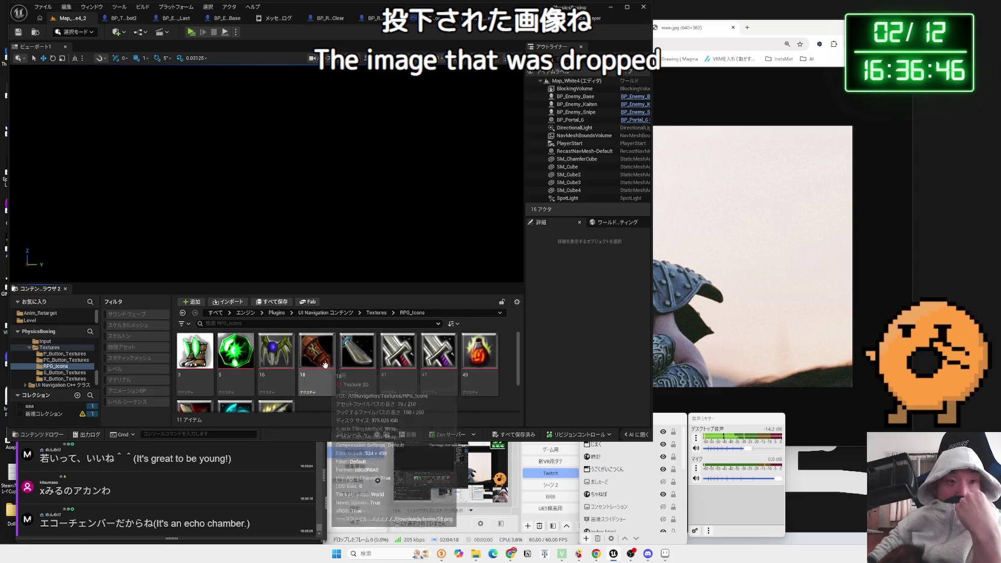
key(alt+Left)
double_click(251, 359)
scroll(307, 368, down, 5)
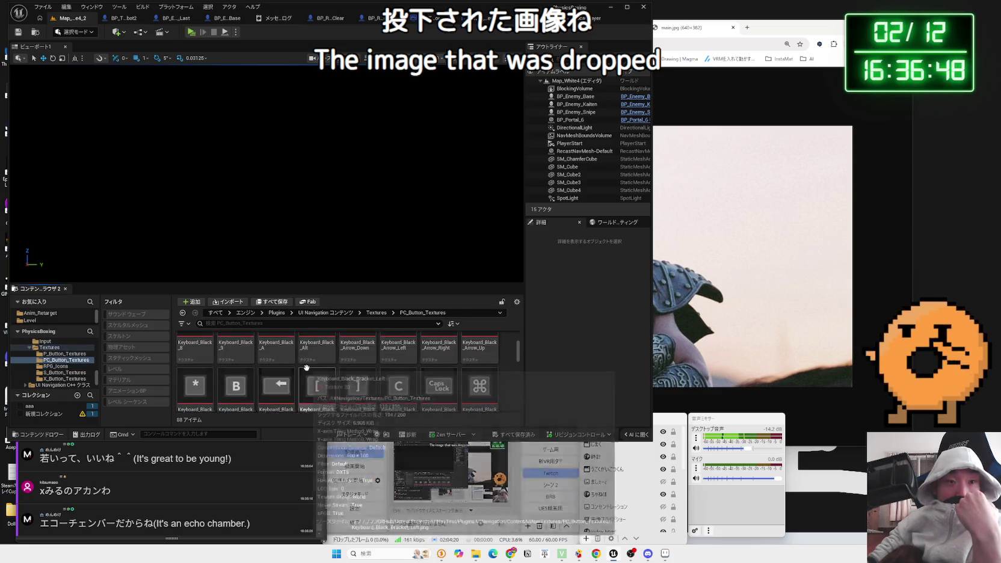
scroll(307, 368, down, 6)
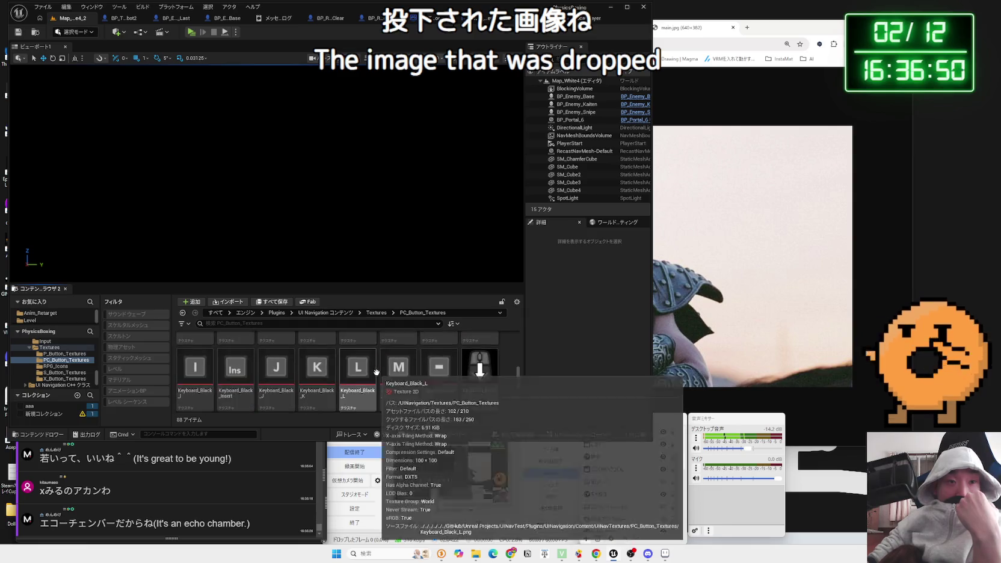
scroll(373, 370, down, 4)
key(alt+Left)
Step: Browse P_Button_Textures, then play the game and open its Options screen
click(208, 361)
double_click(208, 361)
scroll(349, 375, down, 5)
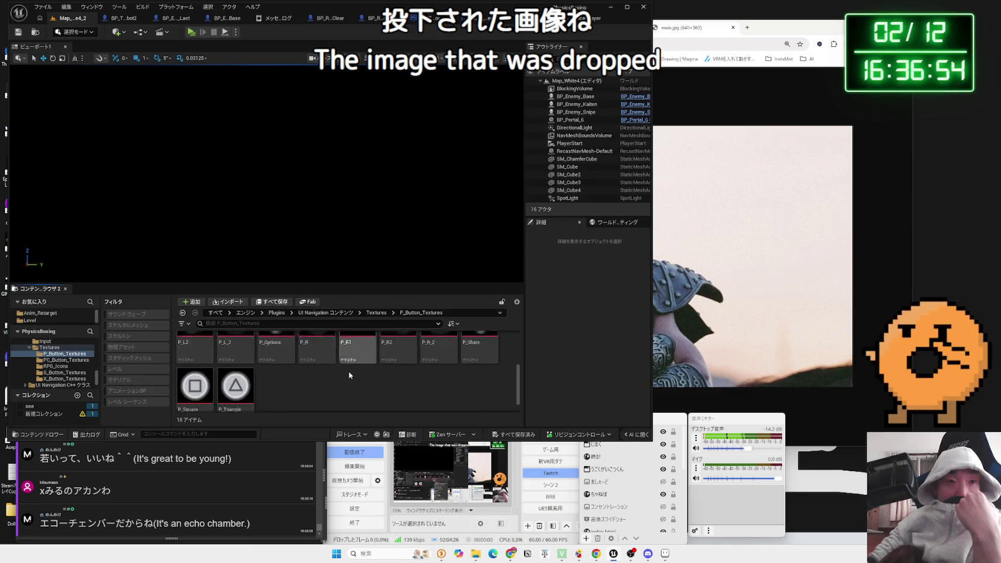
right_click(349, 376)
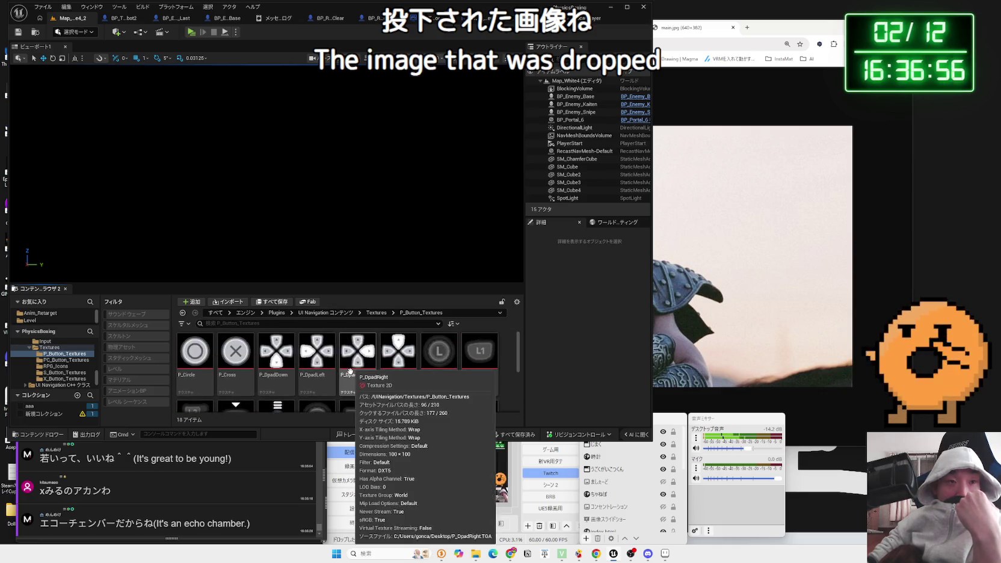
key(alt+Left)
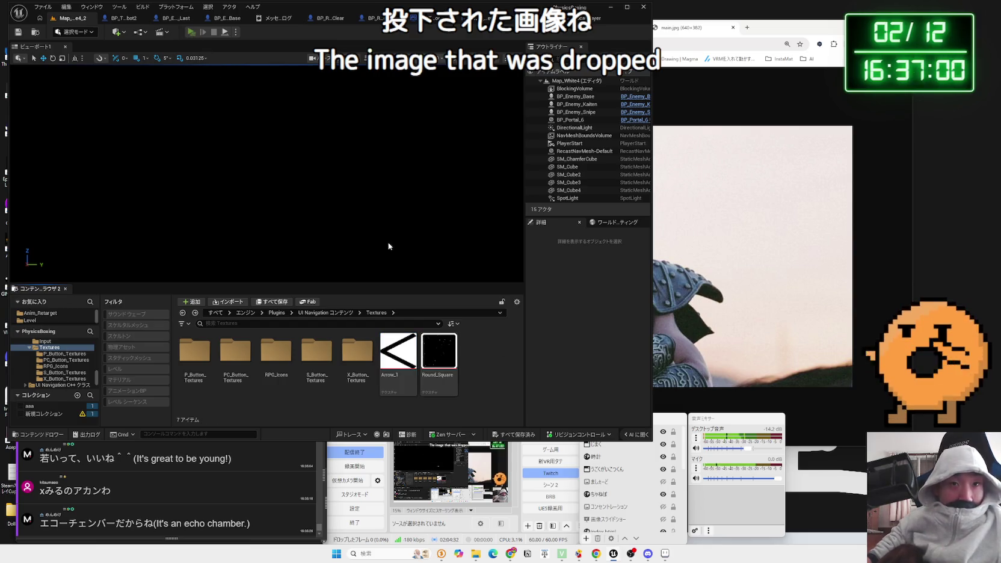
key(alt+p)
click(264, 243)
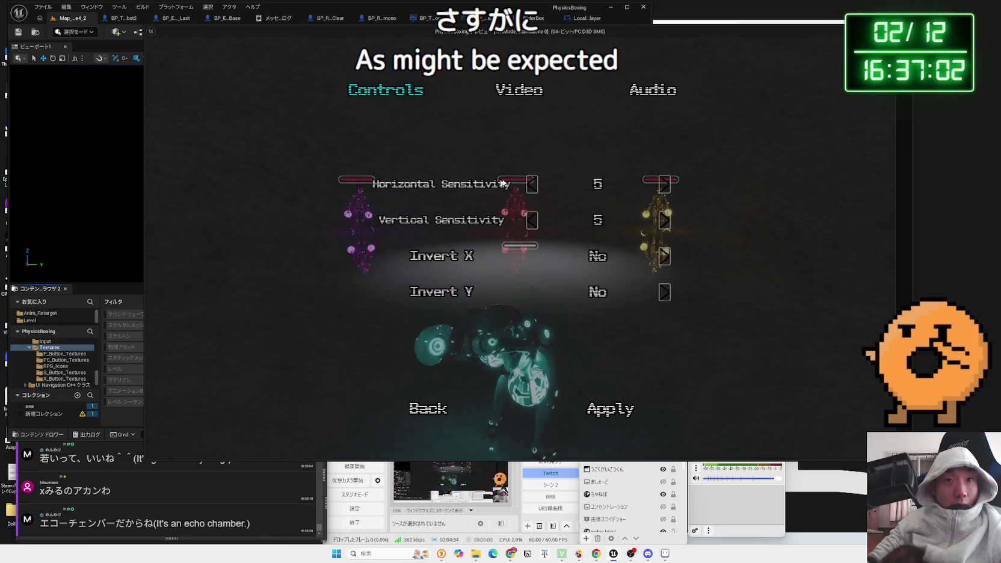
Step: In the Video options, step the Frame Rate Limit down to 30
click(524, 90)
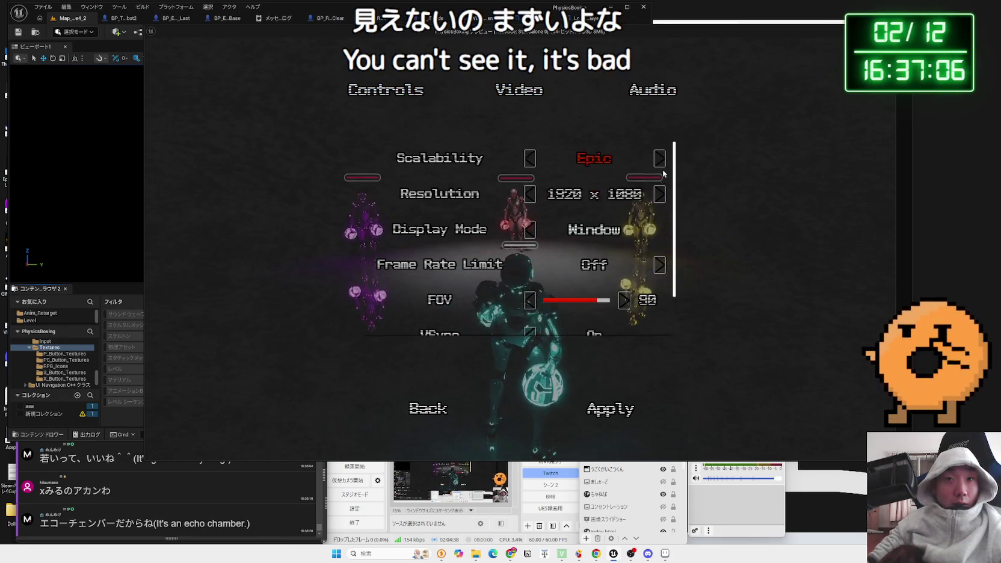
click(535, 268)
click(535, 268)
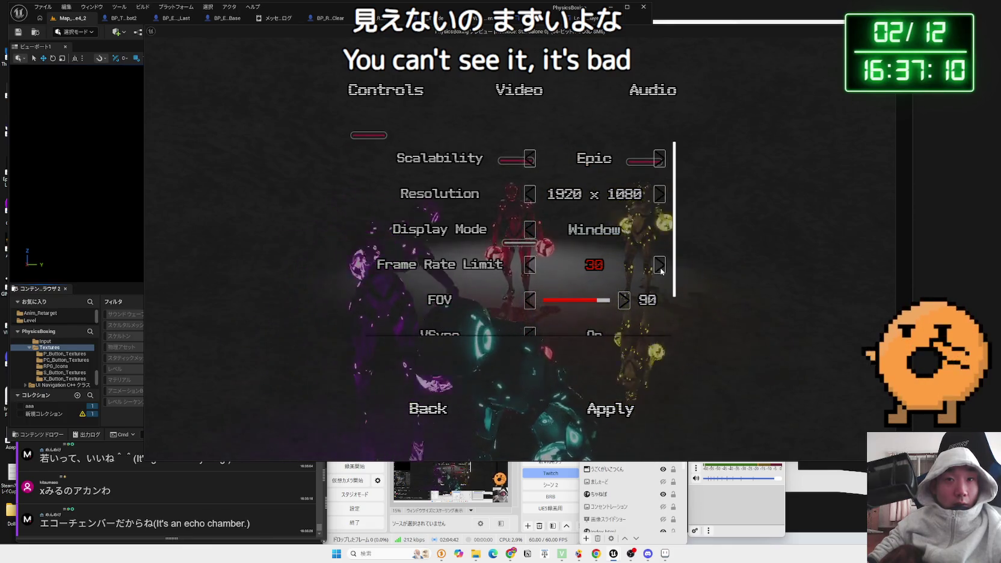
Step: Leave the options, discard the changes, and stop the play session
key(Escape)
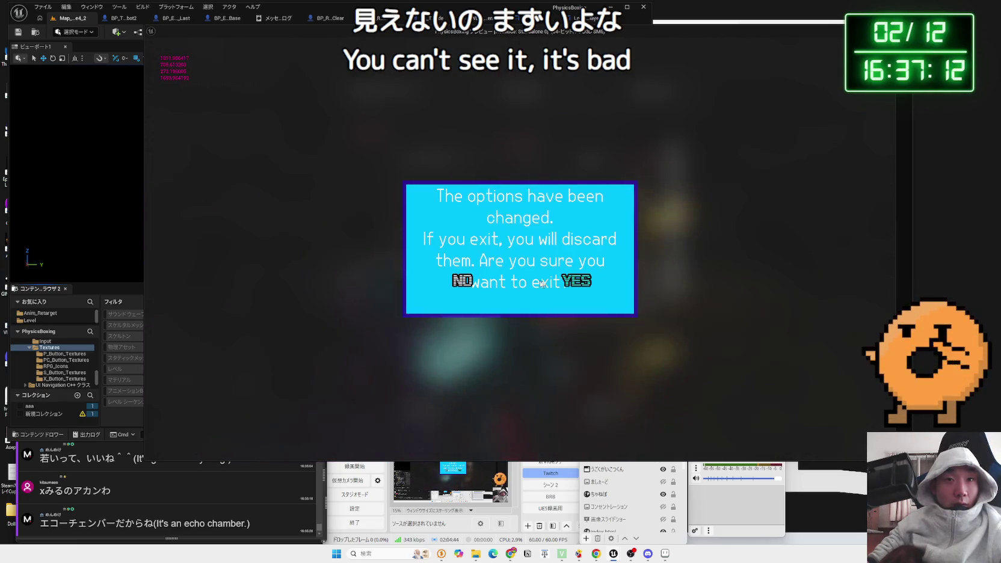
click(573, 282)
key(Escape)
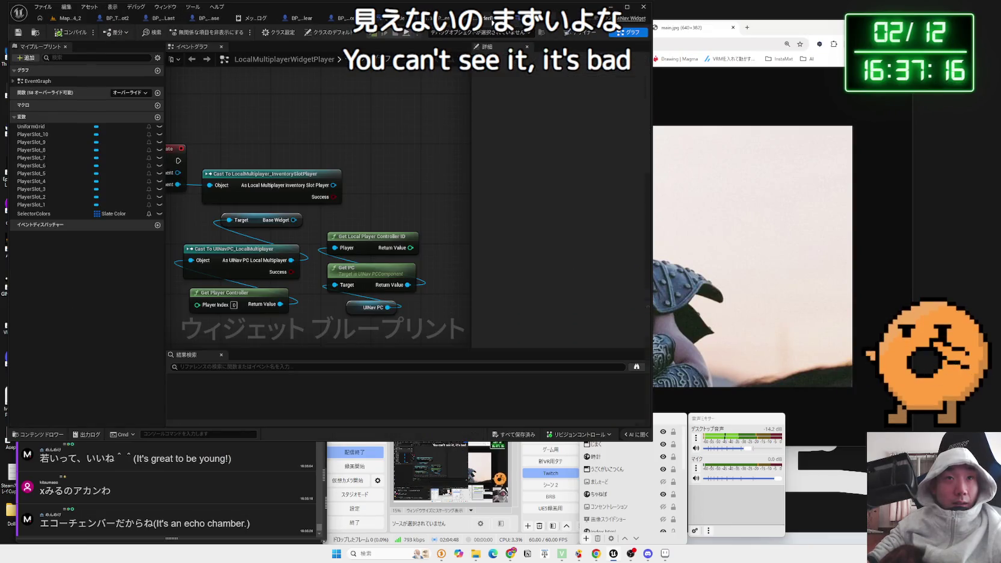
Step: In the SliderBox designer, apply TreeArrow_Collapsed as the right button's image
click(492, 21)
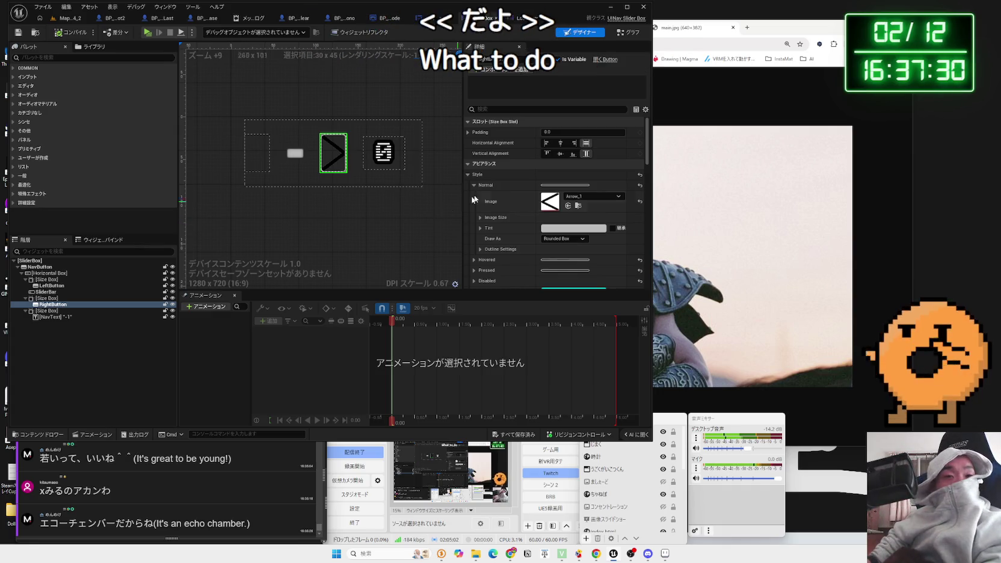
click(592, 197)
text(rrow)
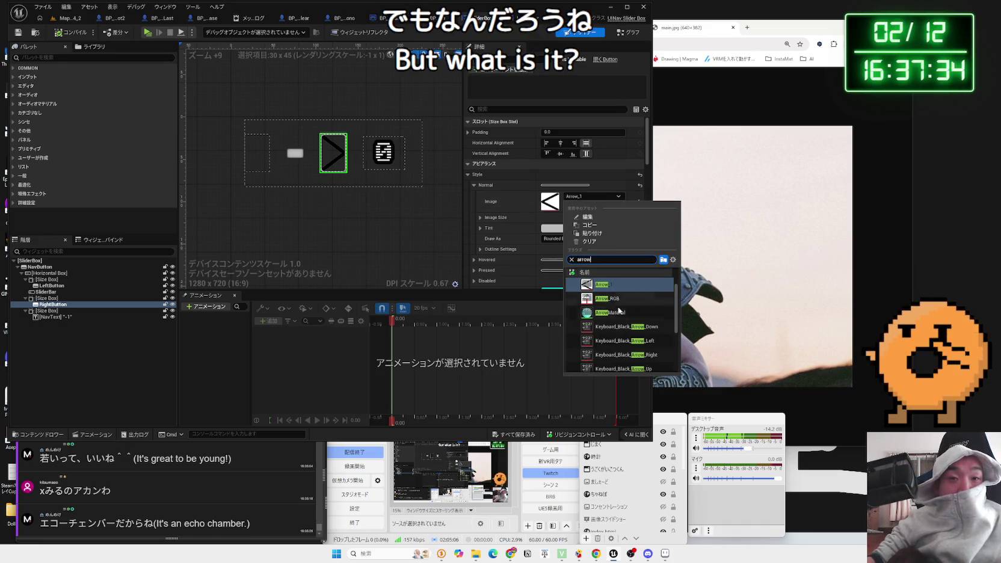
scroll(621, 311, down, 5)
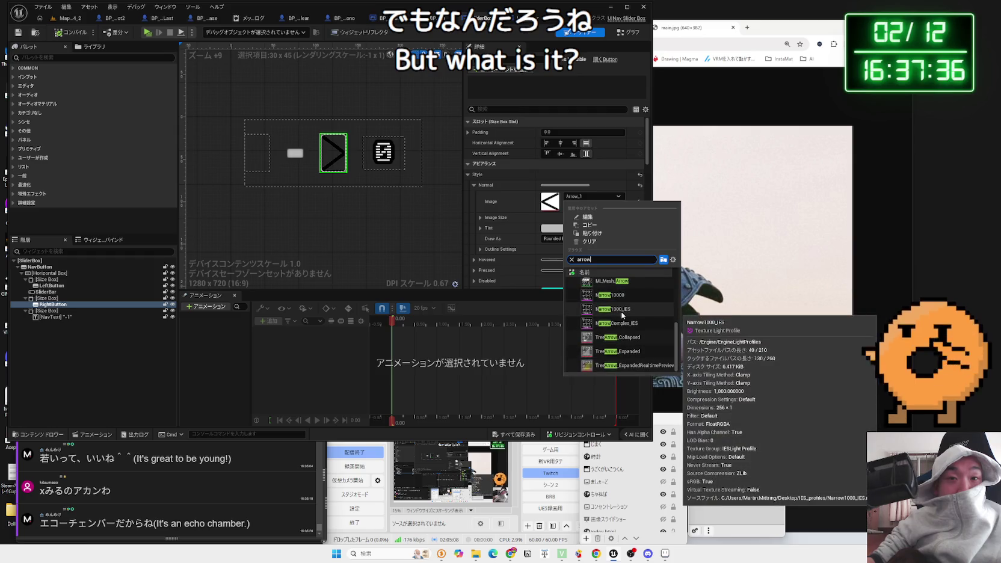
click(626, 341)
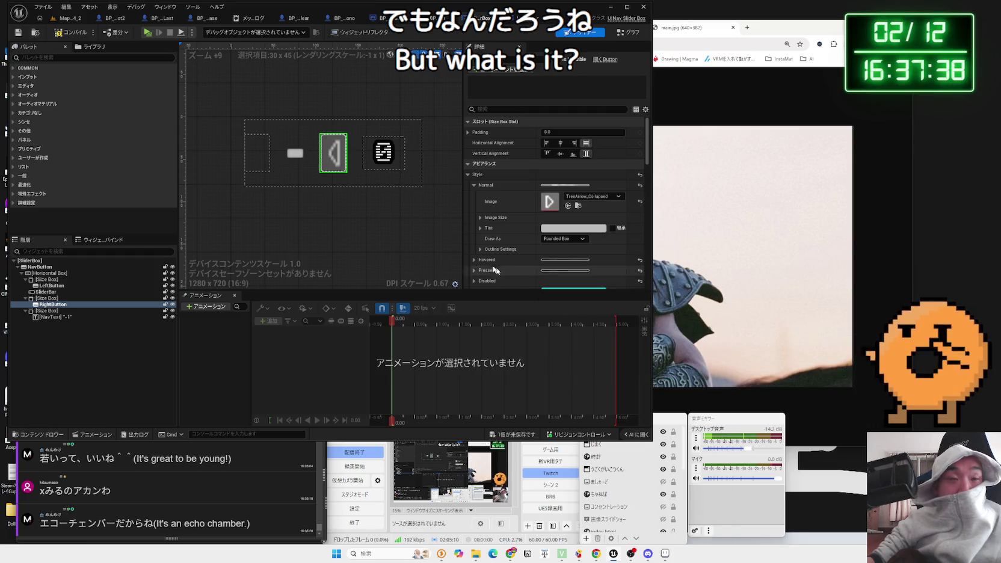
click(263, 155)
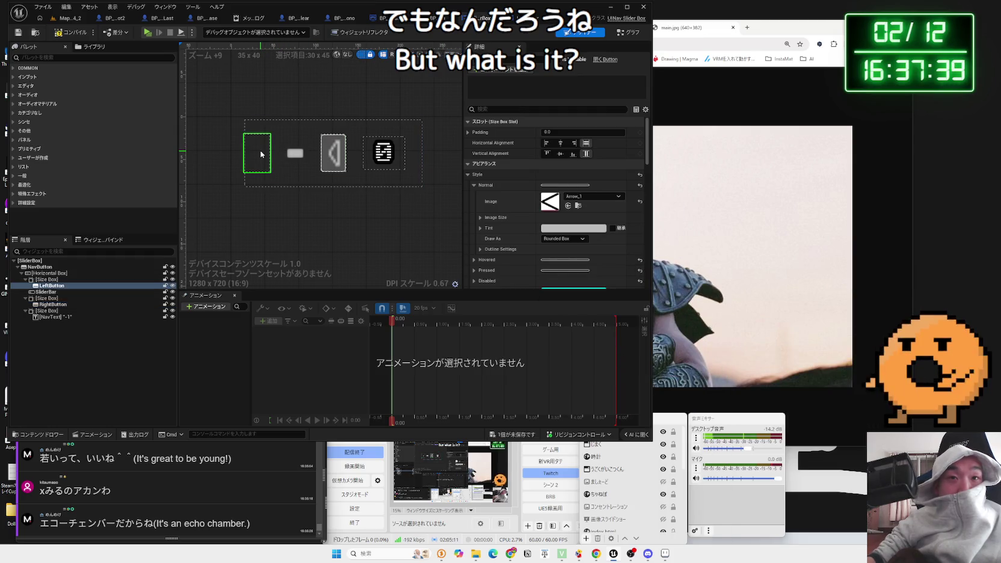
Step: Inspect the right button's normal style outline, tint and image size settings
click(343, 161)
scroll(482, 193, down, 2)
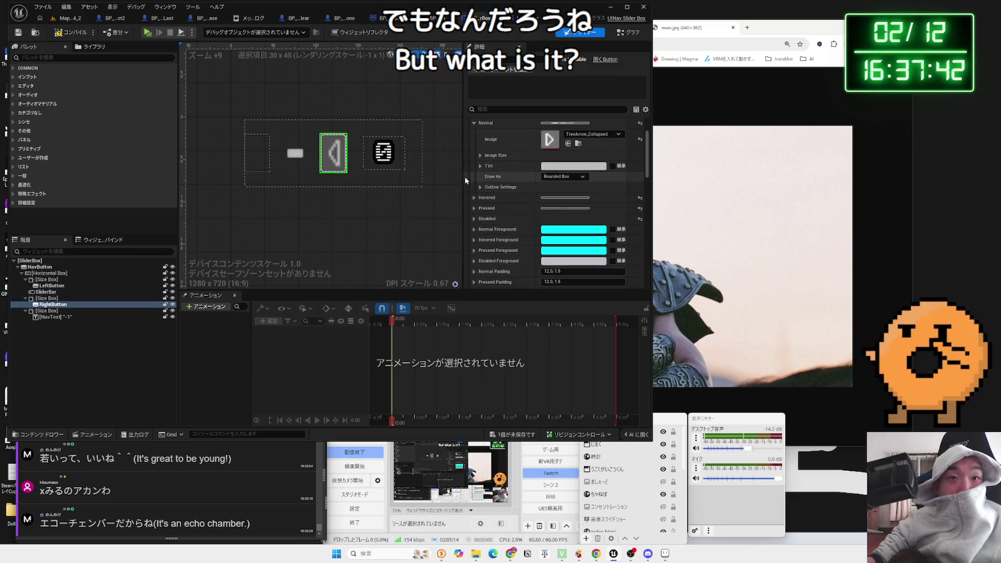
click(484, 188)
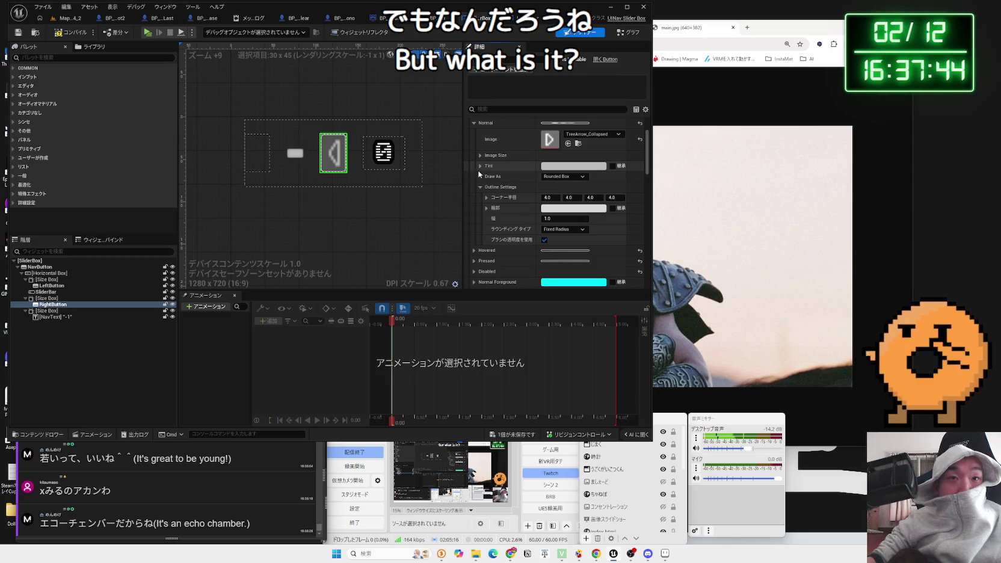
click(480, 170)
click(479, 169)
click(478, 156)
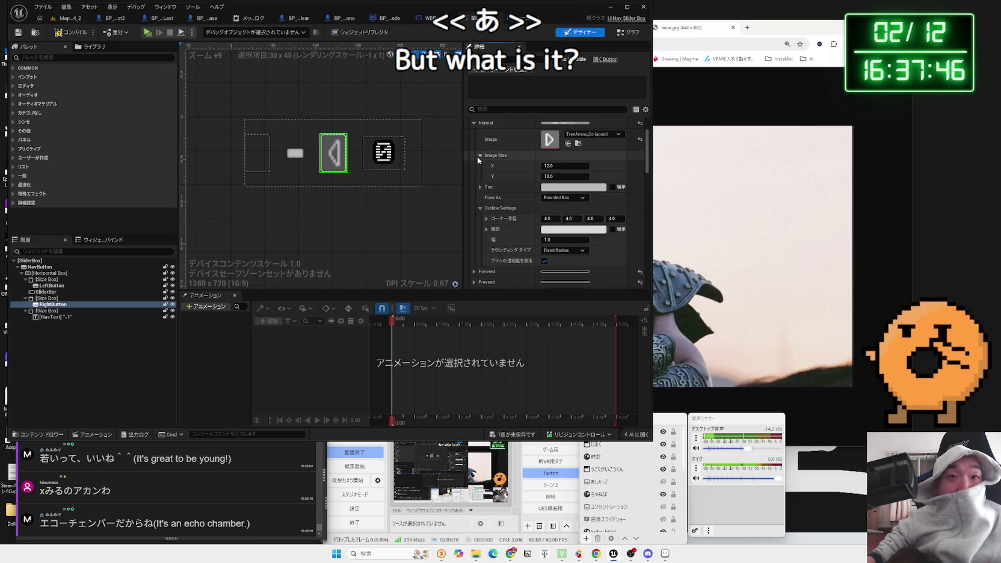
click(257, 161)
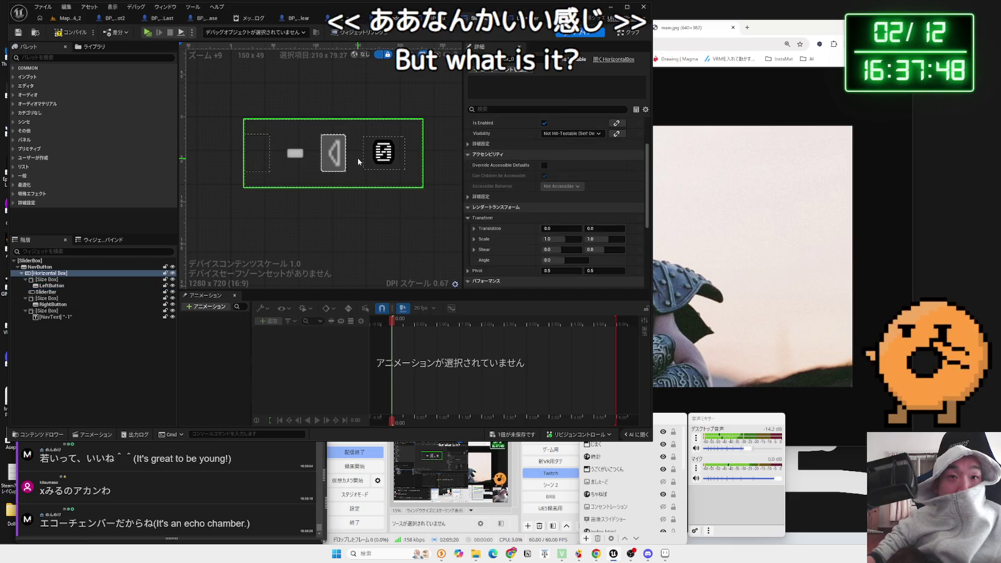
Step: Compare the left and right arrow buttons' images and edit the image size value
click(340, 159)
click(245, 154)
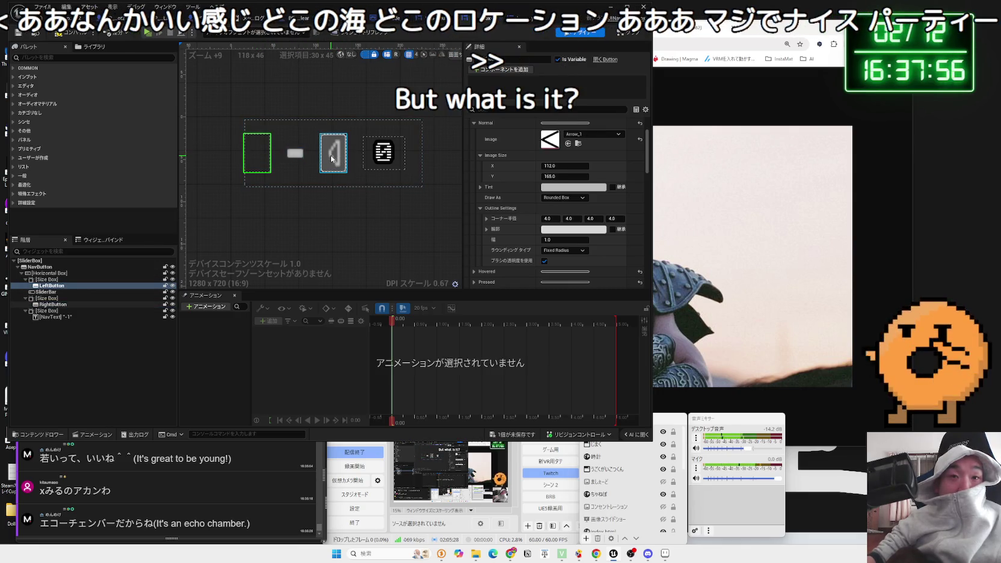
click(332, 158)
click(255, 154)
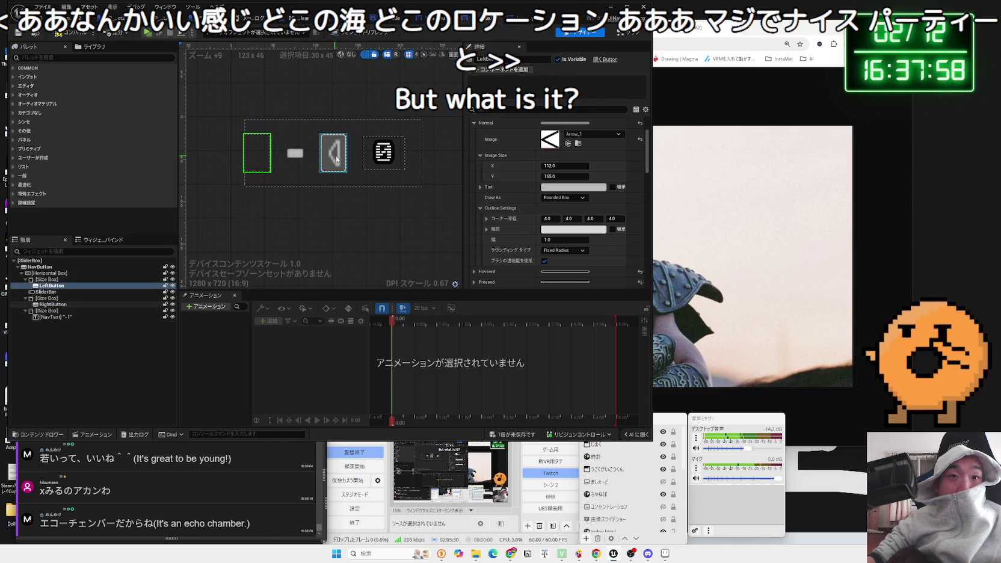
click(339, 159)
click(547, 166)
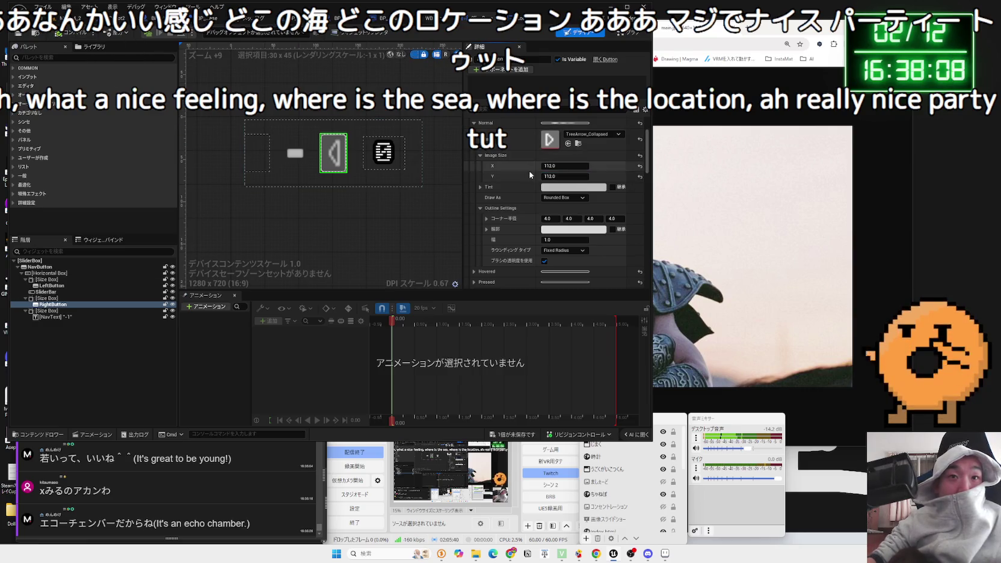
key(BackSpace)
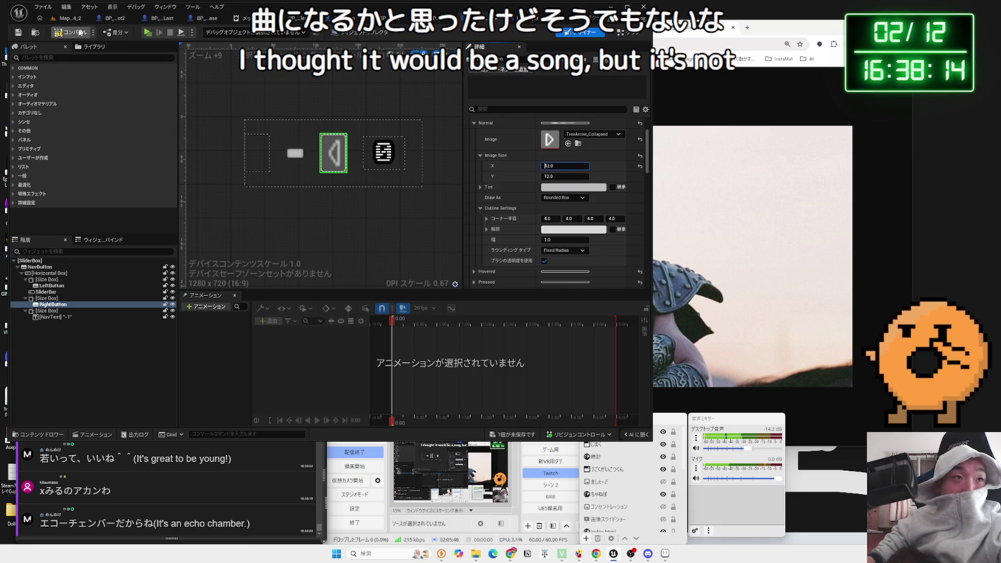
Step: Check the outline and corner radius settings, then confirm the left arrow button uses Arrow_1
scroll(591, 218, down, 3)
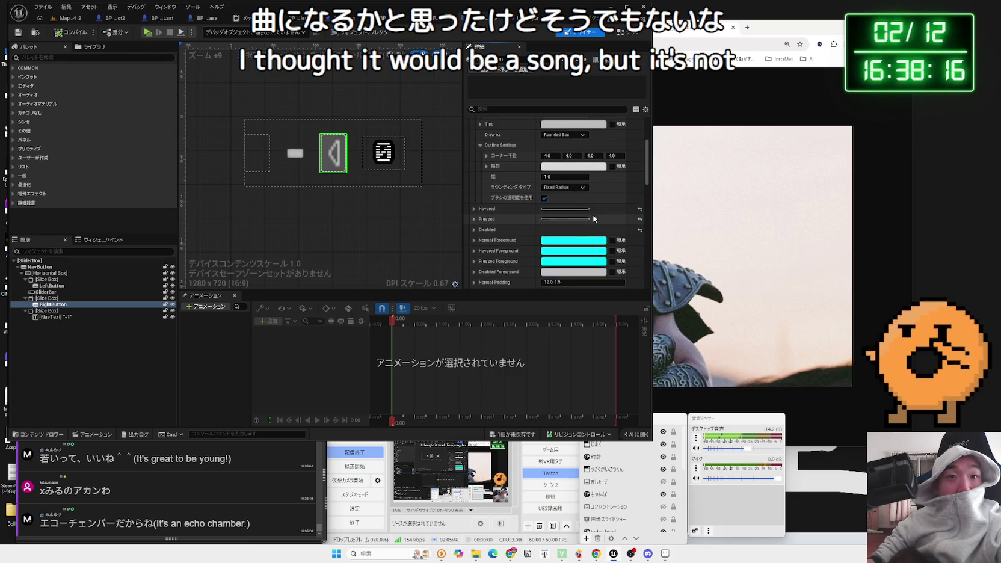
click(487, 192)
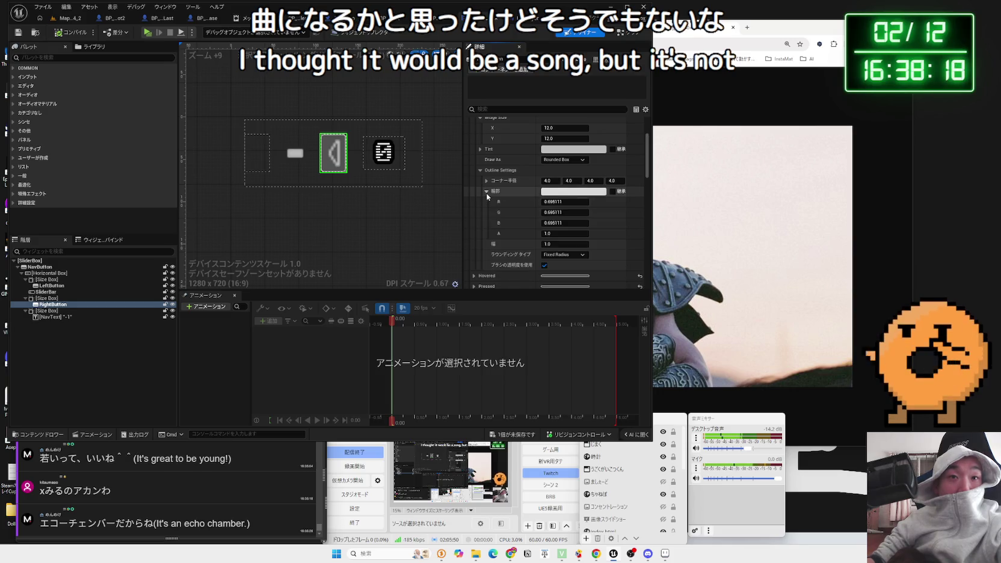
click(487, 180)
click(263, 150)
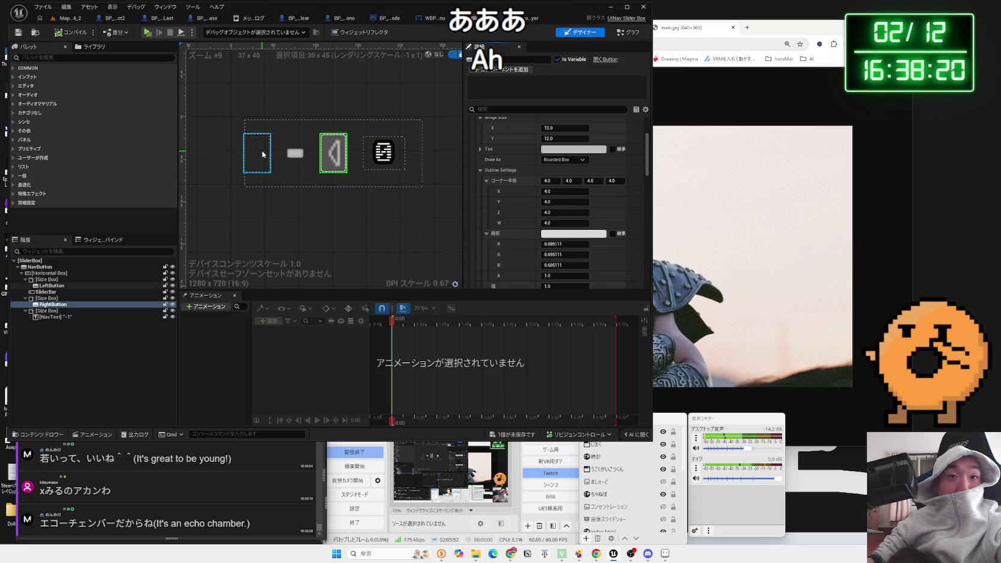
click(326, 156)
click(259, 151)
click(335, 159)
scroll(575, 196, down, 3)
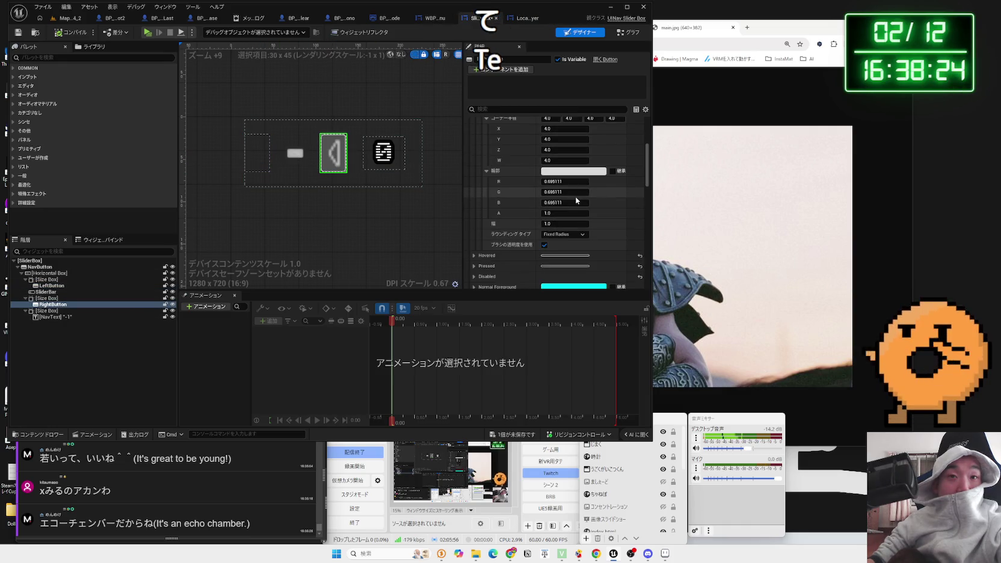
click(257, 153)
click(333, 154)
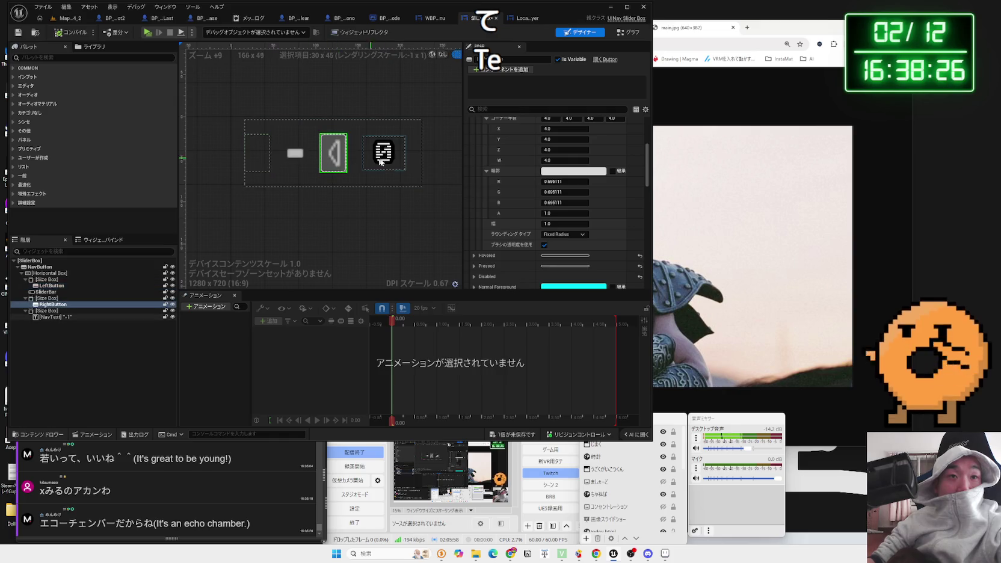
scroll(515, 219, up, 6)
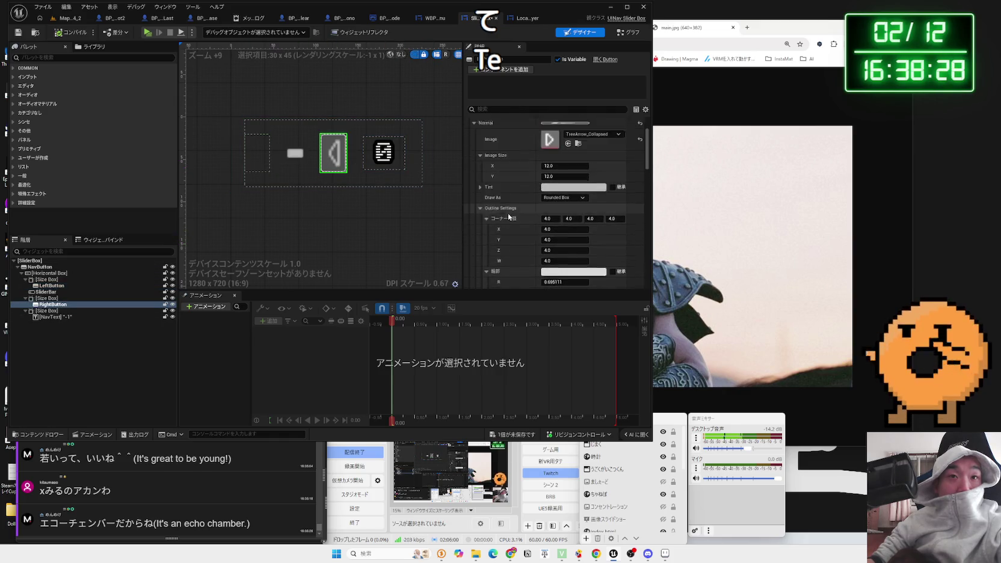
click(480, 234)
scroll(480, 201, down, 2)
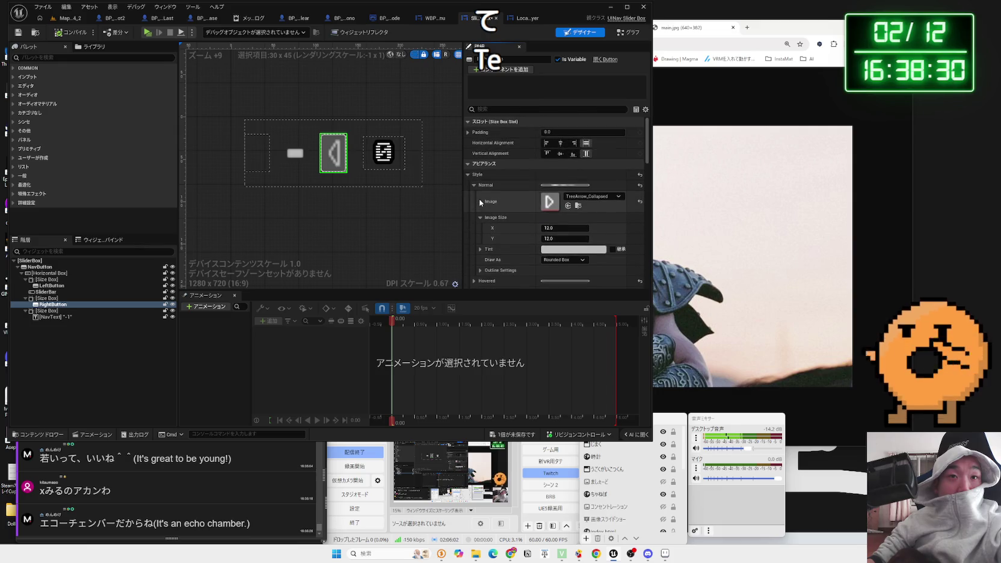
click(52, 286)
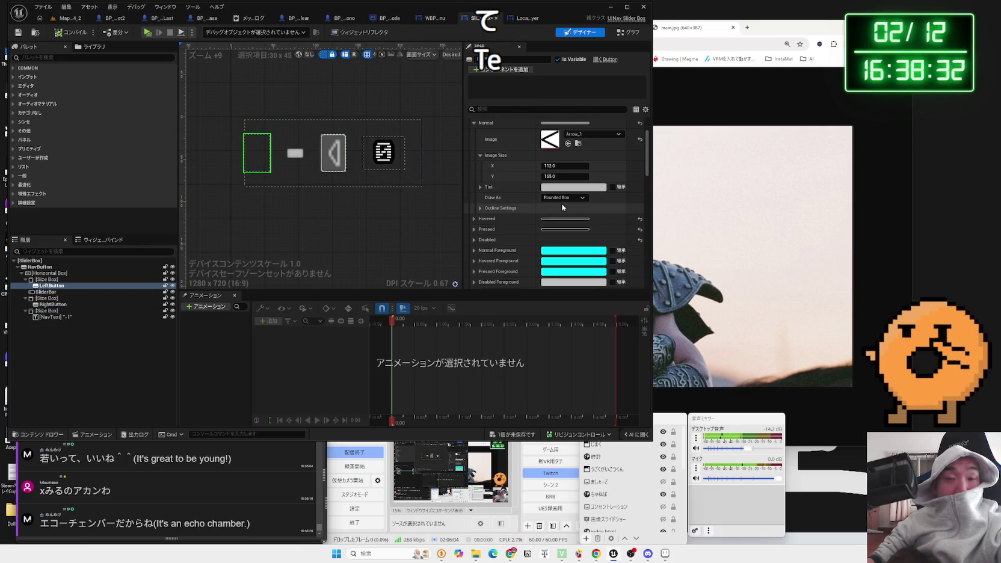
scroll(559, 203, up, 1)
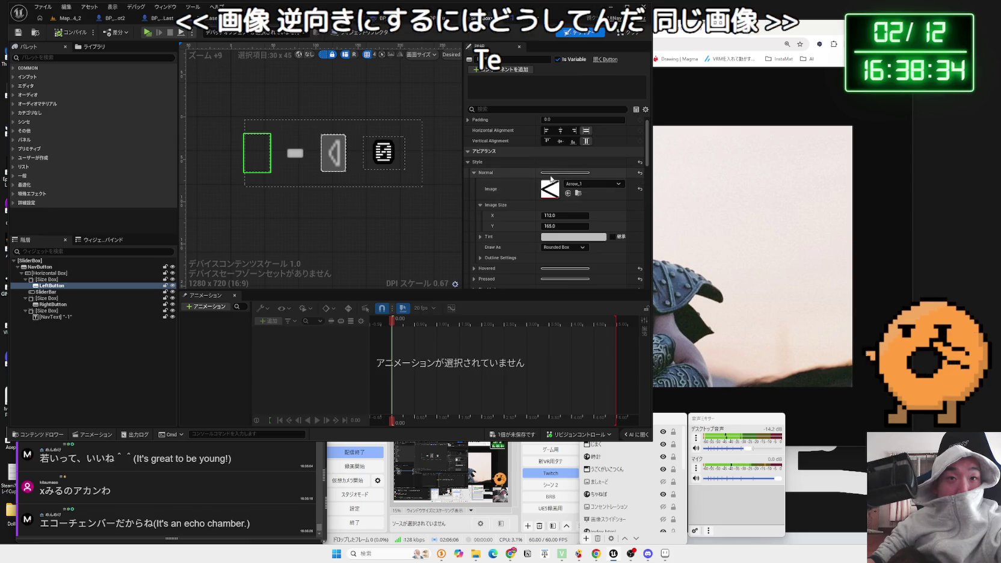
Step: Ask Gemini how to reverse the backwards arrow image in the UI Navigation ButtonUI
click(724, 375)
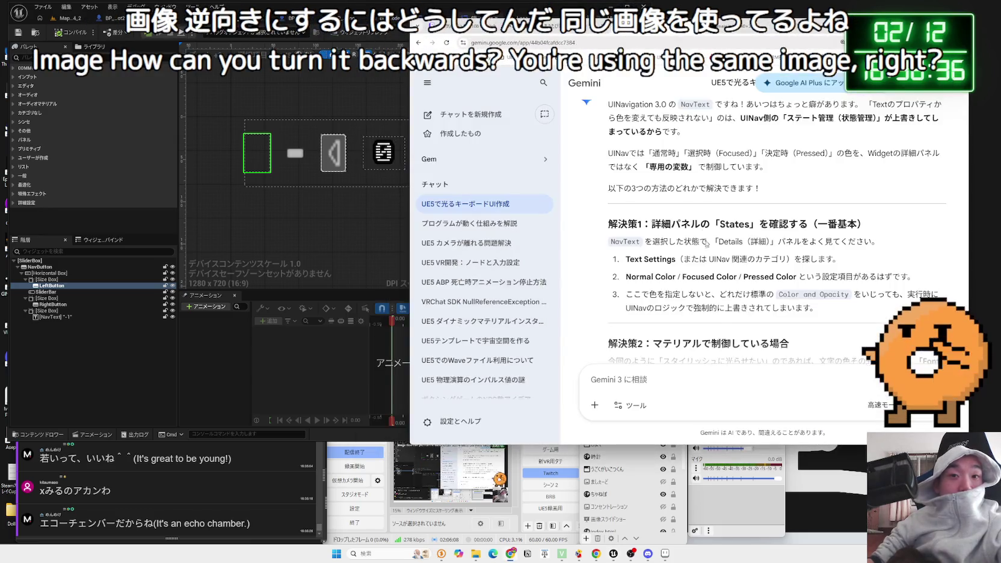
text(やr)
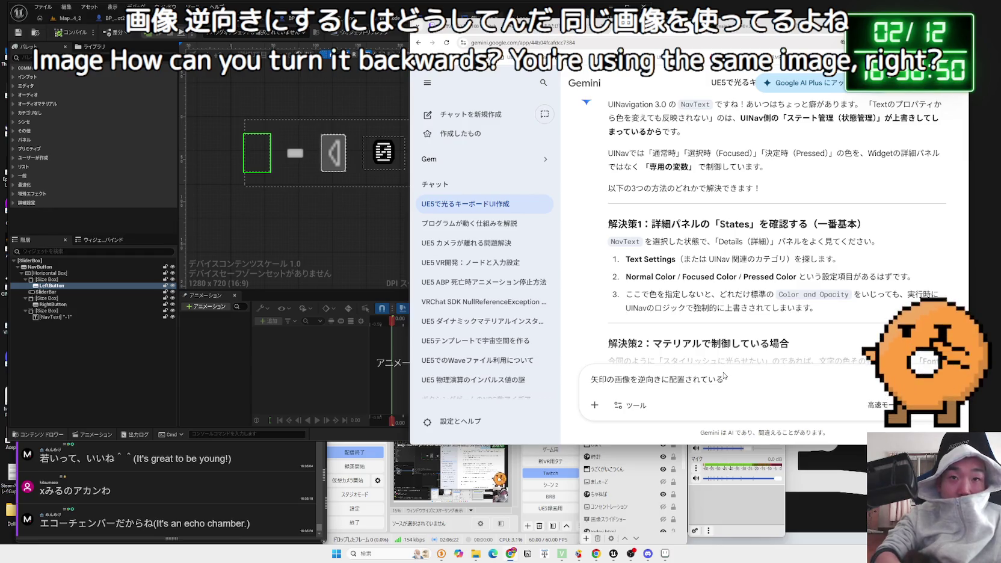
text(Navitga)
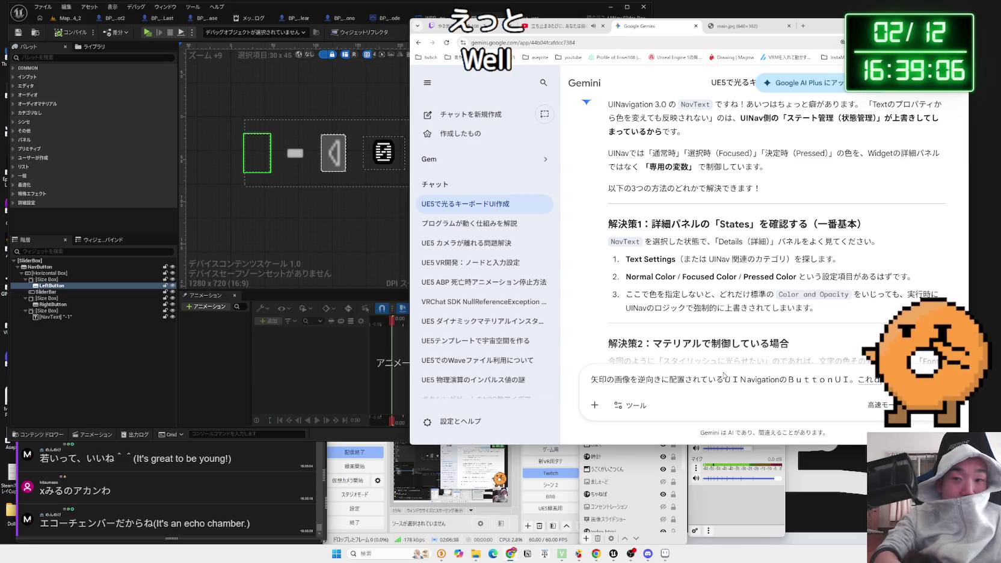
text(ぎゃくm)
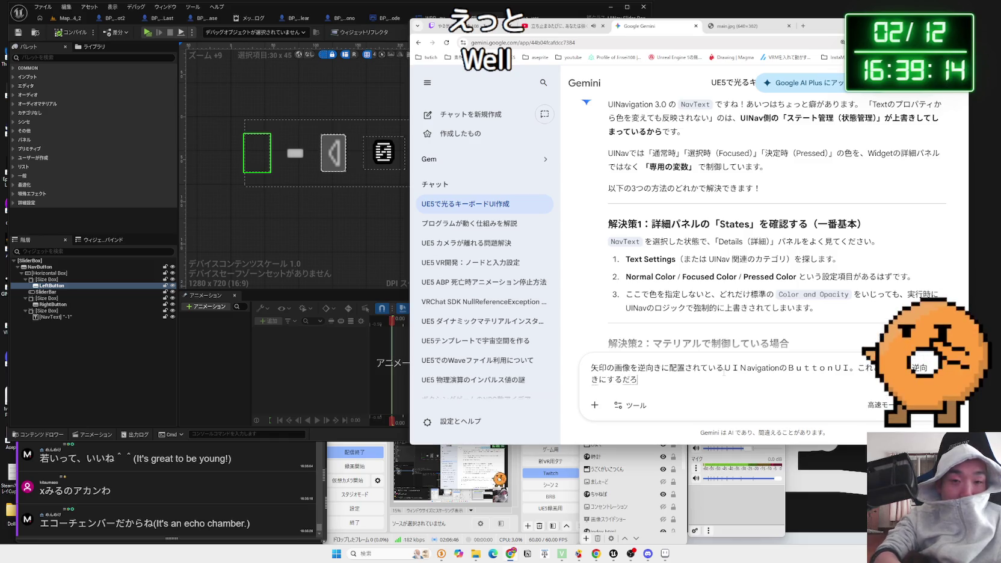
key(Return)
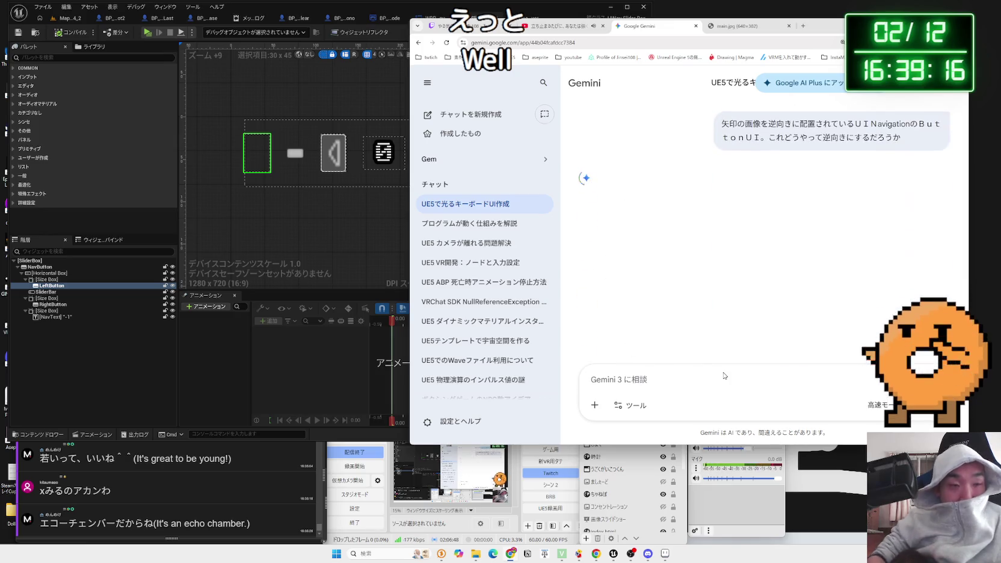
Step: Read Gemini's answer, then set the right arrow's Render Transform Scale X to 1.0
click(334, 153)
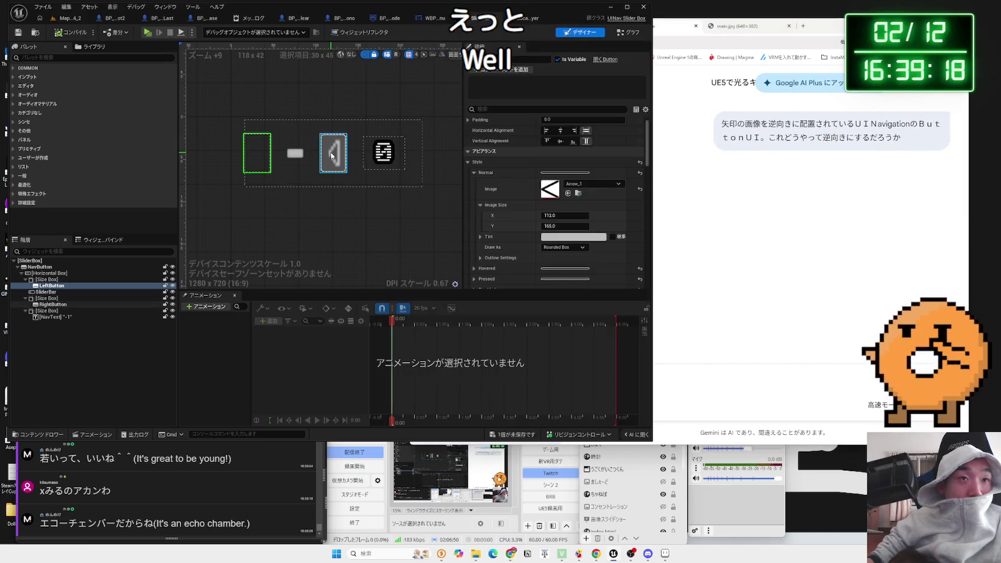
scroll(579, 207, down, 5)
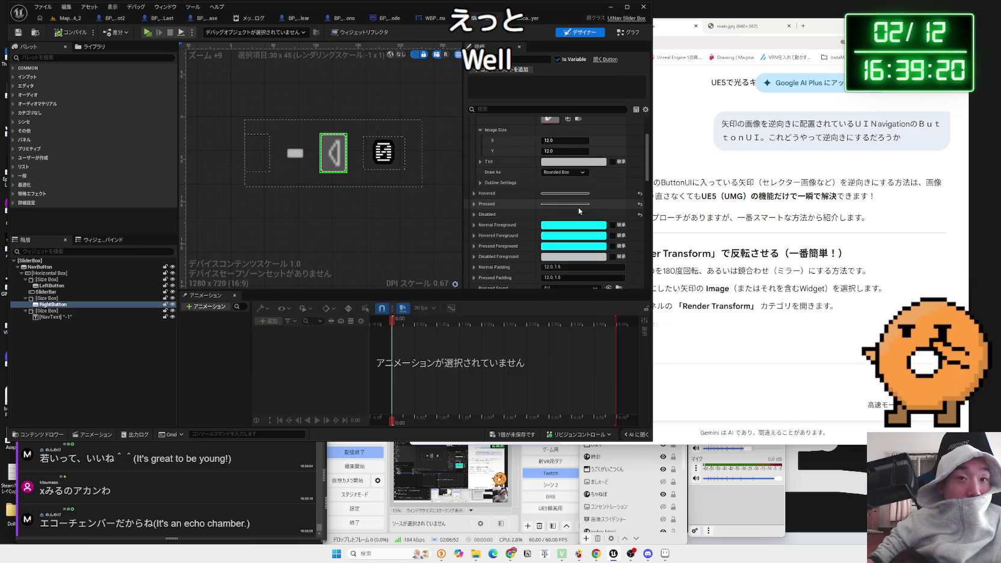
scroll(578, 211, down, 5)
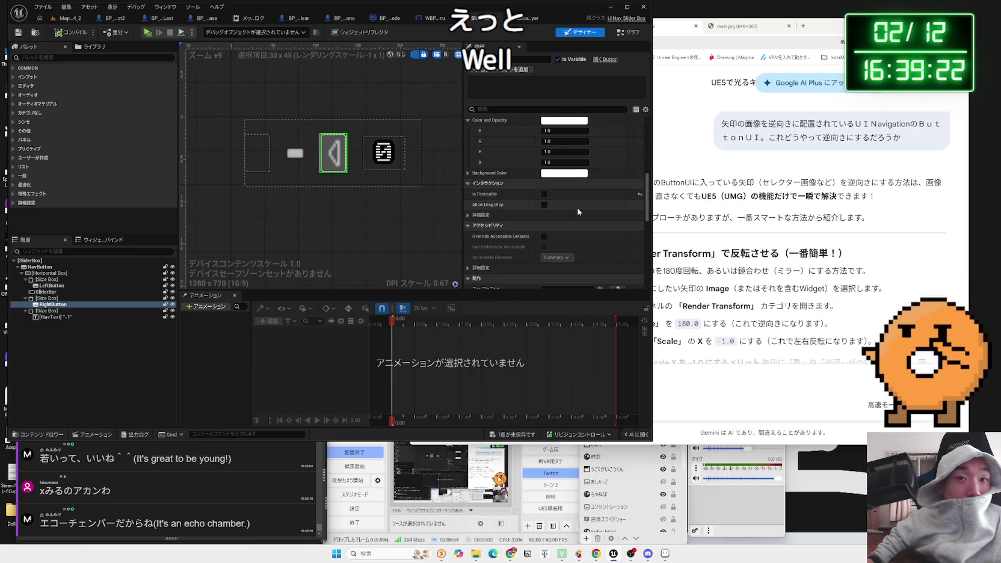
click(733, 243)
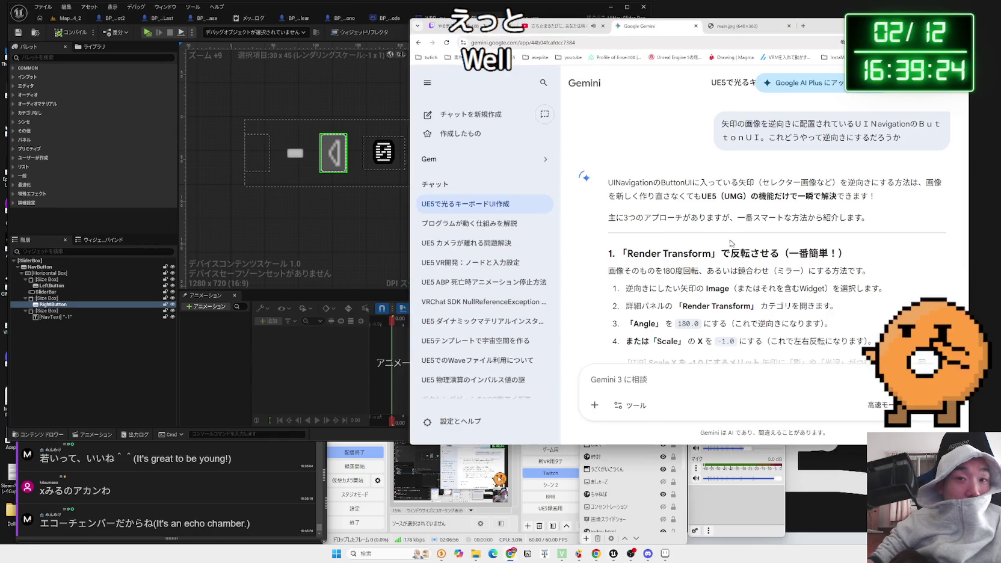
click(358, 227)
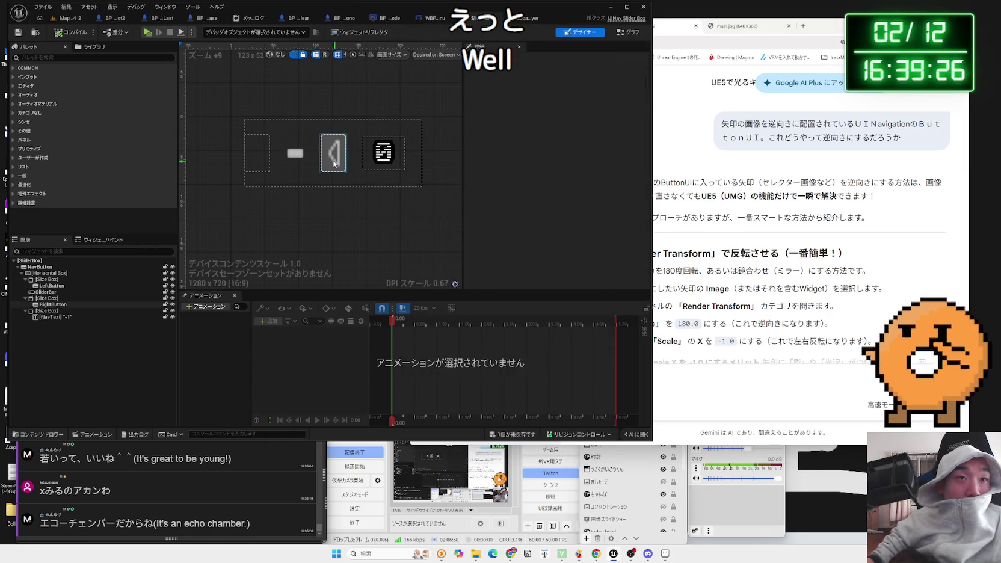
click(468, 164)
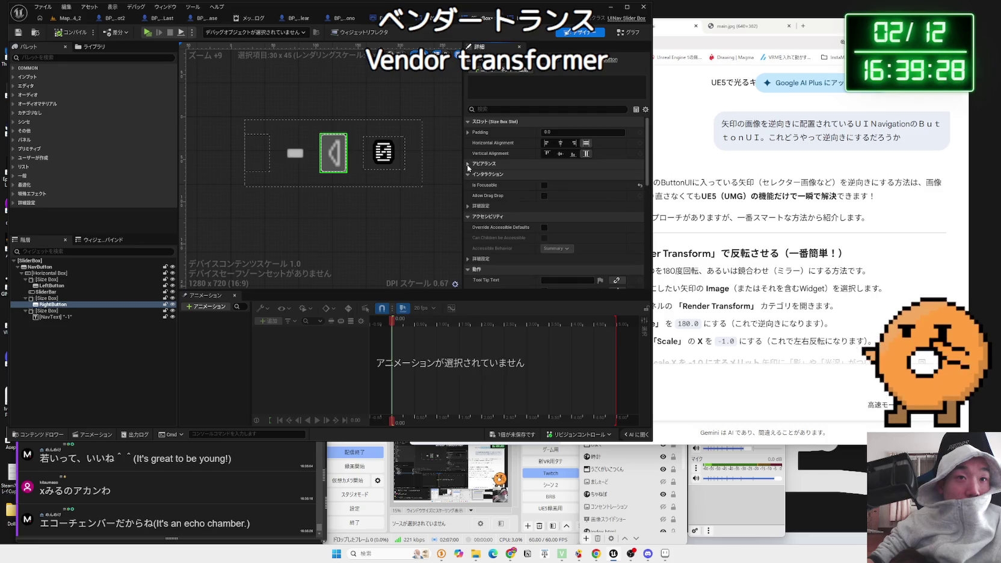
scroll(481, 187, down, 4)
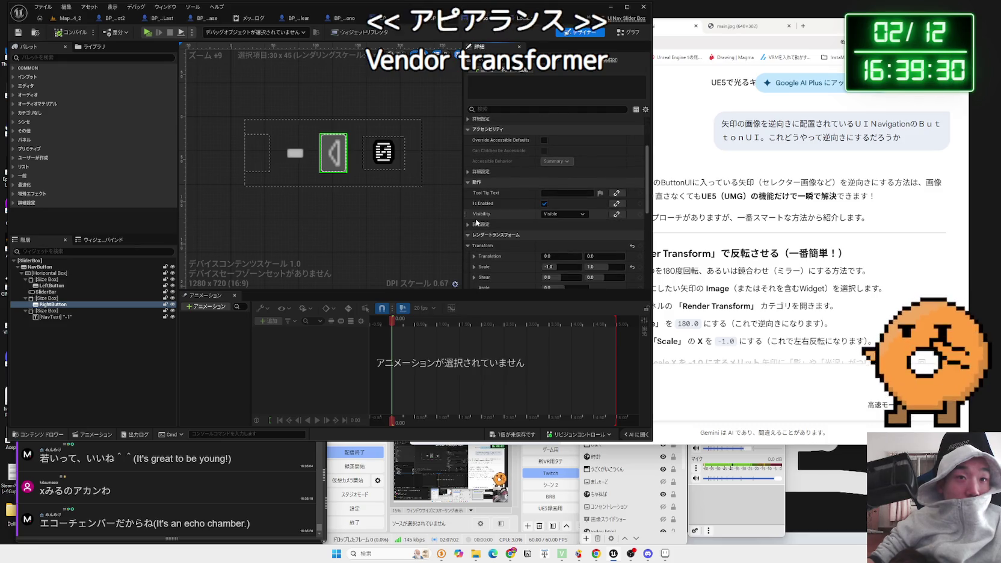
scroll(536, 203, down, 2)
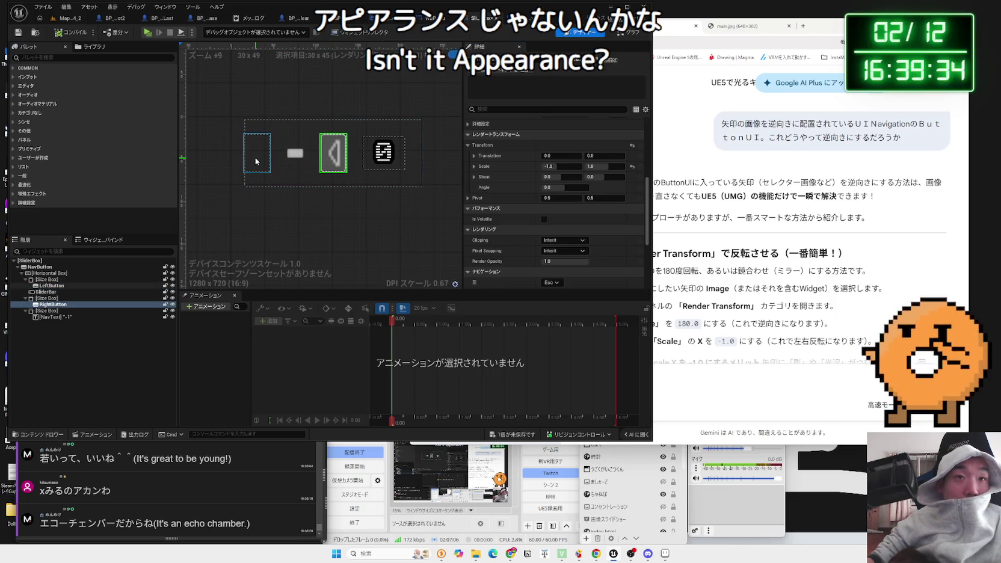
click(571, 166)
text(1)
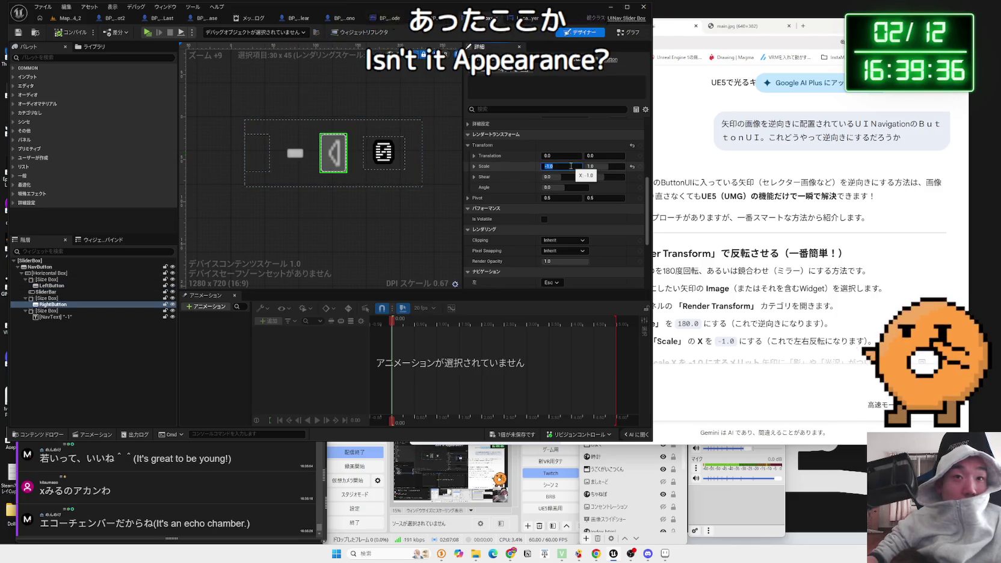
key(Return)
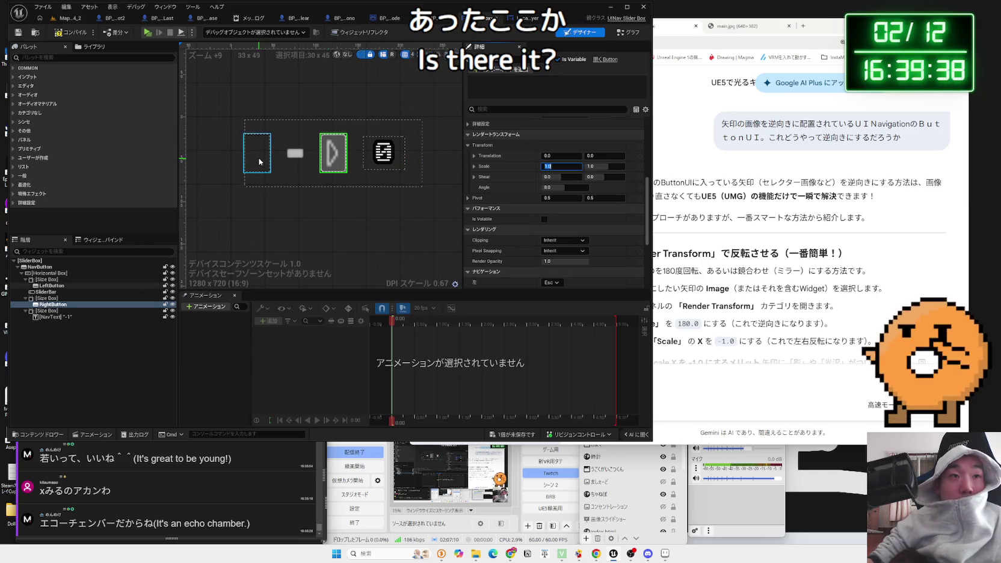
Step: Set the left arrow's Render Transform Scale X to -1.0
click(257, 153)
text(-1)
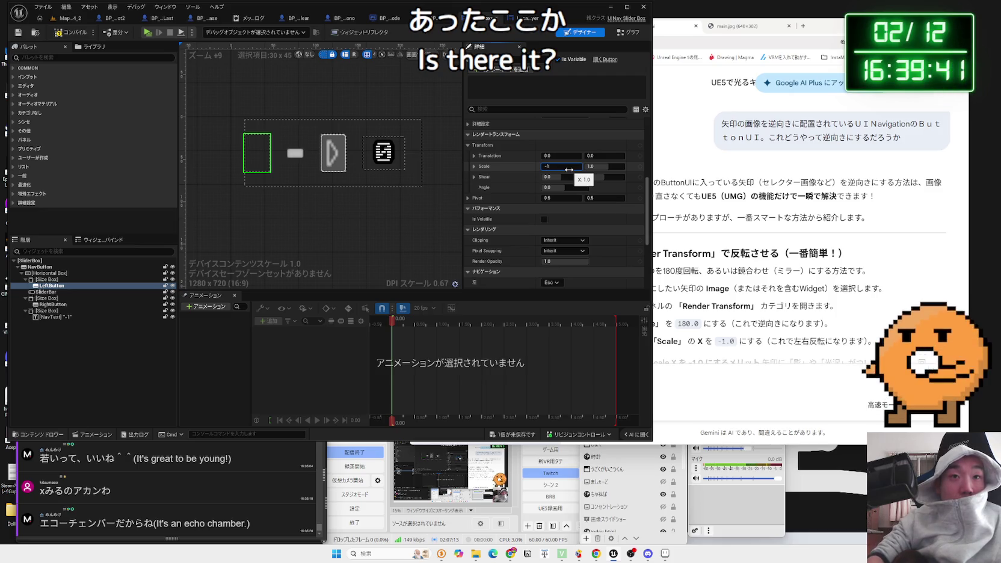
key(Return)
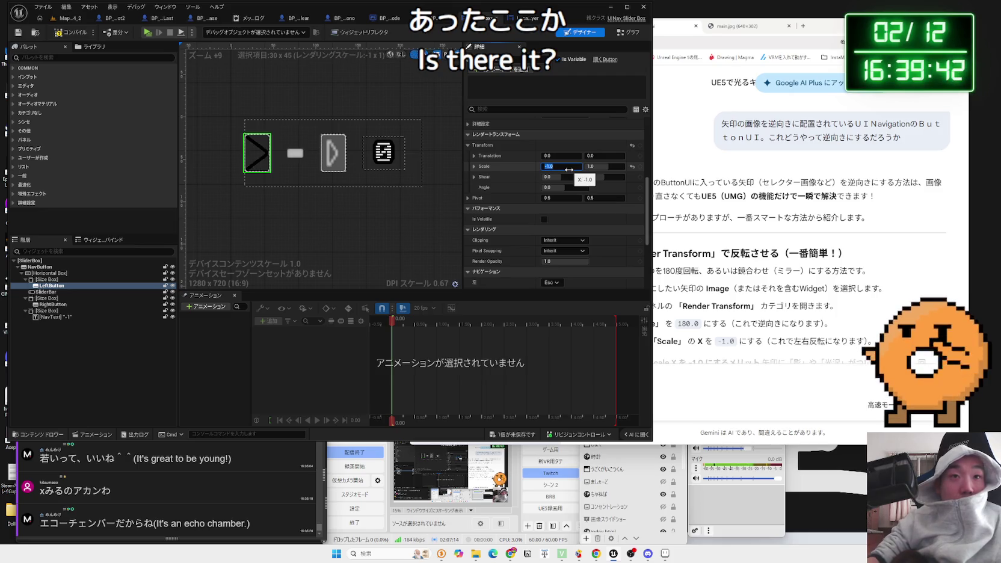
click(569, 169)
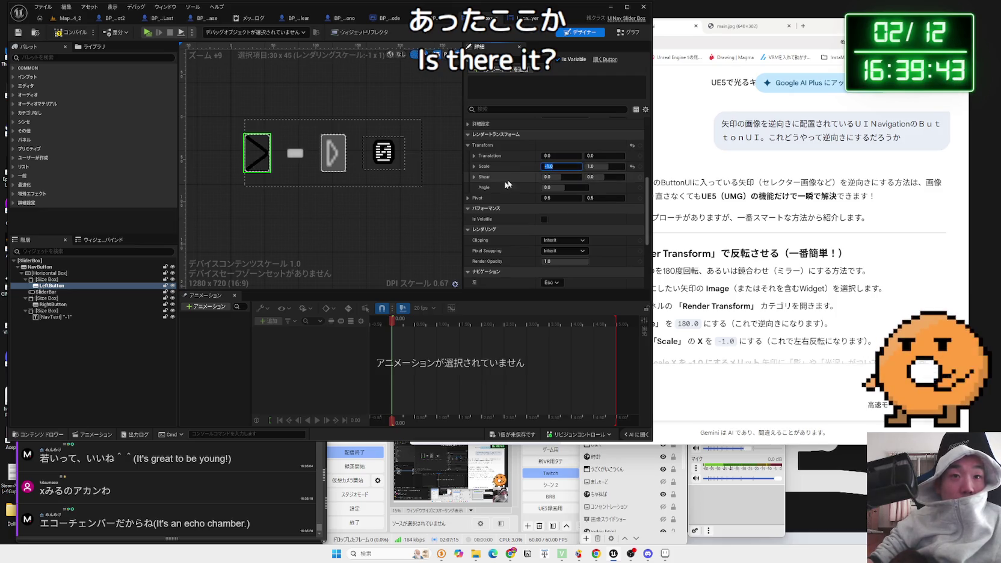
text(-0)
key(Return)
click(373, 221)
click(257, 153)
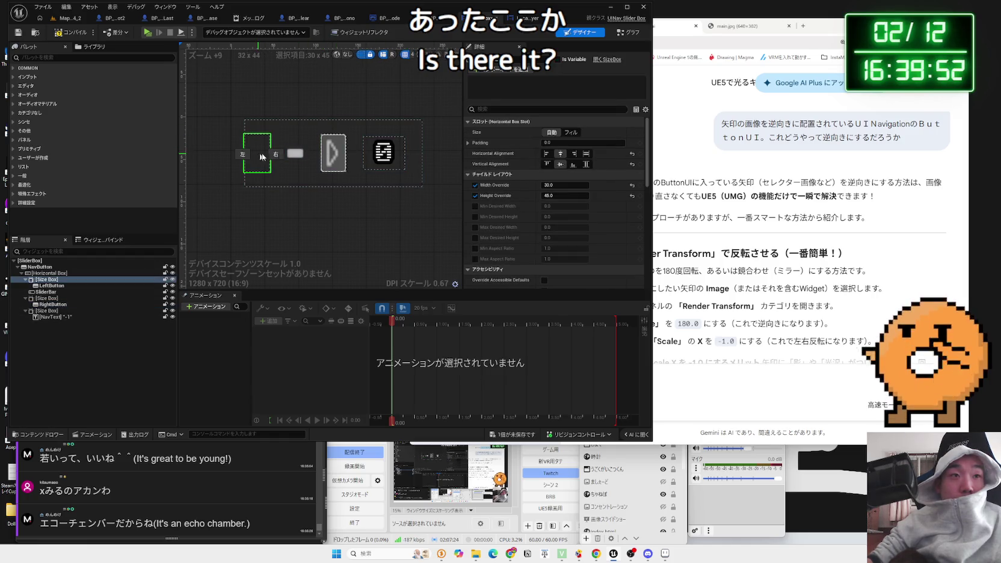
Step: Collapse the size box and right button property sections in the Details panel
scroll(475, 156, down, 3)
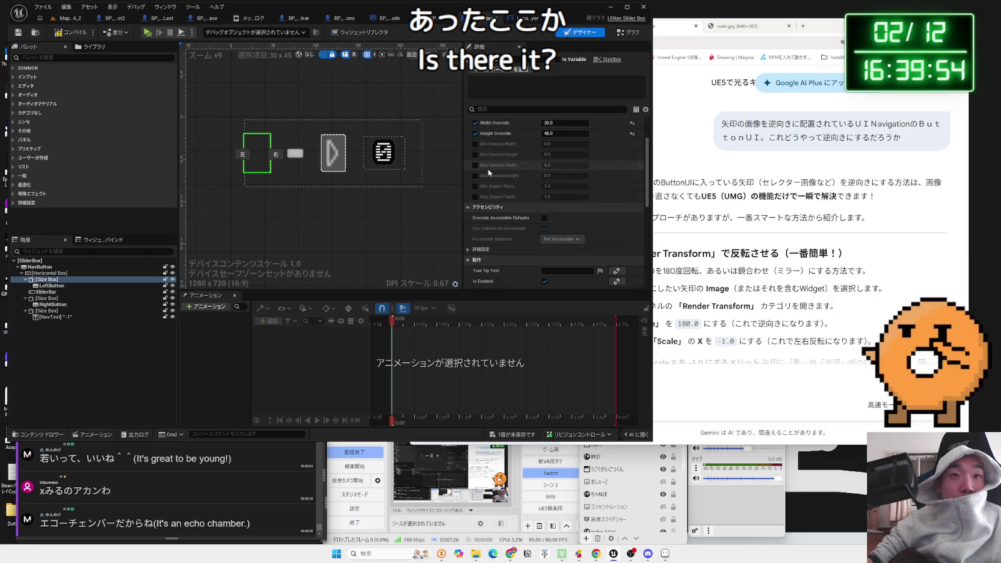
click(469, 207)
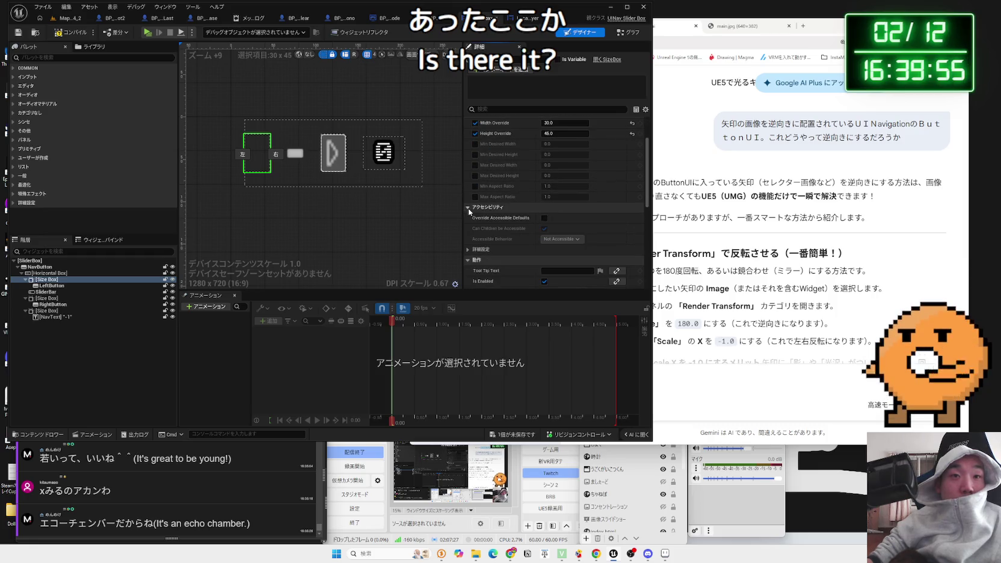
click(472, 249)
scroll(481, 235, up, 3)
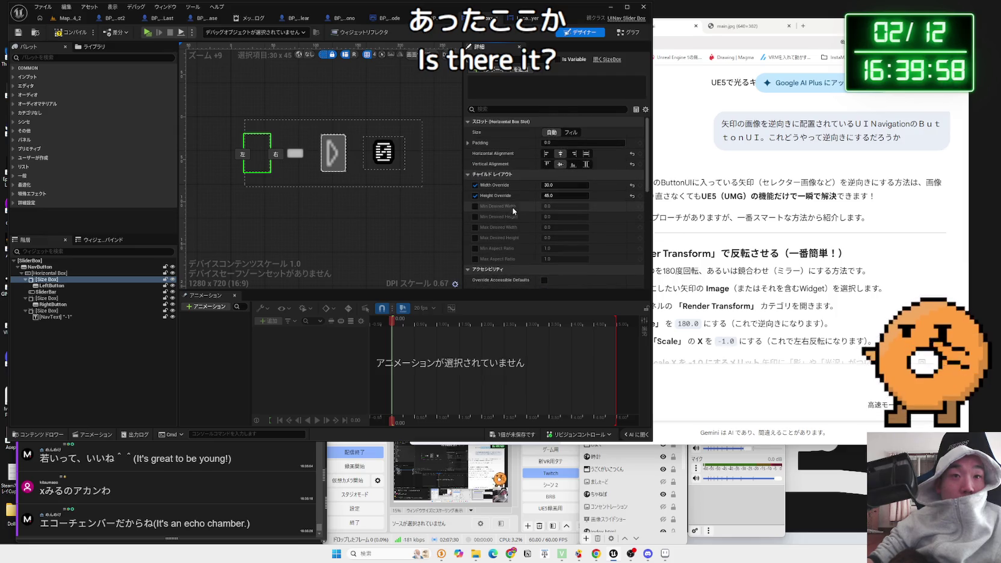
click(335, 162)
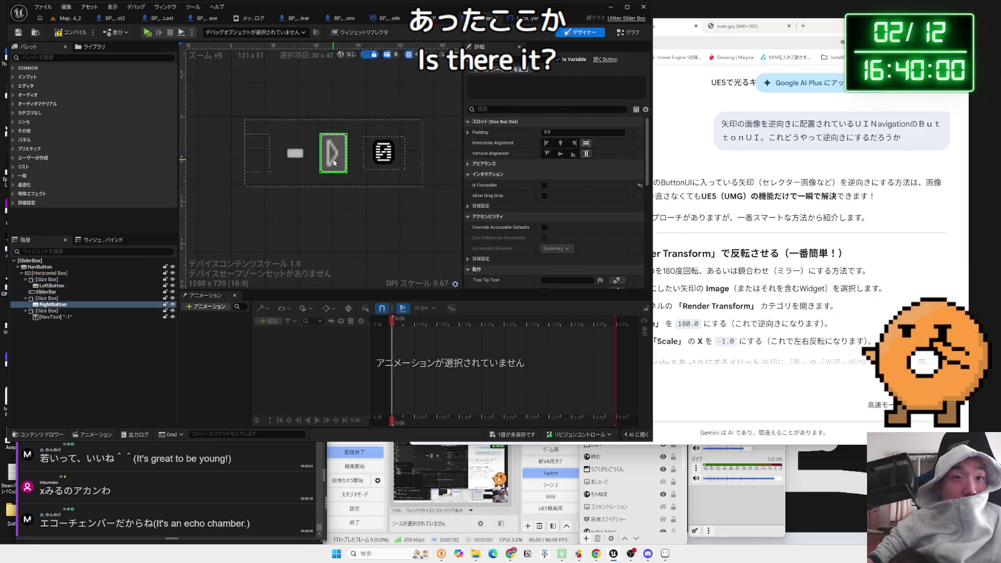
click(257, 153)
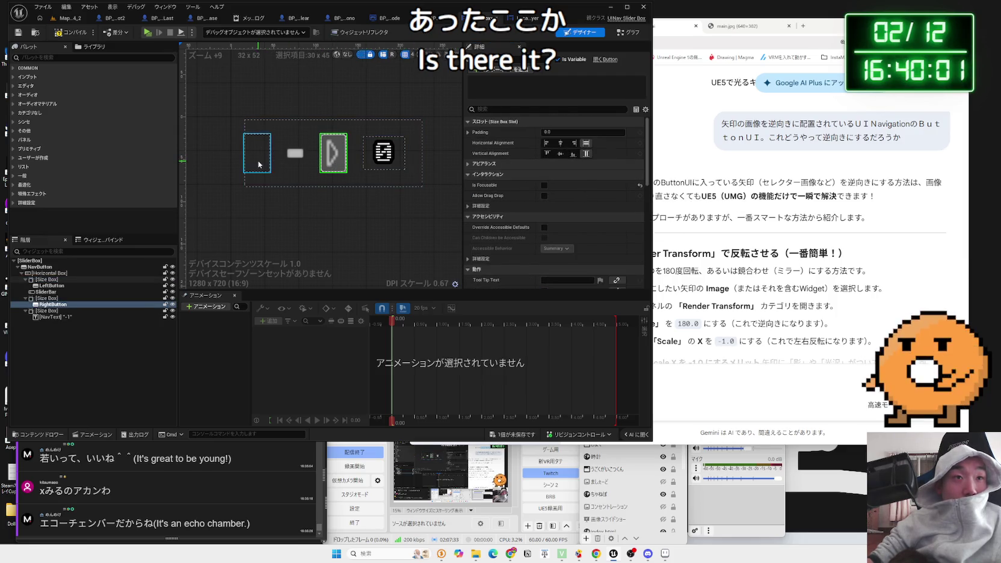
click(468, 123)
click(469, 132)
click(470, 143)
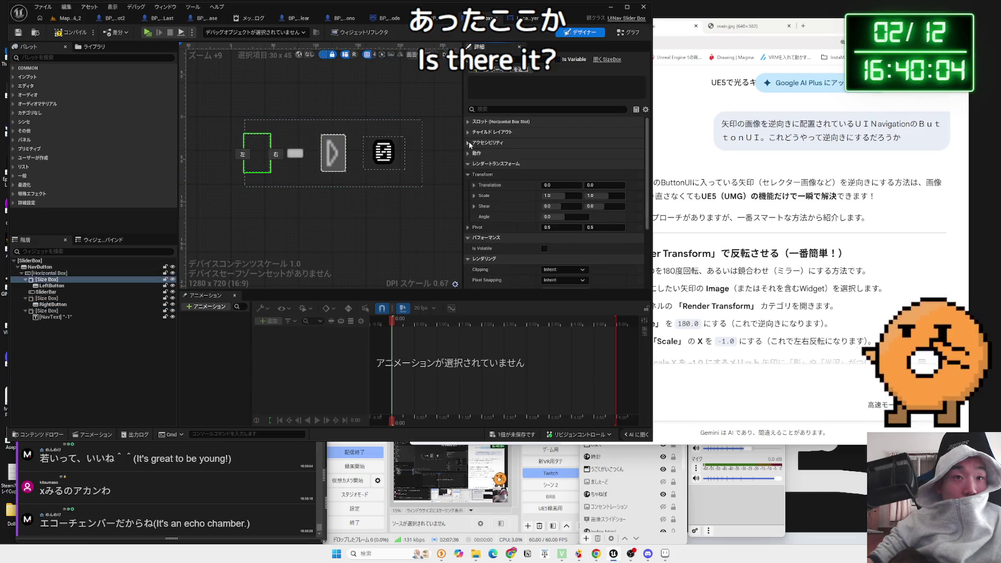
click(469, 163)
click(469, 175)
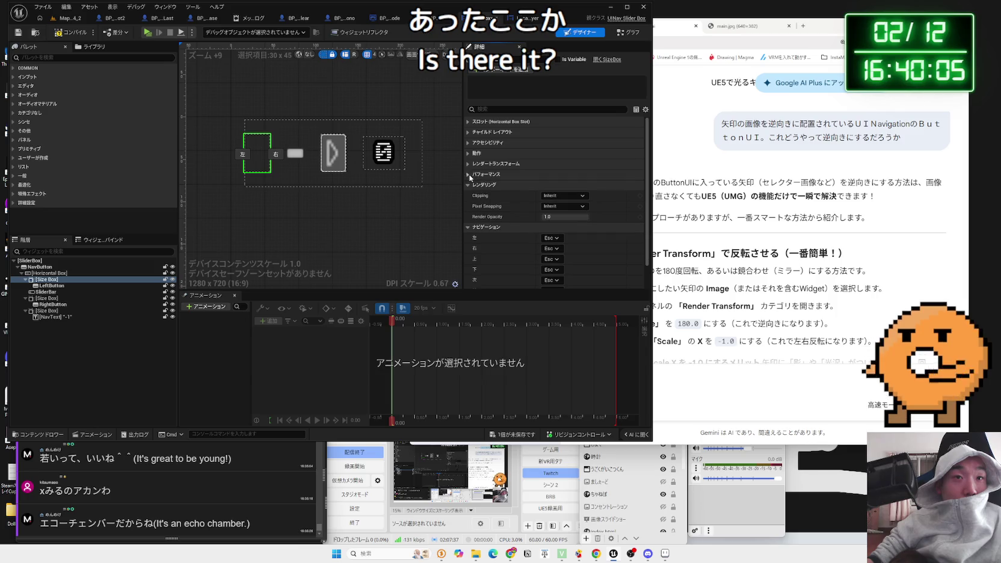
click(333, 155)
click(469, 122)
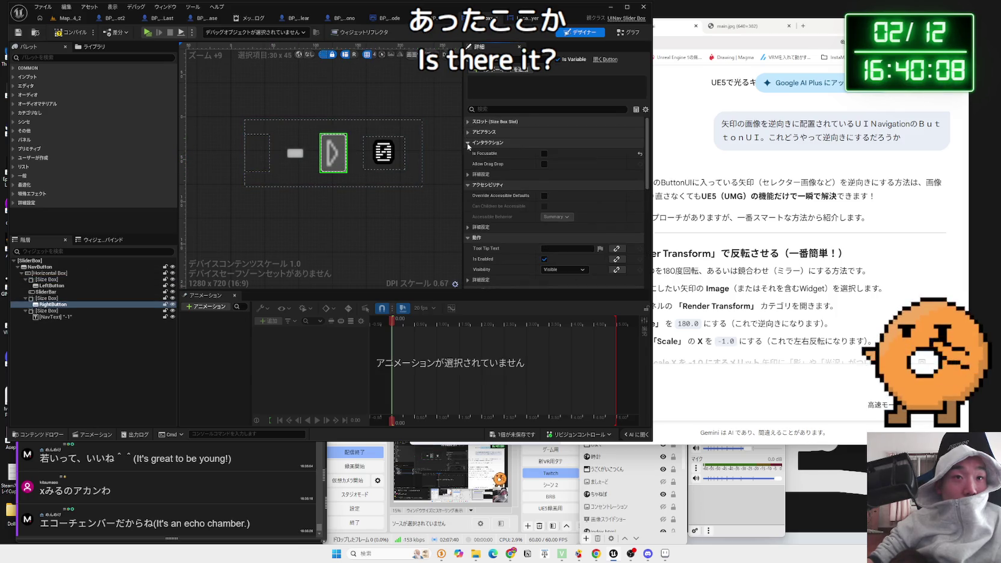
click(468, 144)
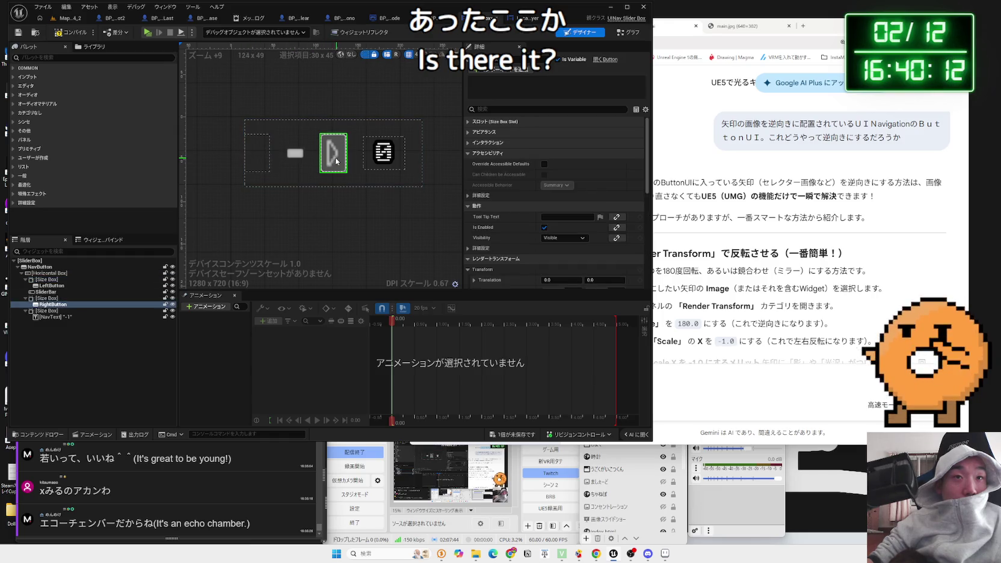
Step: Select the left arrow button and expand its Appearance > Style > Normal settings
click(267, 161)
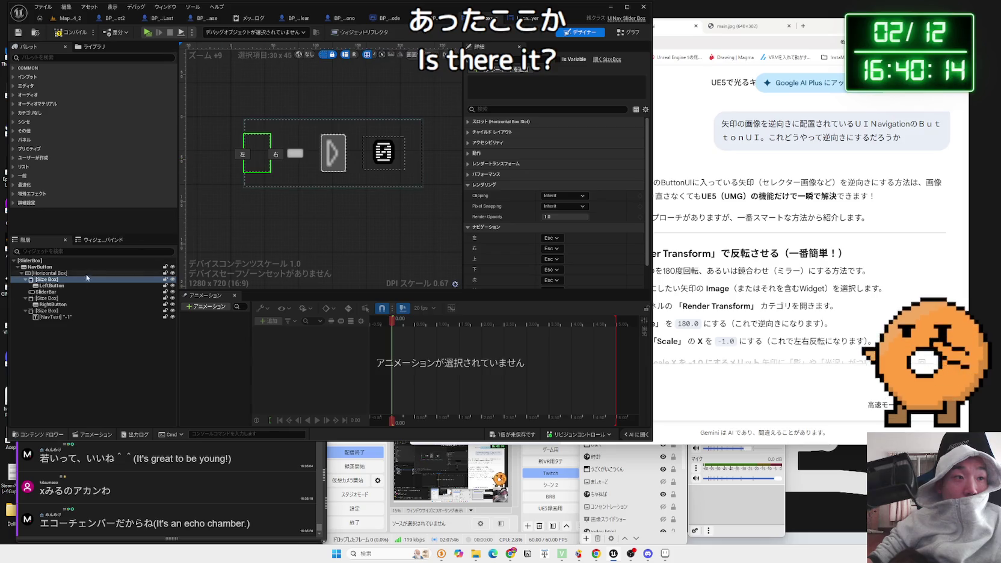
click(52, 286)
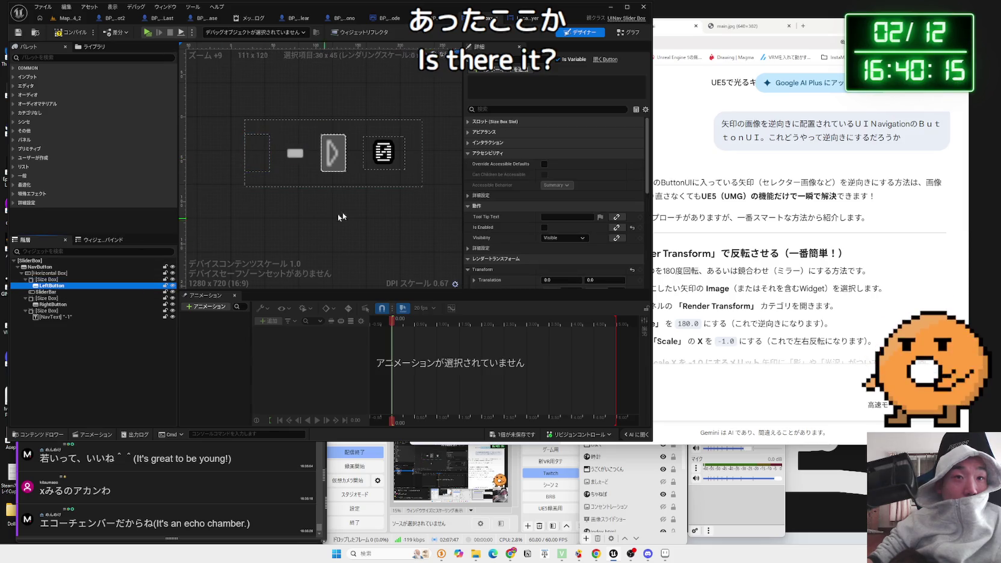
click(471, 134)
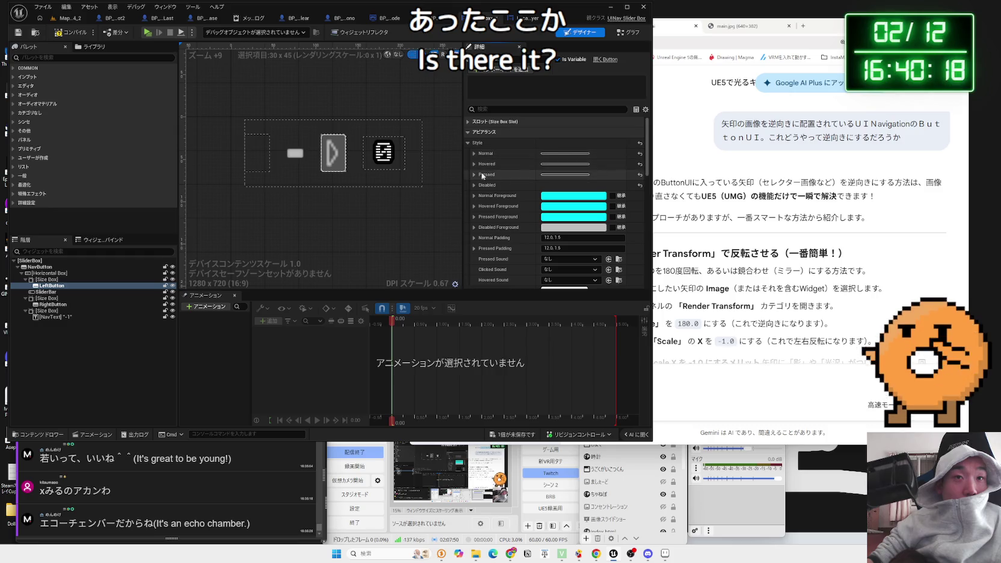
click(474, 154)
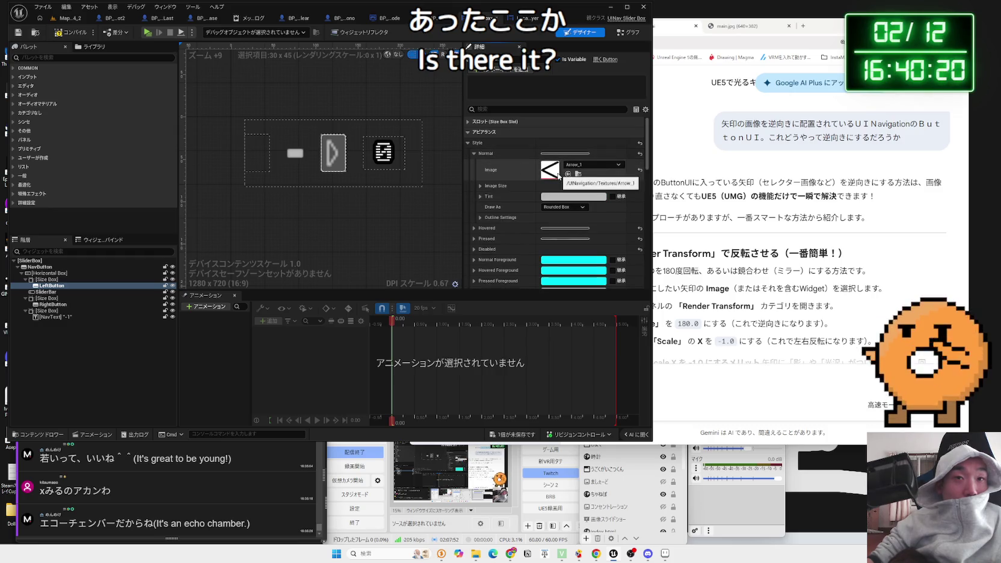
Step: Set the left arrow button's normal image to TreeArrow_Collapsed
click(581, 167)
text(arrow)
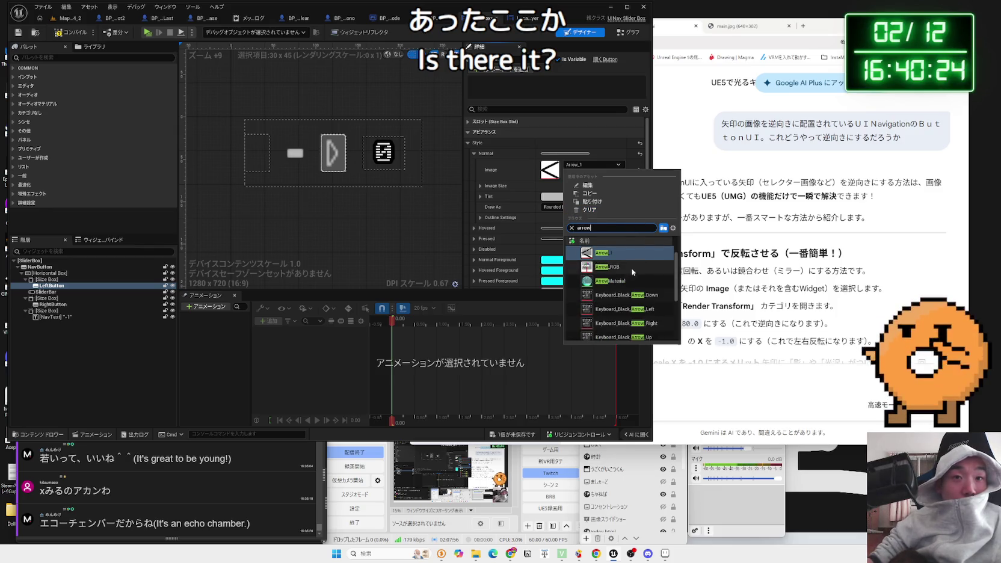
scroll(631, 291, down, 2)
scroll(630, 291, down, 3)
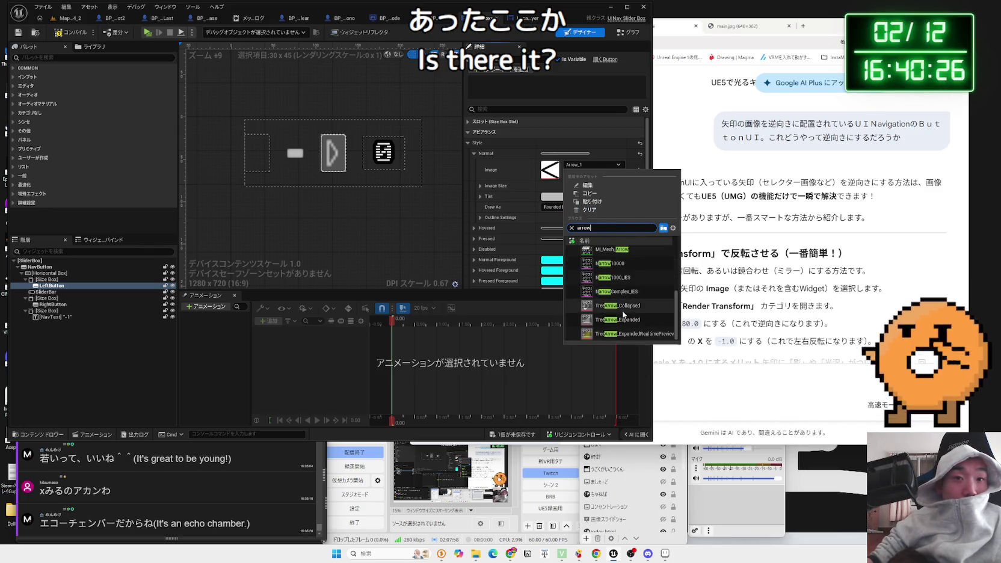
click(625, 305)
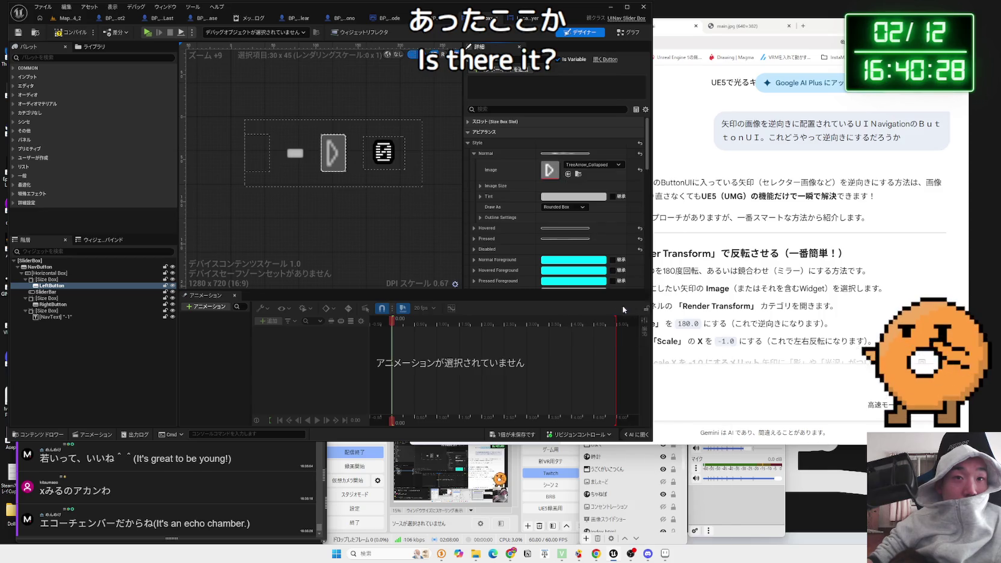
Step: Check the pressed-state image and normal foreground colour, then return to the level map
click(468, 143)
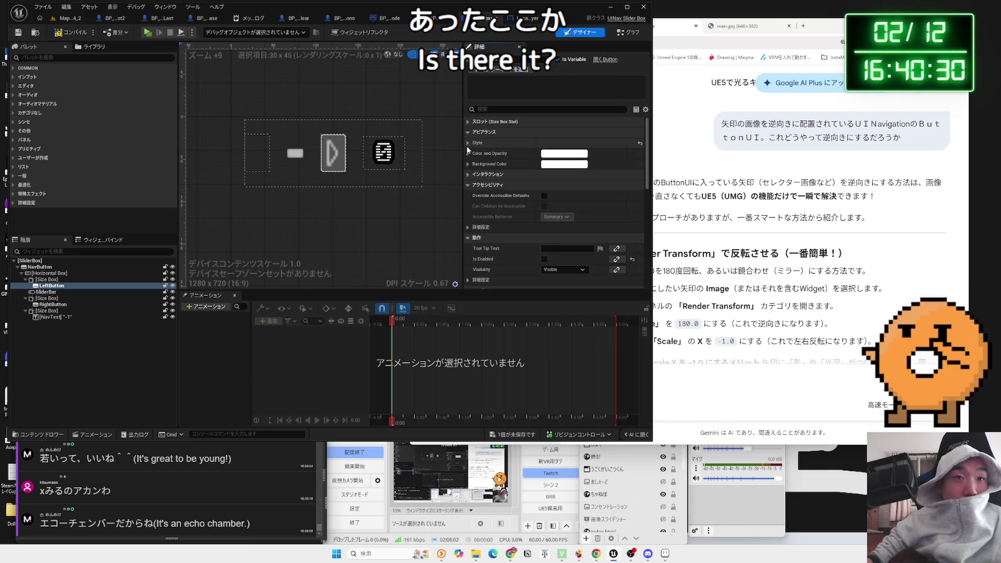
click(468, 143)
scroll(473, 229, down, 2)
click(474, 189)
click(474, 189)
click(475, 210)
click(474, 210)
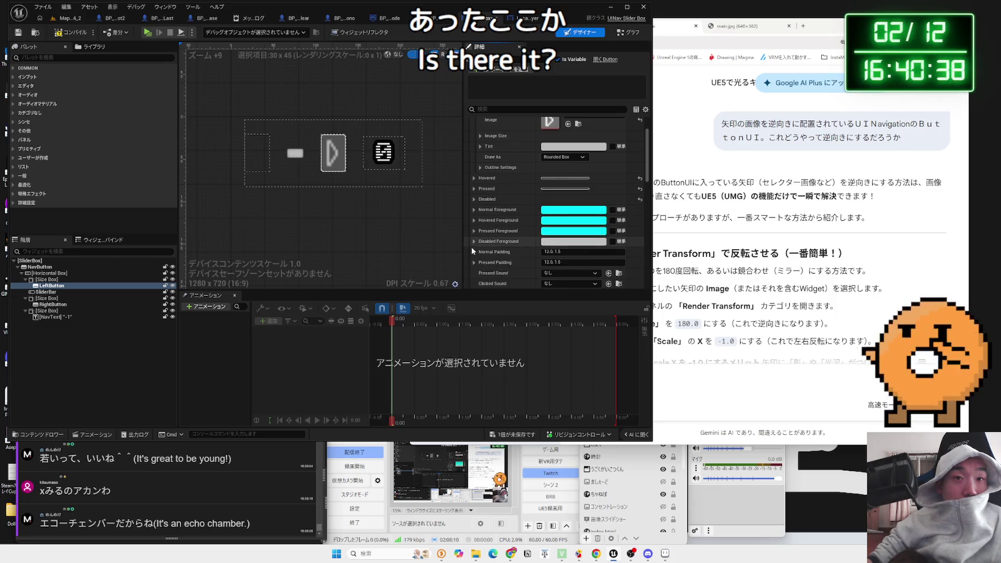
scroll(475, 210, up, 2)
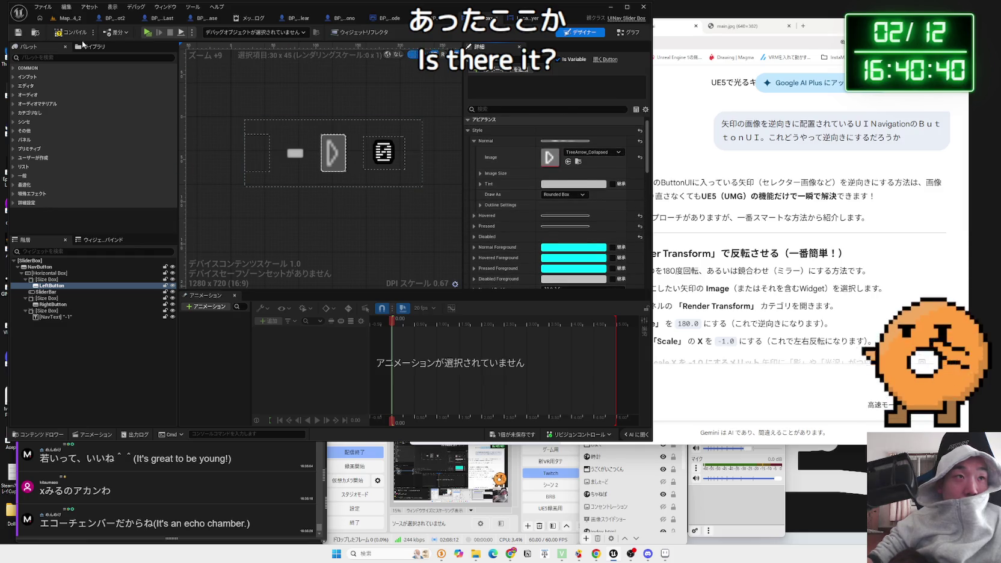
click(69, 20)
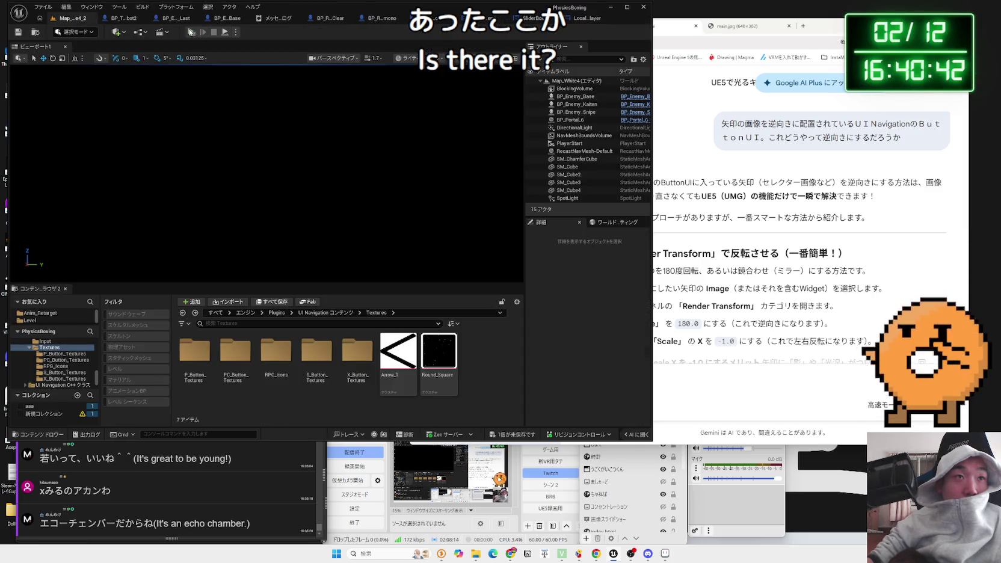
Step: Play the level and raise FOV to 100 in the Video options
click(189, 32)
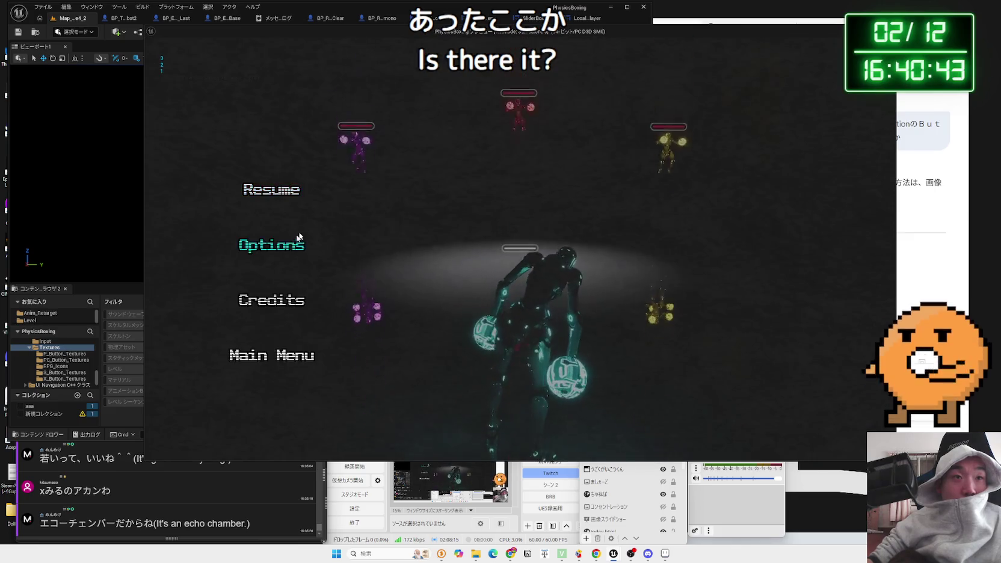
click(298, 235)
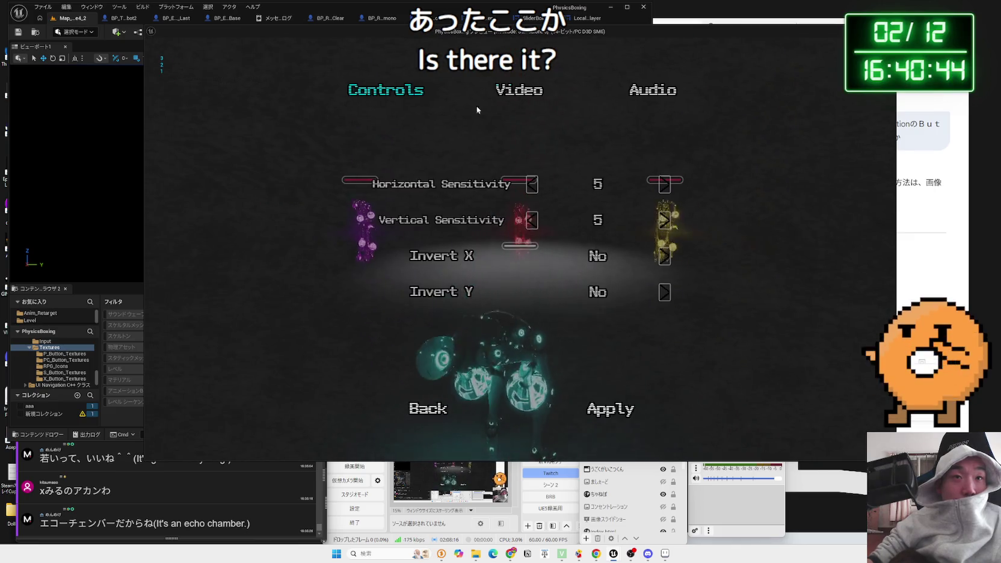
click(516, 90)
scroll(596, 235, down, 2)
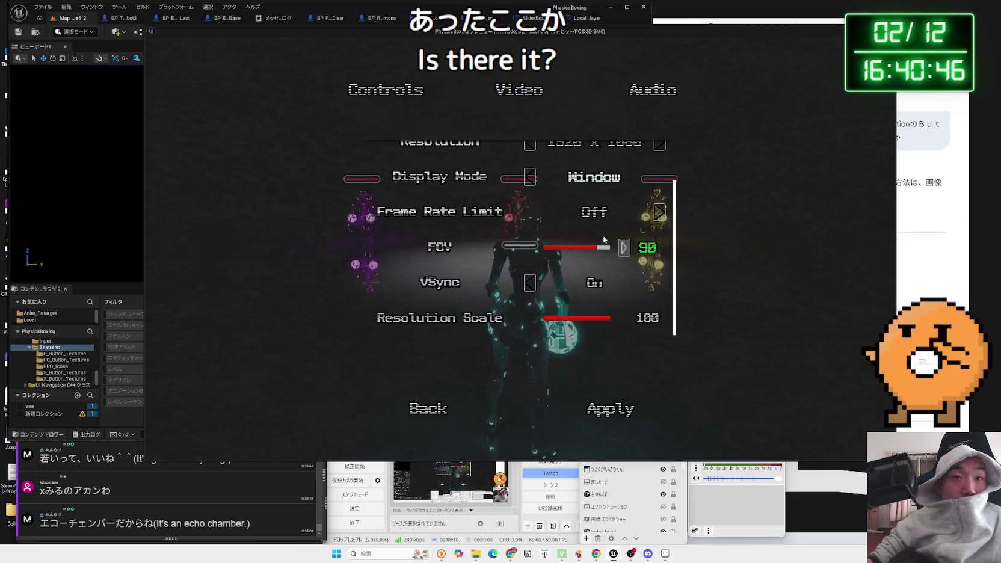
click(624, 247)
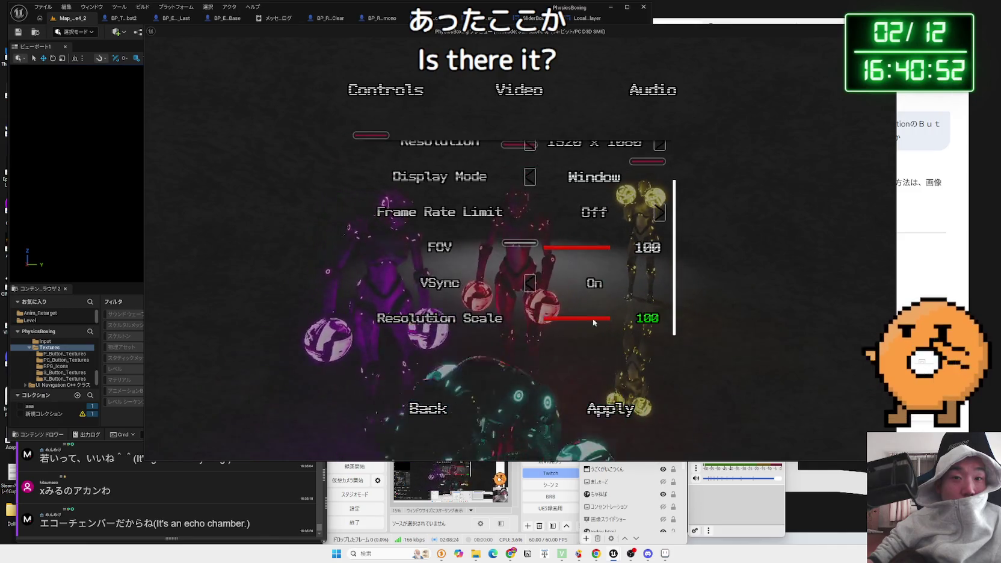
Step: Exit the options without keeping the changes and close the pause menu
key(Escape)
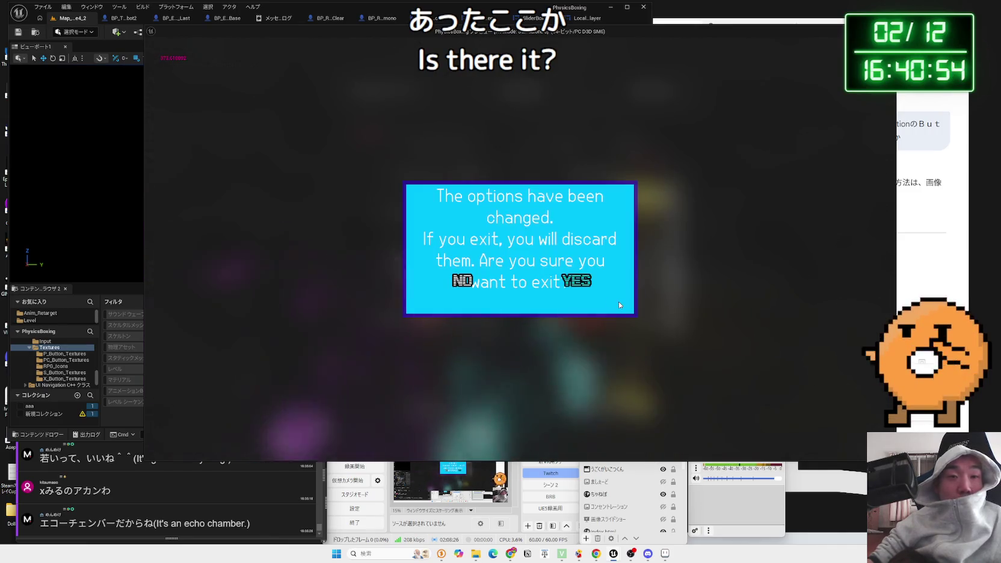
click(585, 278)
key(Escape)
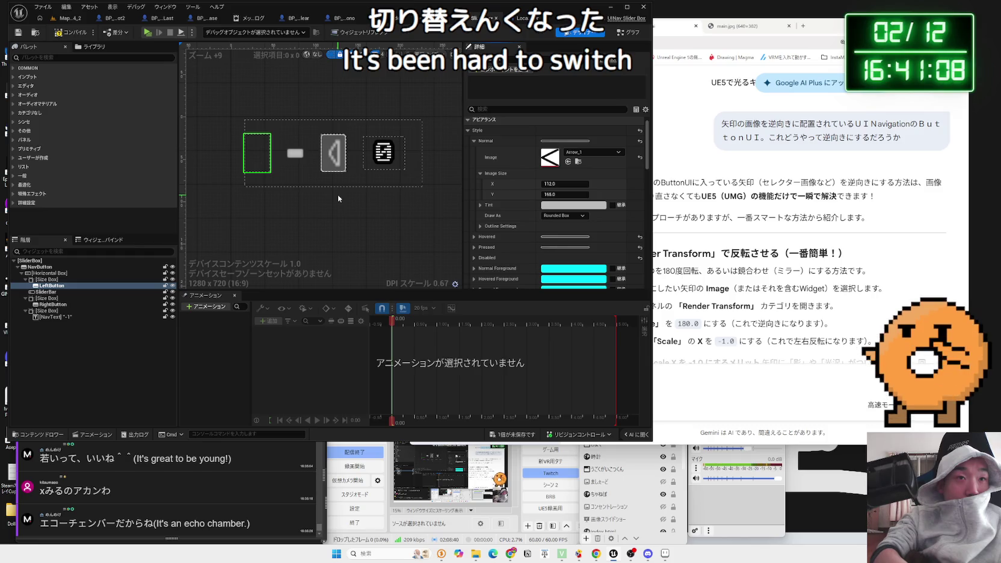
Step: Select the right arrow button and save the SliderBox widget
click(338, 196)
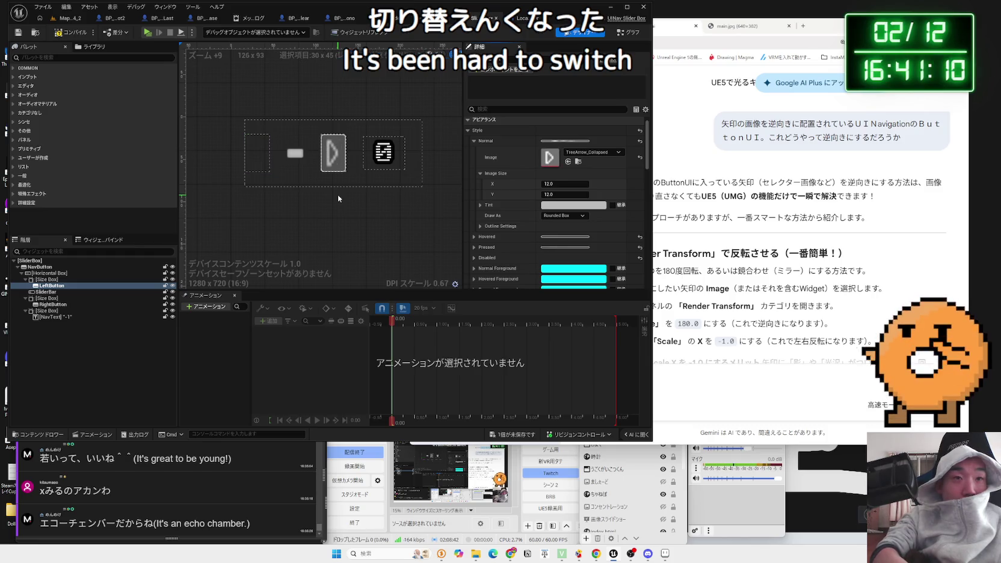
click(336, 164)
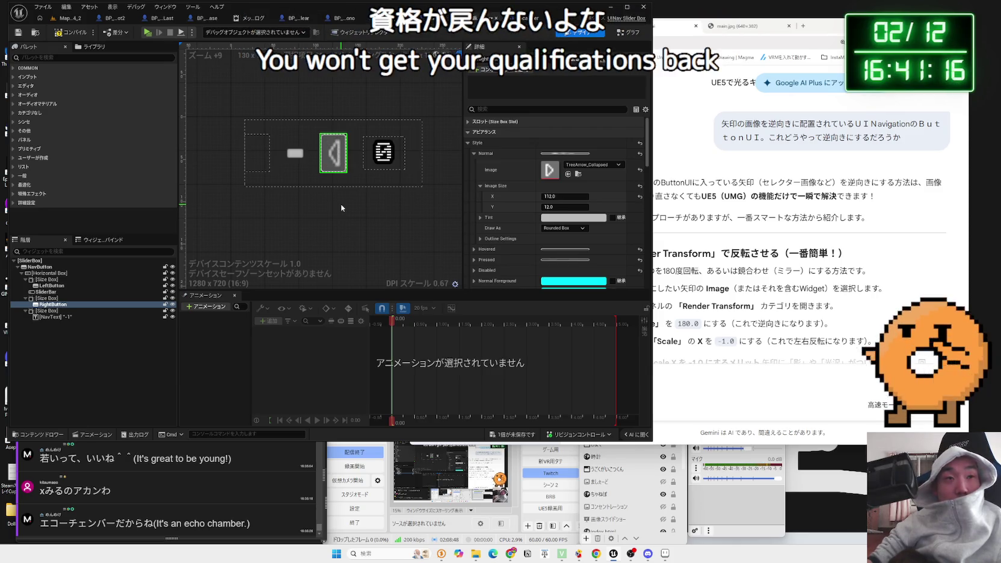
click(521, 437)
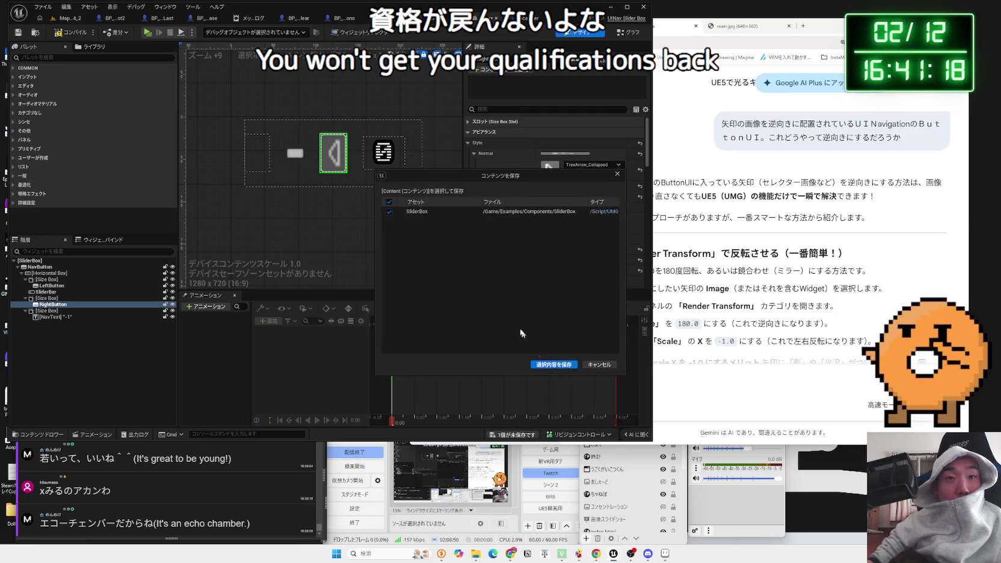
click(539, 368)
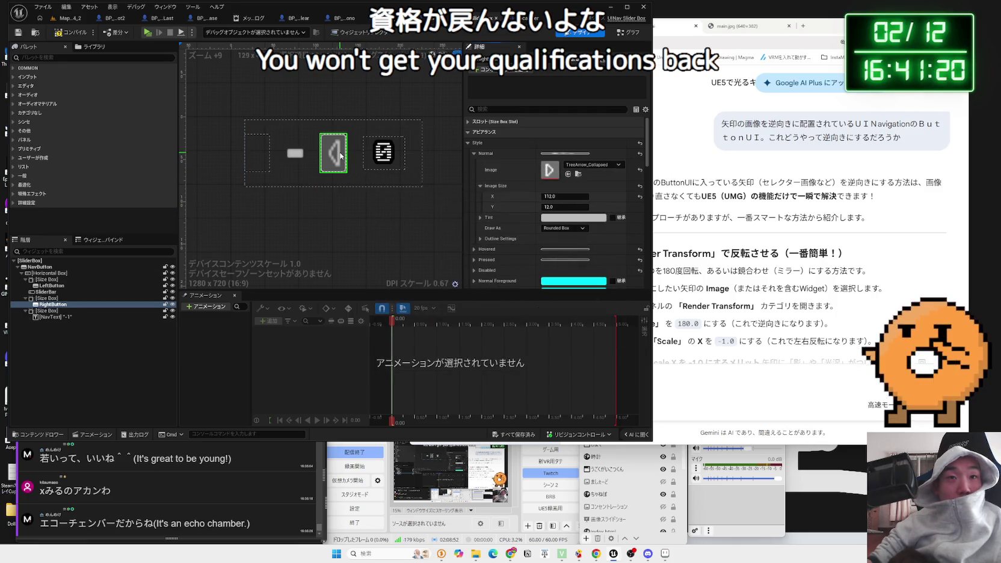
Step: Give the right button's normal style the Arrow_1 image and return to the level map
click(607, 167)
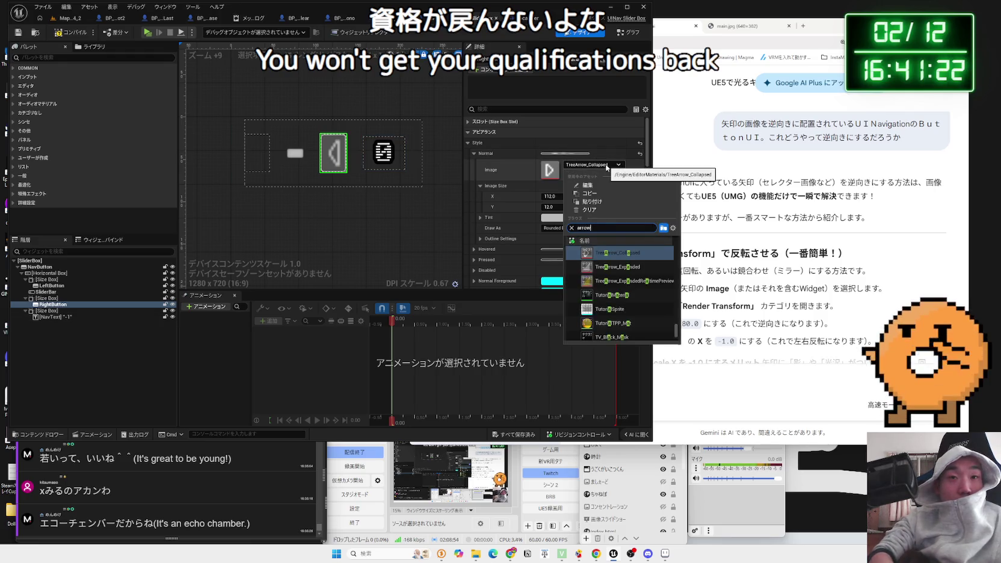
text(arrow)
scroll(645, 300, down, 3)
click(620, 269)
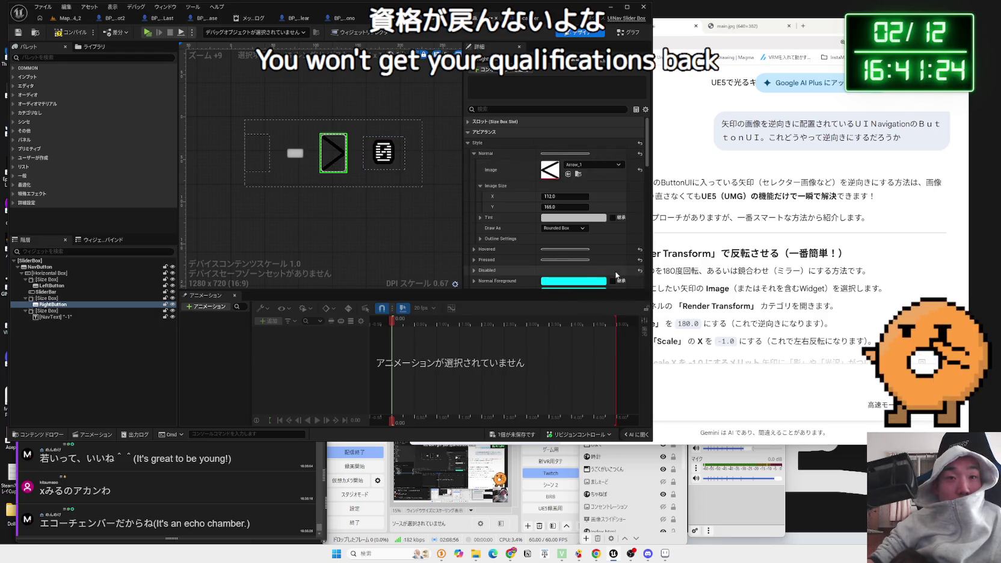
click(69, 18)
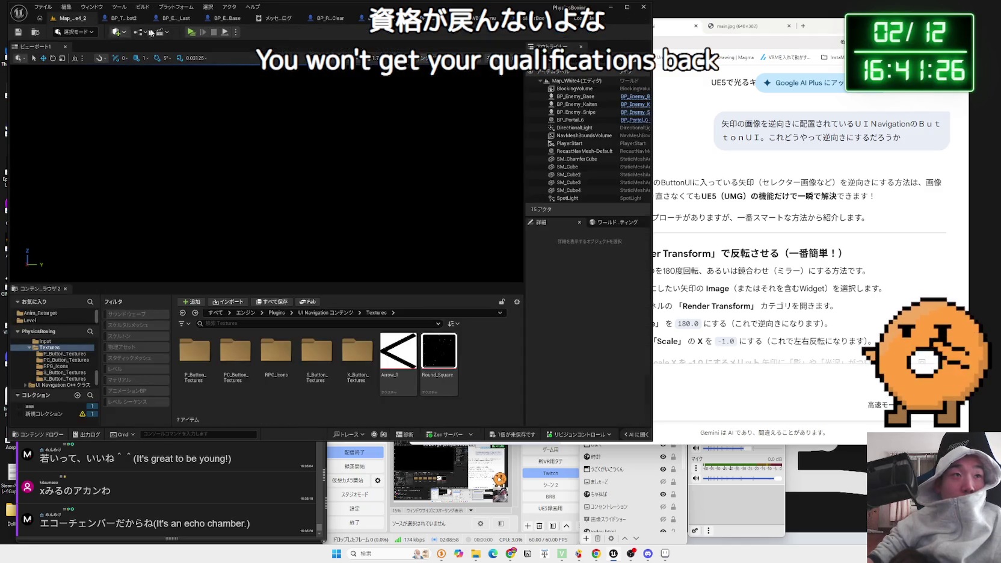
Step: Play the level, lower Video Resolution Scale to 20, apply it and resume
click(194, 32)
click(270, 244)
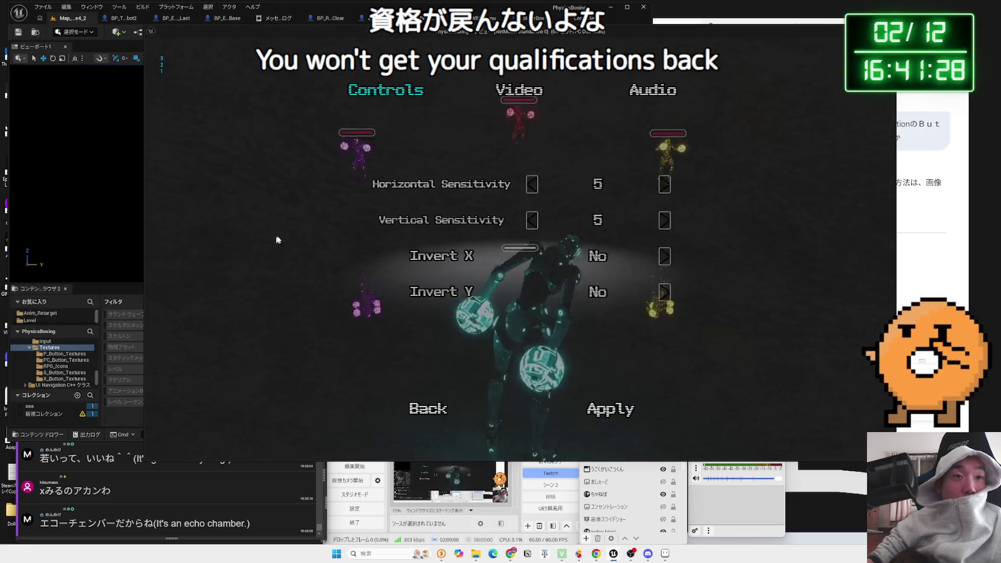
click(483, 104)
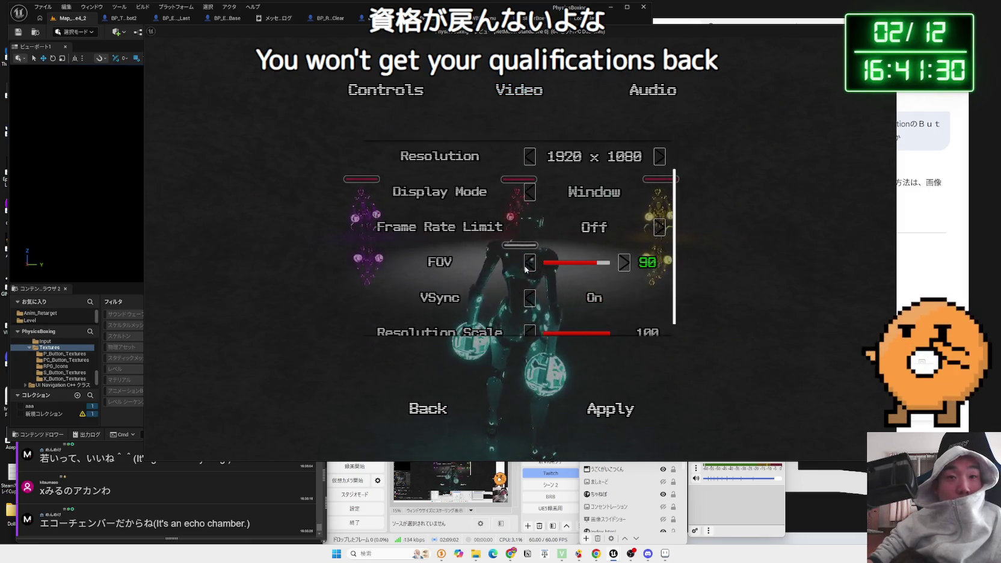
scroll(626, 285, down, 1)
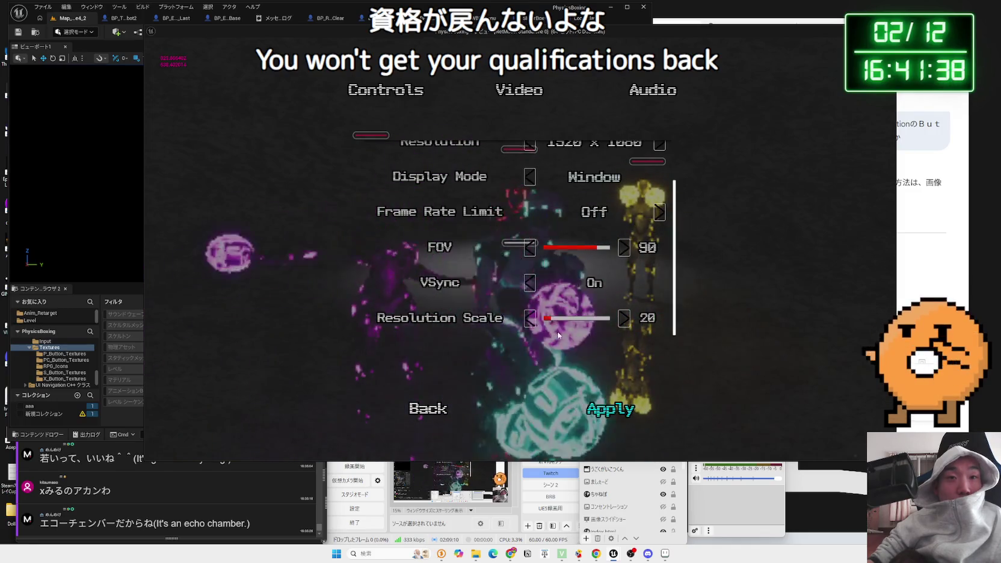
click(428, 409)
click(303, 203)
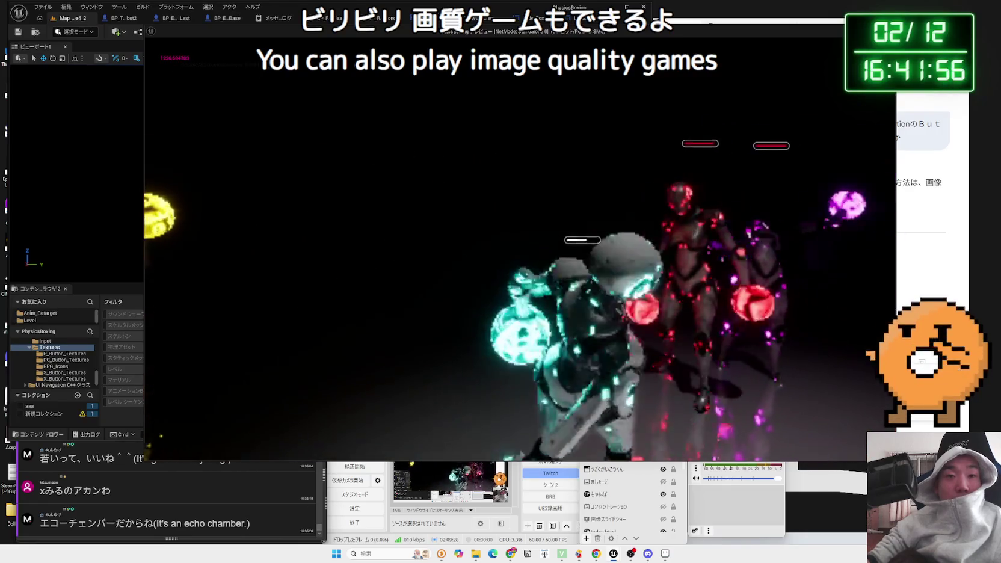
Step: Restart the play session, quit to the Physics Boxing main menu, and confirm a New Game
key(Escape)
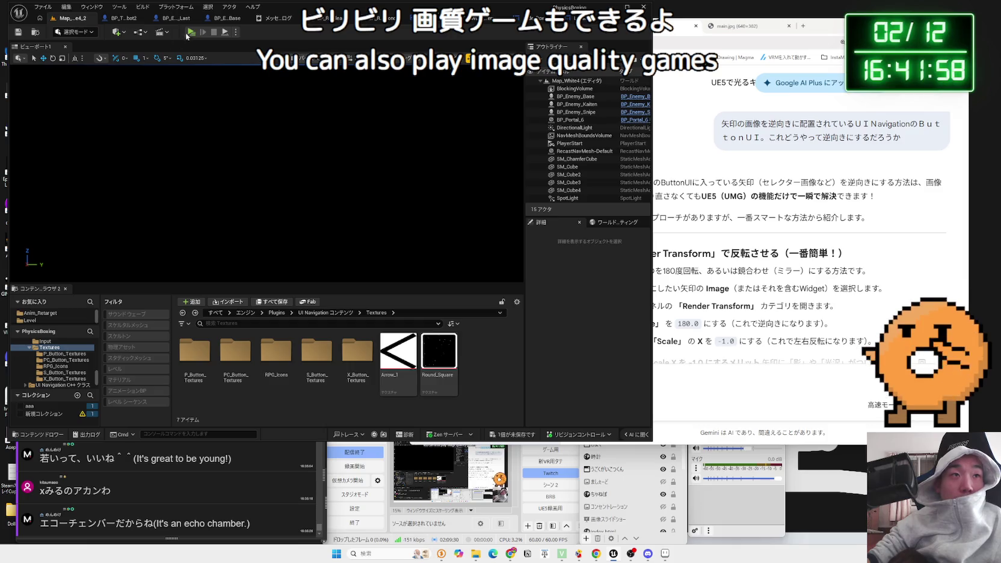
click(188, 33)
key(Escape)
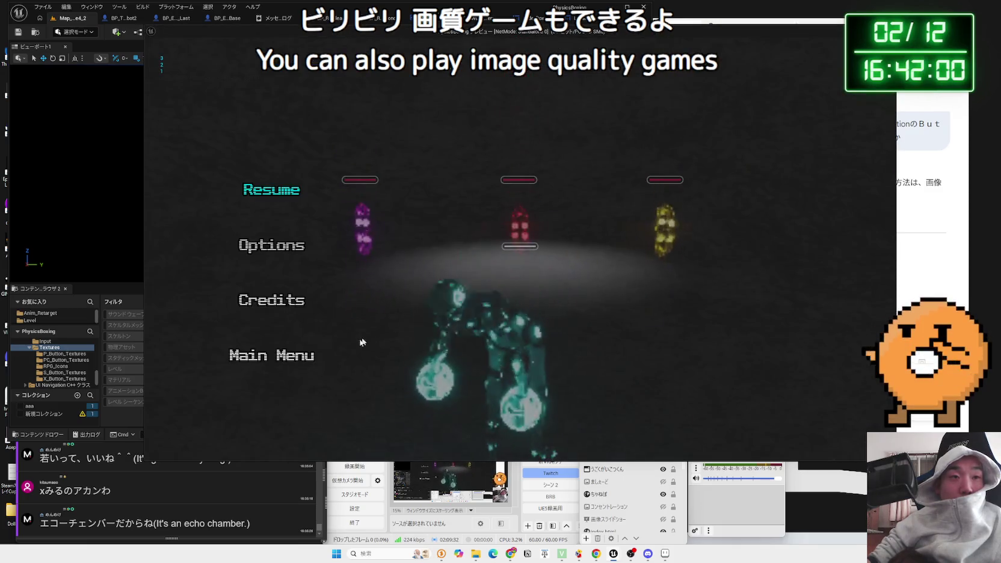
click(258, 359)
click(568, 288)
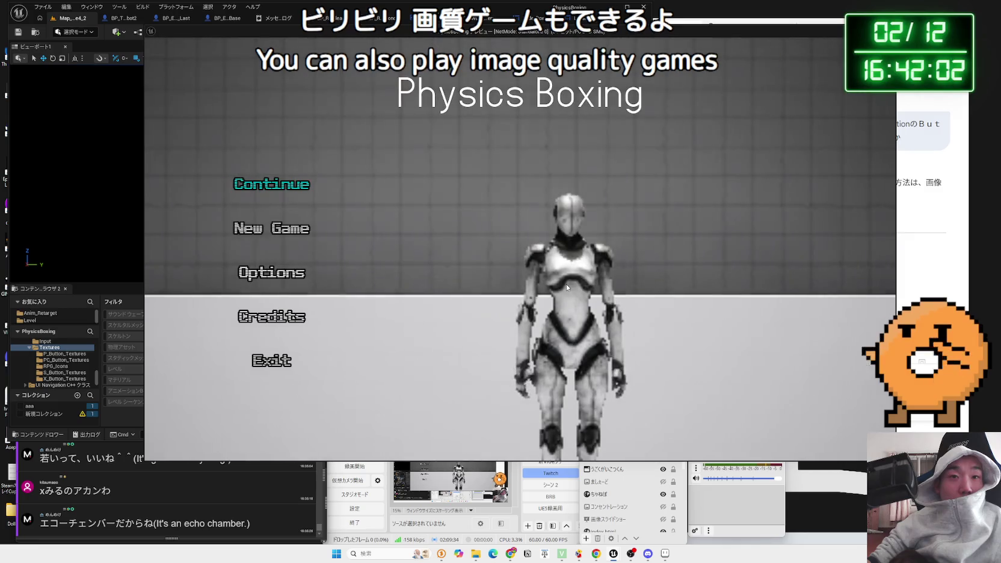
click(275, 228)
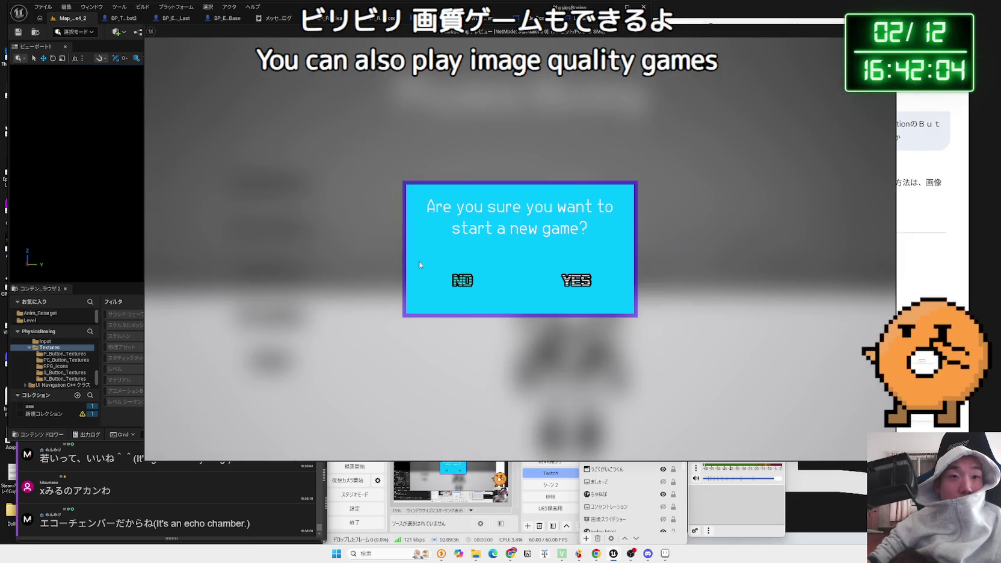
click(560, 283)
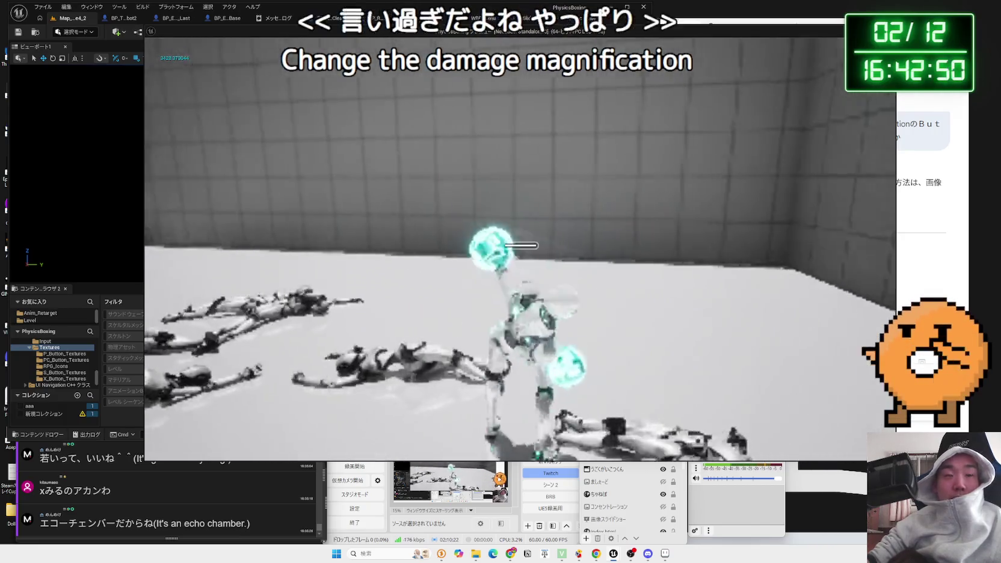
Step: Stop the preview, save the modified SliderBox widget, and replay into the in-game Options screen
key(Escape)
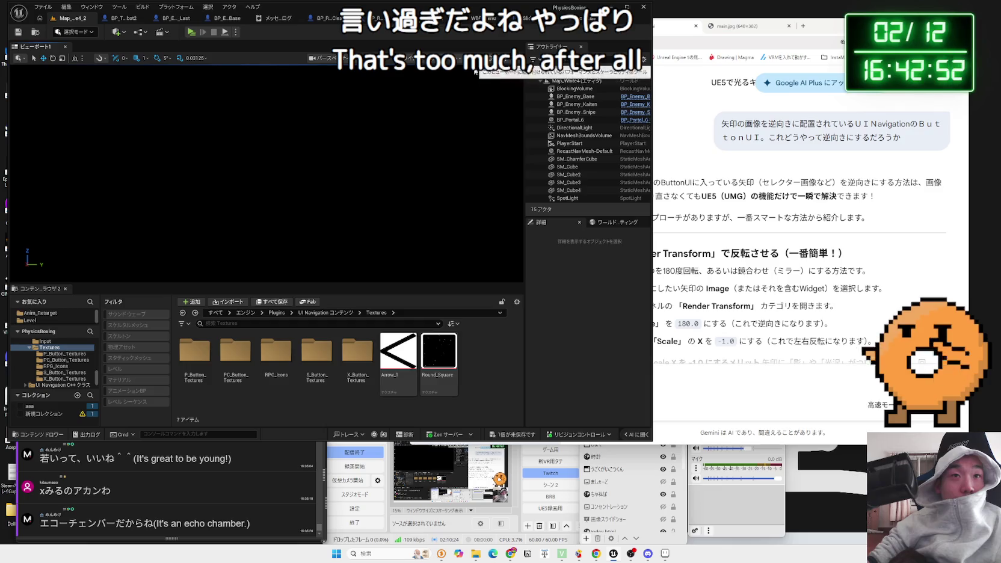
click(519, 434)
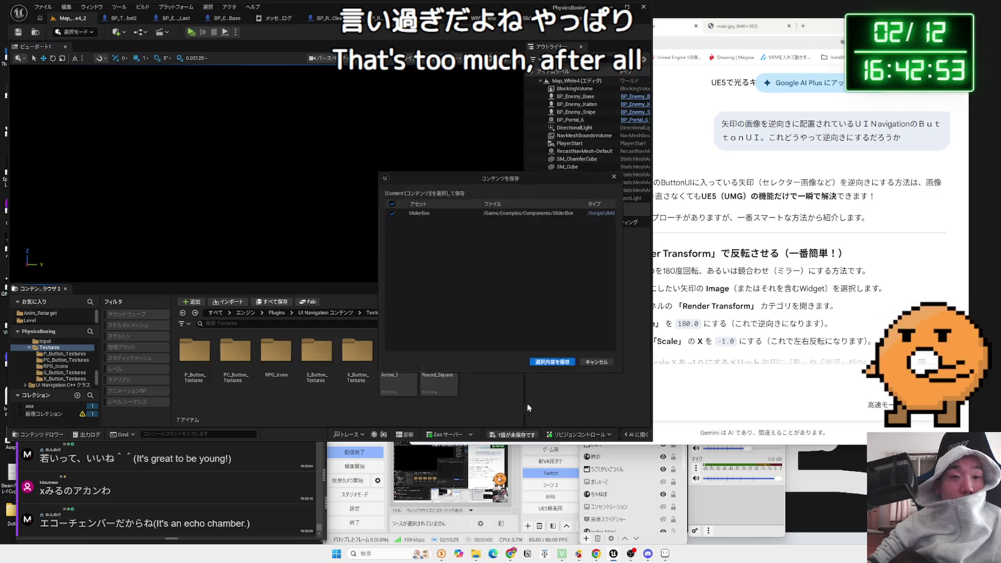
click(540, 362)
click(194, 35)
click(270, 244)
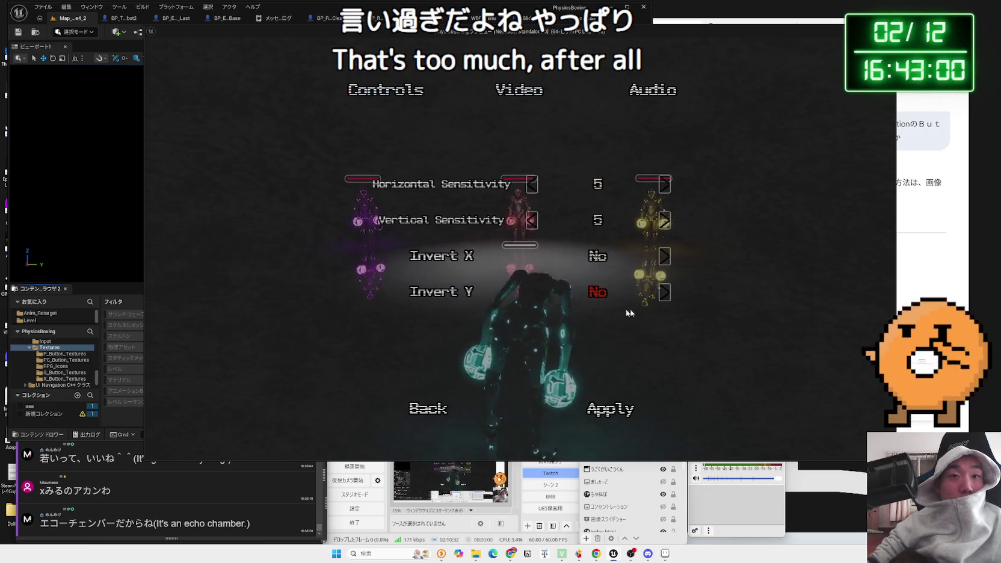
Step: Raise the Master volume to 10 on the Audio settings page
click(520, 90)
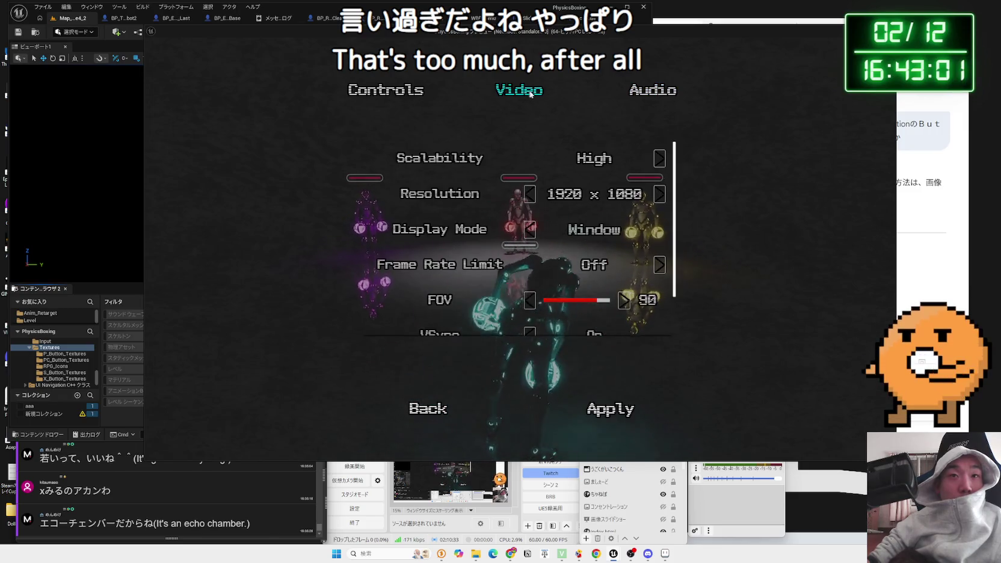
click(651, 96)
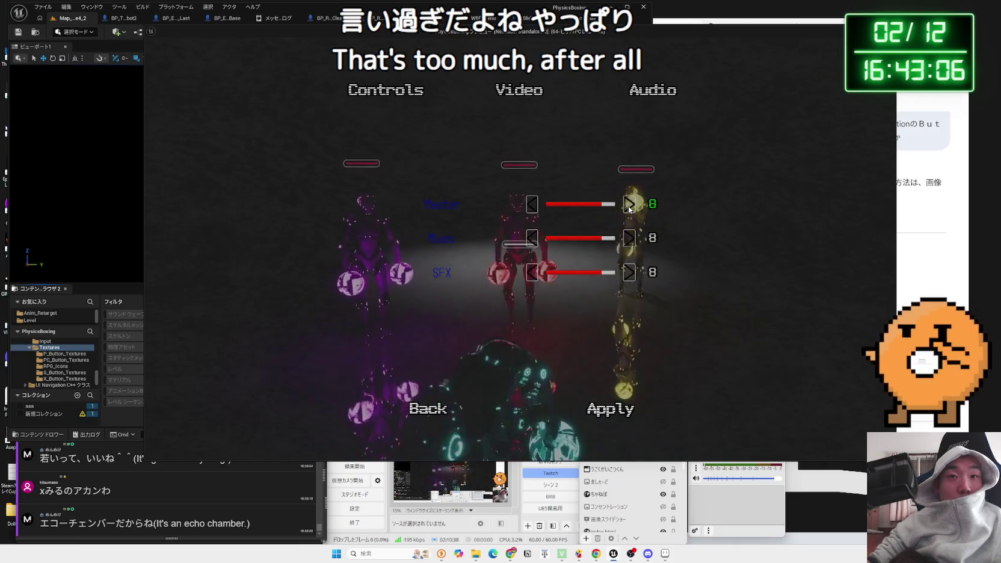
key(Right)
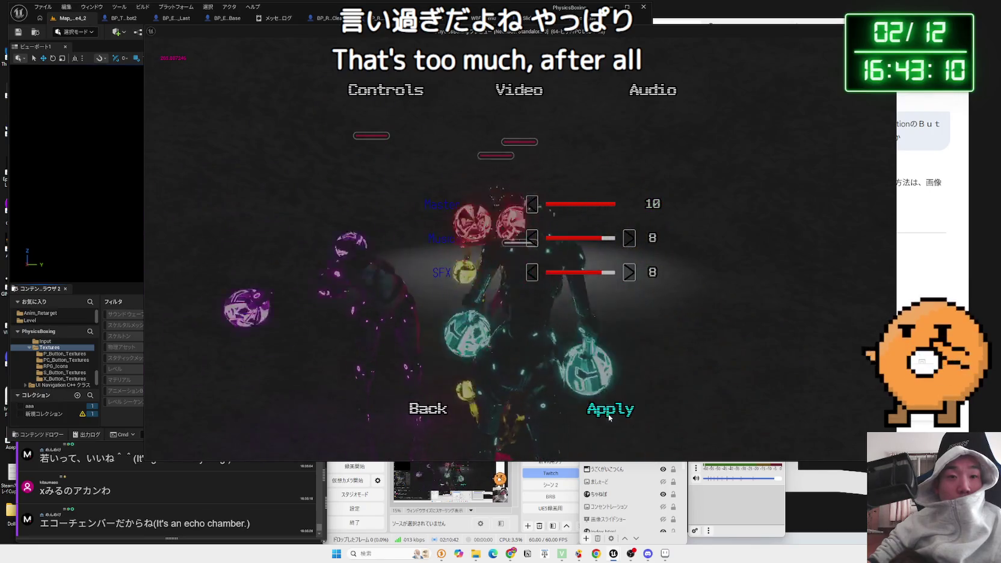
Step: Raise Resolution Scale to 100 with the slider arrow, apply the video settings, and resume
click(519, 90)
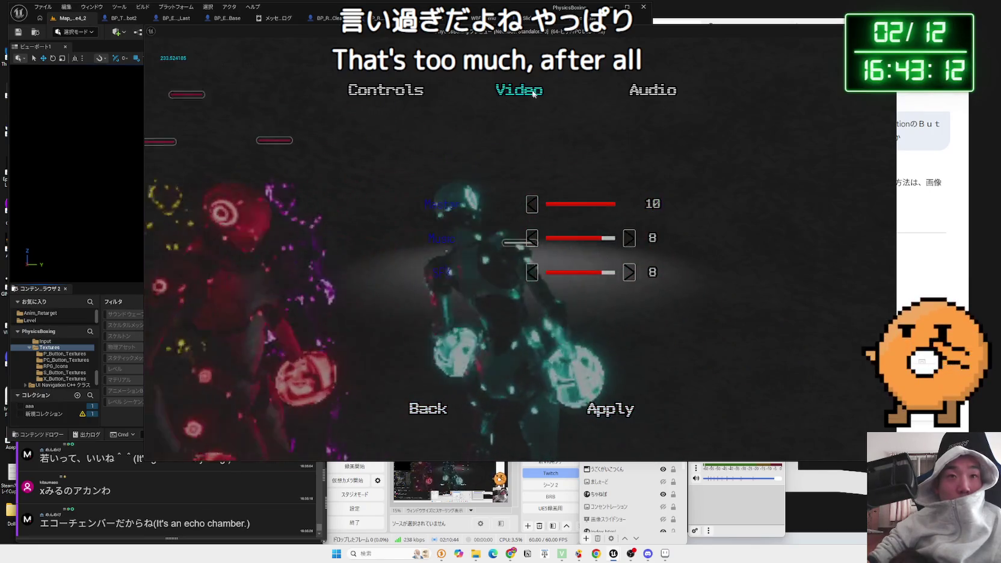
click(399, 91)
click(518, 90)
scroll(606, 280, down, 2)
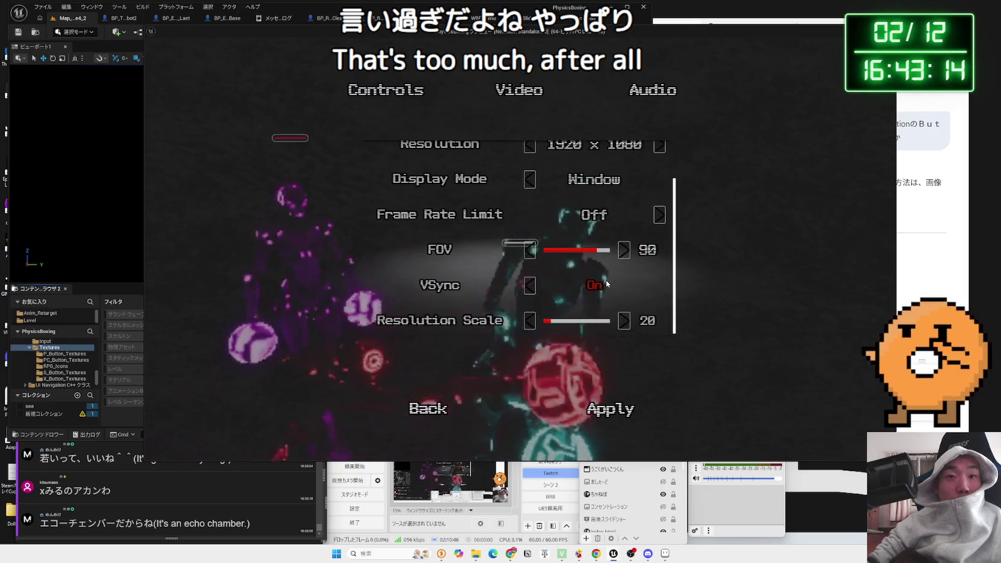
click(623, 317)
click(623, 317)
click(623, 317)
click(623, 317)
click(624, 318)
click(623, 317)
click(624, 317)
click(624, 317)
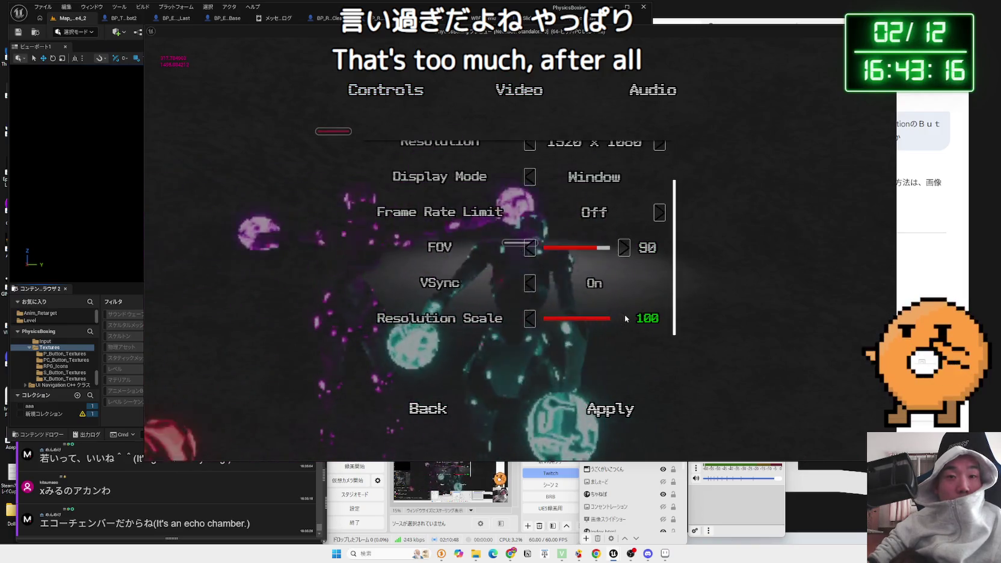
click(603, 411)
click(428, 409)
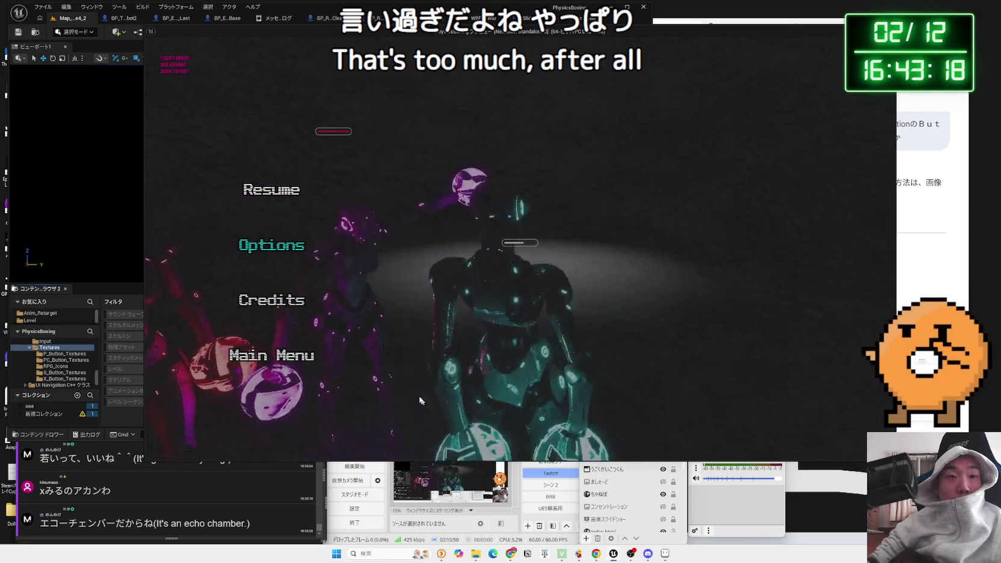
click(274, 196)
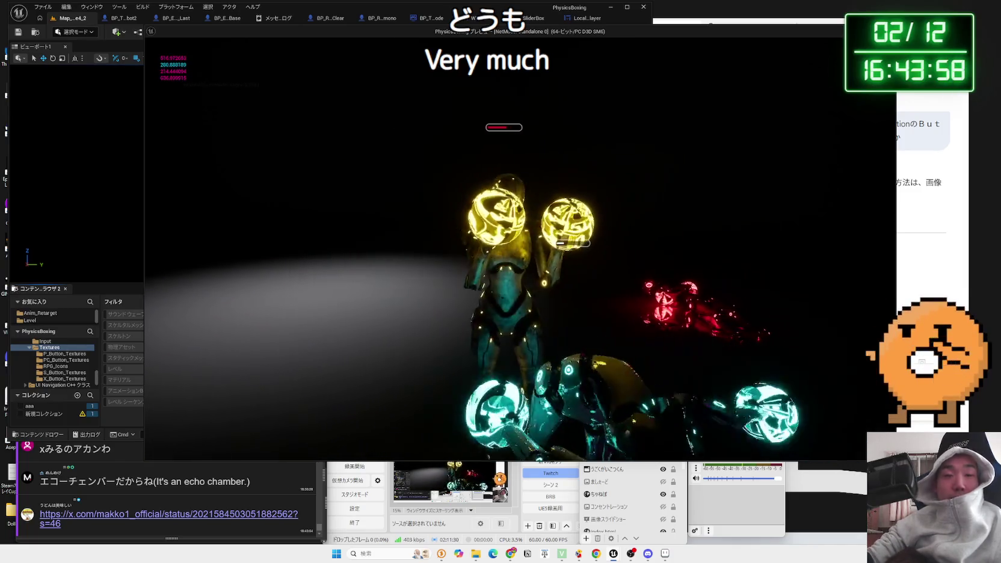
Step: Stop the Play-in-Editor session and open the X post linked in the stream chat
key(Escape)
click(142, 518)
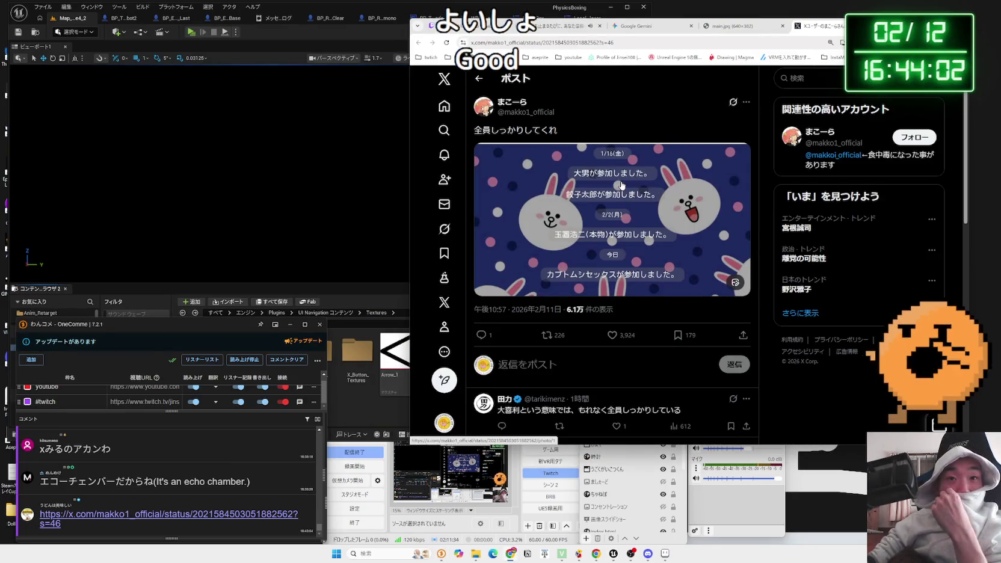
Step: View the post's image enlarged, close it, and nudge the browser window left
click(622, 184)
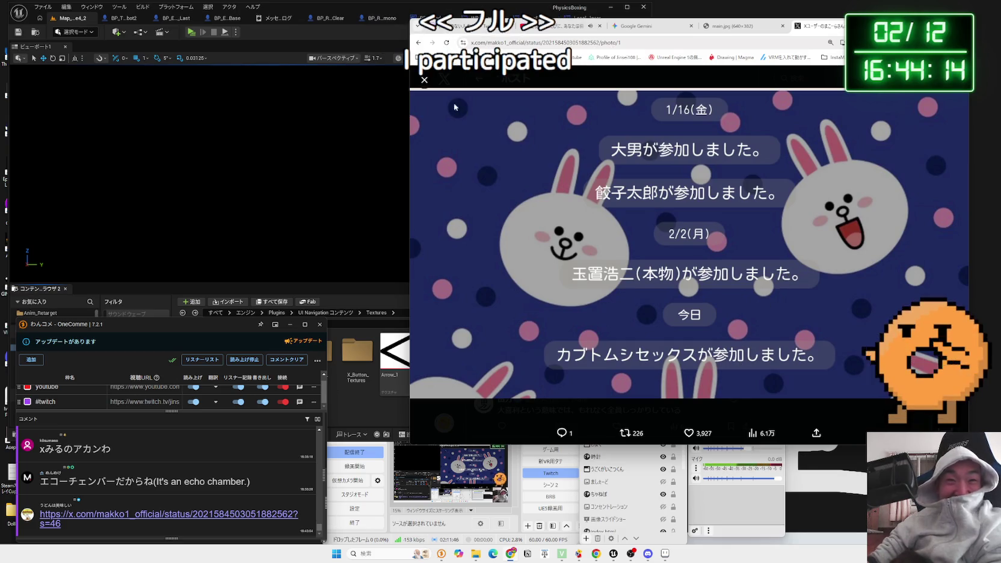
click(425, 80)
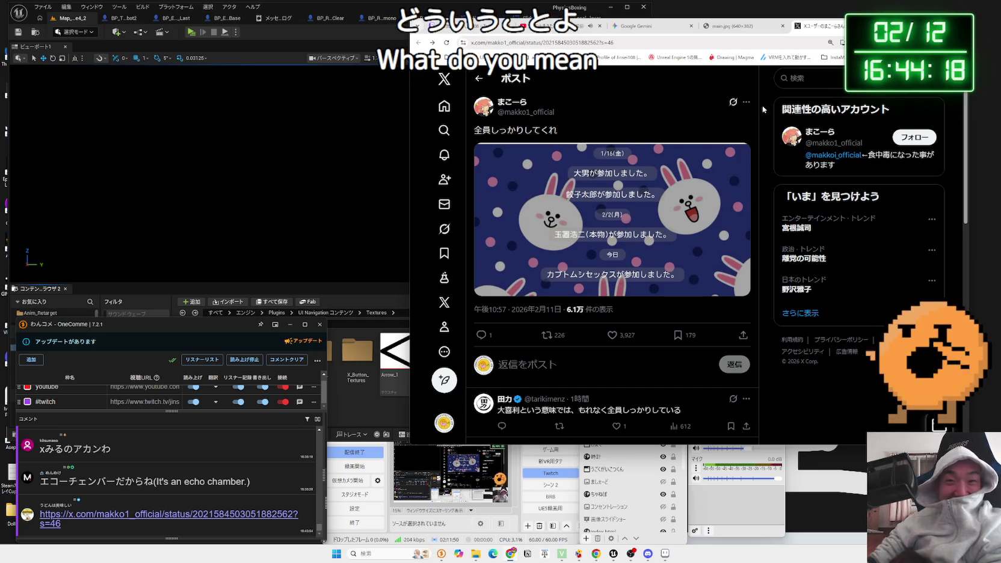
drag(512, 24, 491, 26)
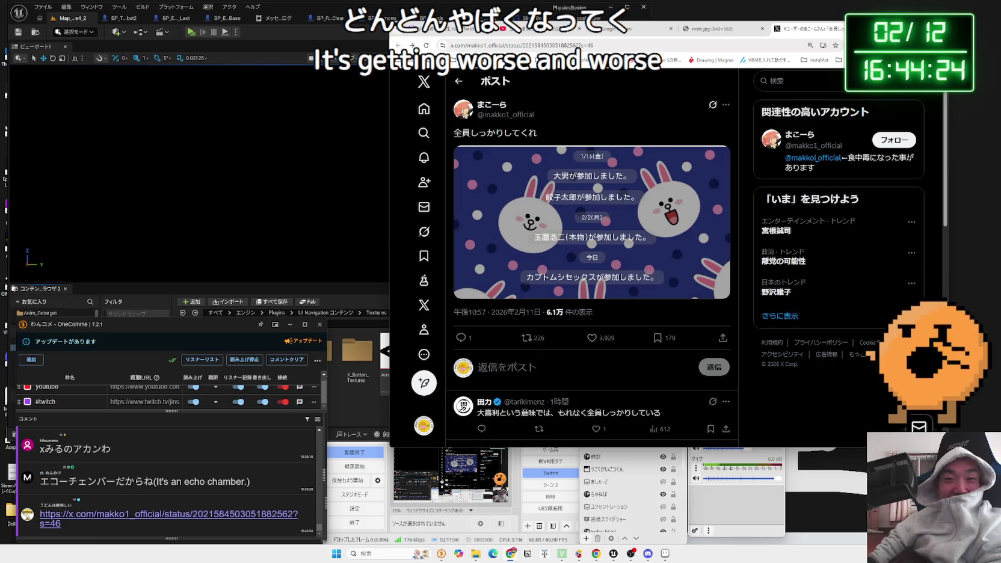
Step: Open a trending topic's search results from the sidebar and scroll through them
click(801, 289)
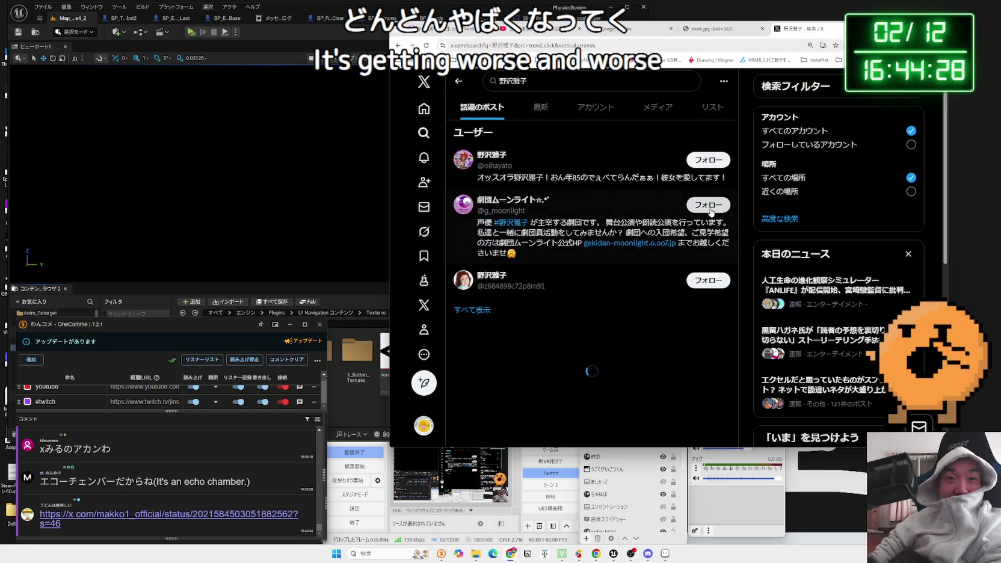
scroll(639, 205, down, 5)
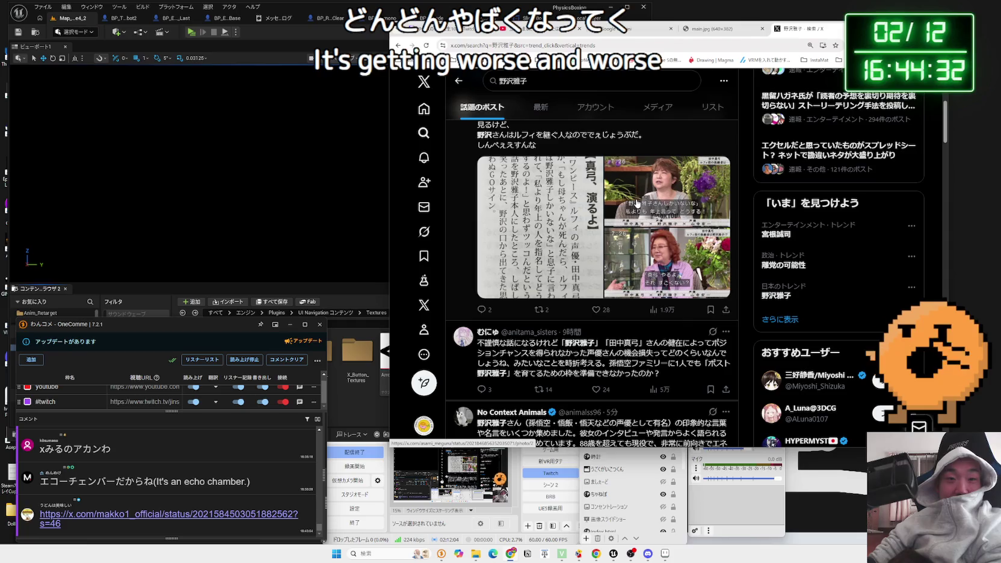
scroll(638, 203, down, 4)
scroll(637, 203, down, 6)
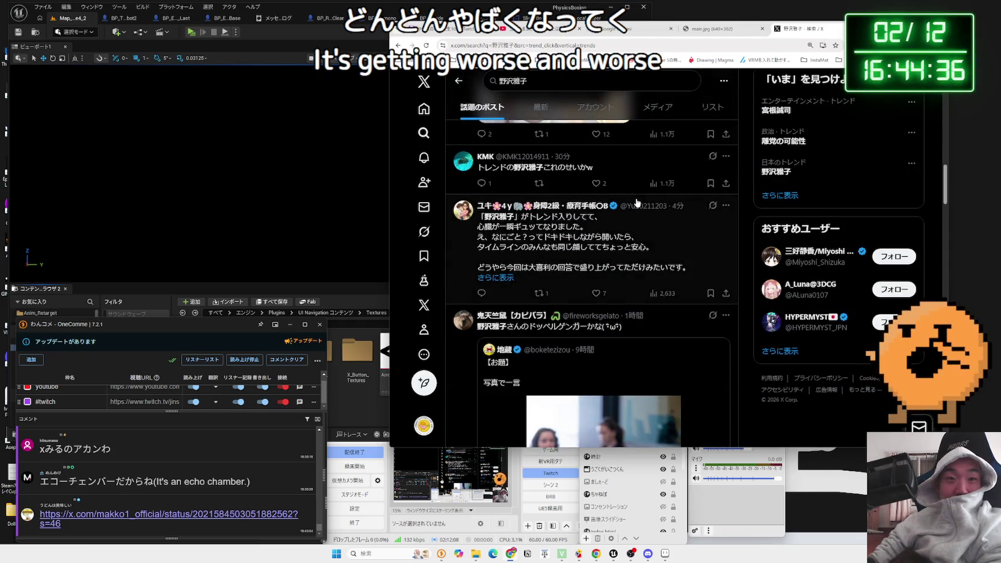
scroll(638, 203, down, 3)
scroll(638, 203, down, 3)
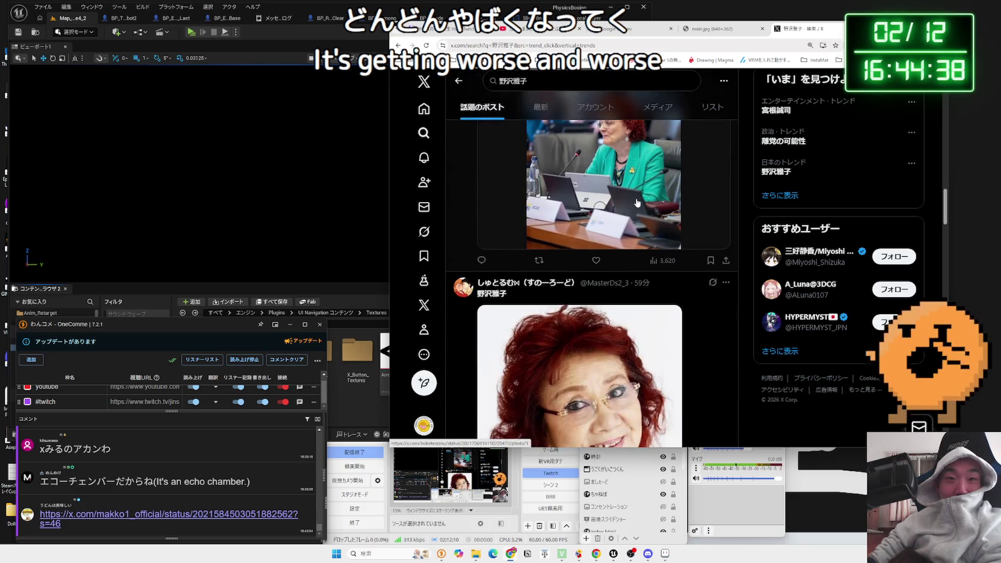
scroll(637, 203, down, 3)
scroll(638, 203, down, 3)
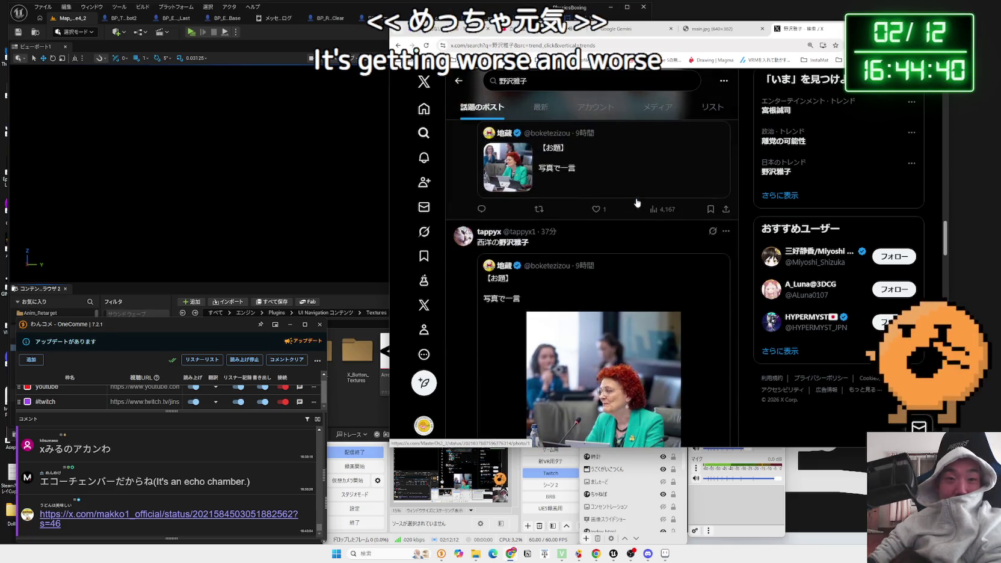
scroll(638, 202, down, 2)
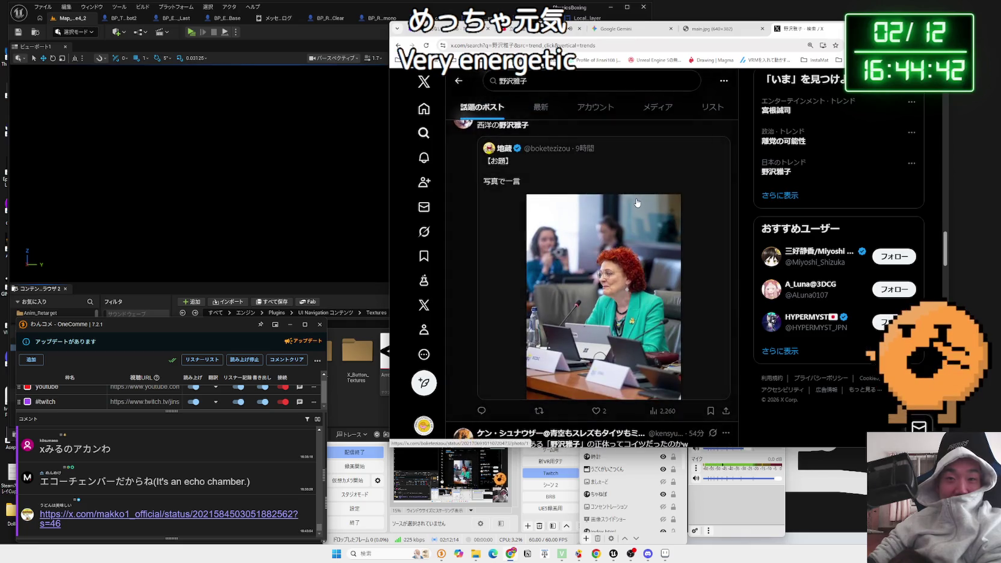
scroll(638, 202, up, 2)
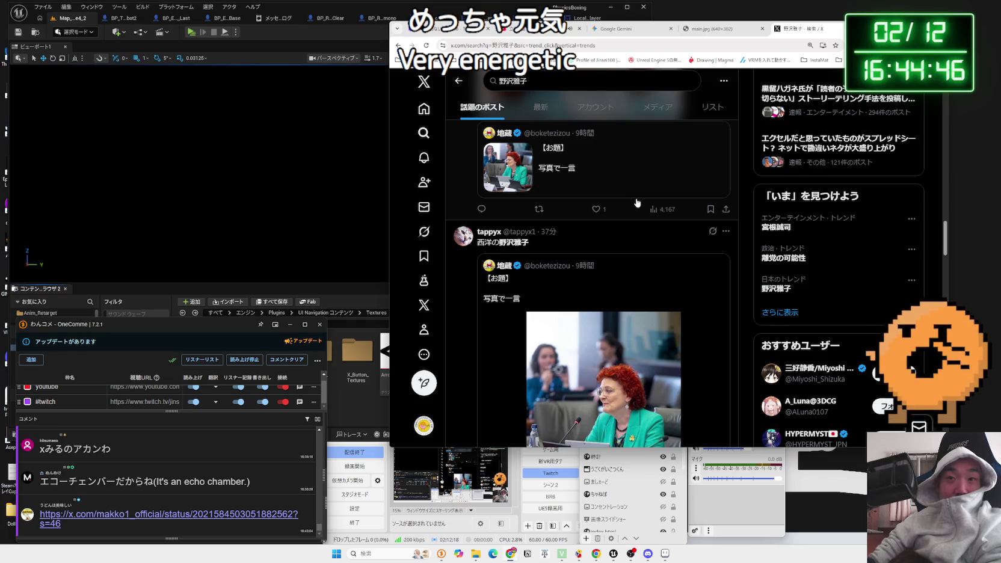
scroll(637, 203, up, 1)
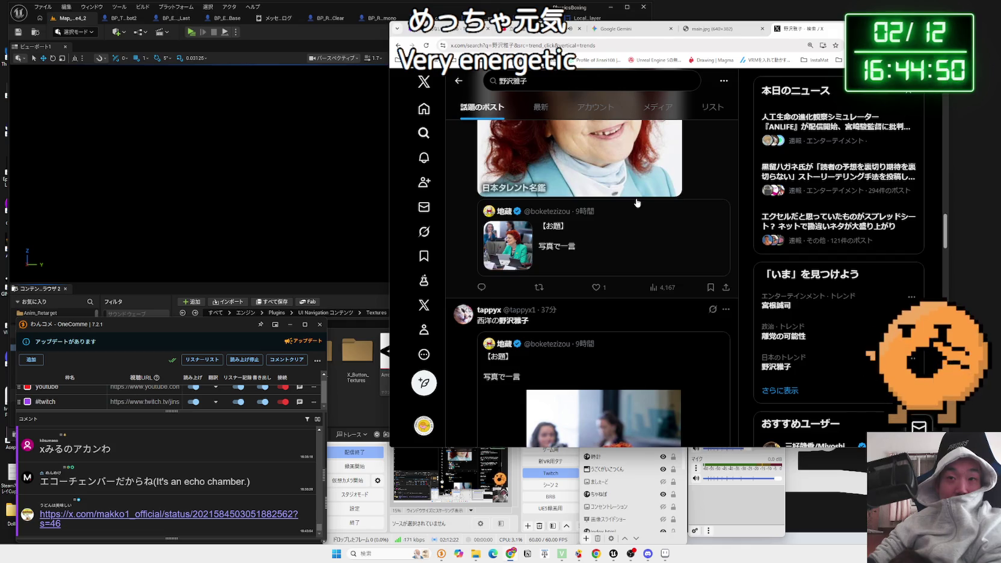
Step: Open the ANLIFE news story, skip its video to 0:22, and view the post's own page
click(810, 130)
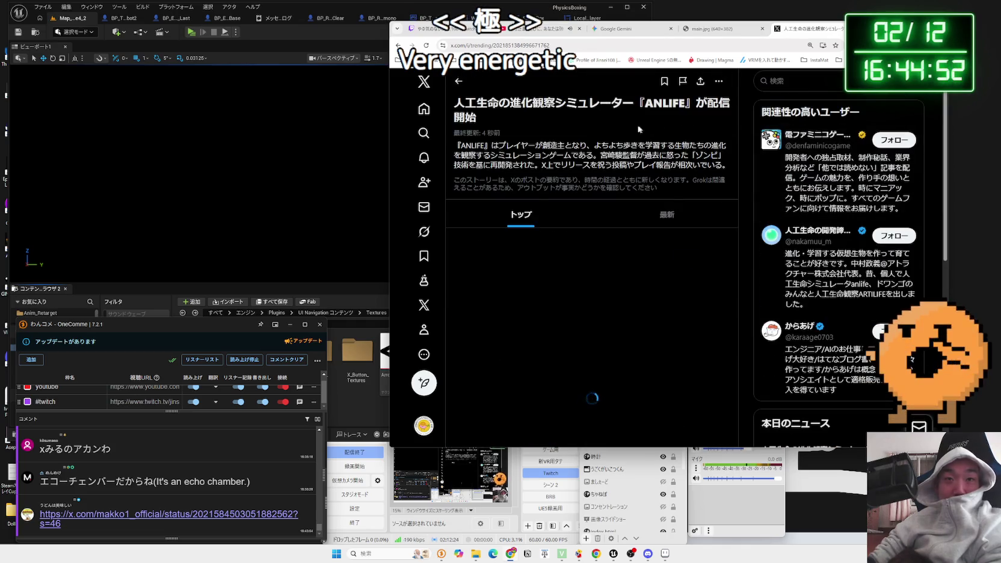
scroll(547, 193, down, 2)
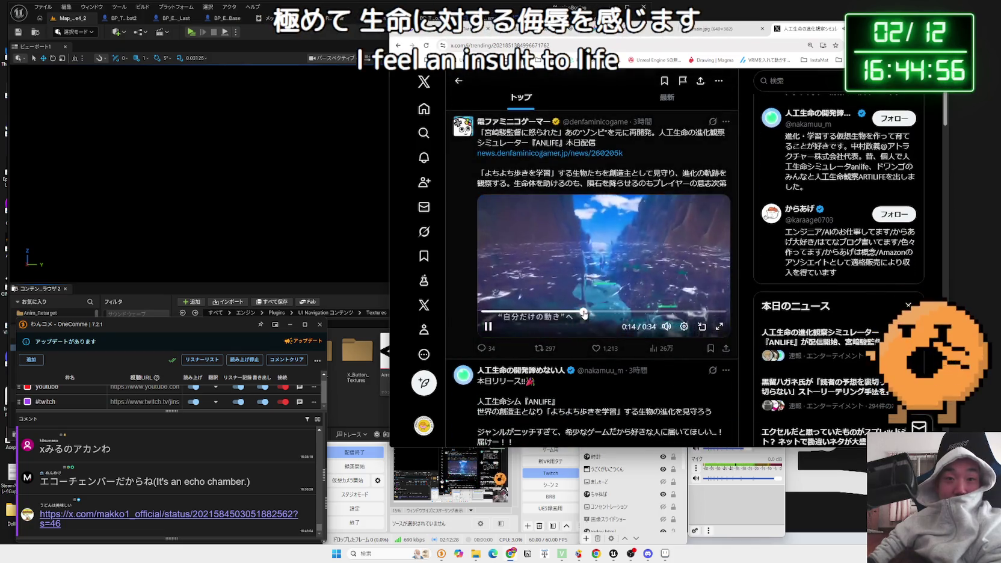
drag(584, 314, 635, 317)
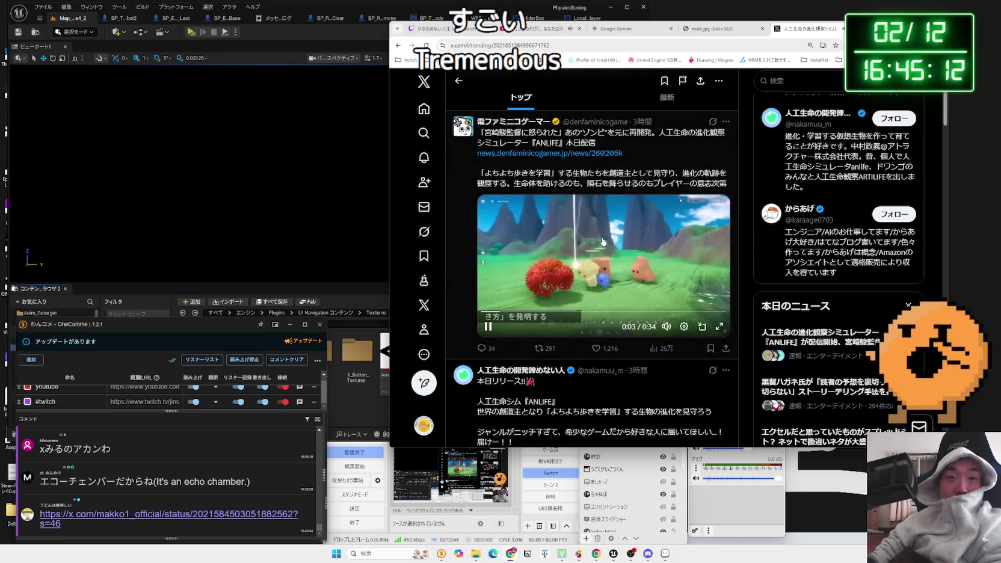
click(543, 181)
scroll(608, 242, down, 4)
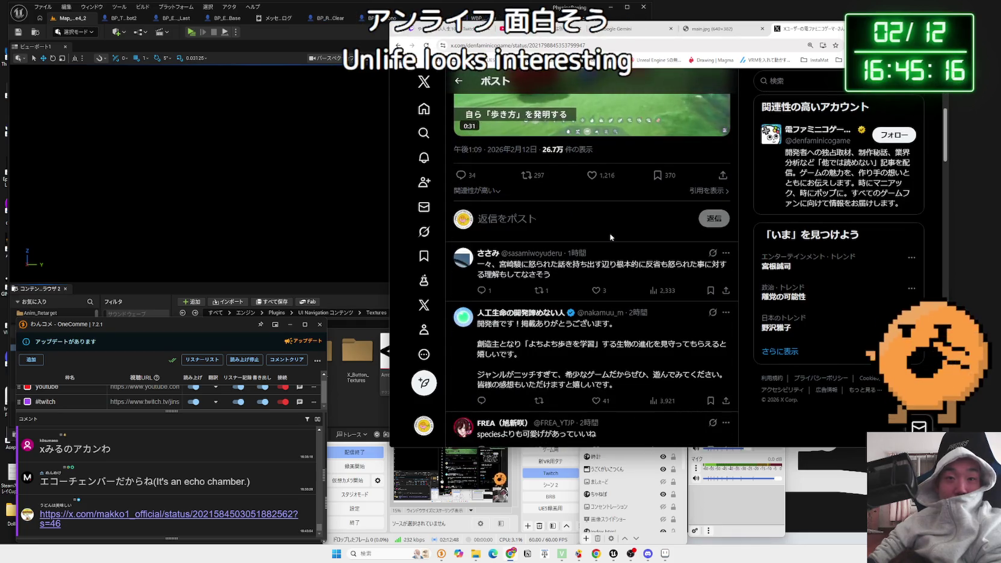
scroll(611, 237, up, 4)
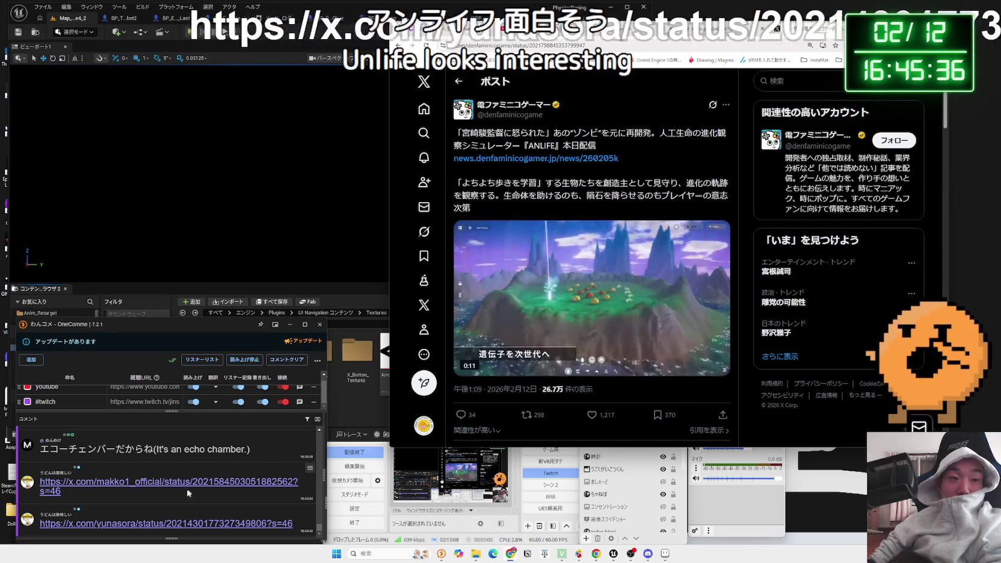
click(172, 529)
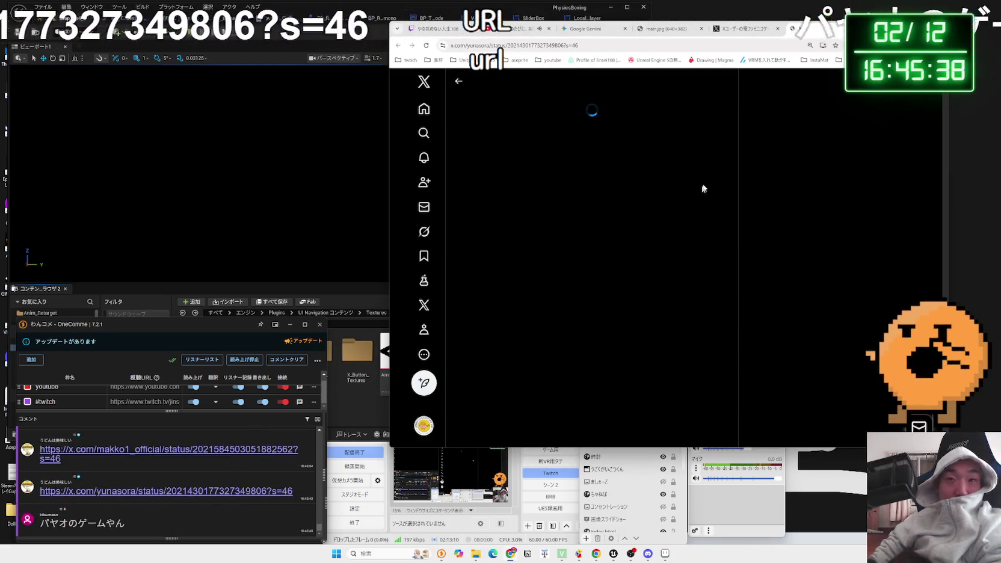
Step: Revisit the ANLIFE post, then switch to the magazine-cover post tab and enlarge its picture
click(746, 28)
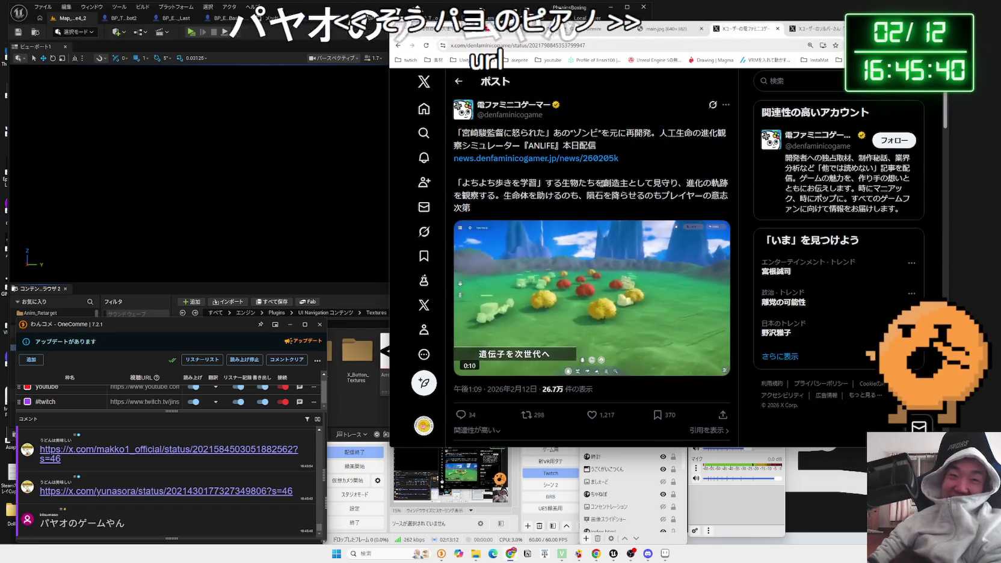
drag(456, 133, 656, 136)
click(656, 135)
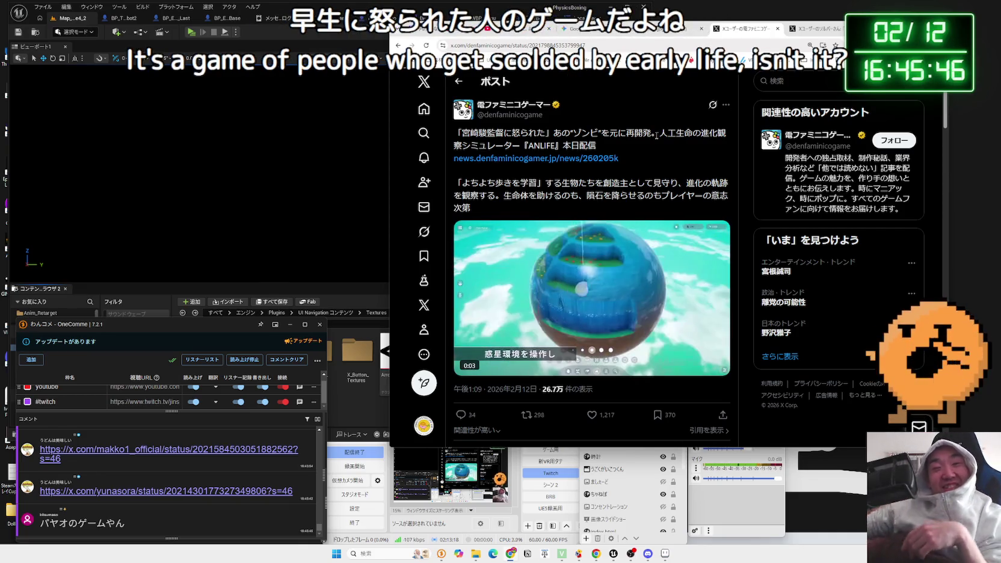
click(814, 28)
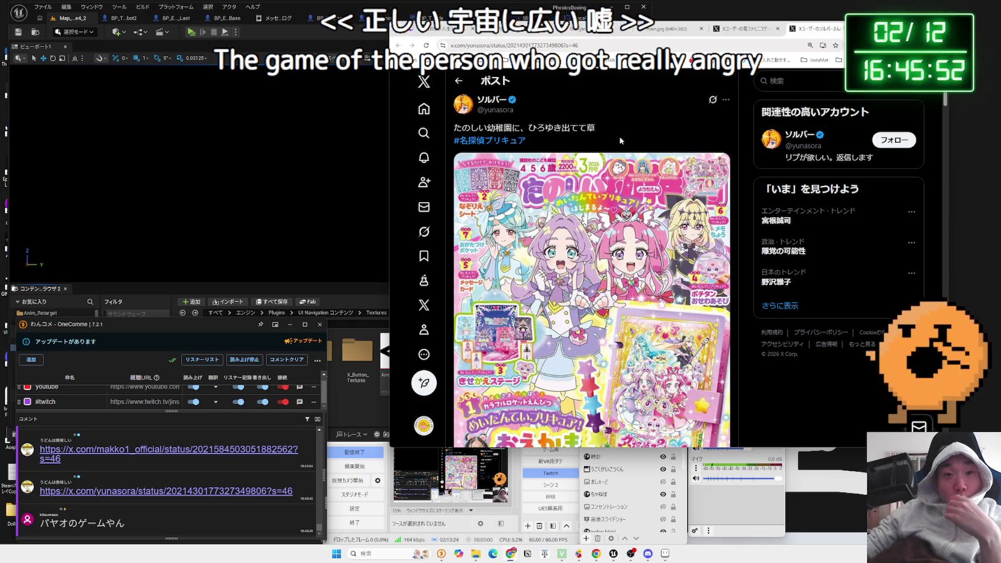
scroll(621, 141, down, 1)
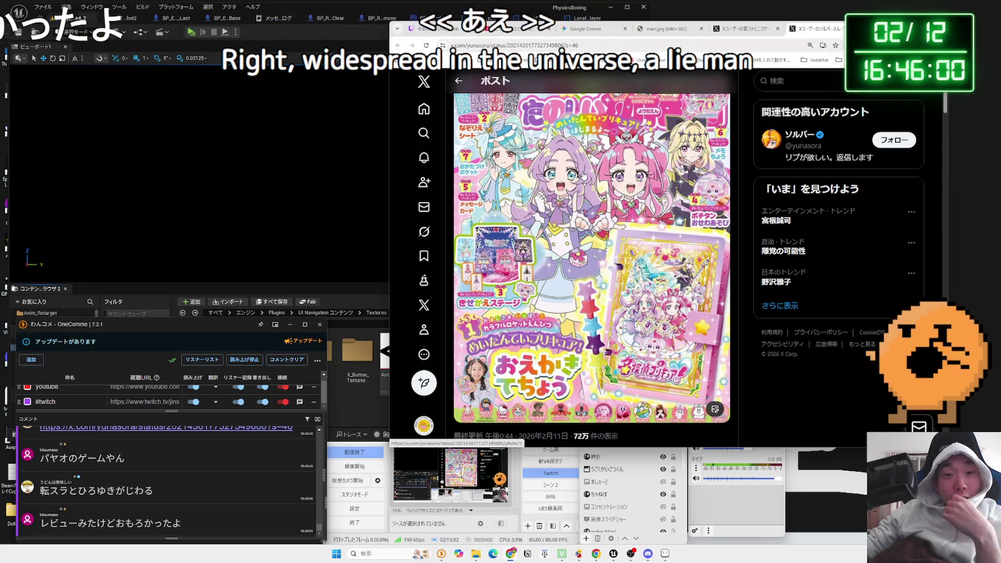
click(544, 271)
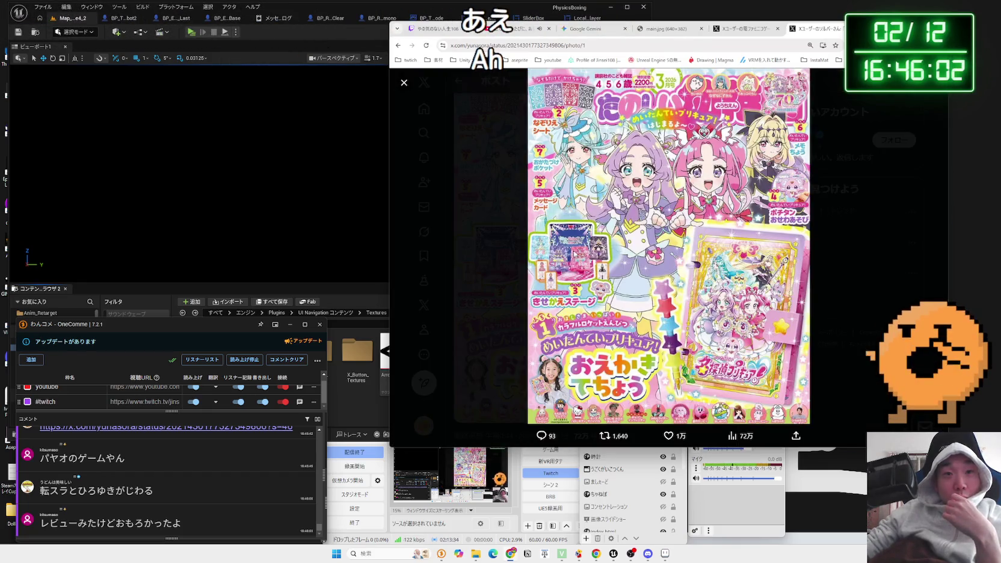
Step: Open the Precure cover picture in a new tab, zoom in, and scroll around it
right_click(621, 225)
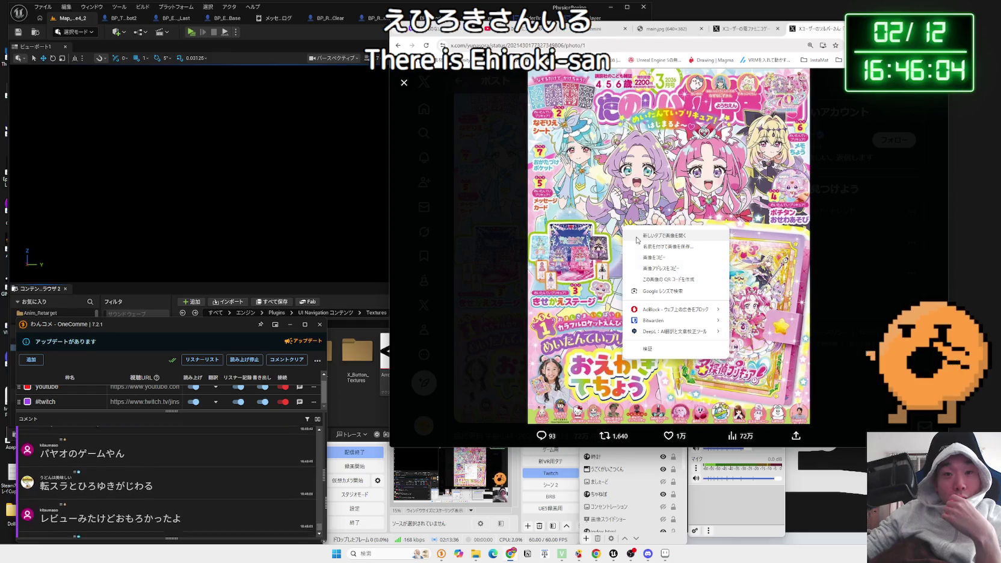
click(635, 234)
click(818, 30)
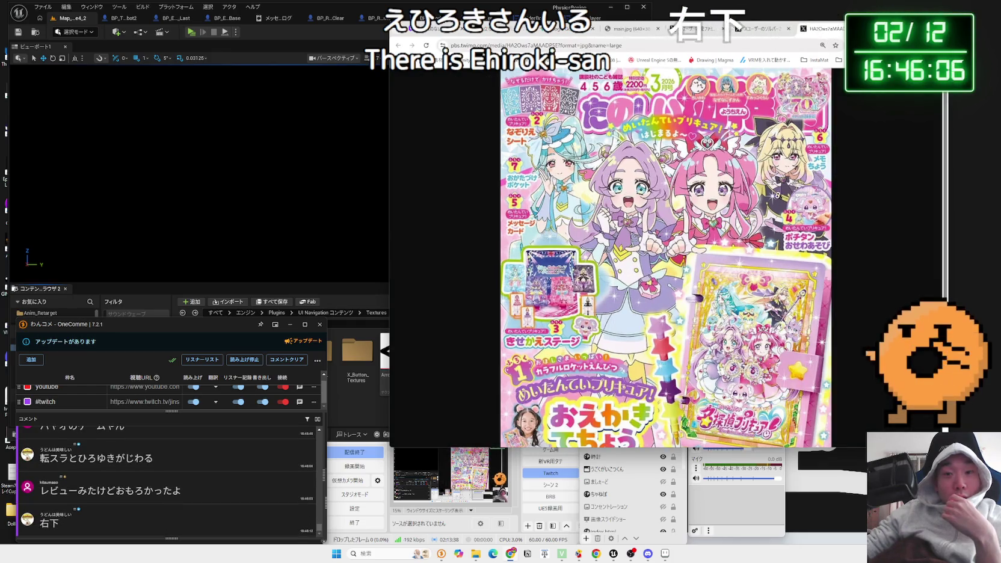
click(773, 216)
scroll(772, 217, down, 5)
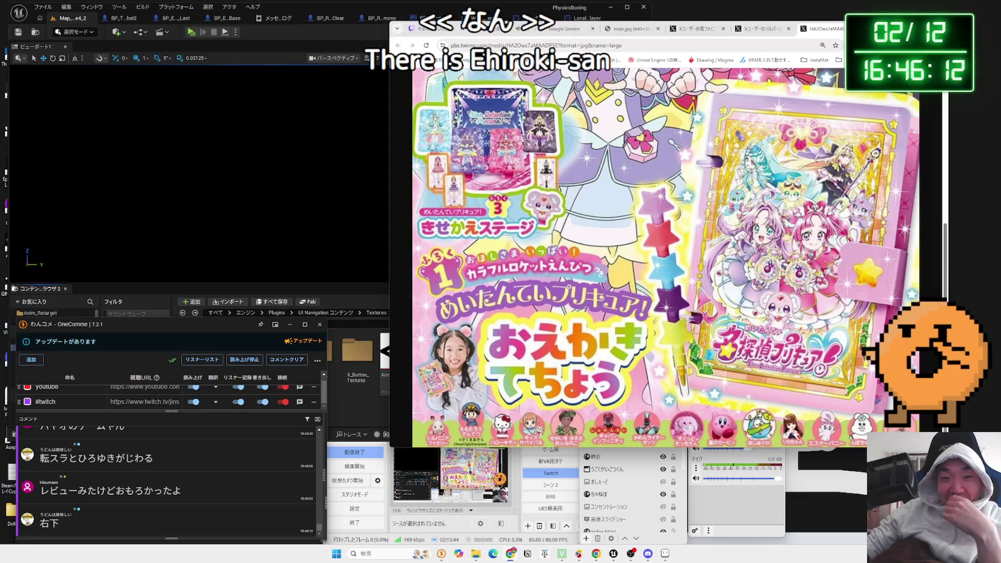
scroll(662, 259, up, 5)
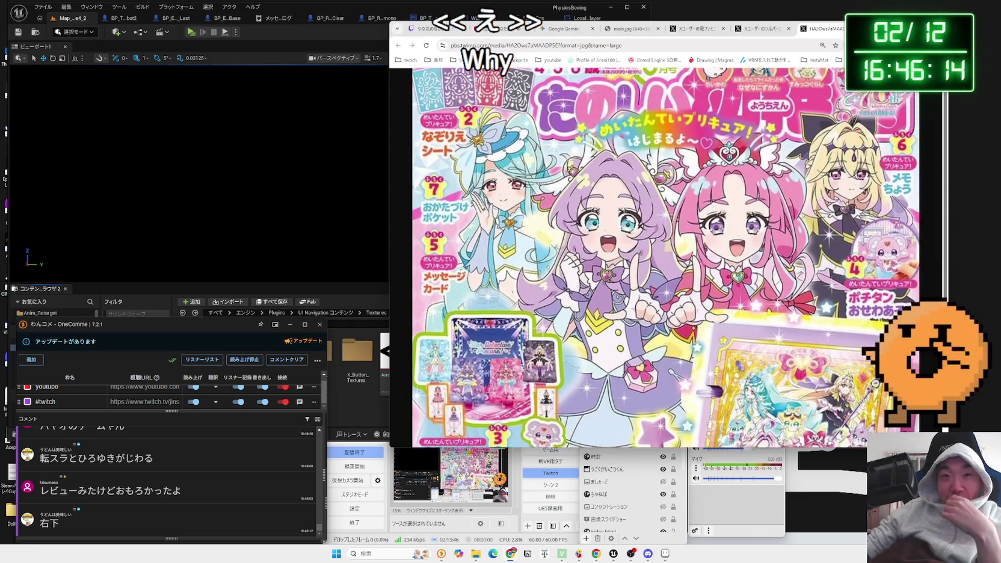
scroll(662, 259, down, 5)
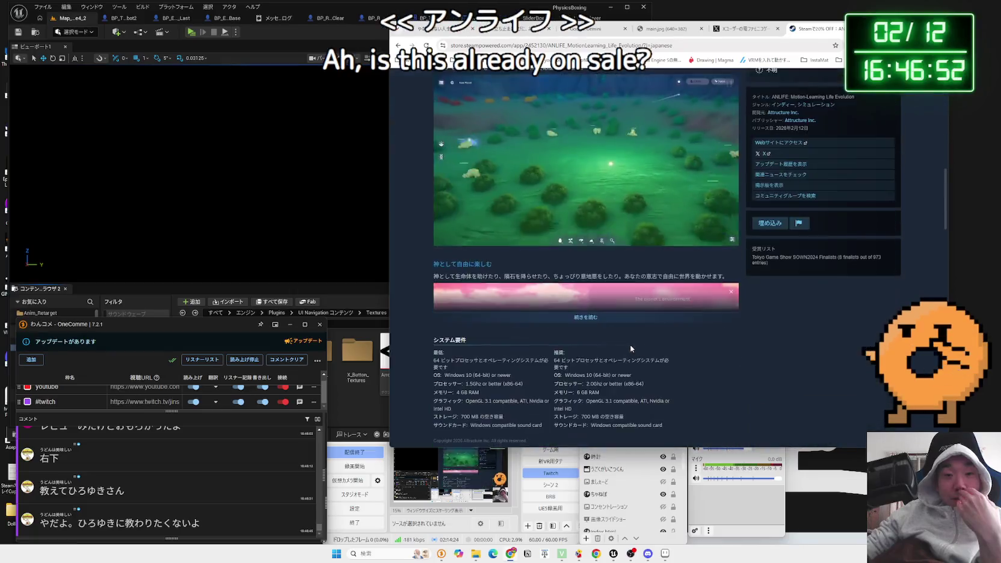
Step: Scroll through ANLIFE's reviews and expand the top review with 'もっと読む'
scroll(628, 348, down, 3)
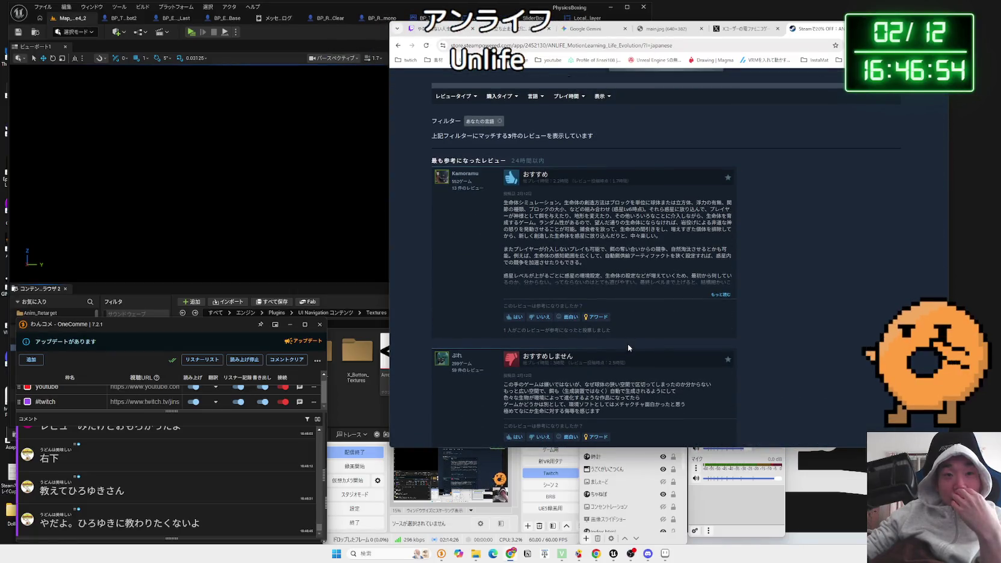
scroll(629, 348, down, 3)
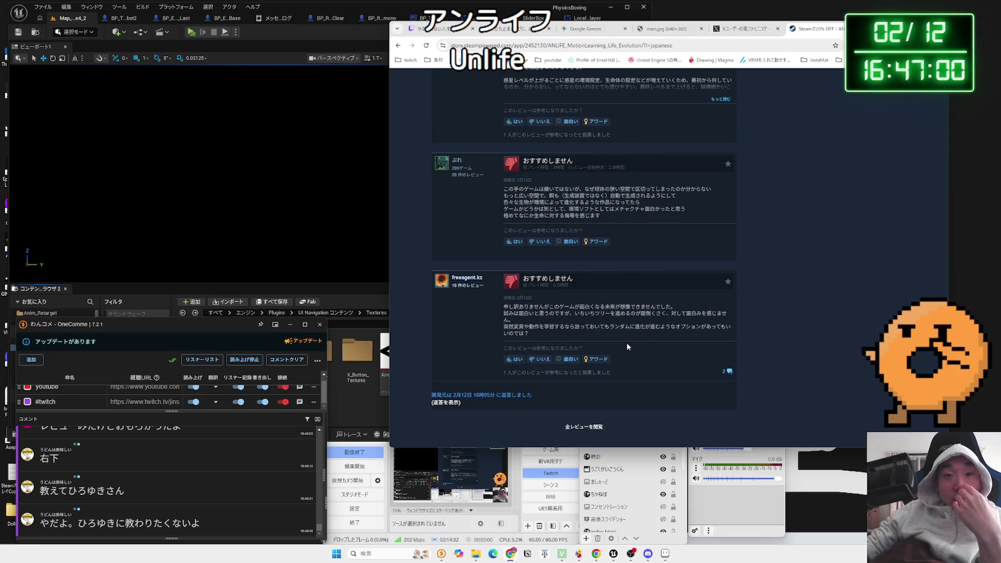
scroll(628, 347, up, 1)
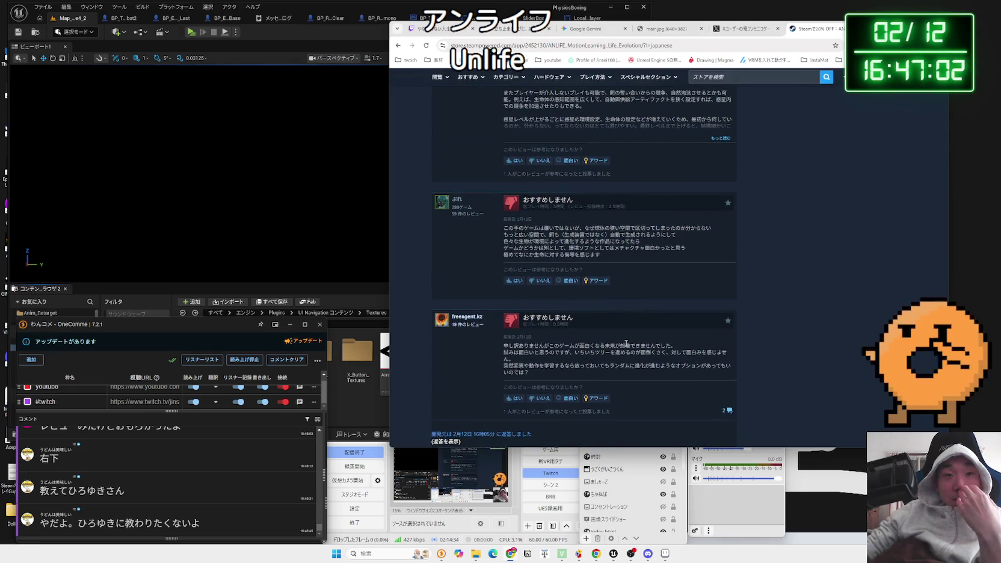
scroll(626, 344, up, 2)
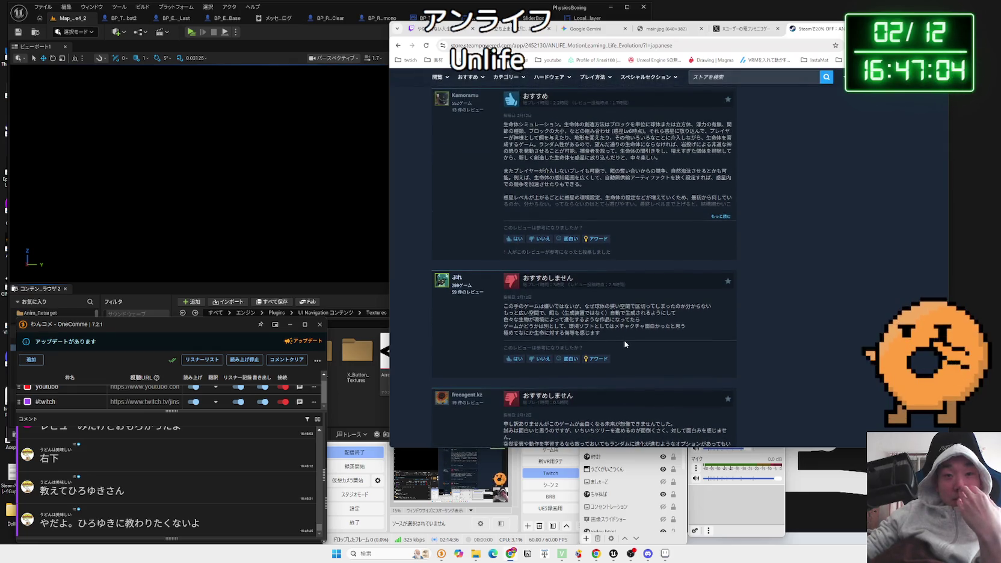
scroll(626, 344, up, 2)
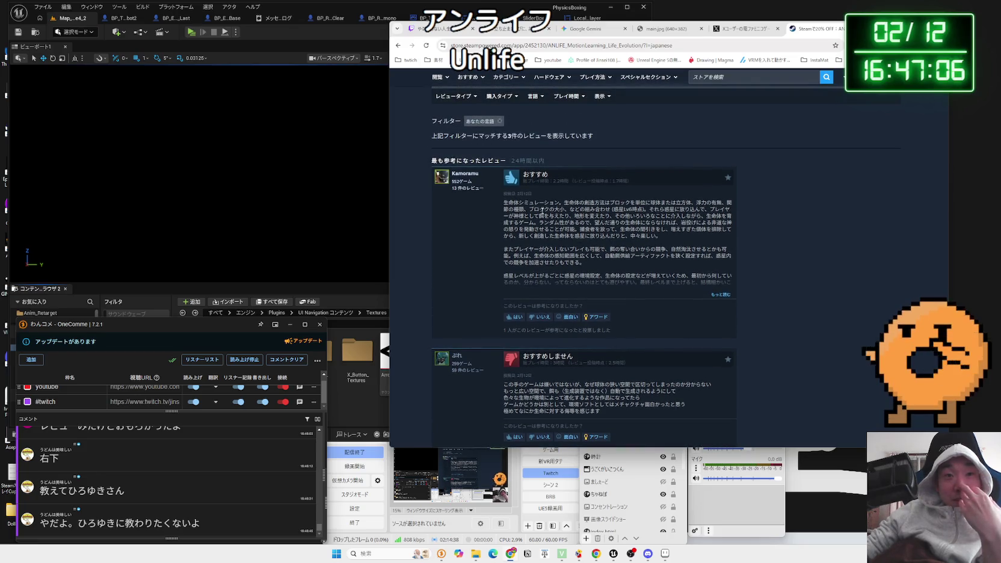
click(696, 248)
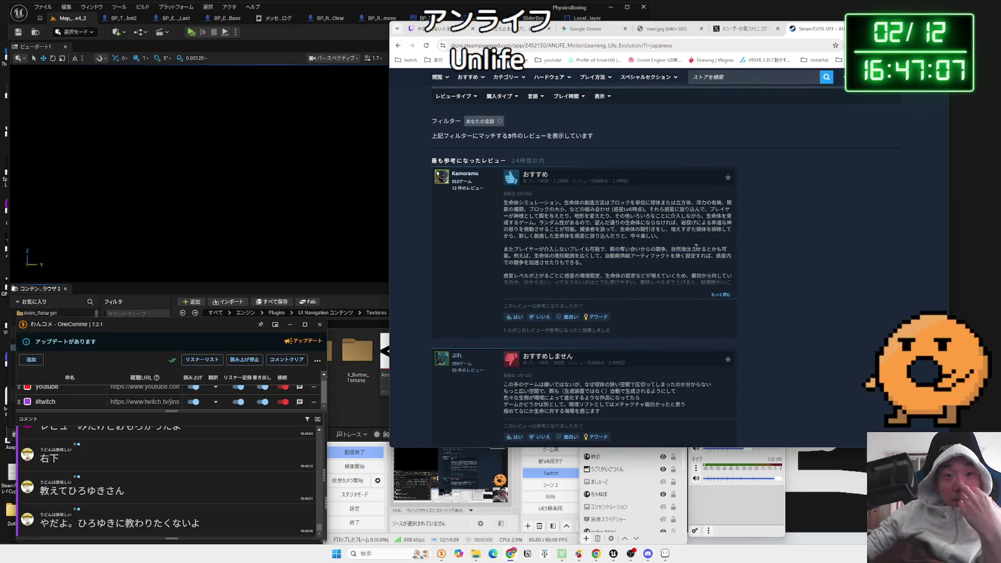
click(721, 294)
click(528, 222)
drag(528, 221, 657, 316)
click(658, 316)
scroll(653, 313, up, 5)
scroll(652, 311, up, 5)
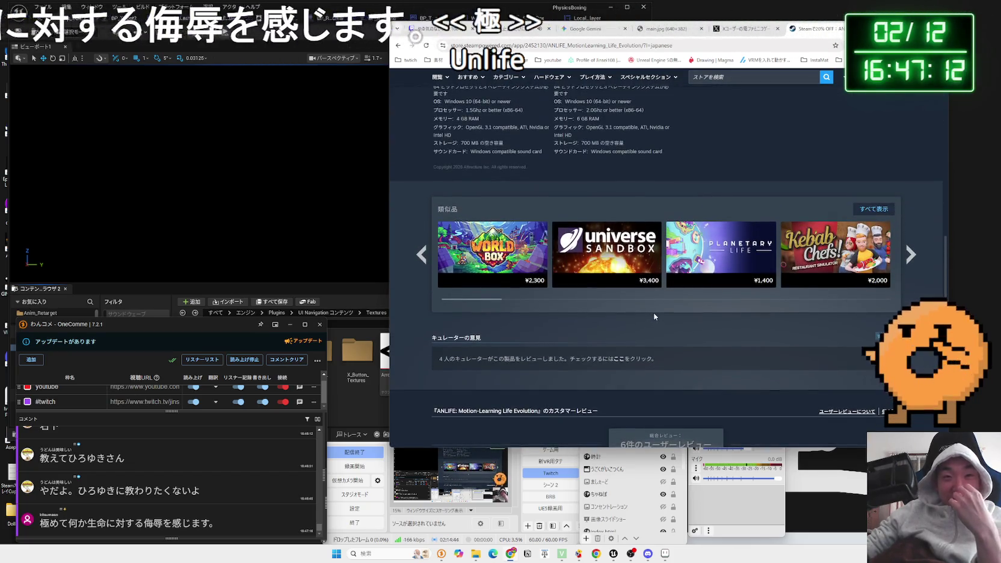
scroll(654, 311, up, 5)
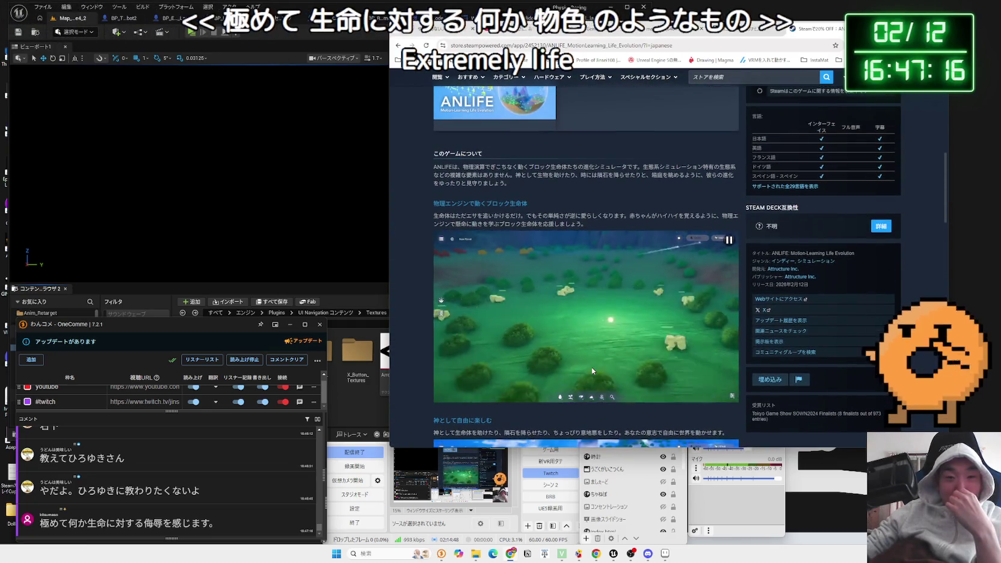
Step: Scroll back up to the top of the ANLIFE store page
scroll(574, 378, down, 3)
scroll(575, 377, up, 1)
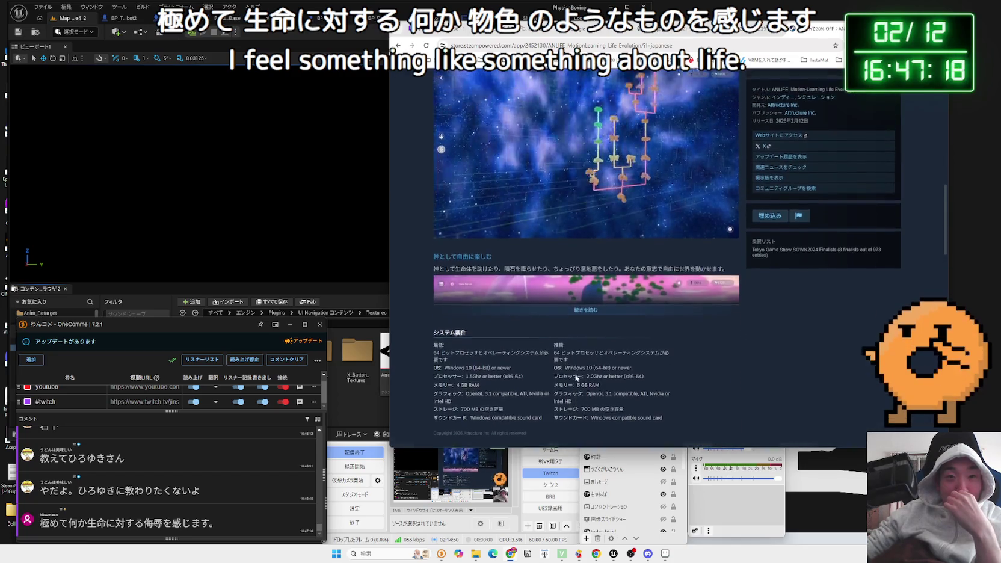
scroll(622, 364, down, 10)
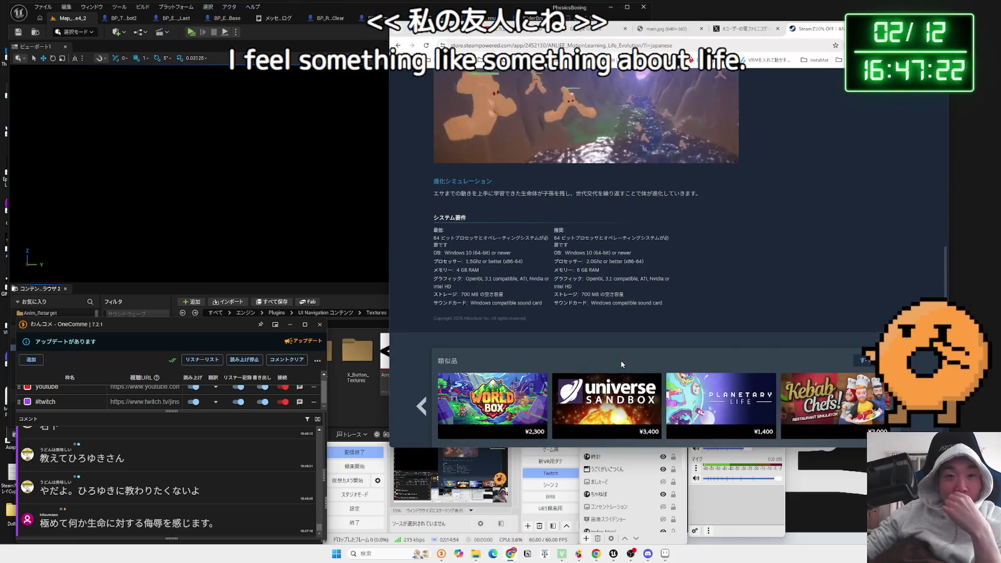
scroll(621, 360, up, 2)
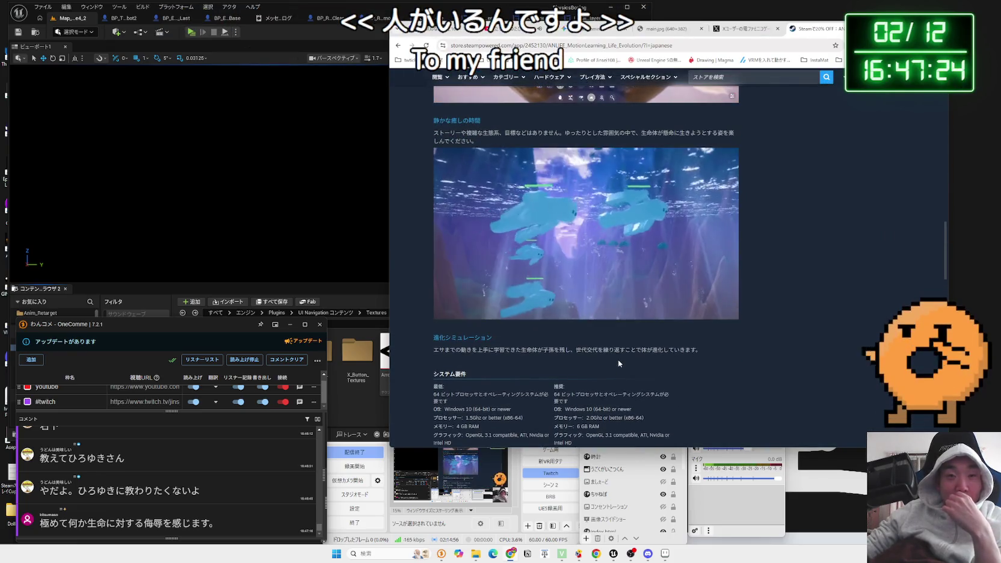
scroll(618, 364, up, 1)
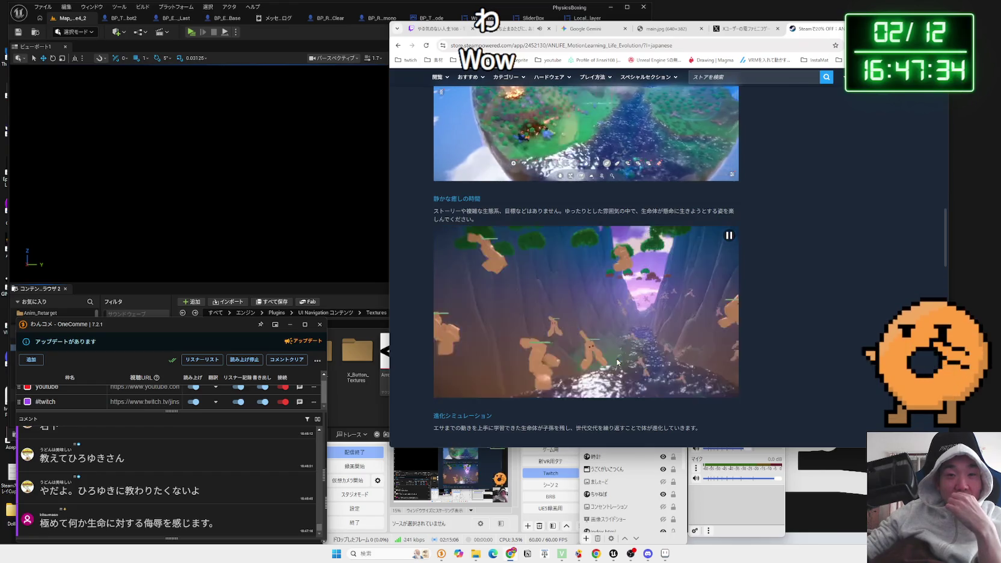
scroll(617, 359, up, 2)
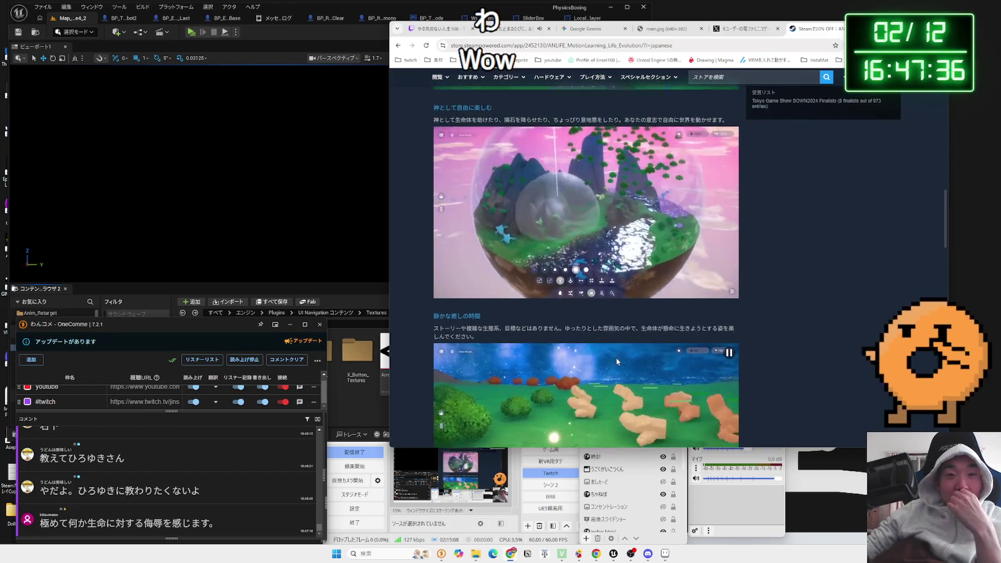
scroll(616, 357, up, 1)
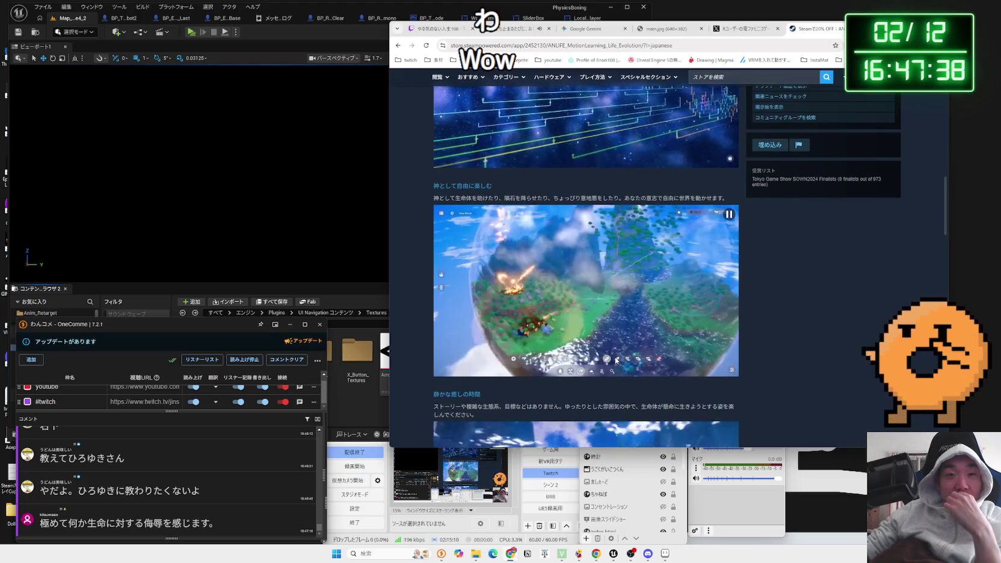
scroll(615, 359, up, 2)
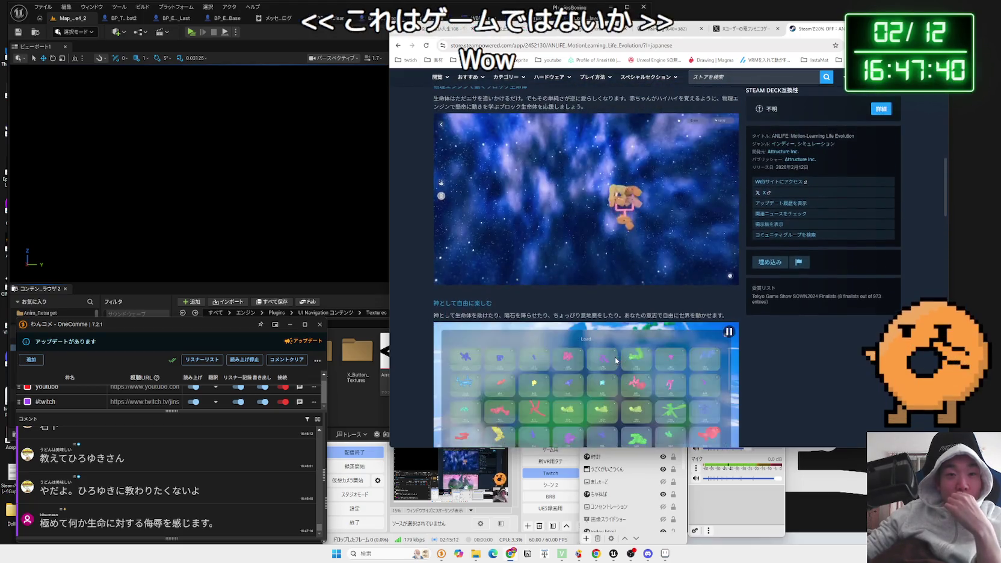
scroll(615, 359, up, 3)
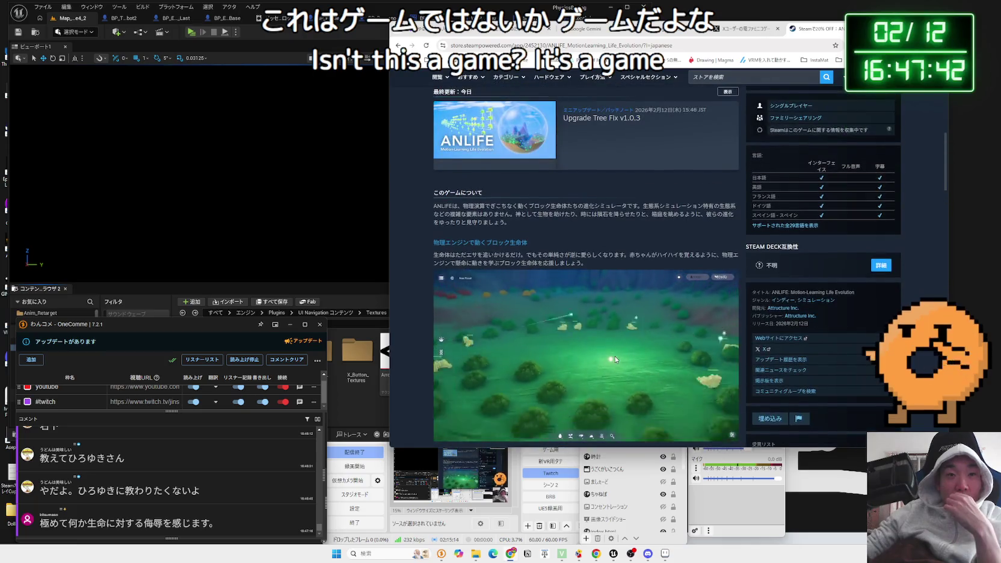
scroll(615, 359, up, 1)
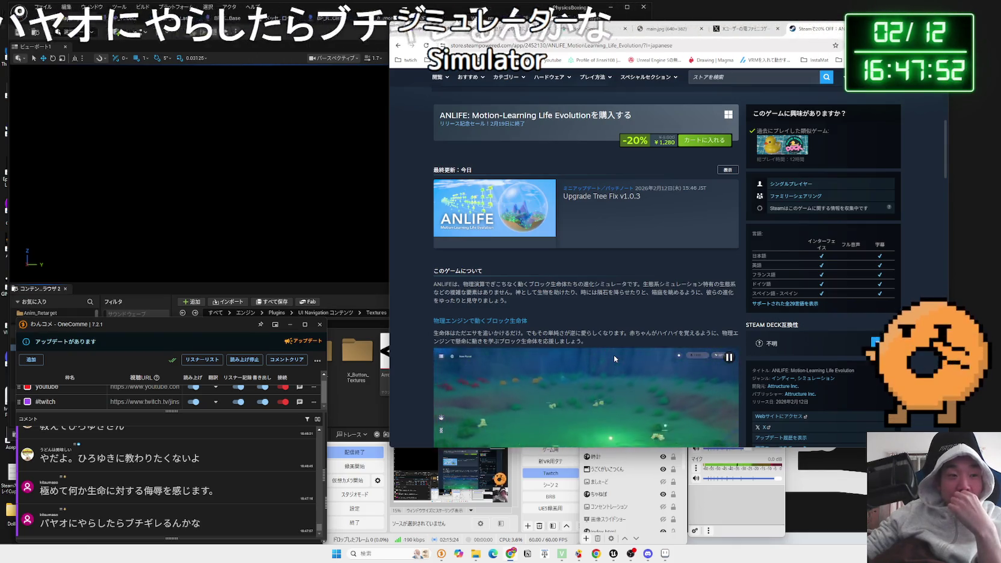
scroll(614, 356, up, 3)
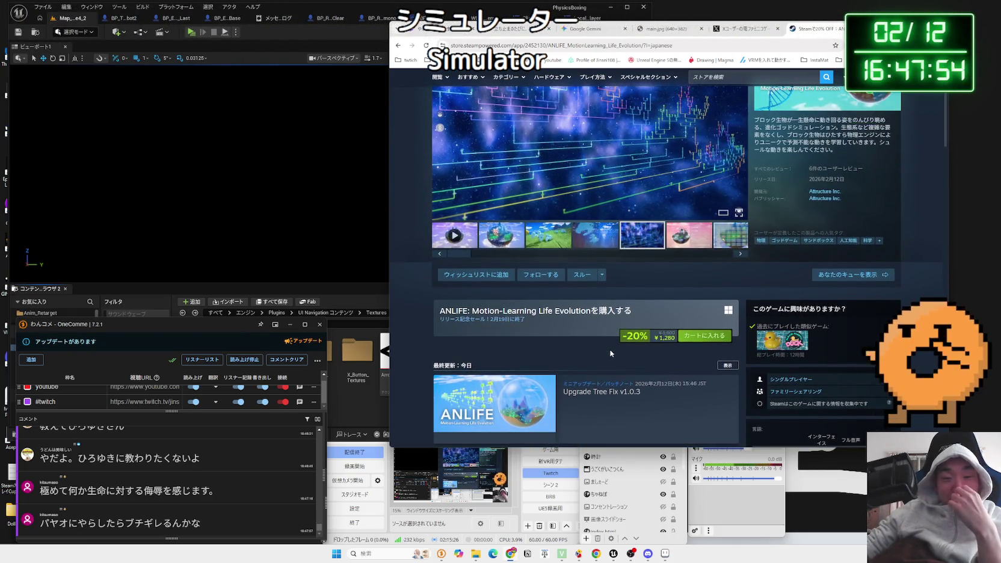
scroll(611, 353, up, 1)
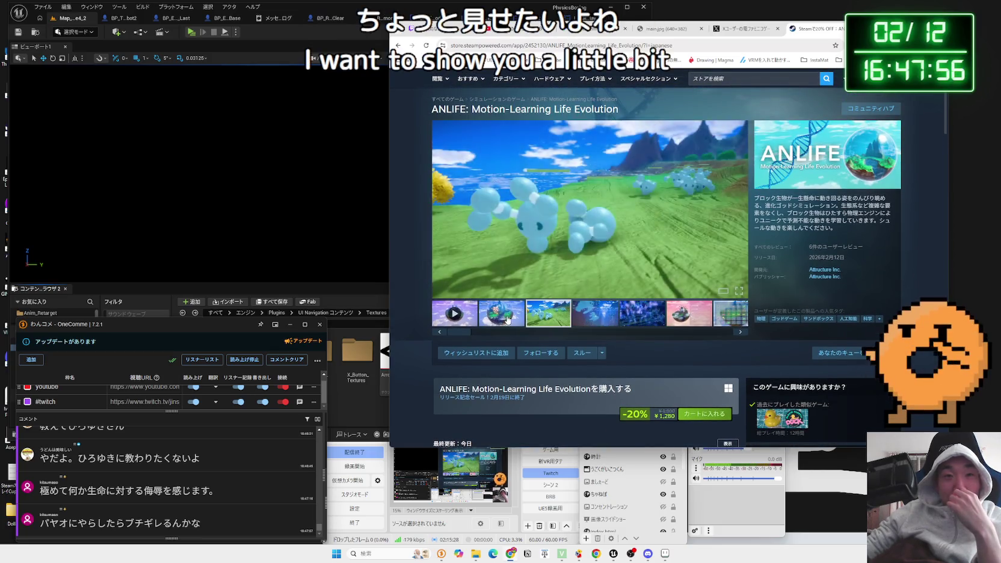
Step: Show the sphere screenshot, then play the 0:54 trailer in the main media viewer
click(507, 320)
click(471, 317)
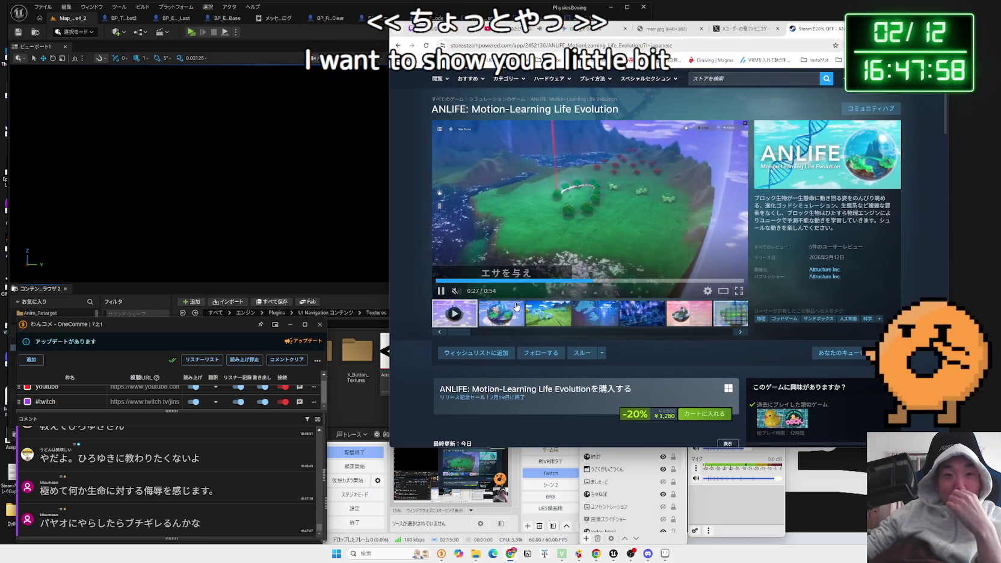
scroll(641, 340, up, 1)
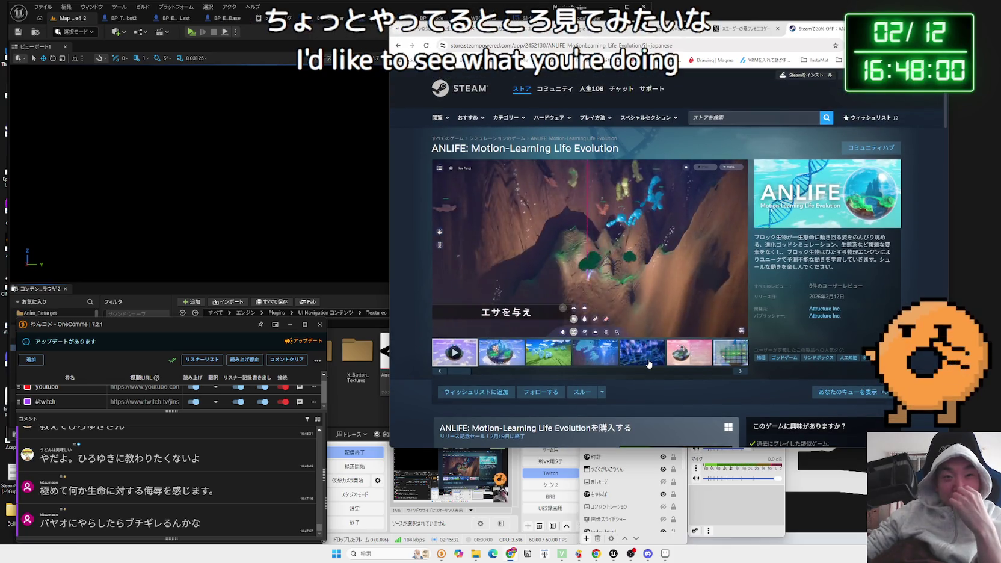
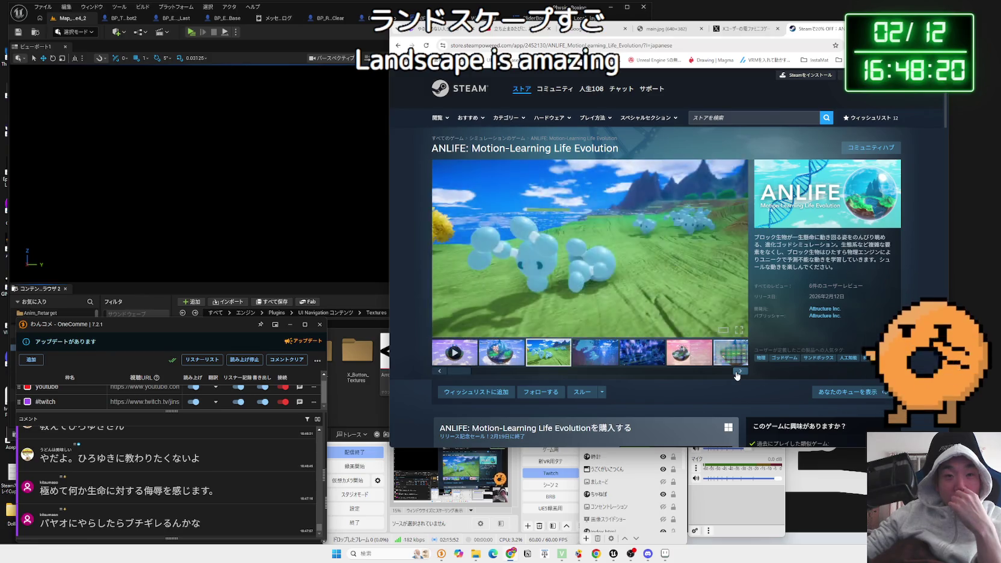
Step: Flip through two ANLIFE screenshots on Steam and close the store page
click(738, 374)
click(738, 373)
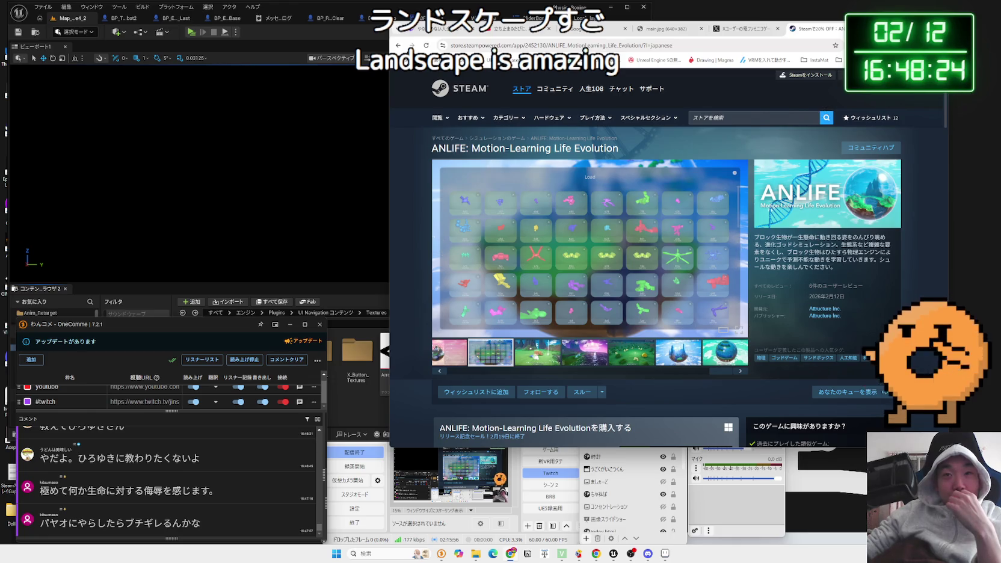
key(ctrl+w)
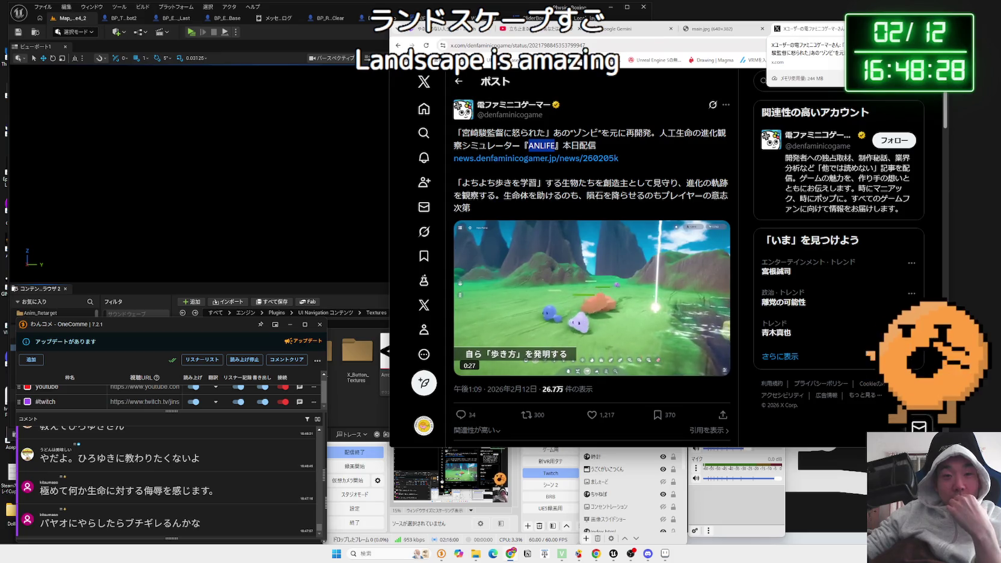
Step: Return to the X post, then switch to the Gemini tab and close the image popup
click(656, 145)
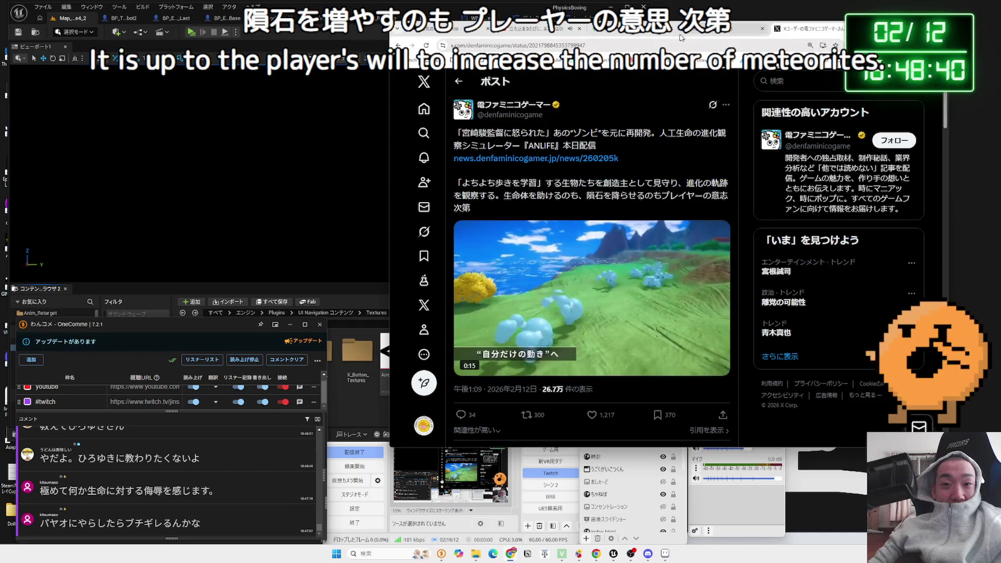
click(693, 30)
key(ctrl+w)
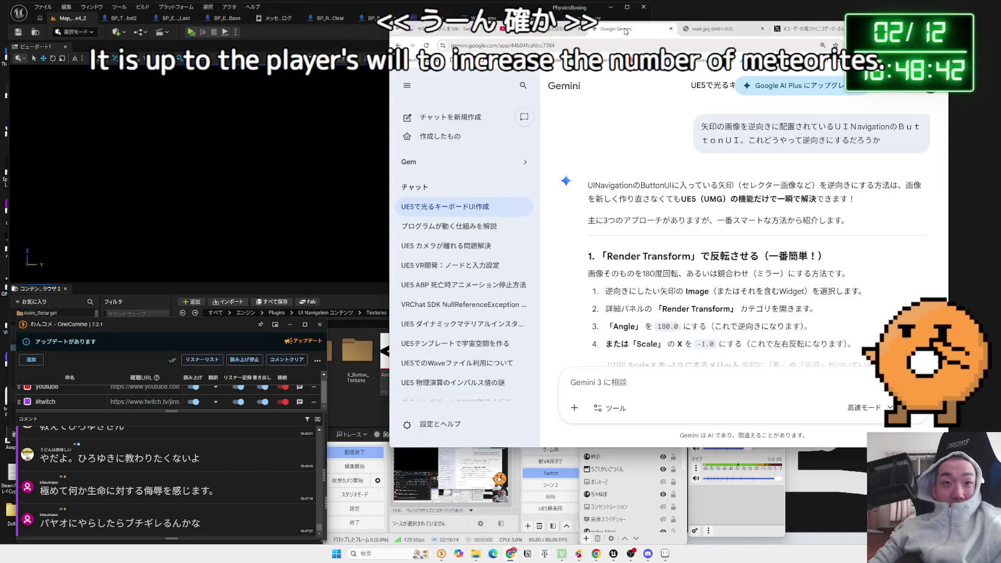
Step: Bring the Unreal Editor forward, showing the Arrow_1 and Round_Square textures
click(403, 236)
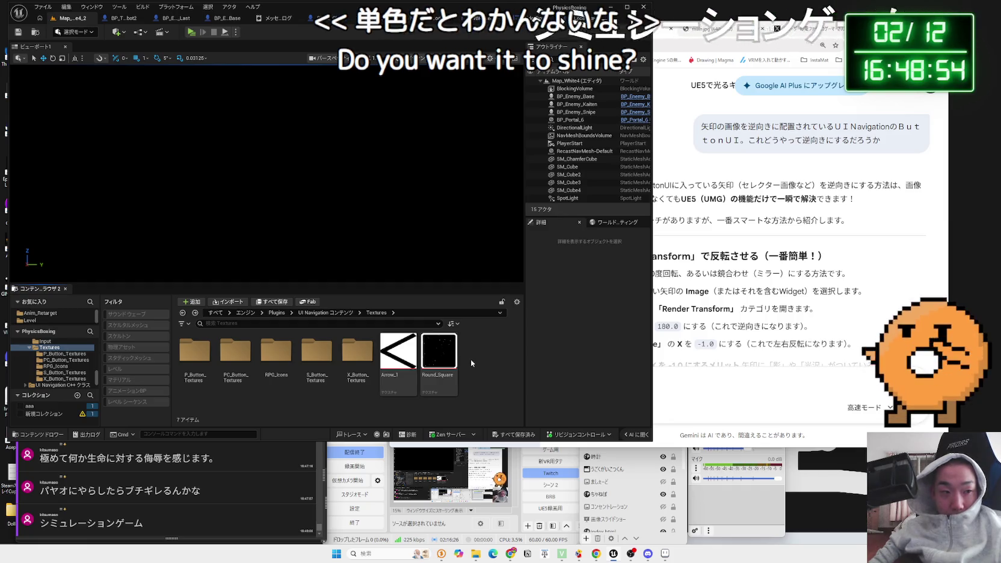
Step: Open the Arrow_1 texture in its preview window
click(400, 357)
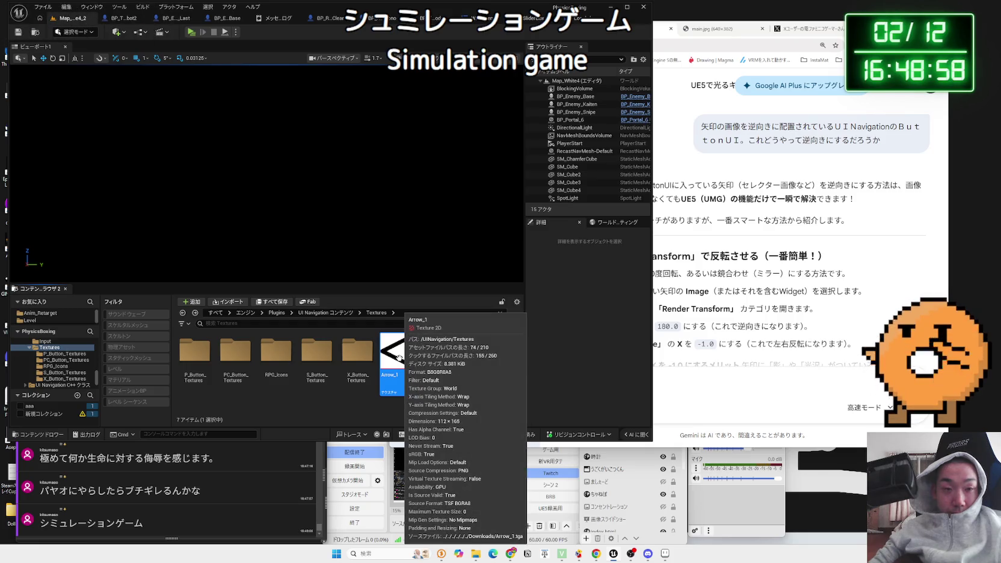
double_click(400, 357)
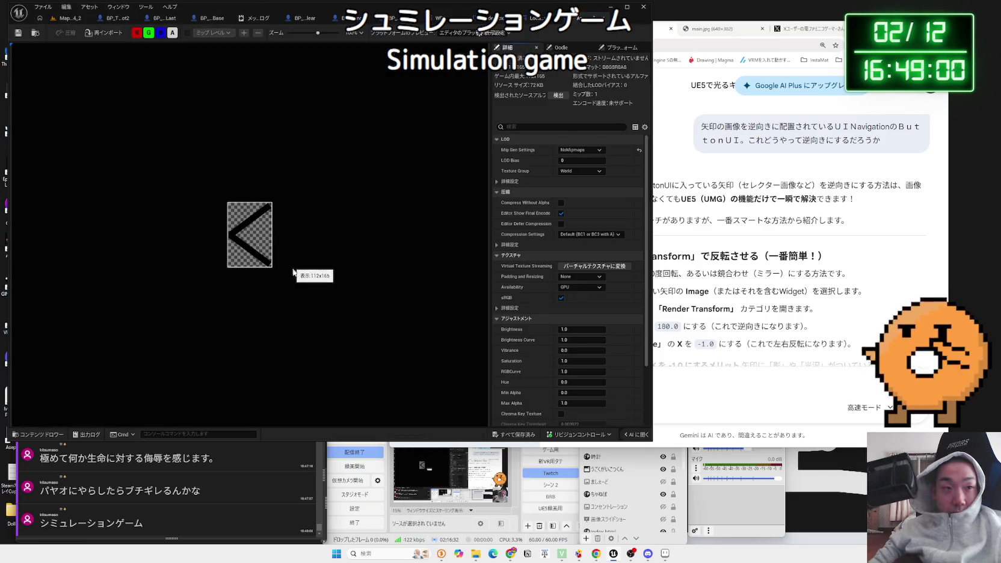
scroll(292, 270, up, 3)
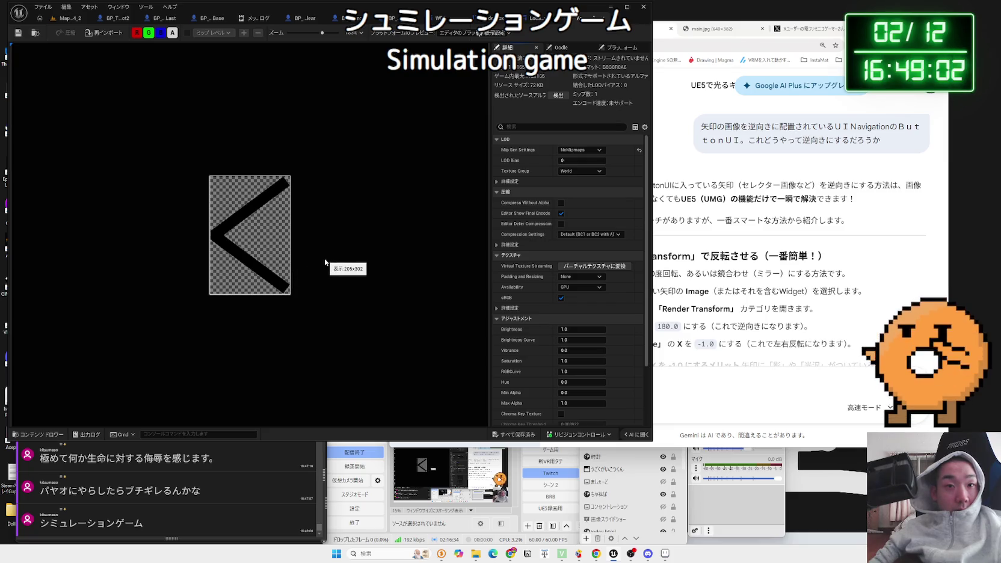
scroll(325, 259, down, 2)
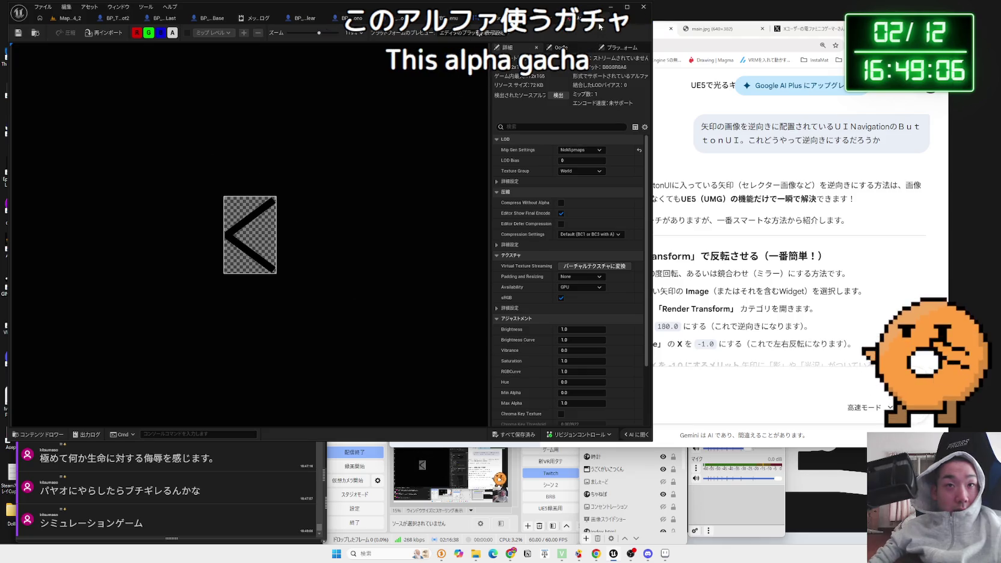
Step: Go back to the Content Browser, then switch to the UINav Slider Box designer with RightButton selected
click(605, 21)
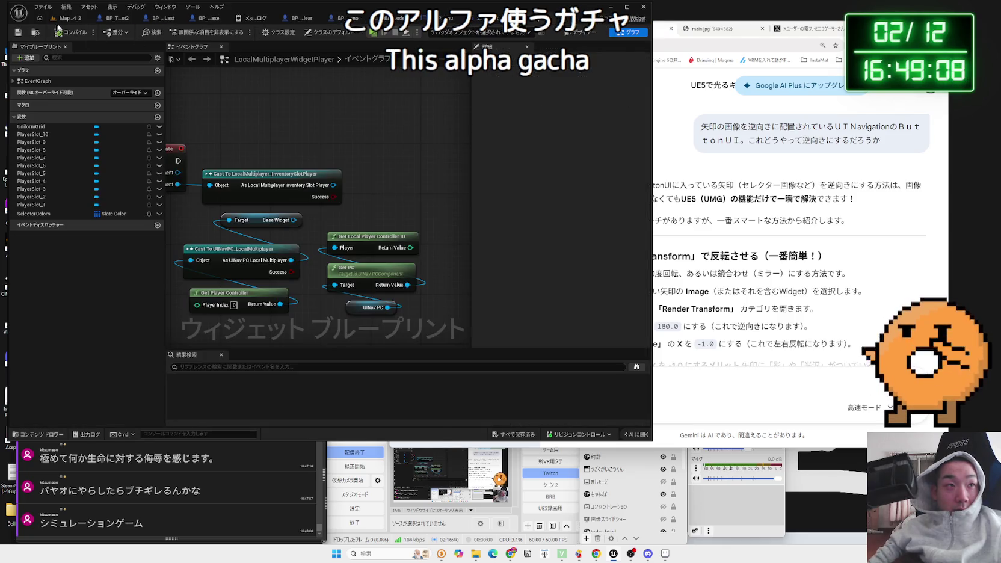
click(66, 18)
click(487, 366)
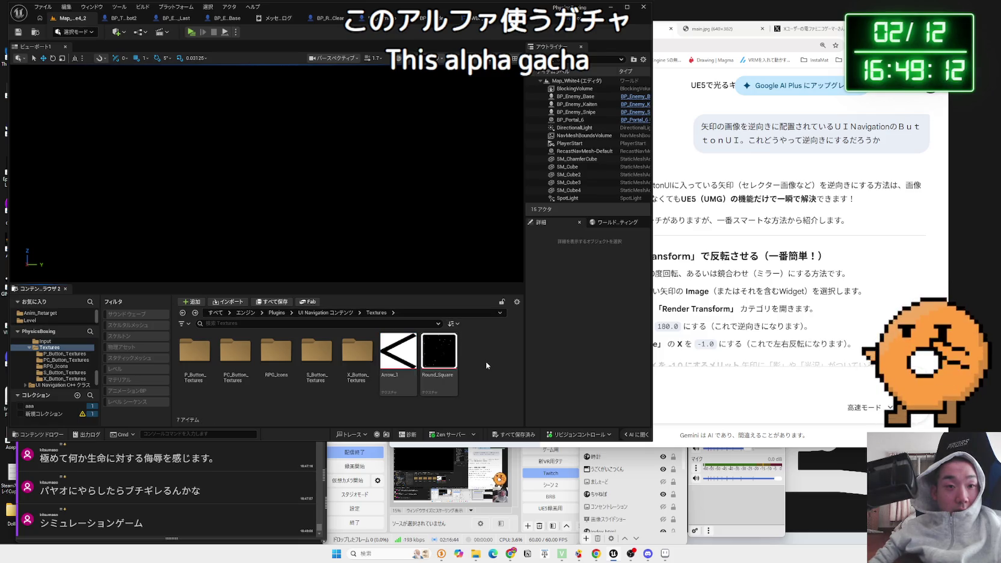
click(406, 353)
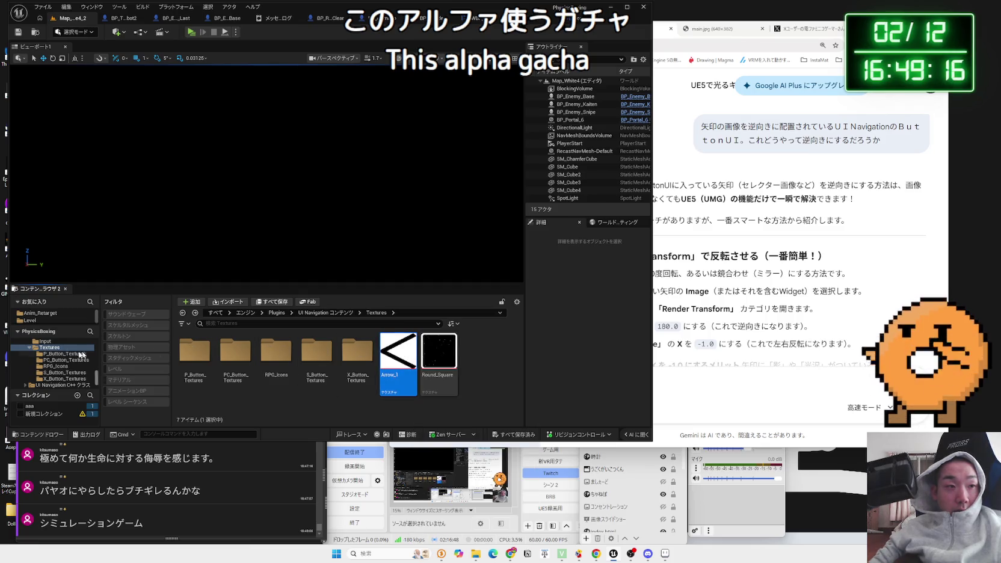
scroll(28, 351, up, 10)
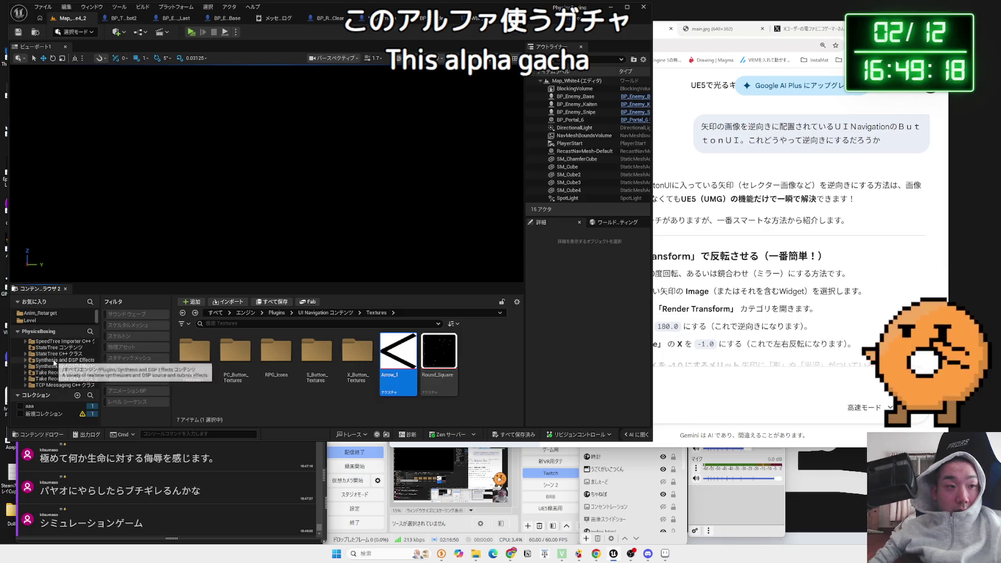
scroll(55, 362, up, 10)
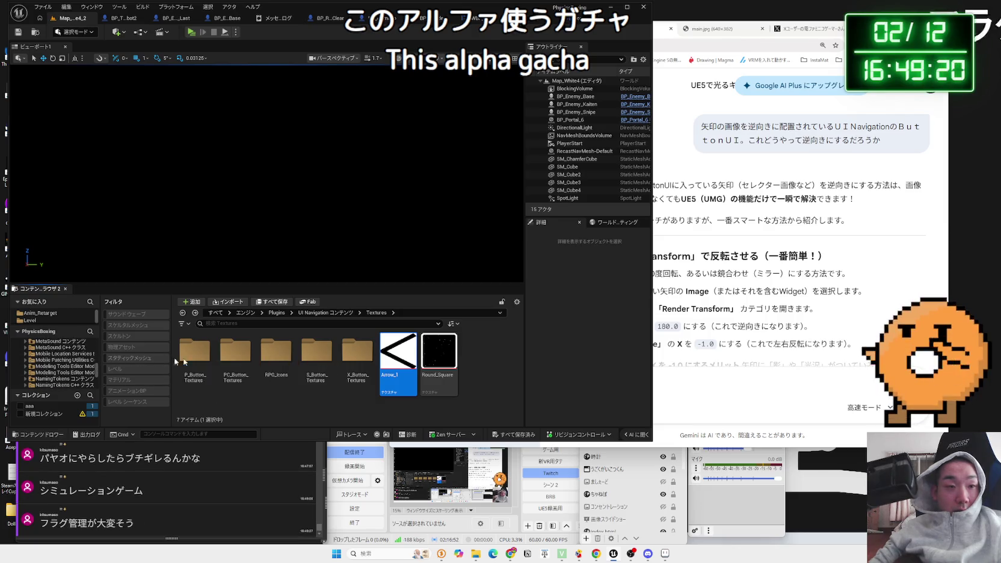
click(473, 376)
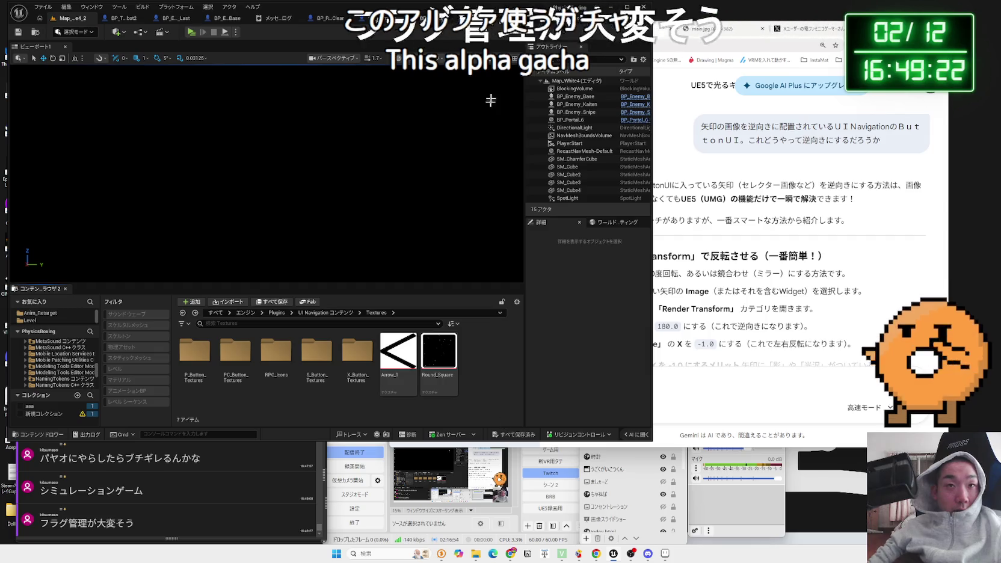
key(alt+Tab)
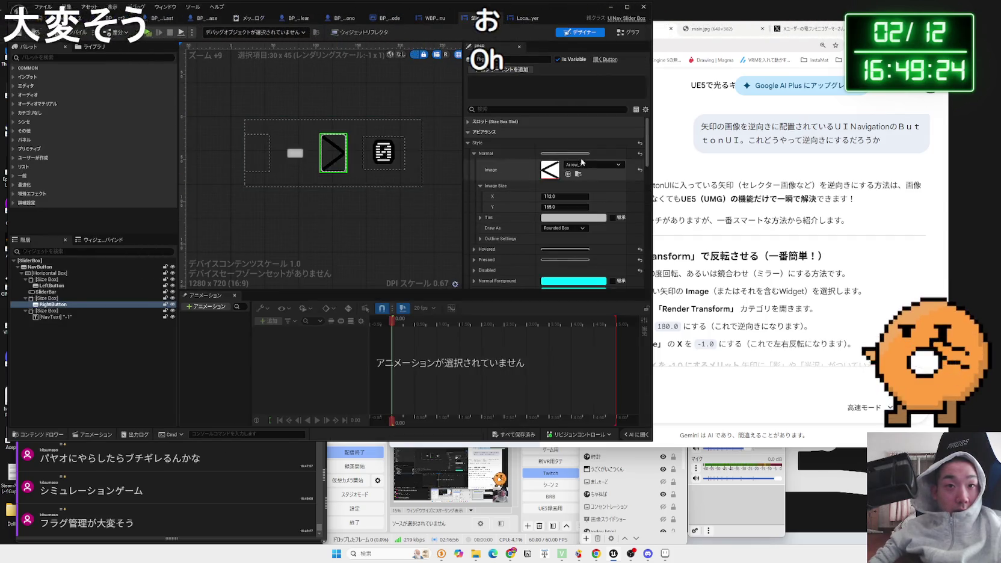
Step: Try MI_Mesh_Arrow as the right button's image, then undo back to Arrow_1
click(582, 167)
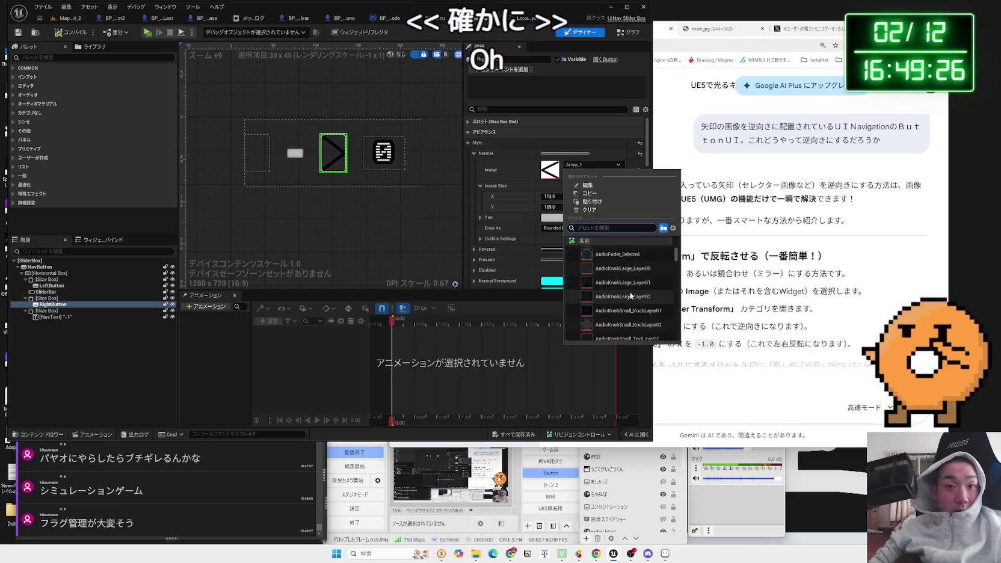
text(a)
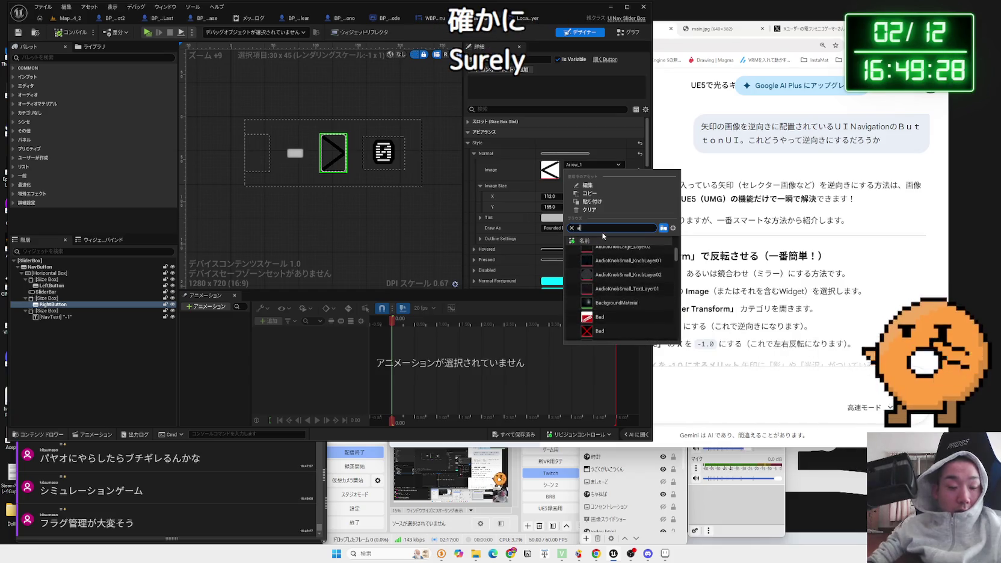
text(rrow)
scroll(626, 283, down, 3)
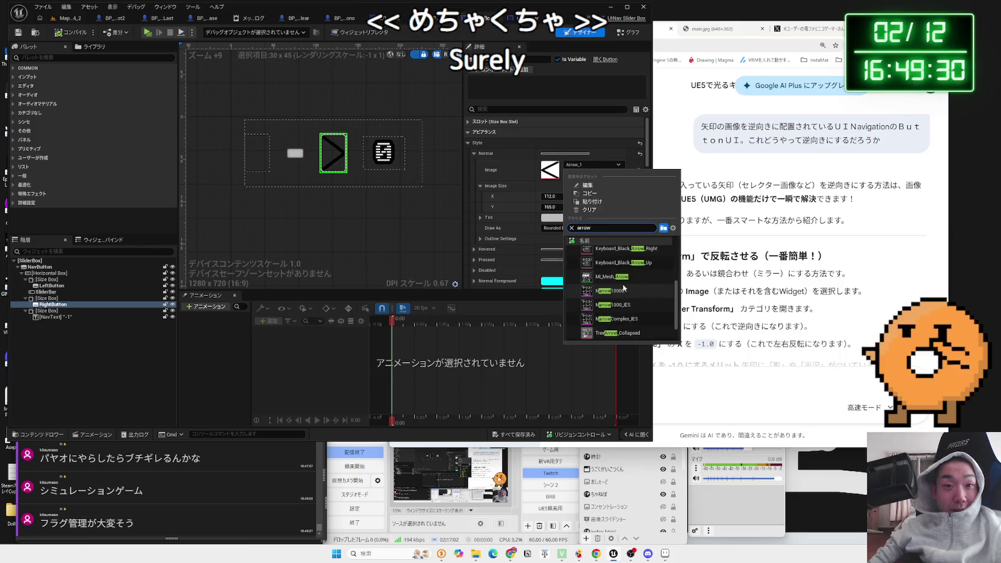
click(626, 280)
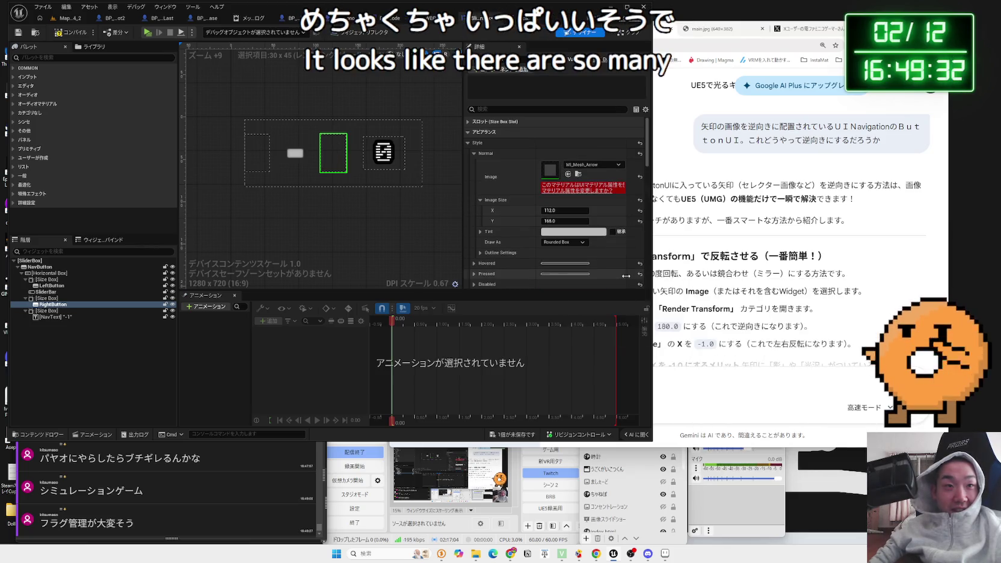
key(ctrl+z)
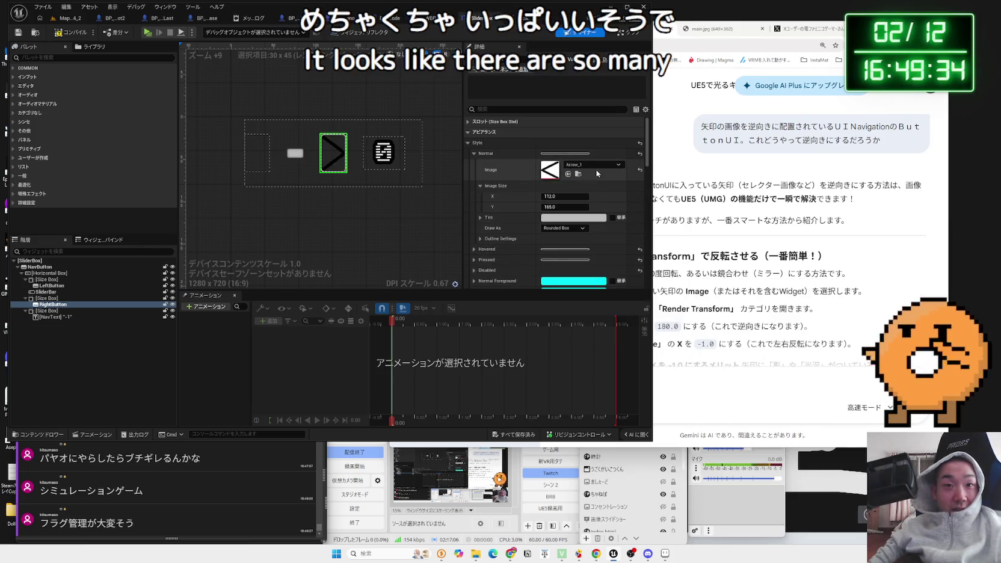
Step: Recheck the 'arrow' asset list without changing it, then open the Aseprite files folder
click(596, 165)
text(arrow)
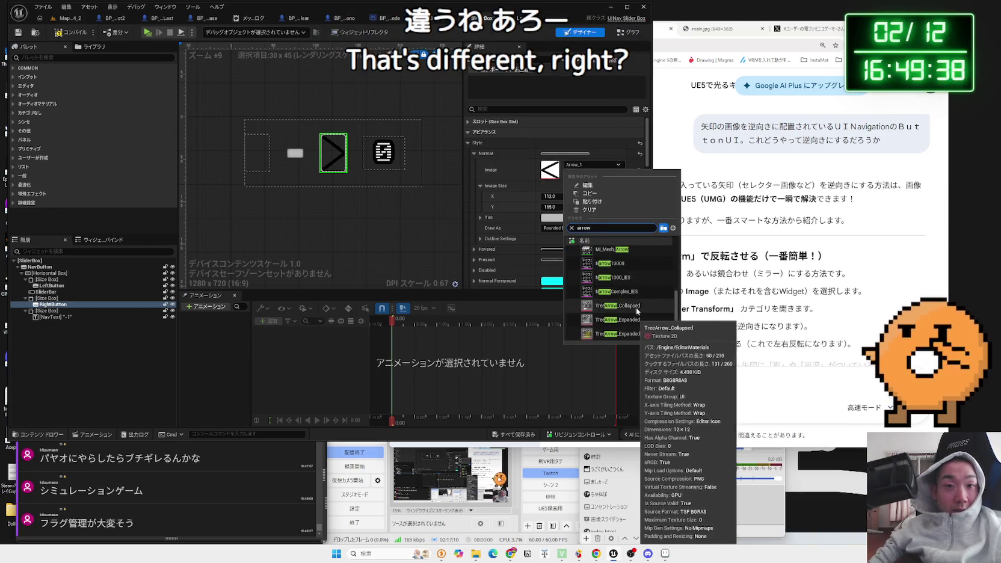
click(443, 260)
click(476, 553)
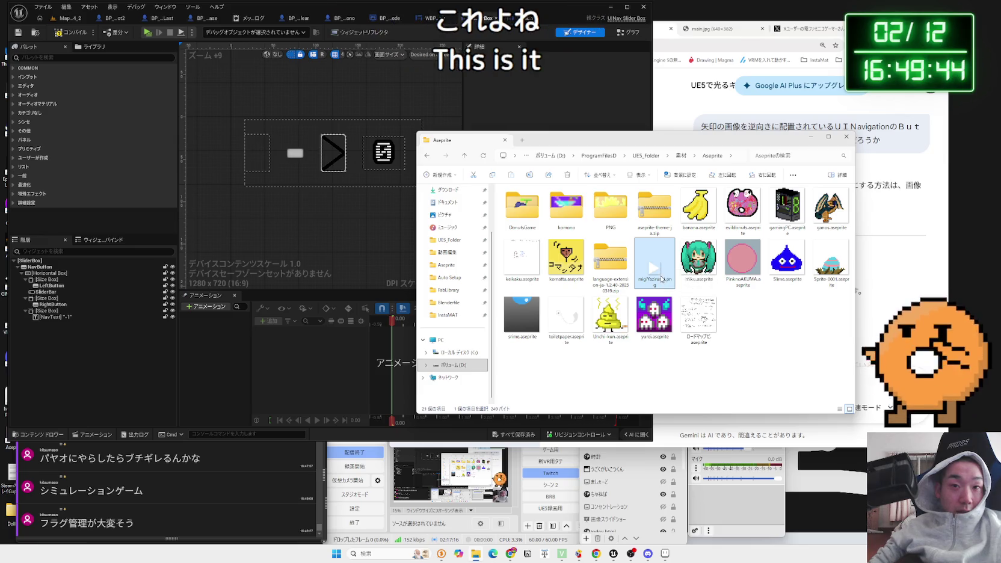
double_click(662, 279)
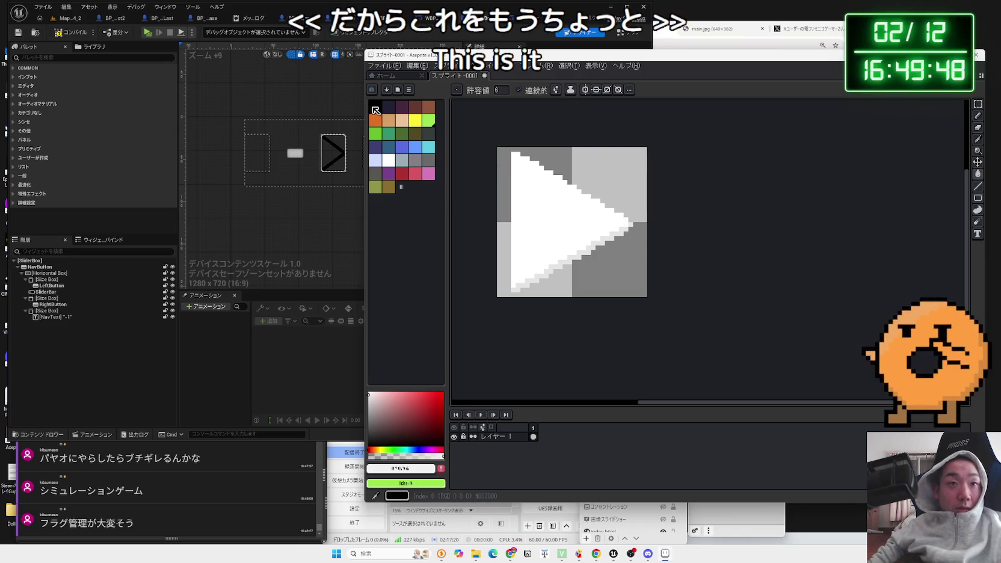
alt+click(508, 154)
click(519, 165)
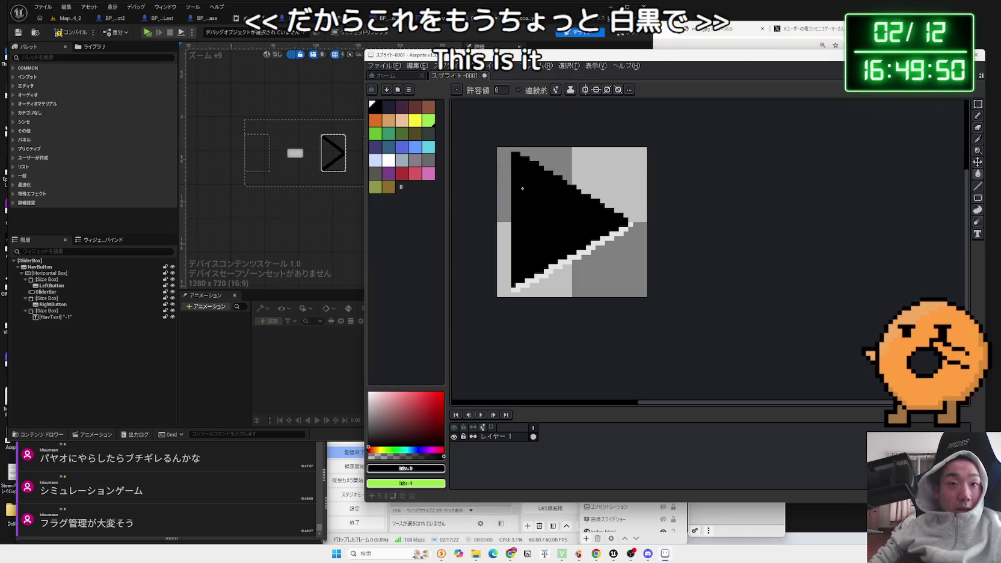
key(ctrl+z)
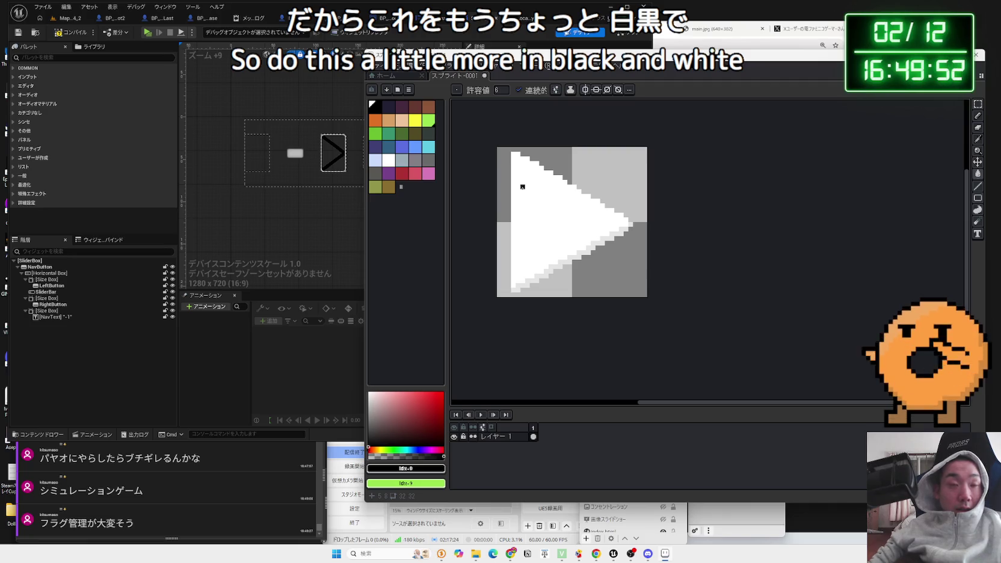
drag(570, 71, 717, 74)
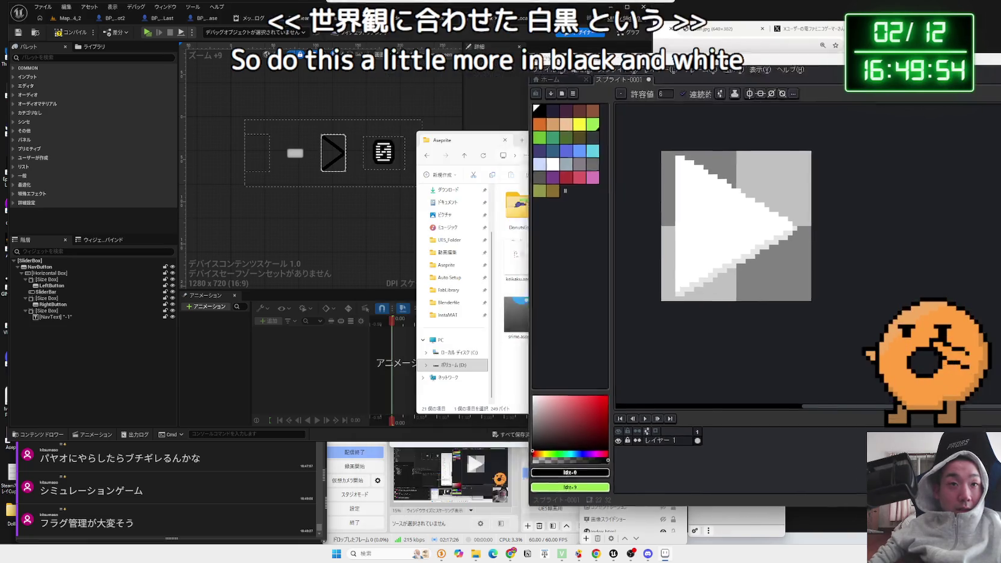
click(383, 153)
scroll(374, 240, up, 5)
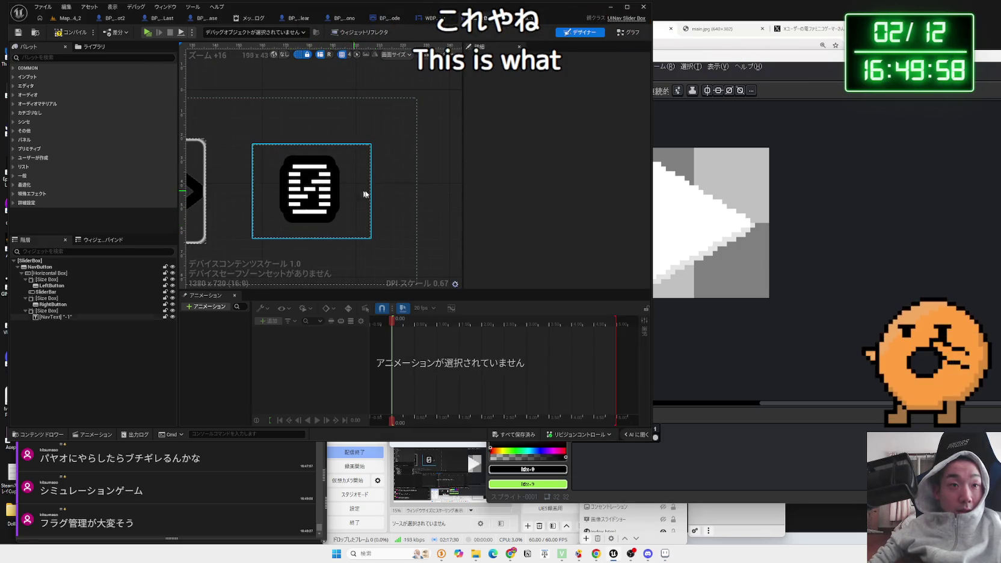
mouse_move(740, 60)
mouse_down()
mouse_move(777, 60)
mouse_move(678, 60)
mouse_up()
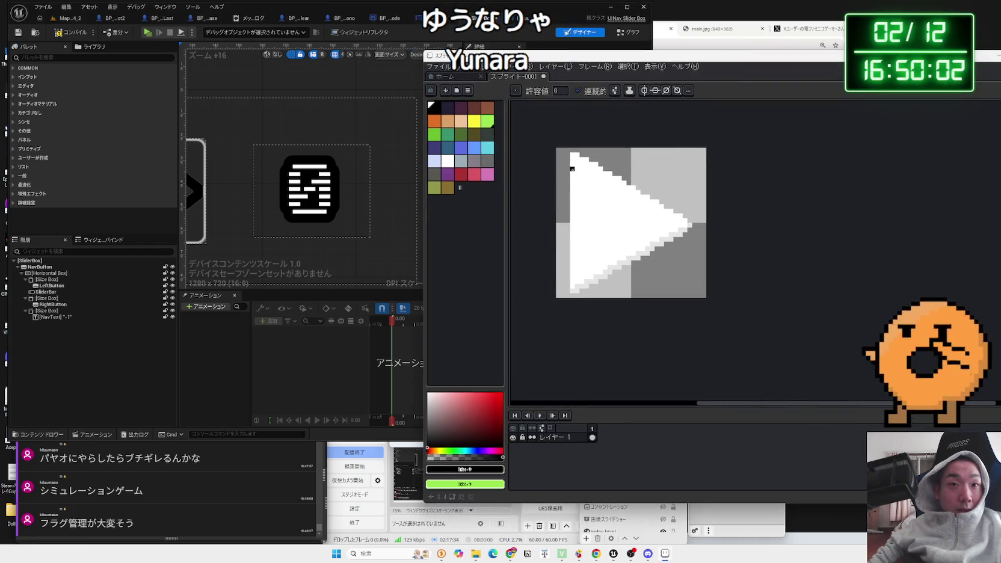
click(572, 174)
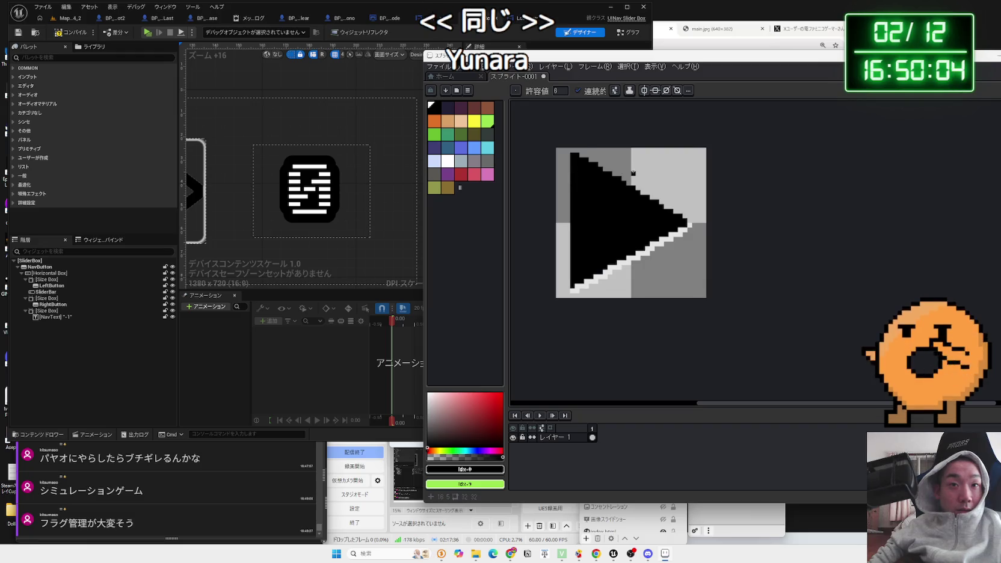
key(ctrl+z)
drag(632, 55, 493, 55)
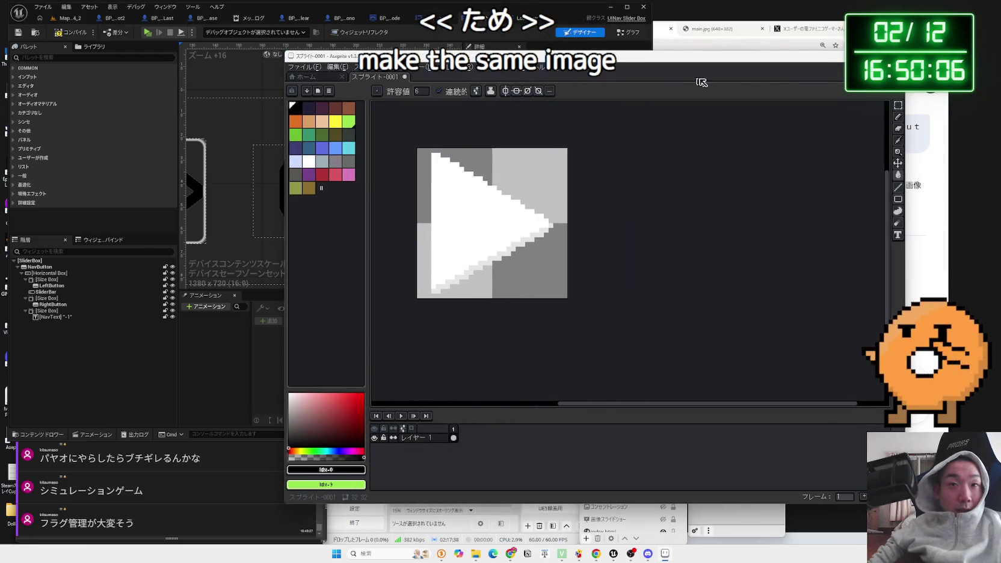
click(899, 119)
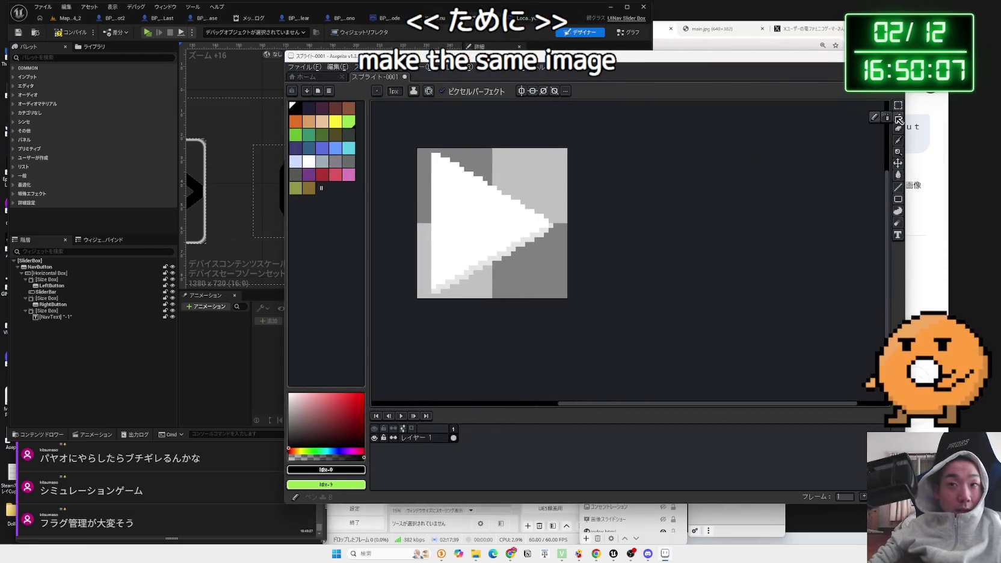
click(899, 187)
drag(433, 179, 468, 178)
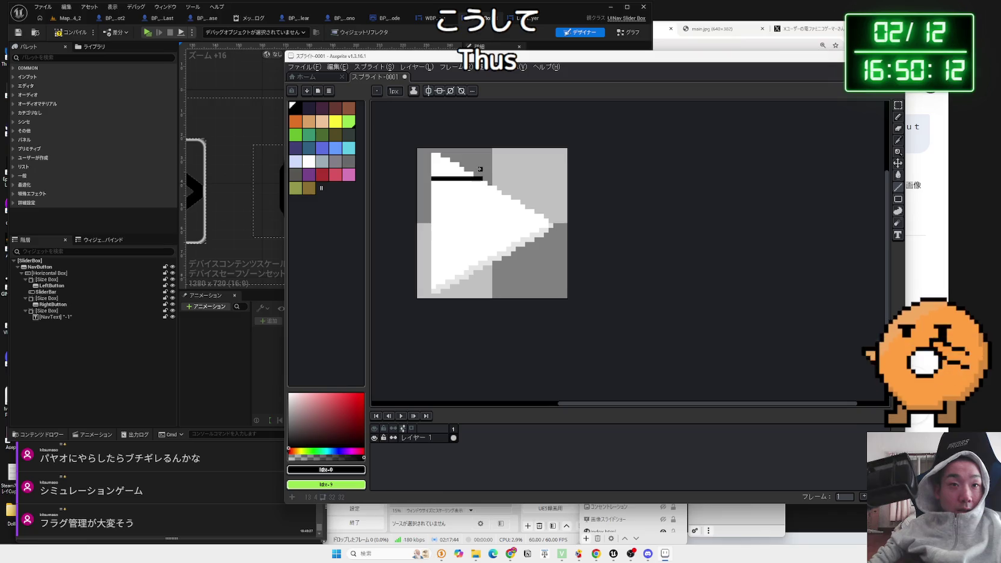
mouse_move(465, 59)
mouse_down()
mouse_move(585, 59)
mouse_move(519, 58)
mouse_up()
key(ctrl+z)
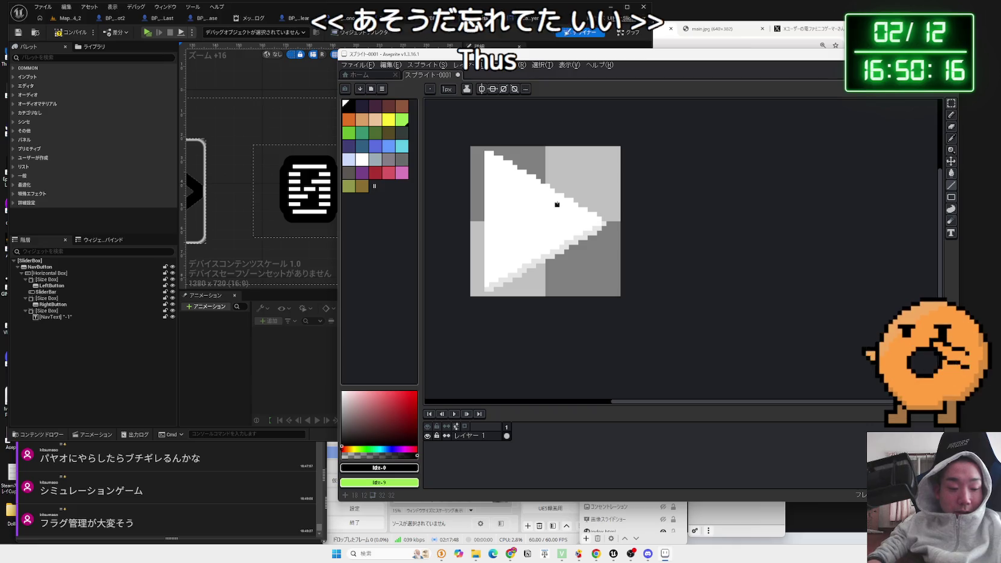
Step: Switch to the Eraser with a 1px brush size
click(952, 127)
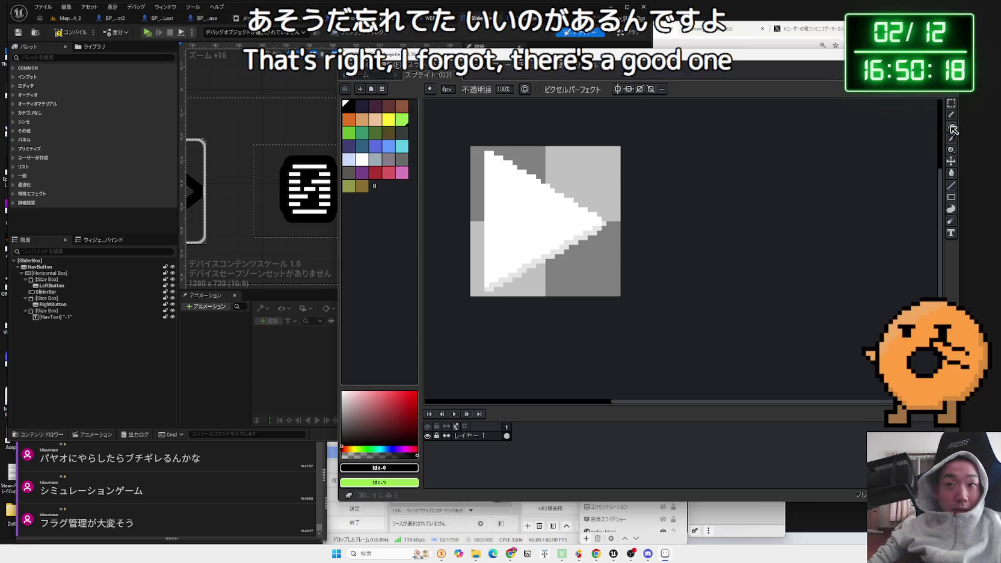
click(448, 89)
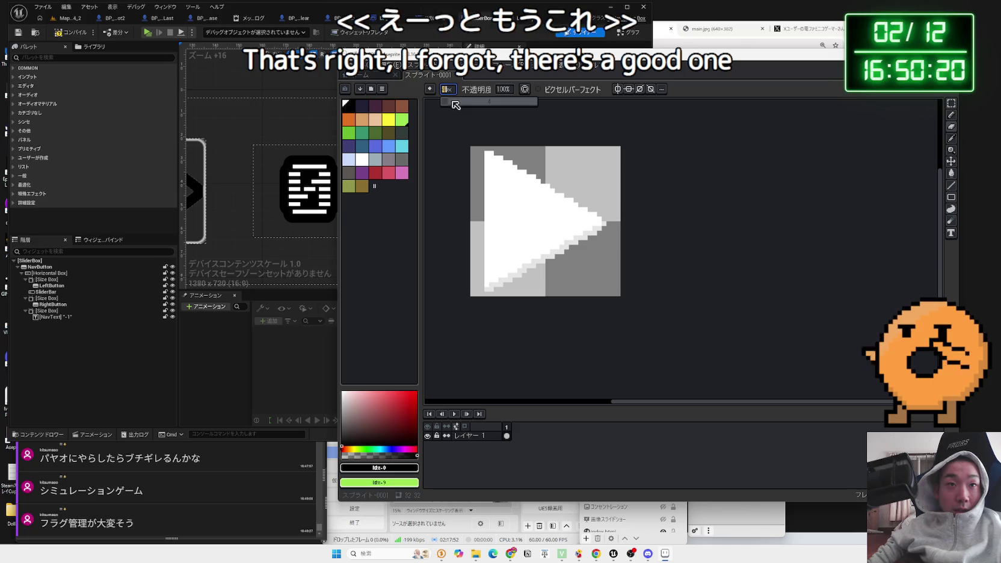
text(1)
click(487, 157)
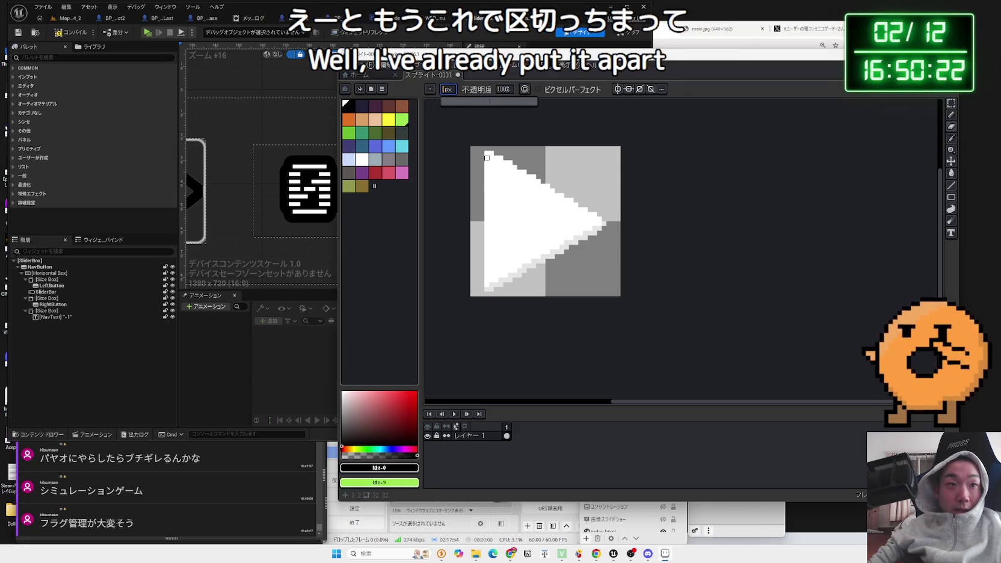
Step: Erase one-pixel rows across the top edge and upper part of the triangle
mouse_move(487, 158)
mouse_down()
mouse_move(524, 158)
mouse_move(530, 176)
mouse_up()
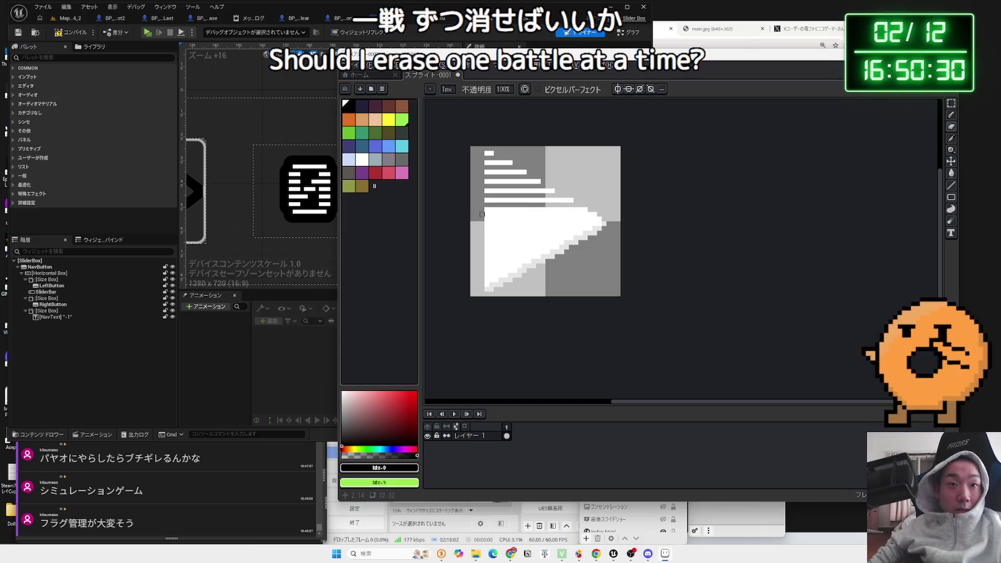
drag(609, 223, 510, 224)
click(297, 174)
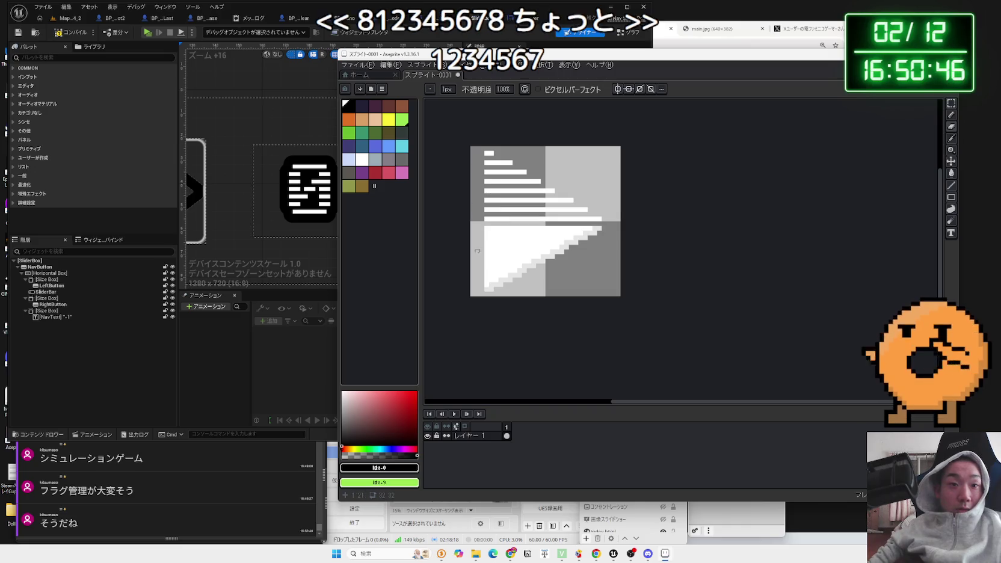
scroll(482, 214, down, 1)
scroll(483, 214, up, 2)
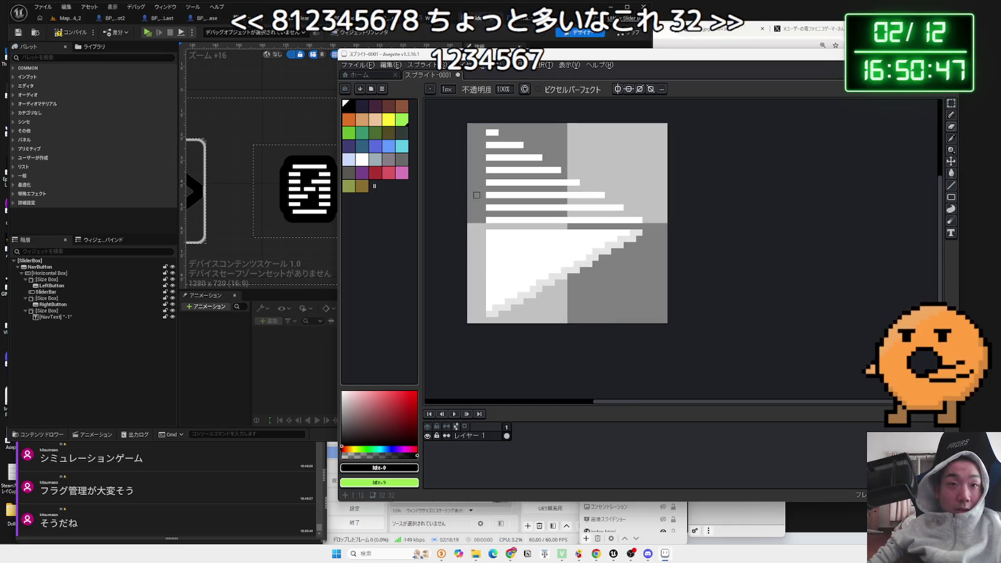
click(357, 65)
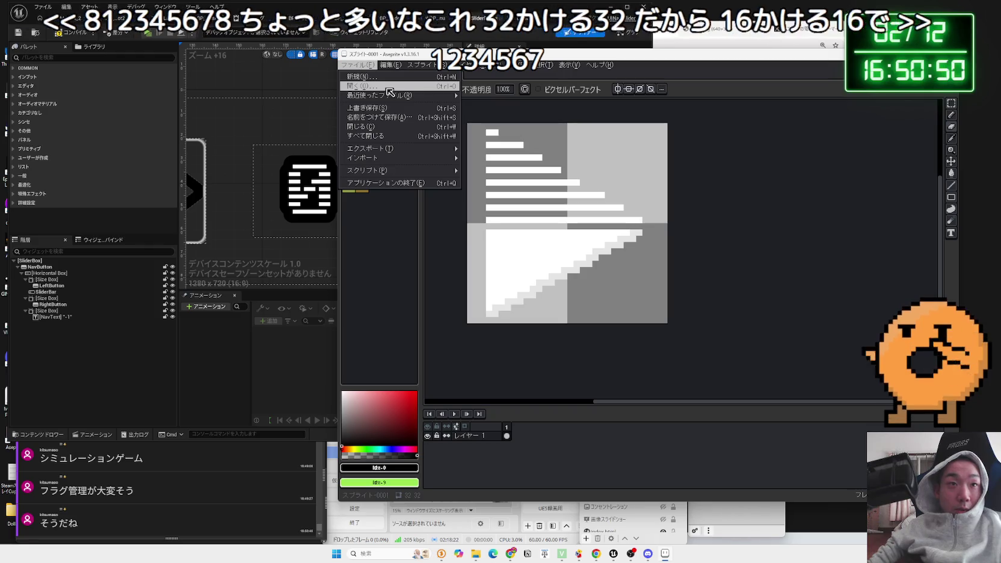
Step: Create a new 16 × 16 px sprite with width and height 16
click(363, 76)
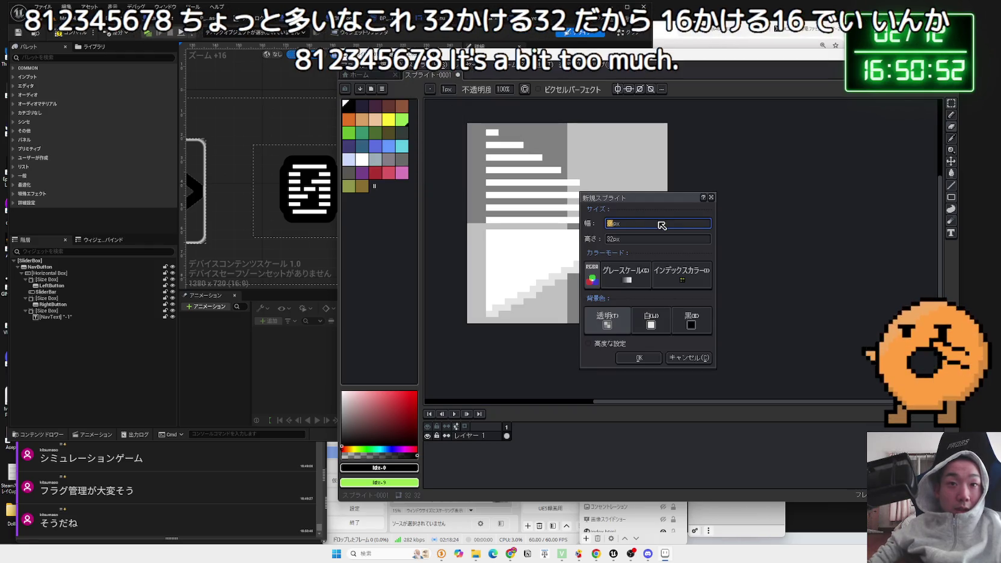
text(16)
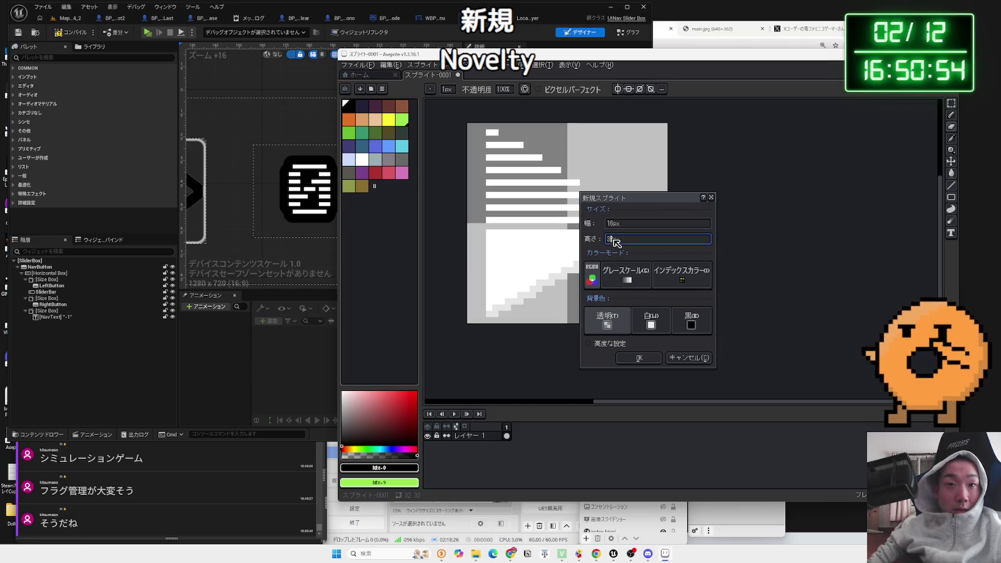
text(16)
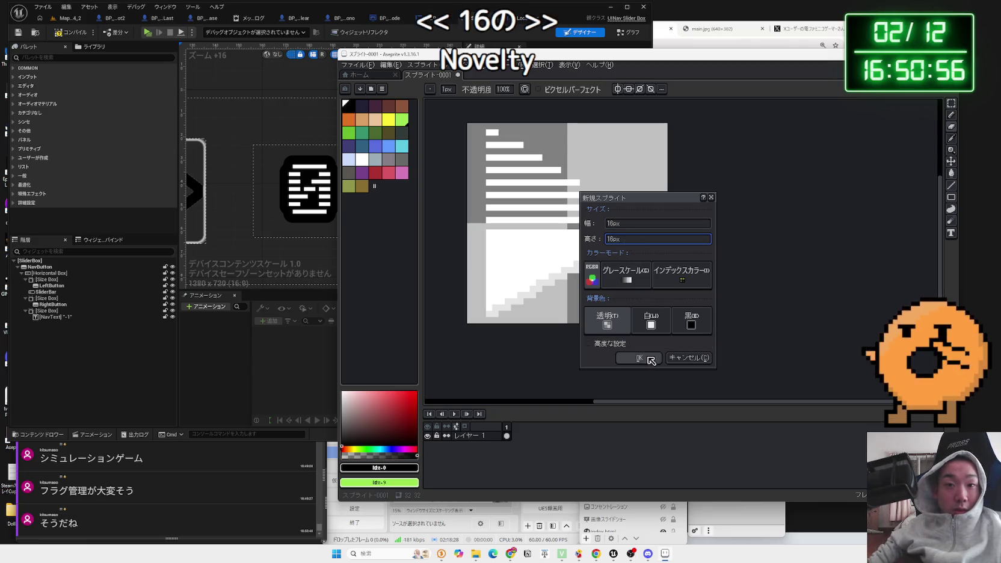
key(Return)
scroll(655, 217, up, 5)
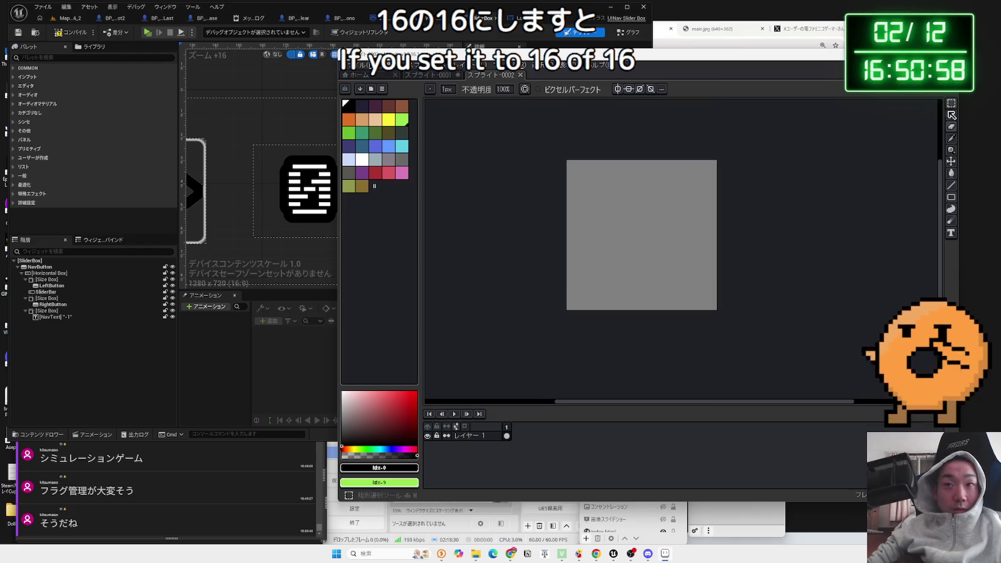
Step: Pick white and draw the triangle's left edge and diagonal with the Line tool
click(362, 159)
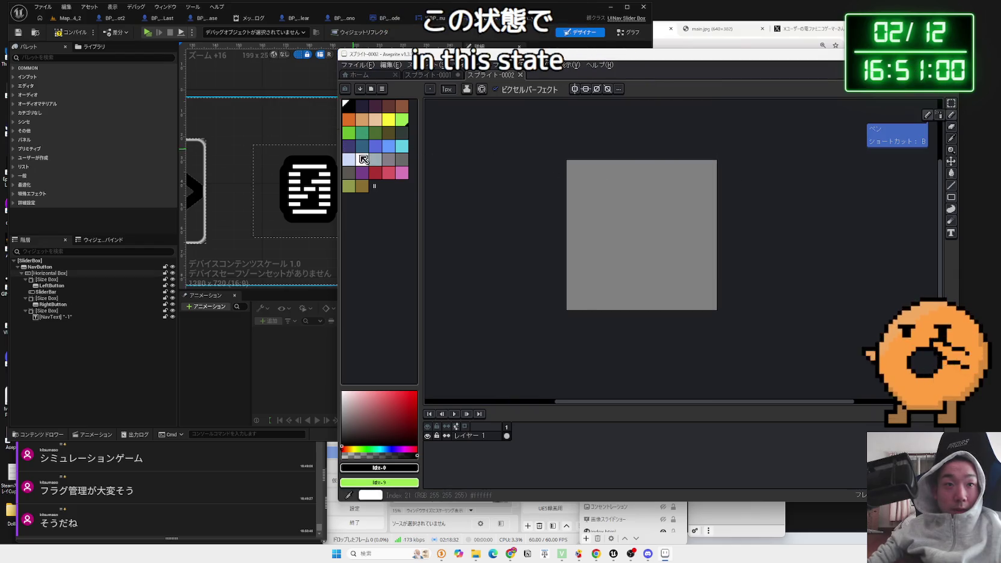
drag(581, 174, 591, 300)
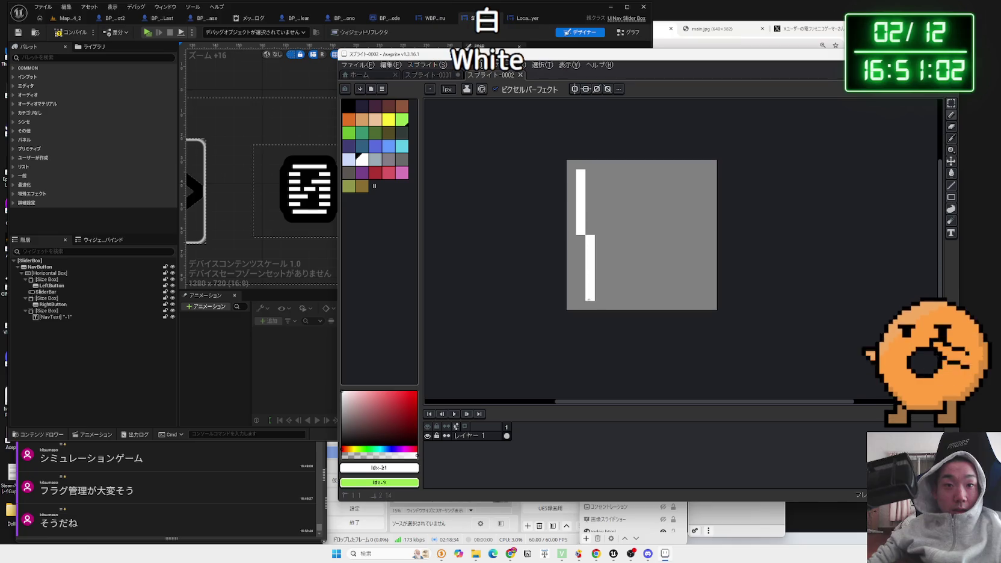
key(ctrl+z)
click(952, 186)
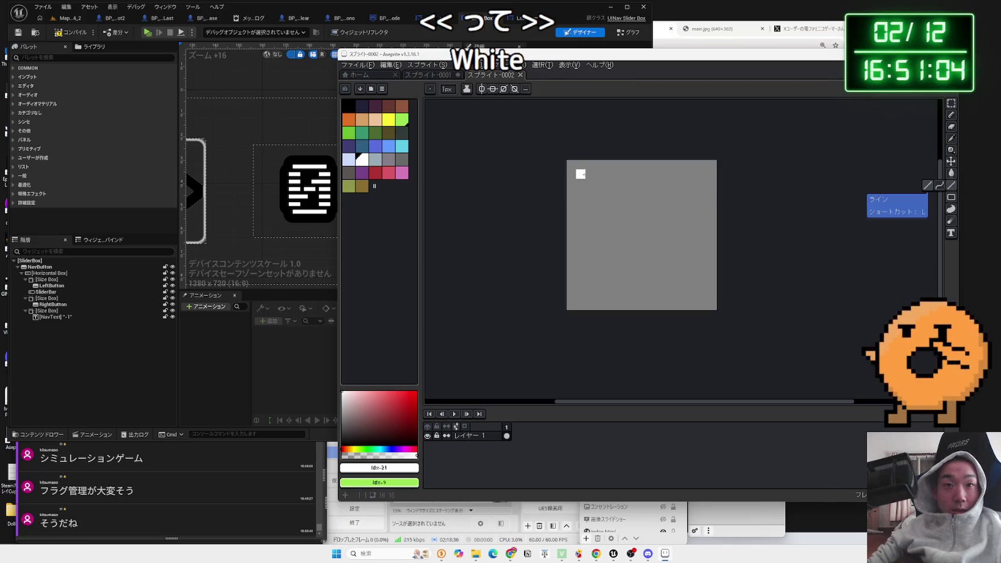
drag(581, 174, 581, 252)
mouse_move(582, 301)
mouse_down()
mouse_move(670, 263)
mouse_move(710, 233)
mouse_move(614, 199)
mouse_move(571, 165)
mouse_move(710, 241)
mouse_move(684, 259)
mouse_move(652, 247)
mouse_up()
Step: Undo those strokes and redraw the arrow's lower stroke to the bottom-left corner
key(v)
key(ctrl+z)
key(ctrl+z)
key(ctrl+z)
key(l)
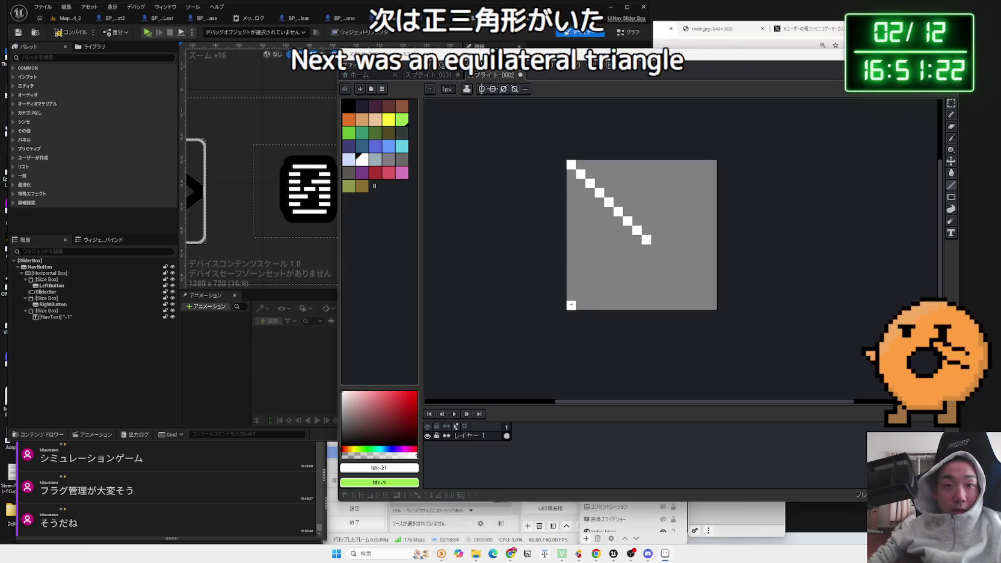
drag(571, 305, 647, 240)
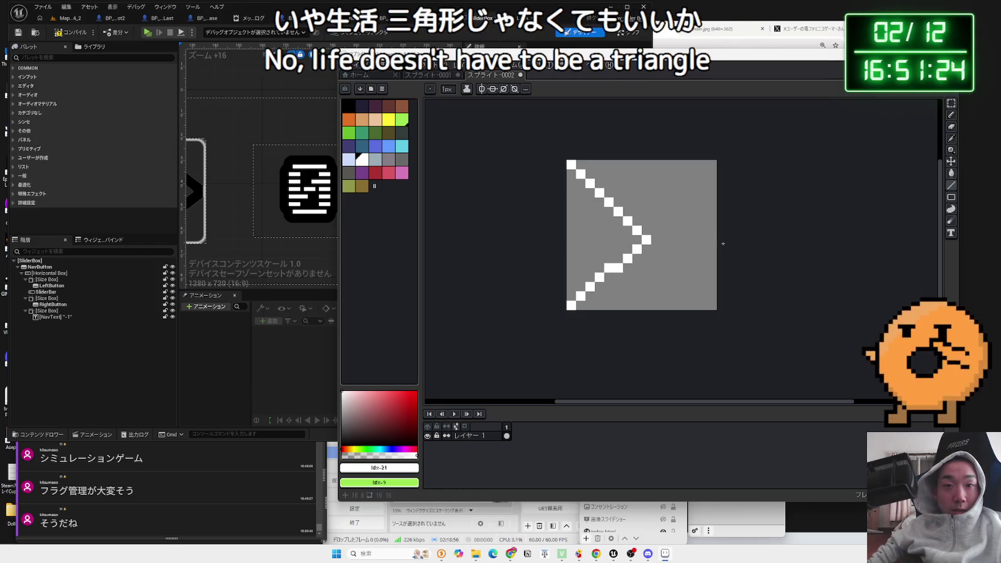
key(ctrl+z)
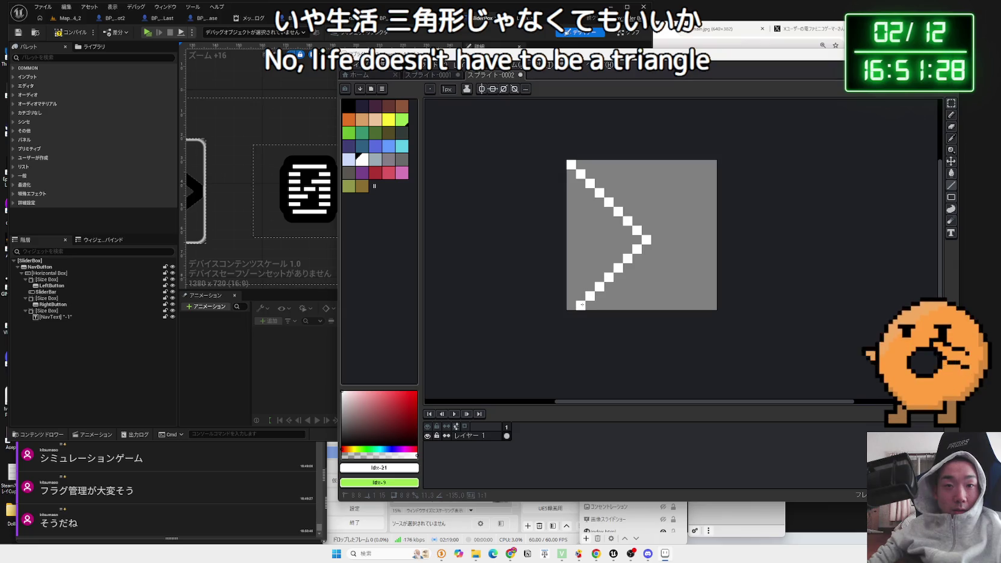
drag(577, 310, 575, 312)
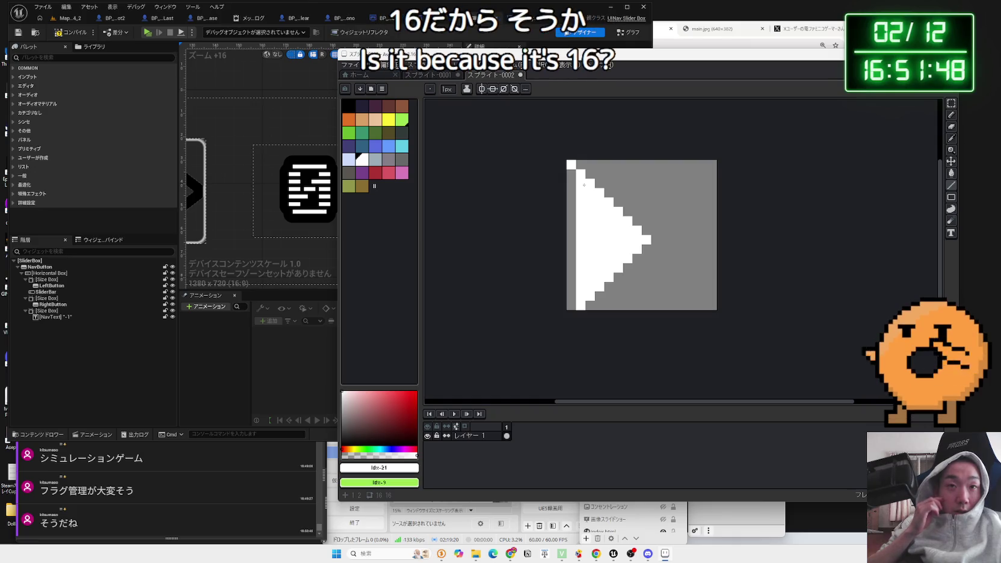
Step: Undo the earlier strokes and draw a shortened diagonal from the top-left corner
key(v)
key(ctrl+z)
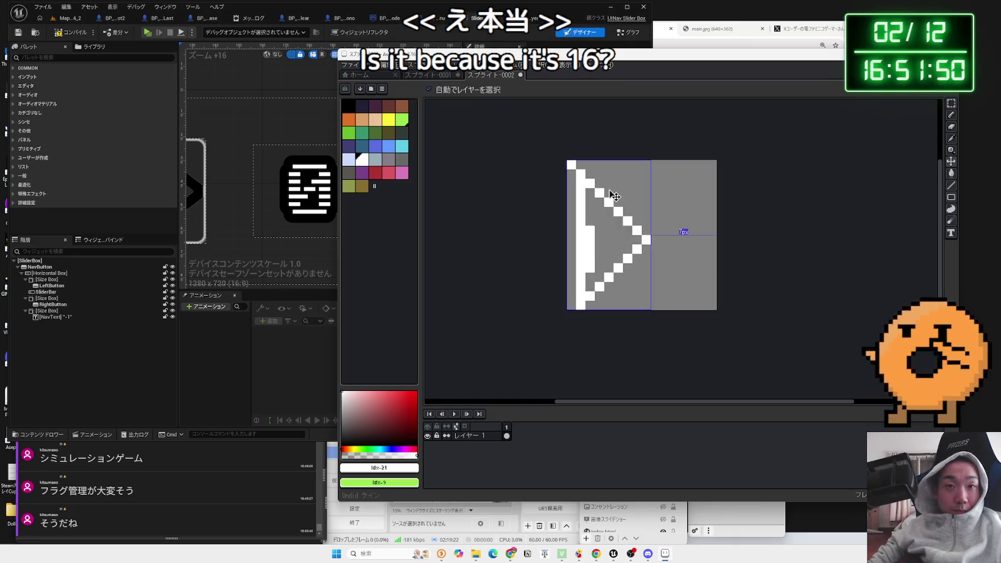
key(ctrl+z)
key(ctrl+z)
key(ctrl+z)
key(l)
drag(569, 164, 685, 248)
mouse_move(656, 254)
mouse_down()
mouse_move(638, 246)
mouse_move(636, 229)
mouse_move(628, 250)
mouse_move(636, 239)
mouse_up()
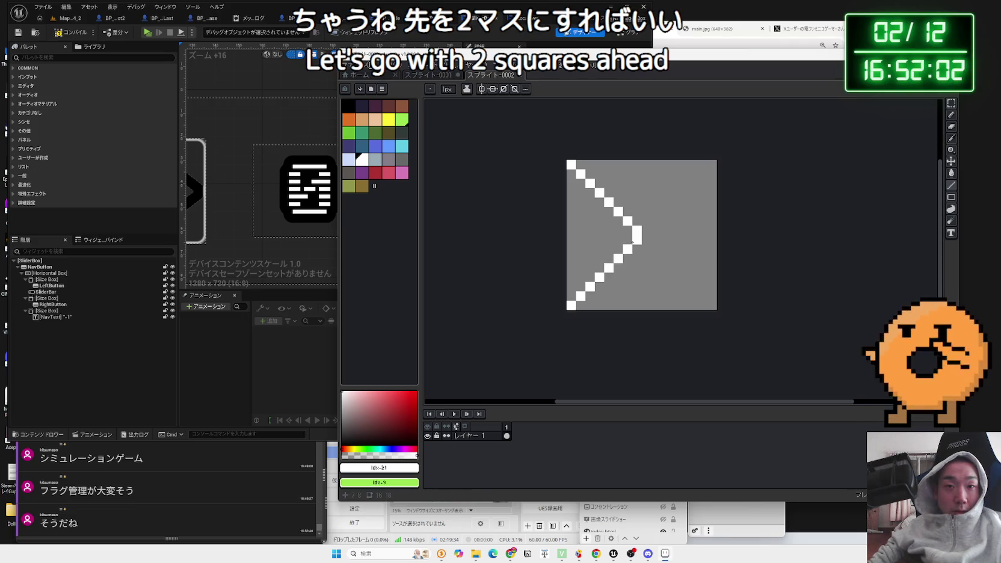
Step: Fill the arrow body with white vertical columns and fill the tip notch
drag(573, 171, 572, 277)
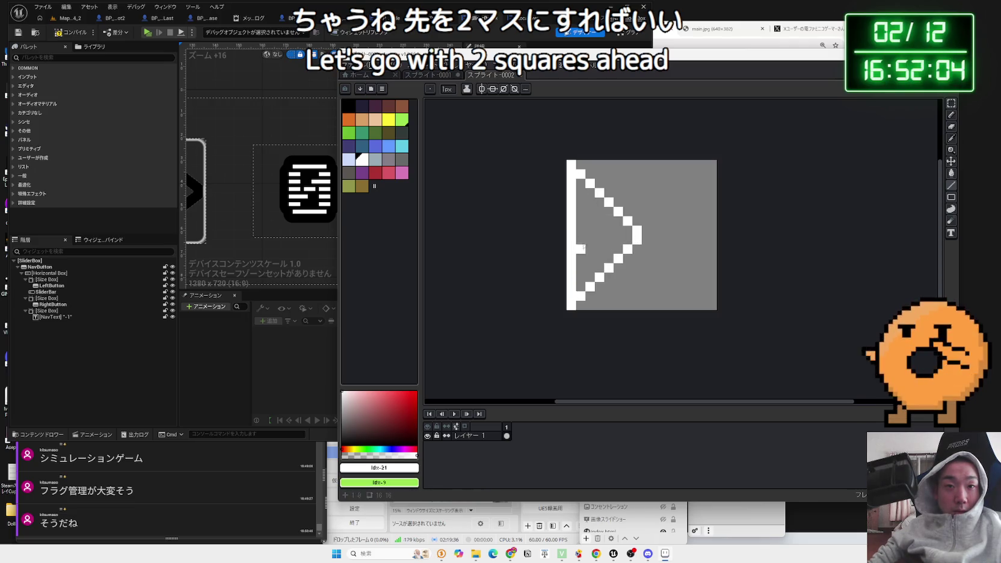
drag(583, 184, 581, 278)
drag(587, 209, 591, 200)
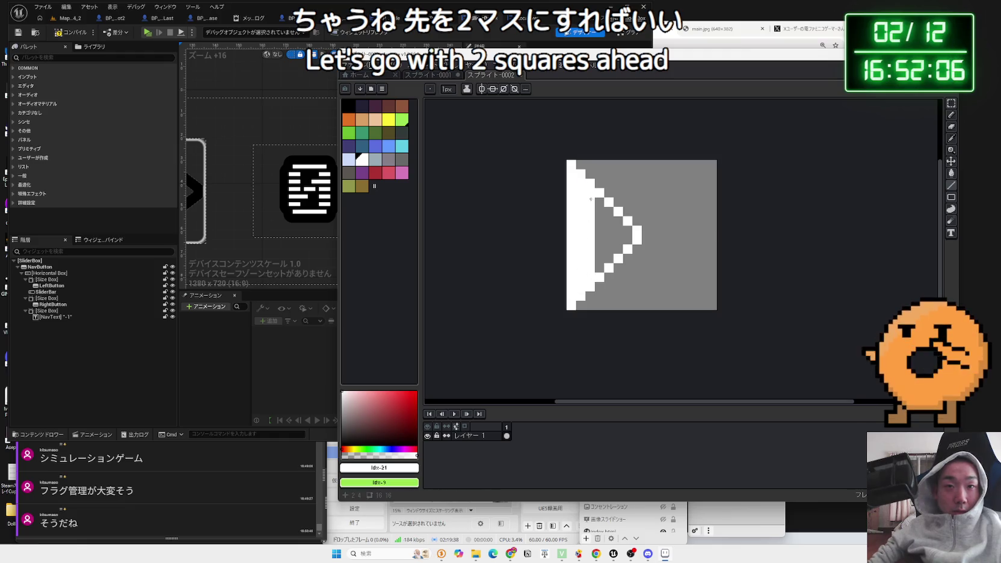
drag(599, 263, 598, 211)
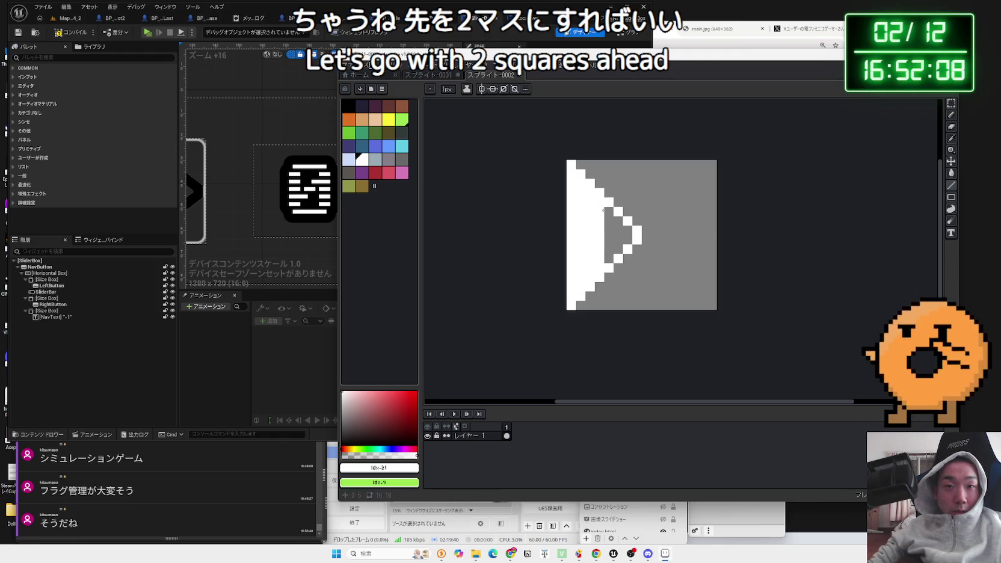
click(625, 228)
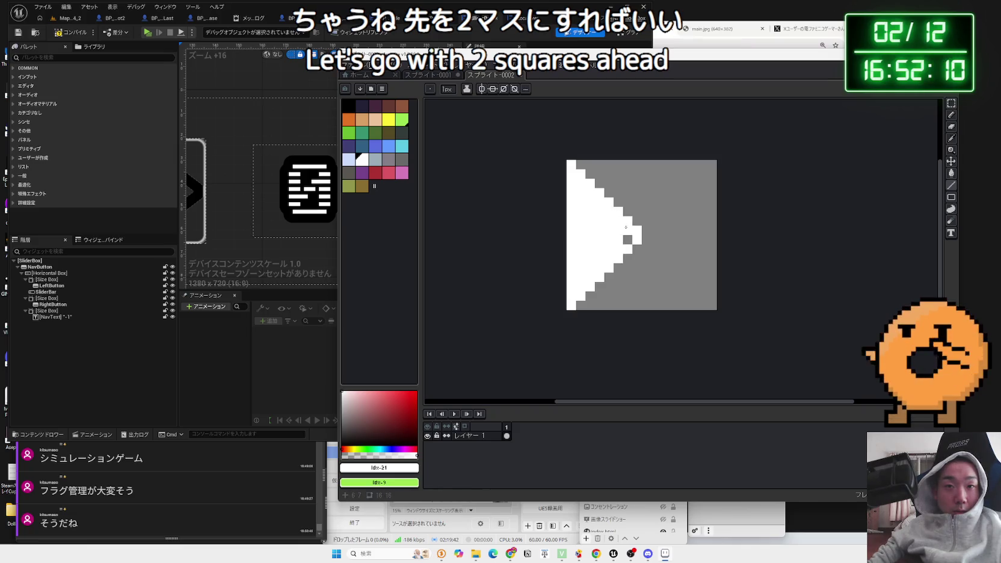
Step: Select the left 12×16 block and move the arrow 4 pixels right
scroll(683, 240, down, 1)
scroll(684, 240, up, 1)
scroll(684, 241, right, 1)
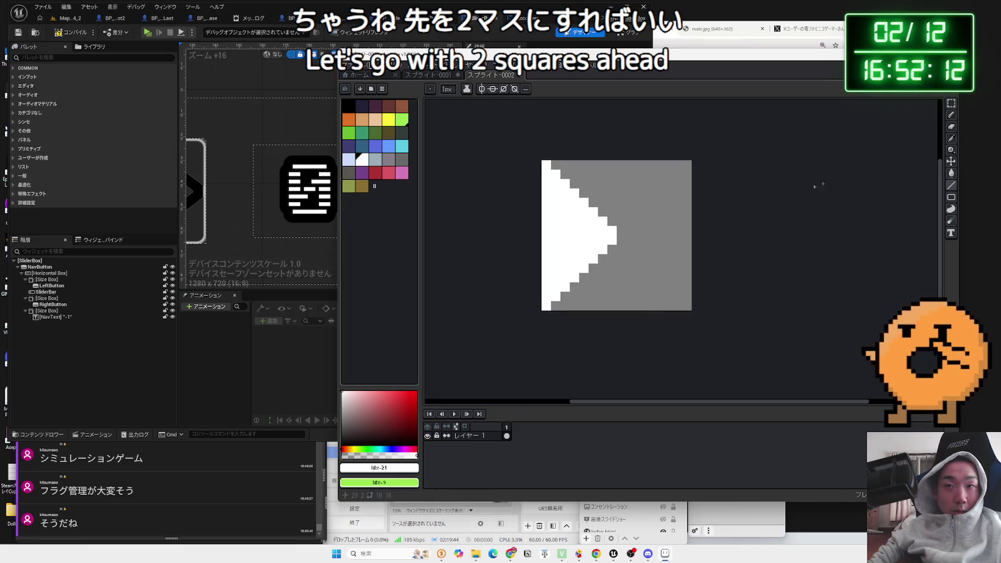
click(952, 103)
drag(541, 160, 654, 312)
drag(612, 258, 645, 258)
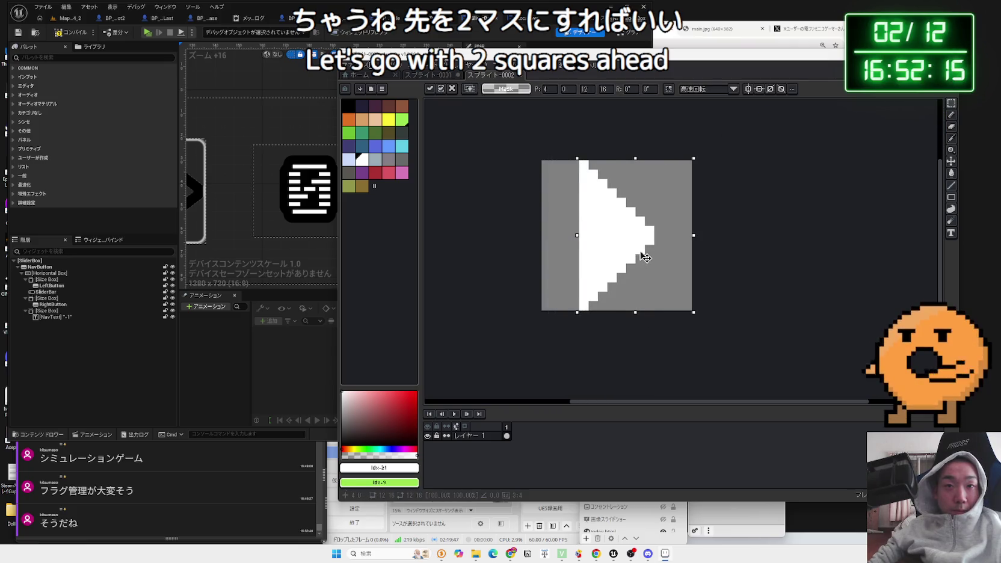
click(715, 240)
Step: Erase the arrow's tip pixels, discarding a stray white pixel
scroll(731, 224, right, 2)
click(952, 114)
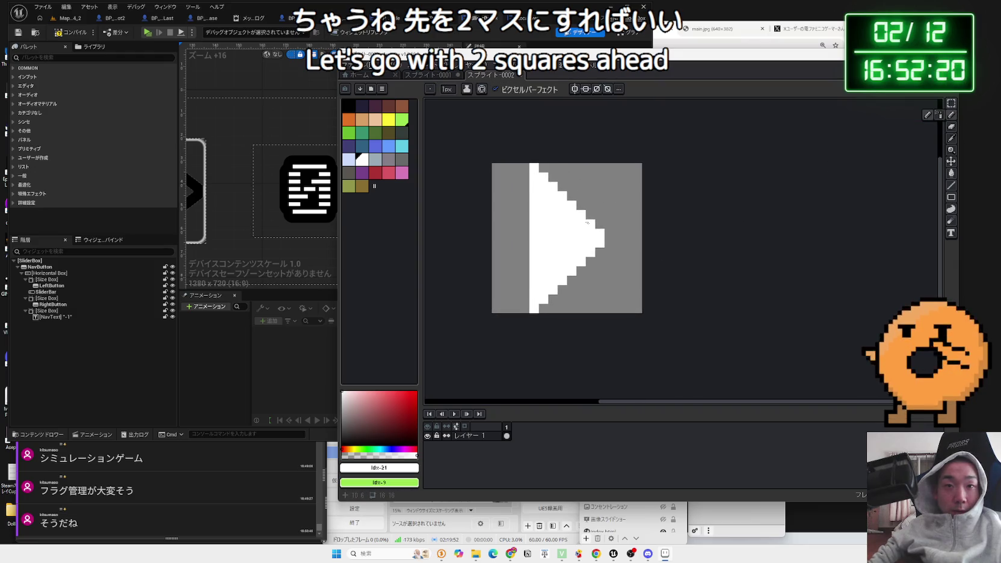
click(541, 169)
key(ctrl+z)
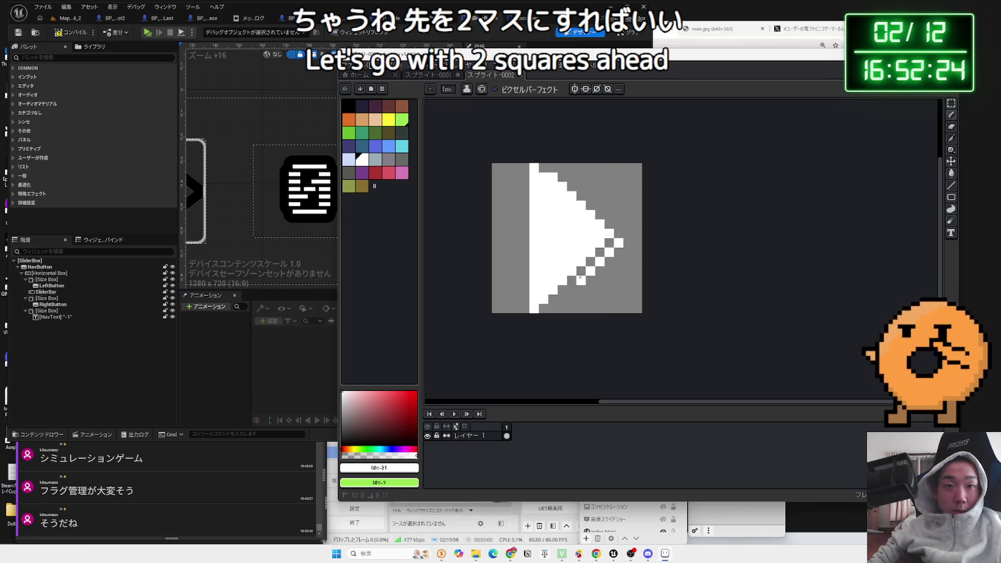
drag(609, 234, 616, 246)
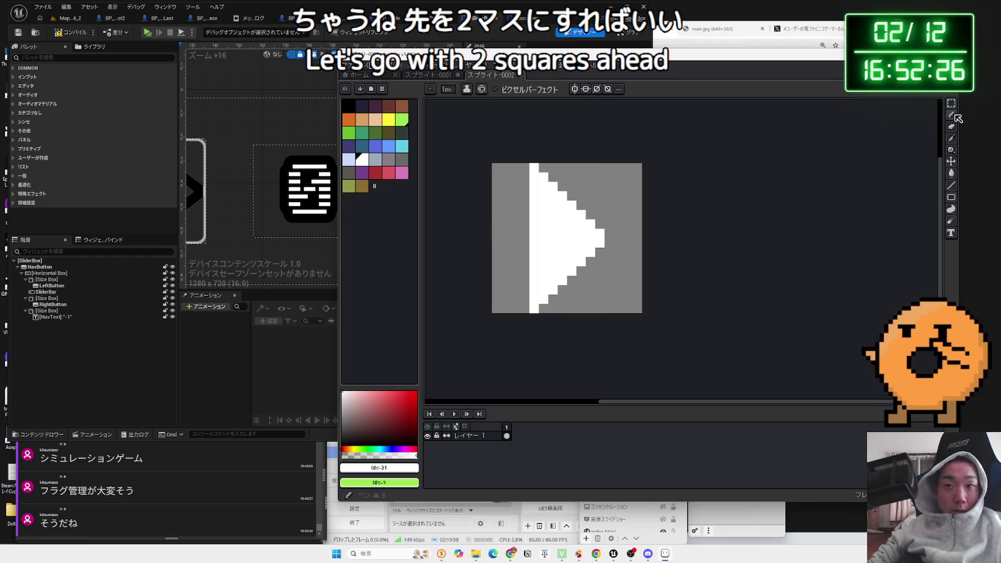
Step: With the Eraser (E), wipe five alternate rows across the white arrow
key(e)
drag(526, 178, 591, 178)
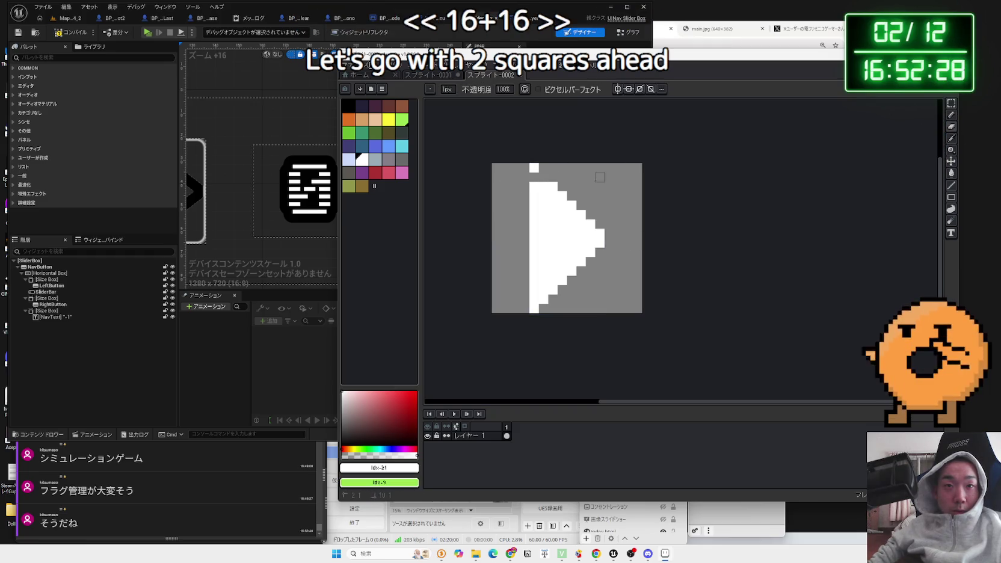
drag(528, 195, 580, 196)
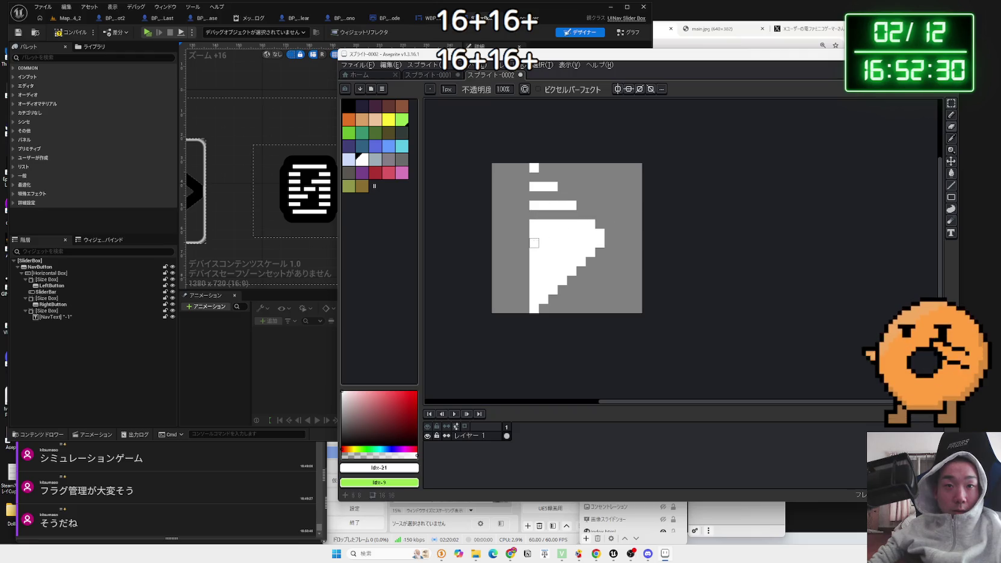
drag(534, 233, 638, 233)
drag(530, 253, 629, 253)
drag(525, 272, 619, 271)
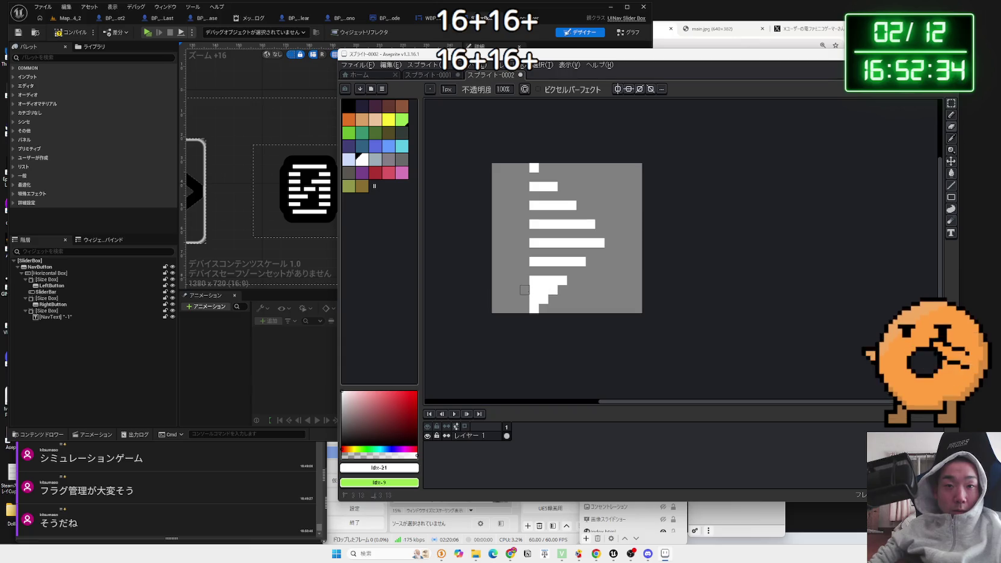
scroll(712, 299, down, 4)
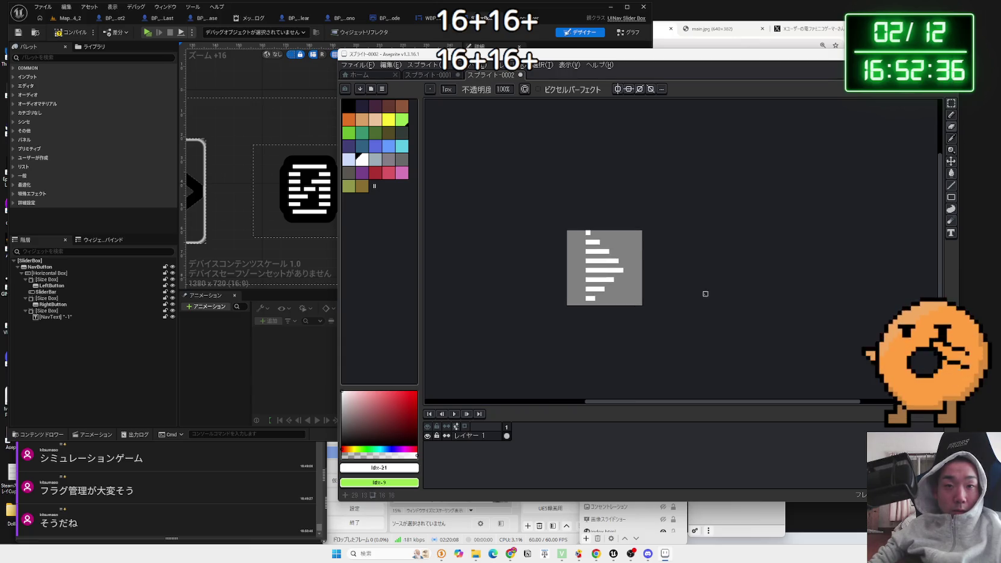
scroll(647, 291, up, 4)
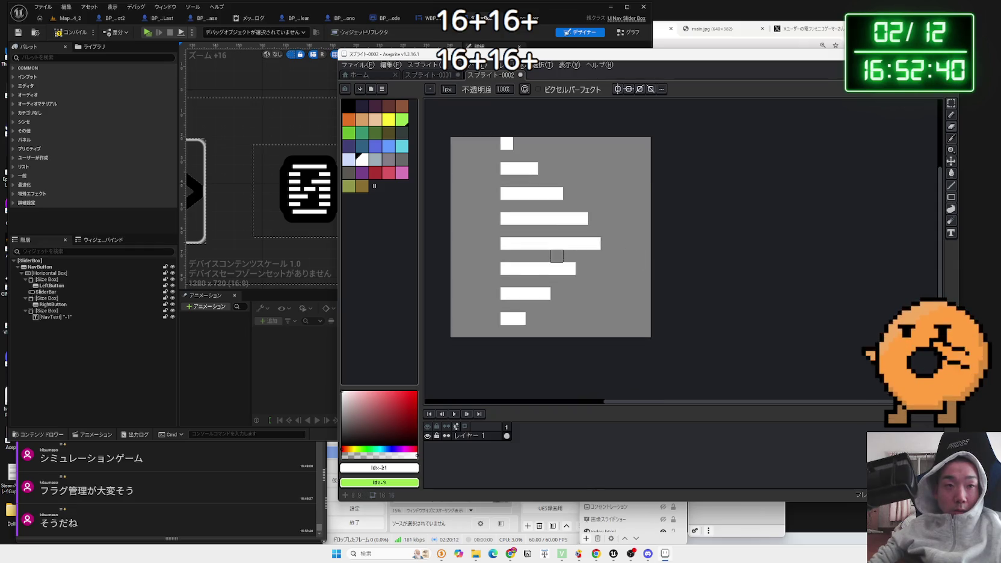
key(shift+o)
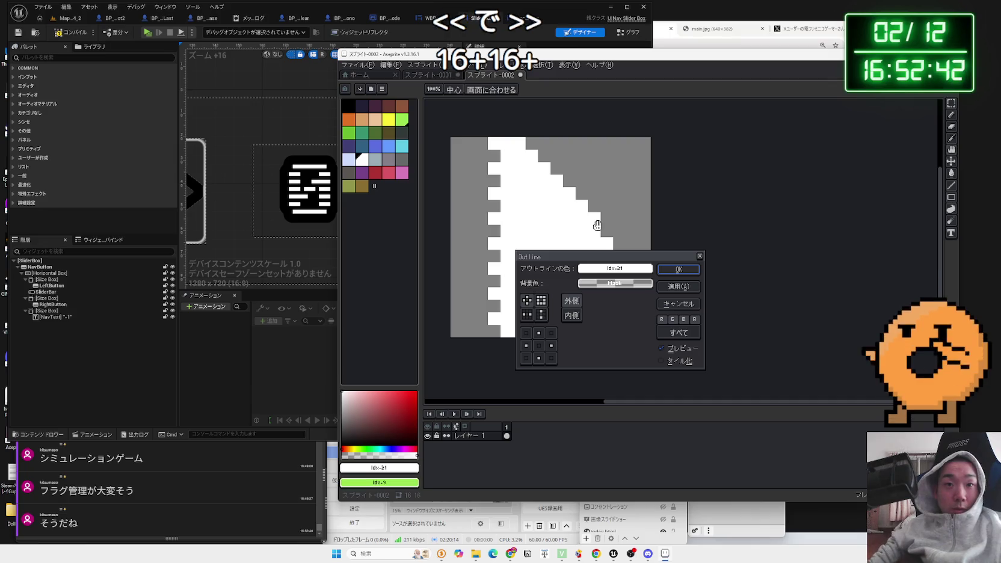
Step: Try a black outline with all four corner cells enabled, then cancel it
click(624, 271)
click(587, 303)
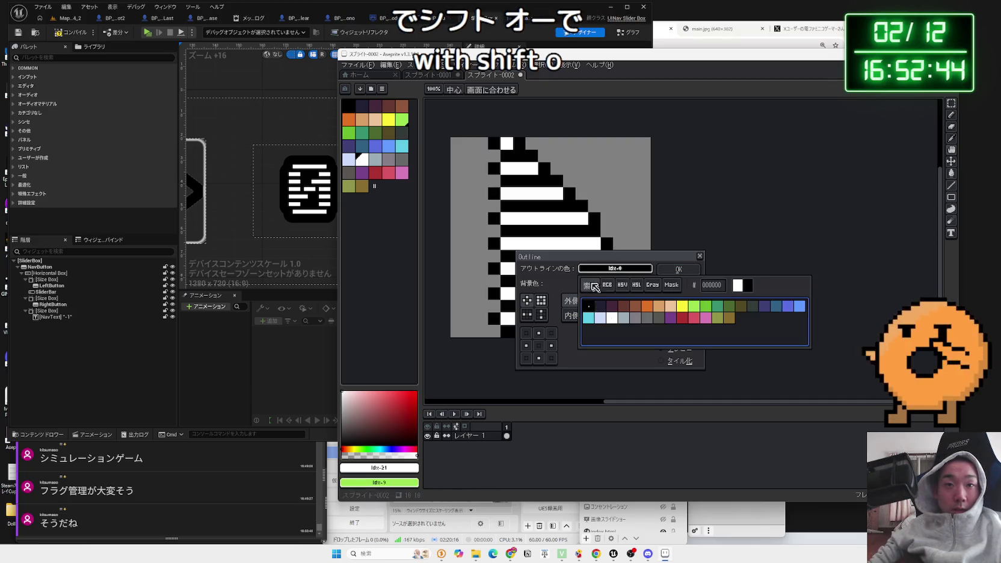
drag(568, 270, 668, 261)
click(627, 324)
click(627, 350)
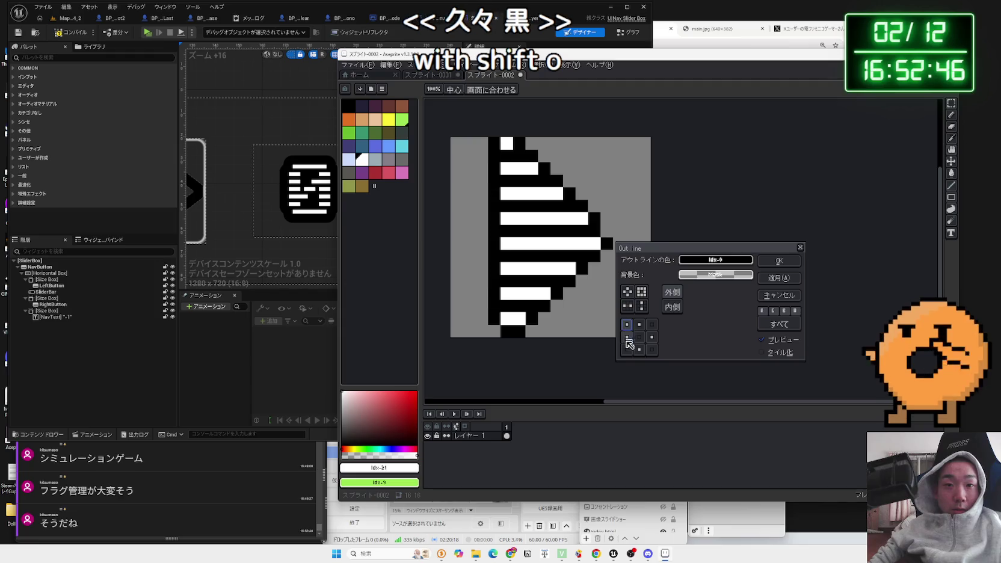
click(653, 324)
click(652, 350)
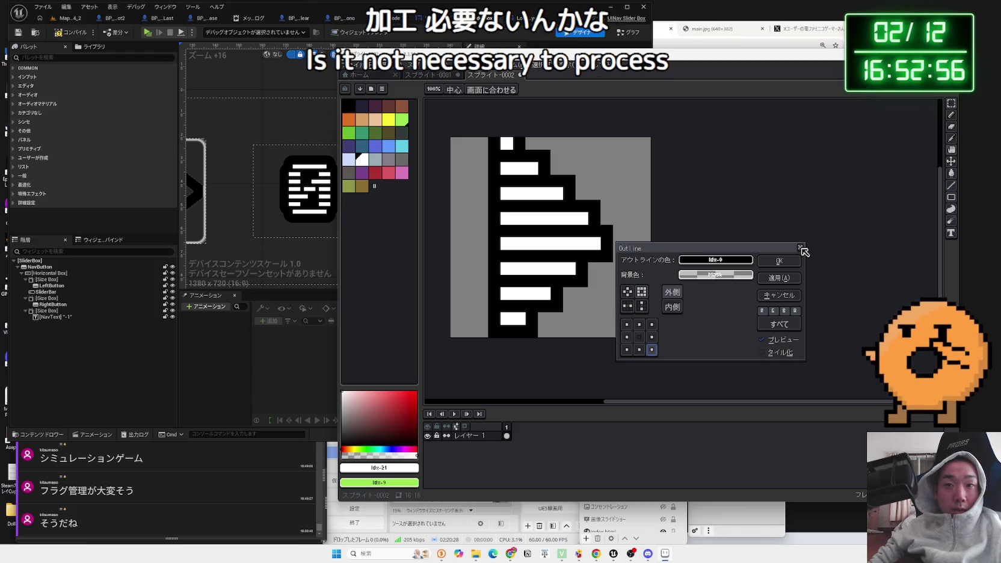
click(801, 248)
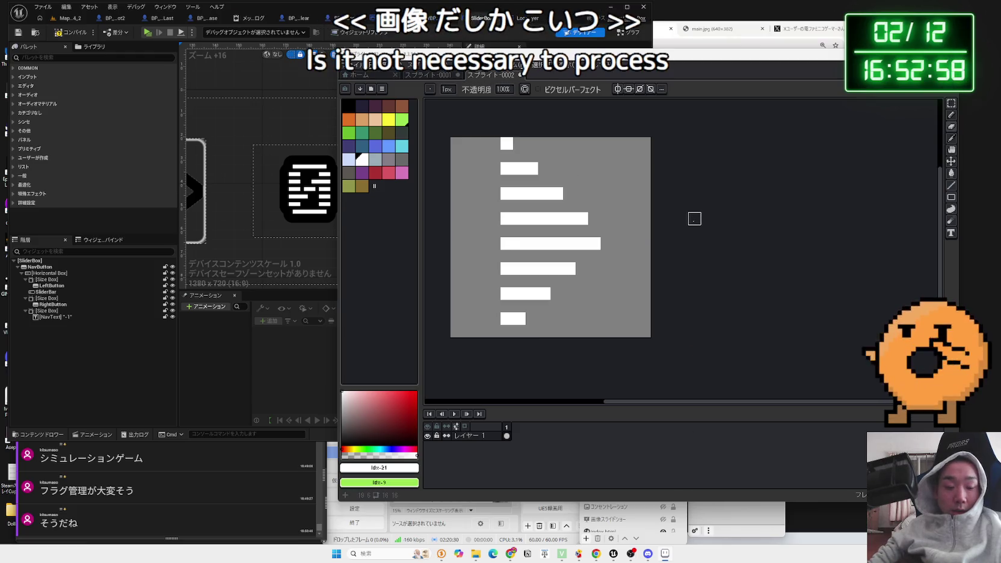
Step: Apply a black Outline on the chosen side with a transparent background
key(ctrl+o)
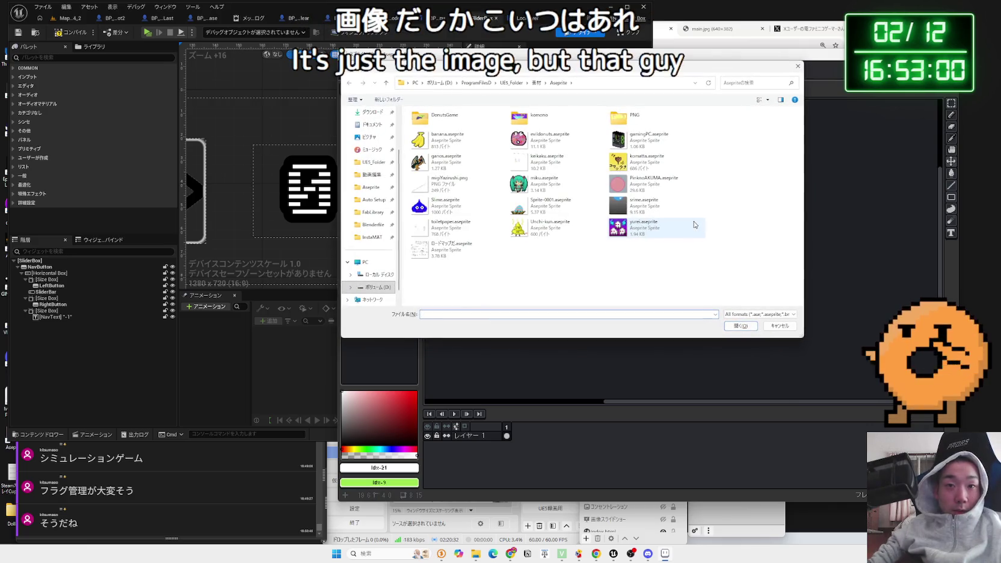
click(774, 327)
key(shift+o)
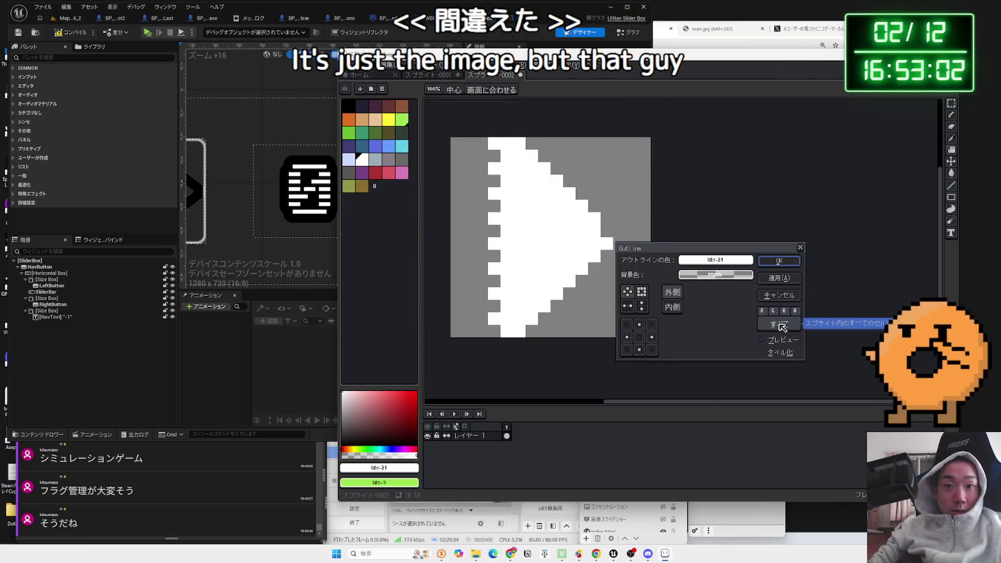
click(674, 305)
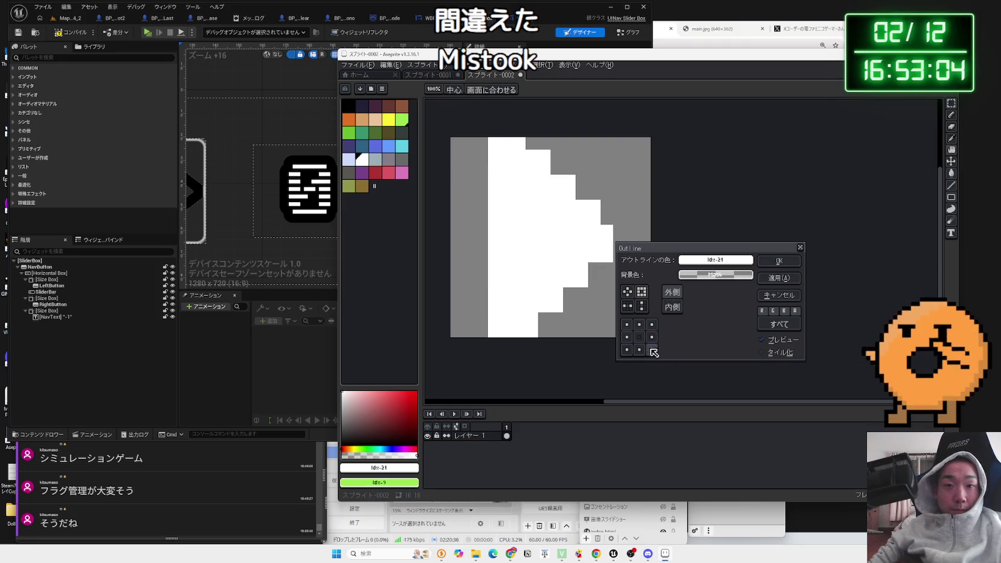
click(716, 260)
click(692, 298)
click(763, 355)
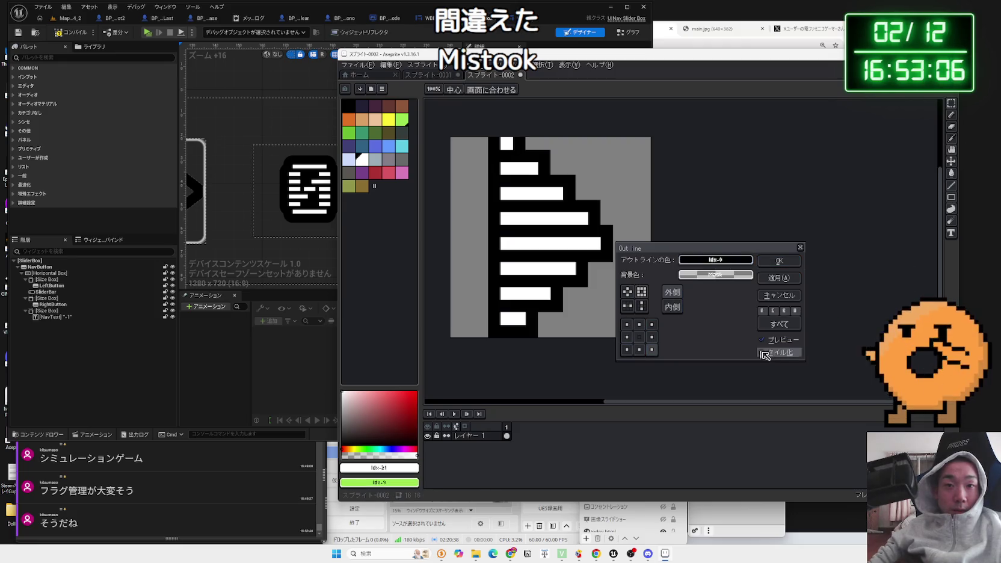
click(779, 261)
scroll(619, 243, down, 3)
scroll(600, 241, up, 2)
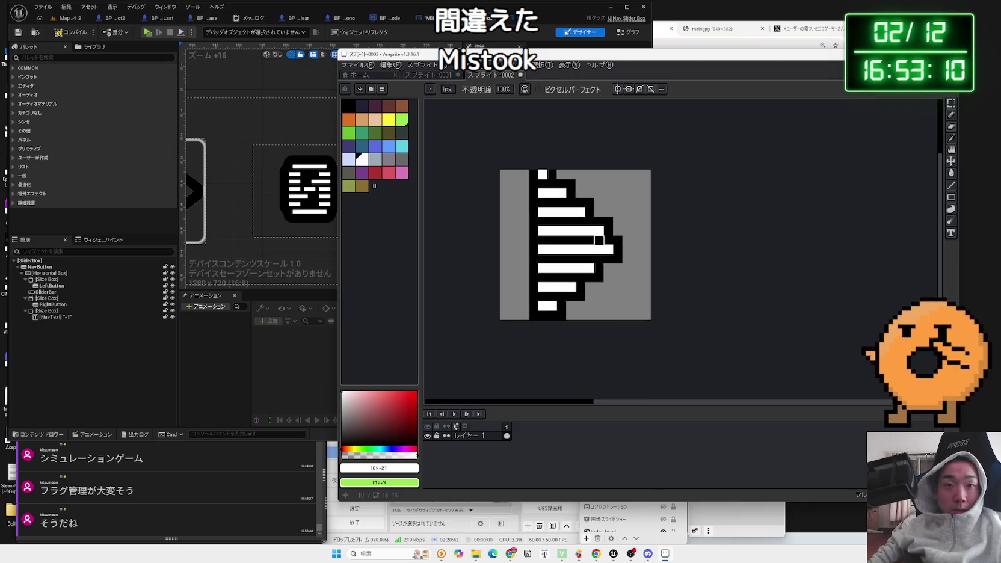
scroll(600, 240, down, 1)
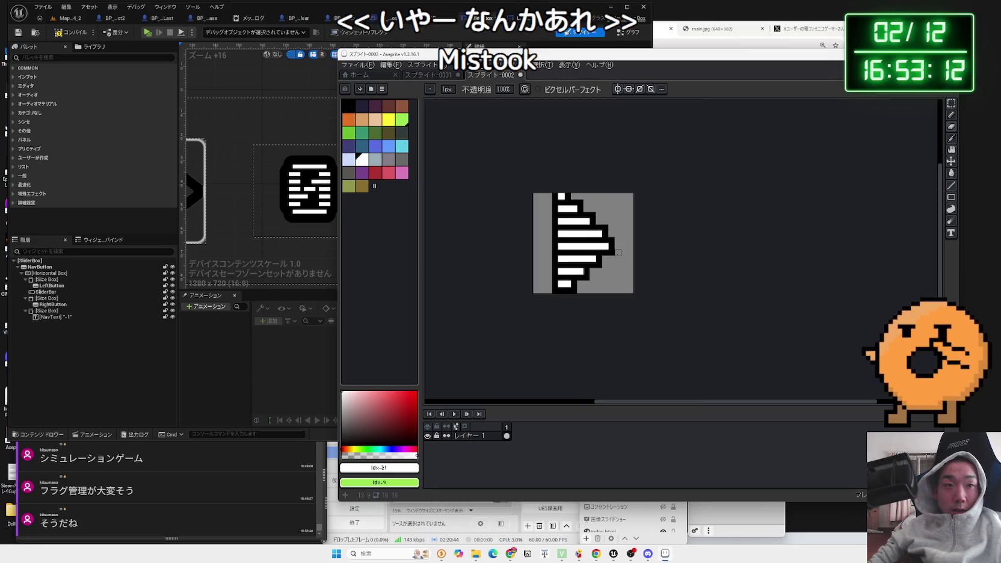
Step: Recentre the arrow sprite, then start a new Aseprite sprite with width 24
drag(614, 257, 601, 273)
click(357, 65)
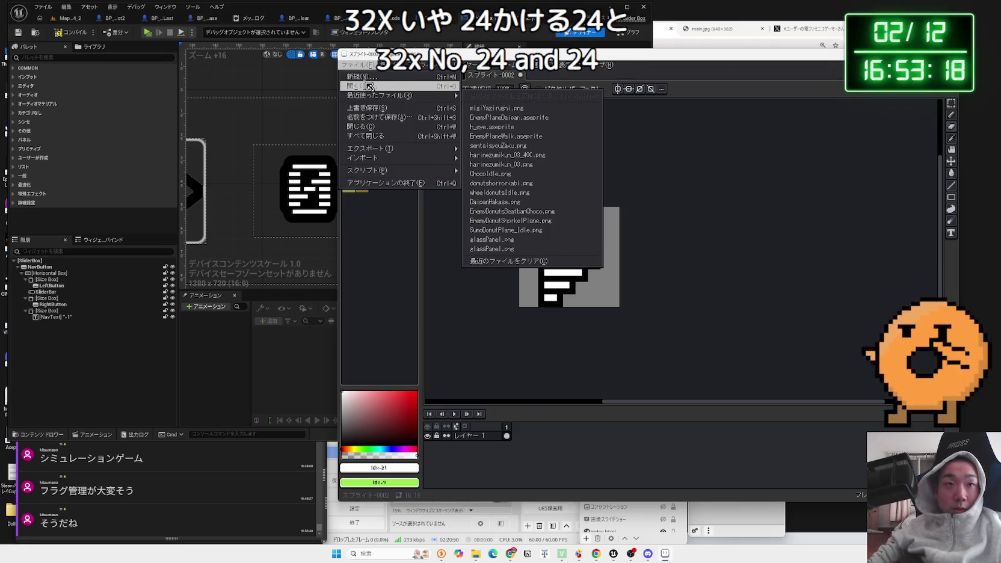
click(357, 77)
text(24)
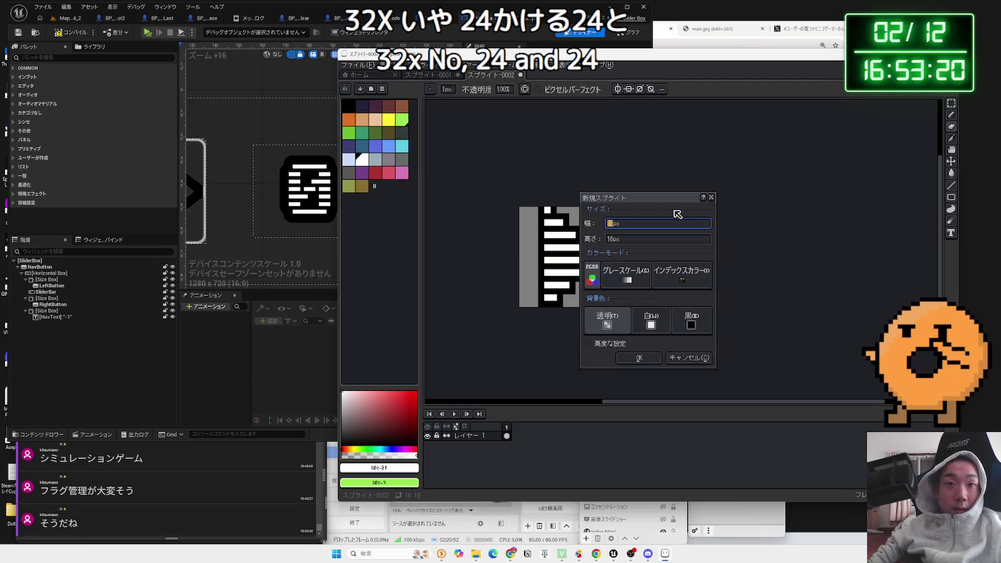
Step: Create the 24×24 sprite and draw the triangle's three edges with the Line tool
click(619, 239)
text(24)
key(Return)
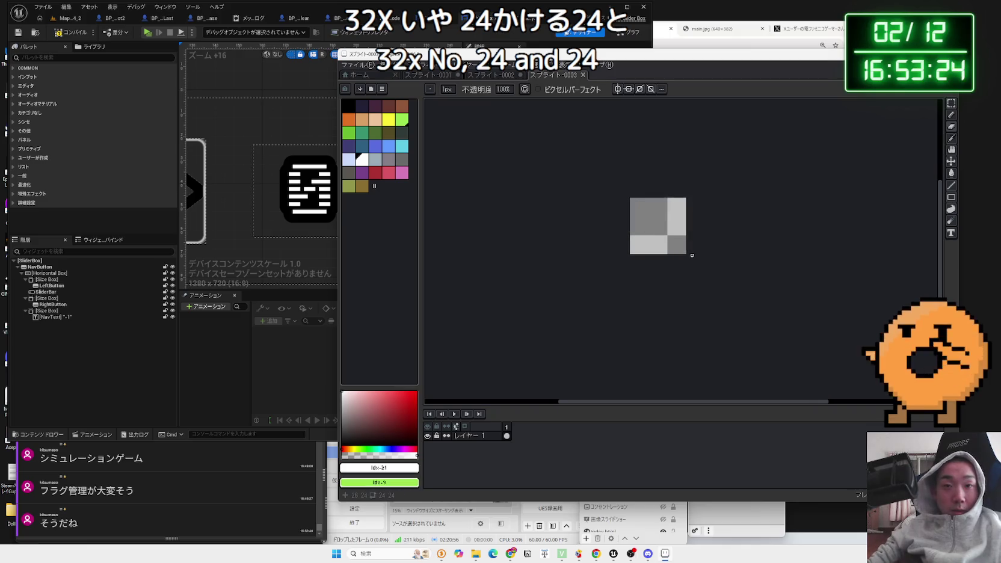
click(952, 186)
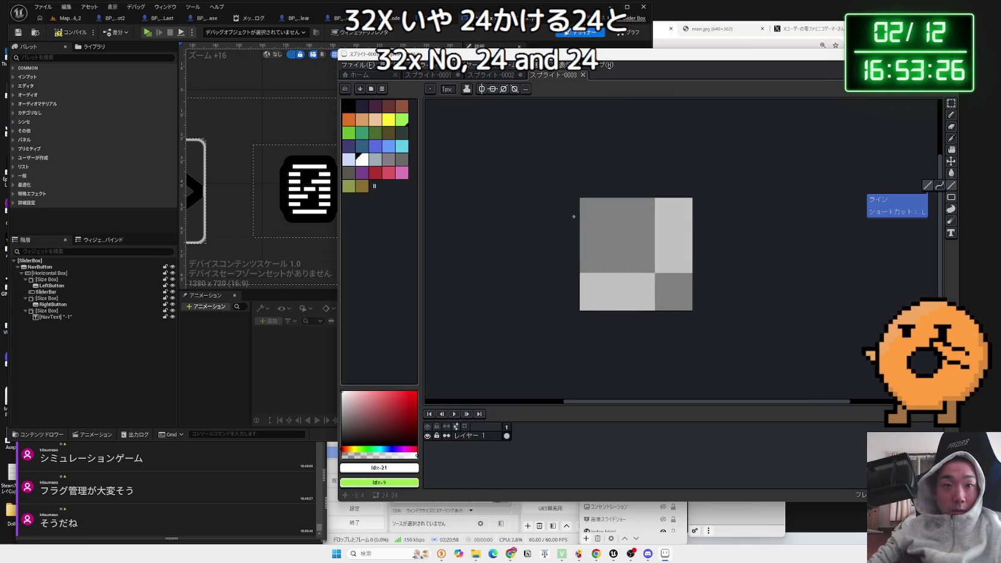
mouse_move(591, 205)
mouse_down()
mouse_move(591, 270)
mouse_move(614, 300)
mouse_move(591, 303)
mouse_up()
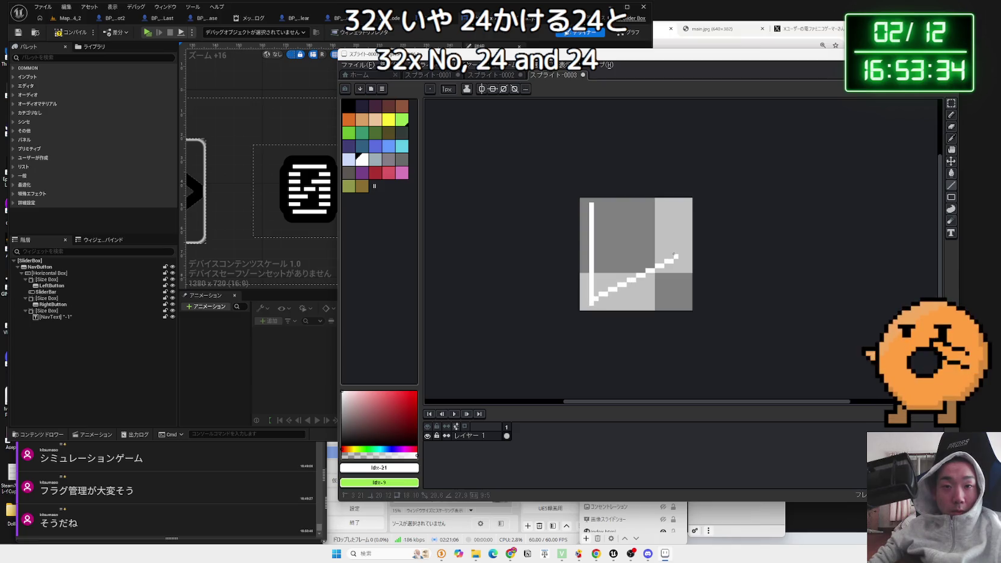
mouse_move(676, 251)
mouse_down()
mouse_move(657, 242)
mouse_move(662, 233)
mouse_up()
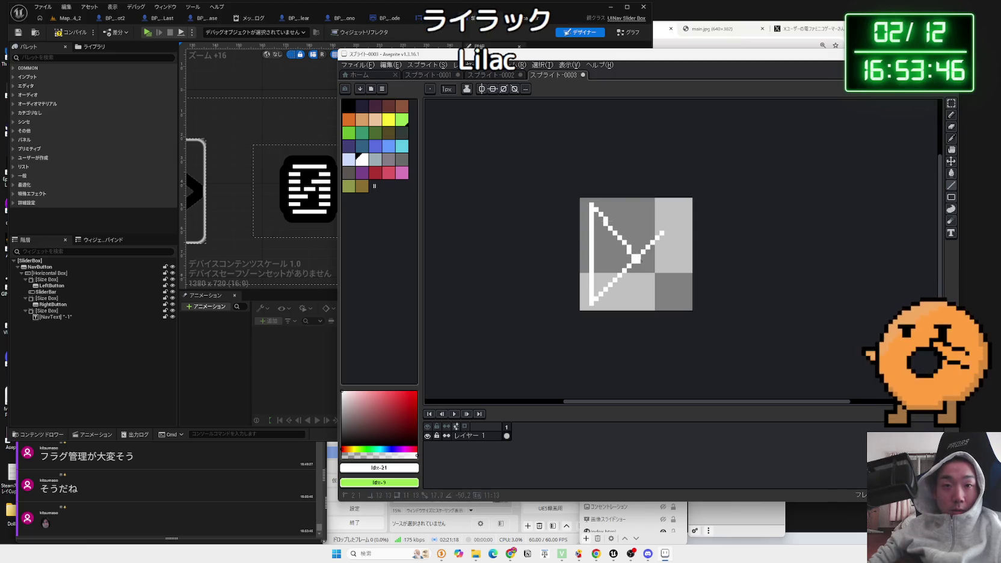
drag(649, 272, 673, 287)
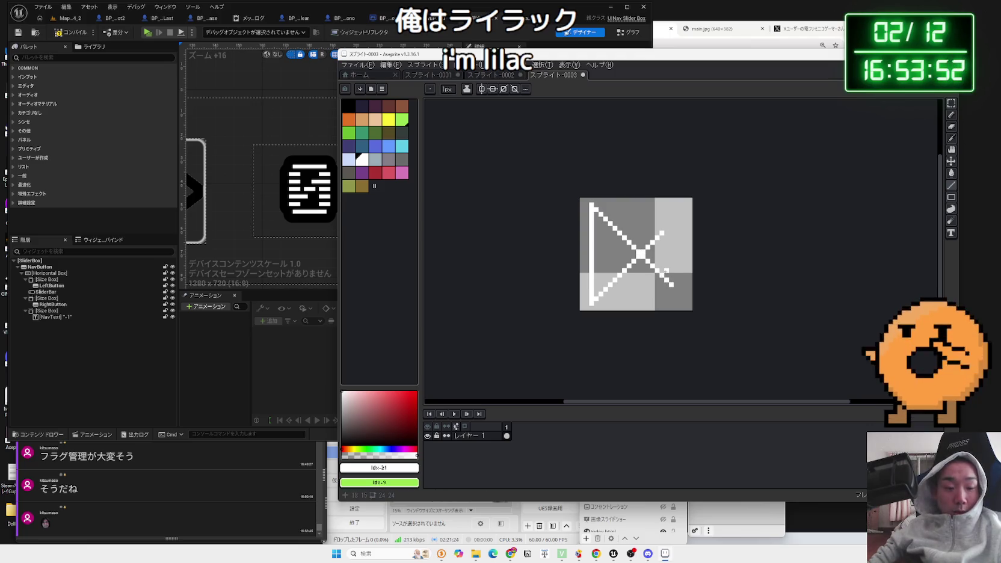
Step: Undo the stray line past the tip and fill the triangle white with the Paint Bucket
key(b)
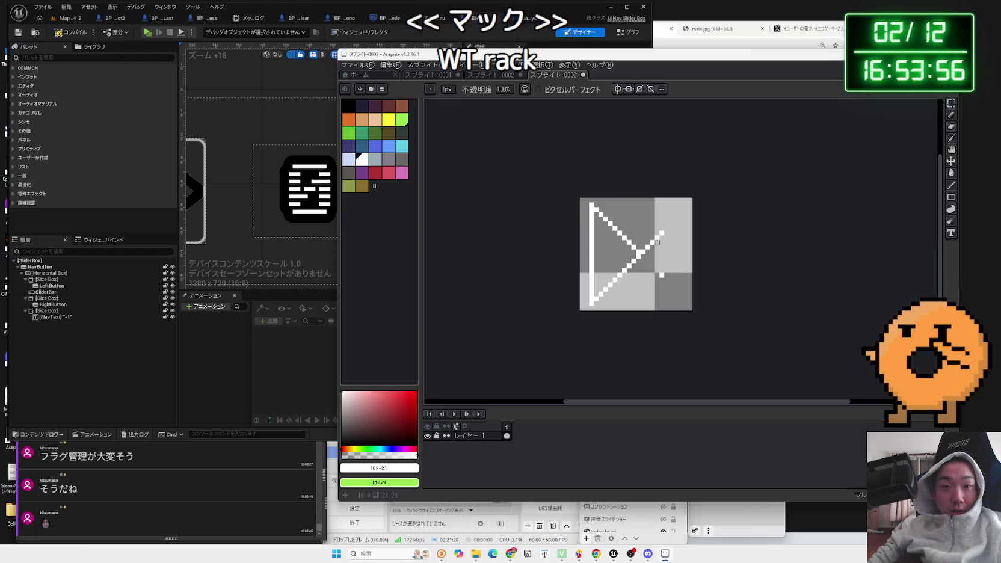
key(ctrl+z)
key(ctrl+z)
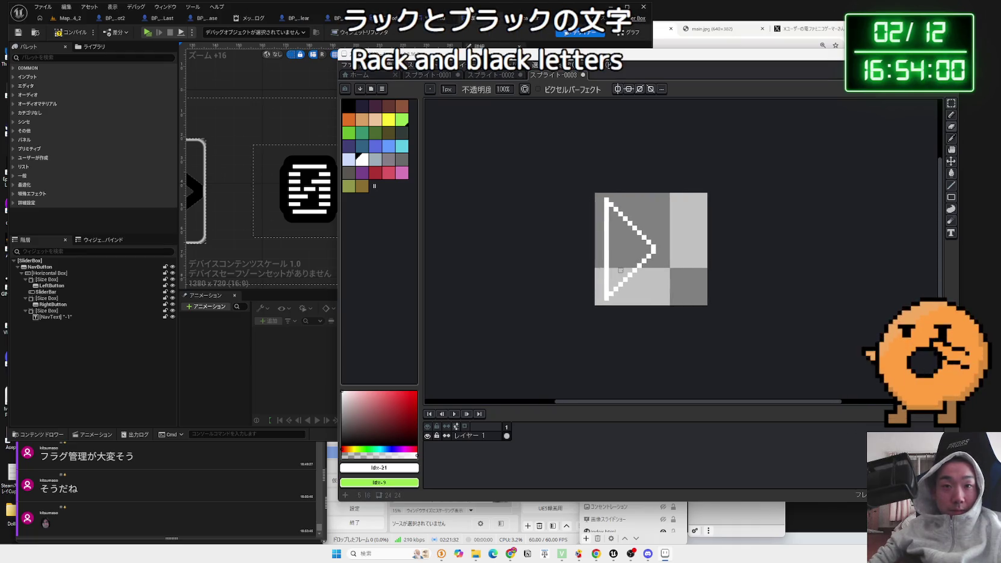
scroll(616, 265, up, 1)
key(e)
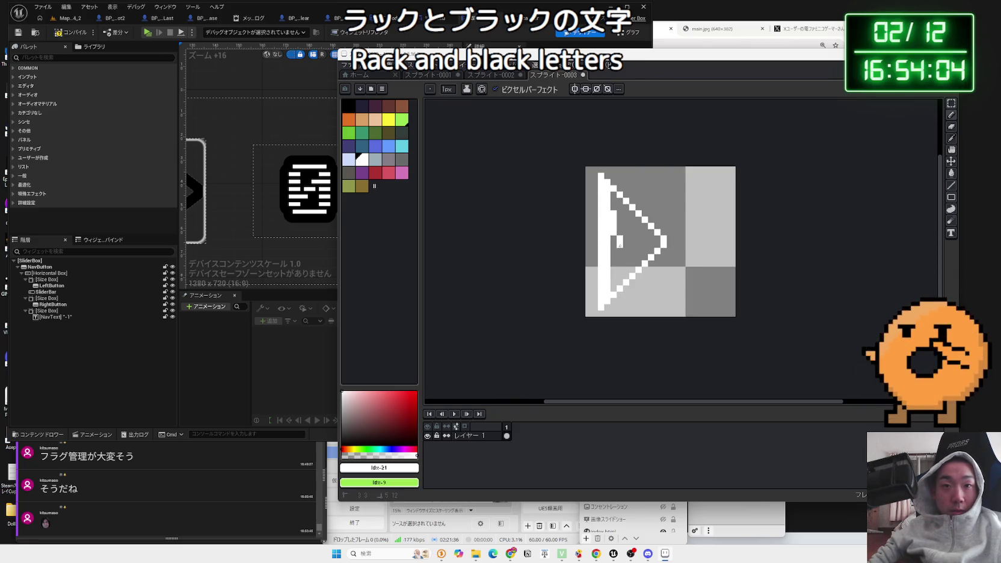
key(g)
click(634, 238)
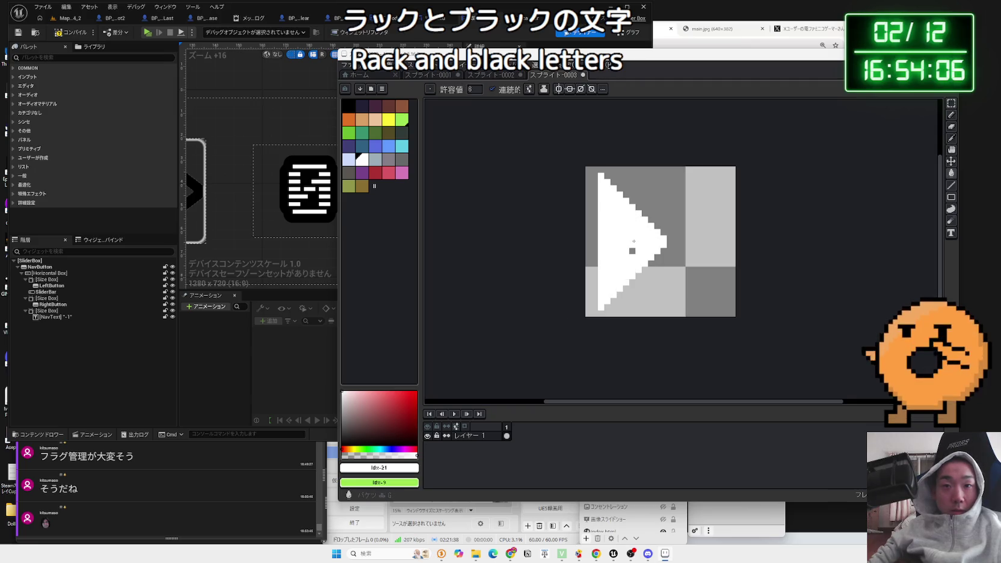
Step: Pencil grey gaps across the white triangle to form stacked bars, then marquee-select the bars to move them right
key(b)
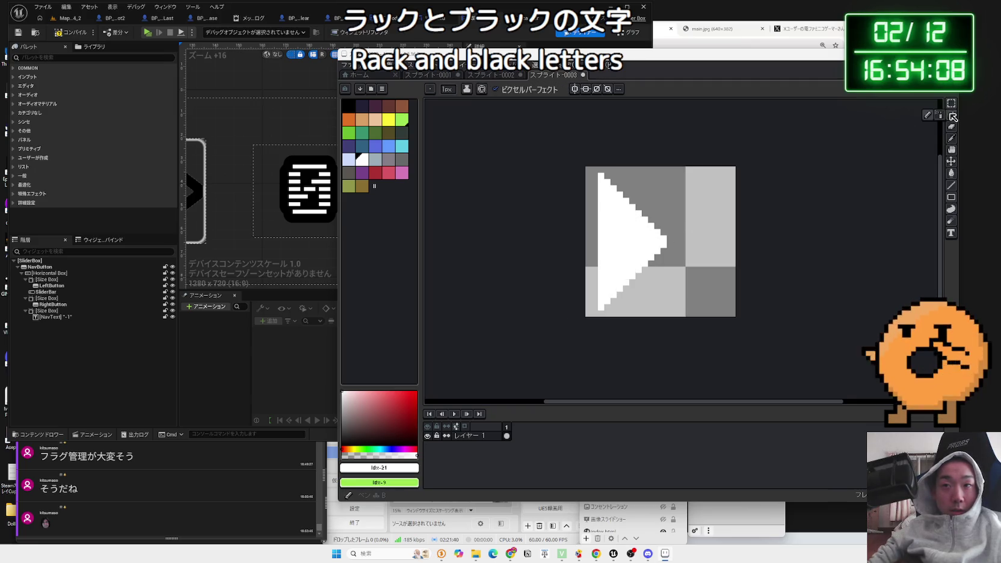
drag(613, 188, 602, 182)
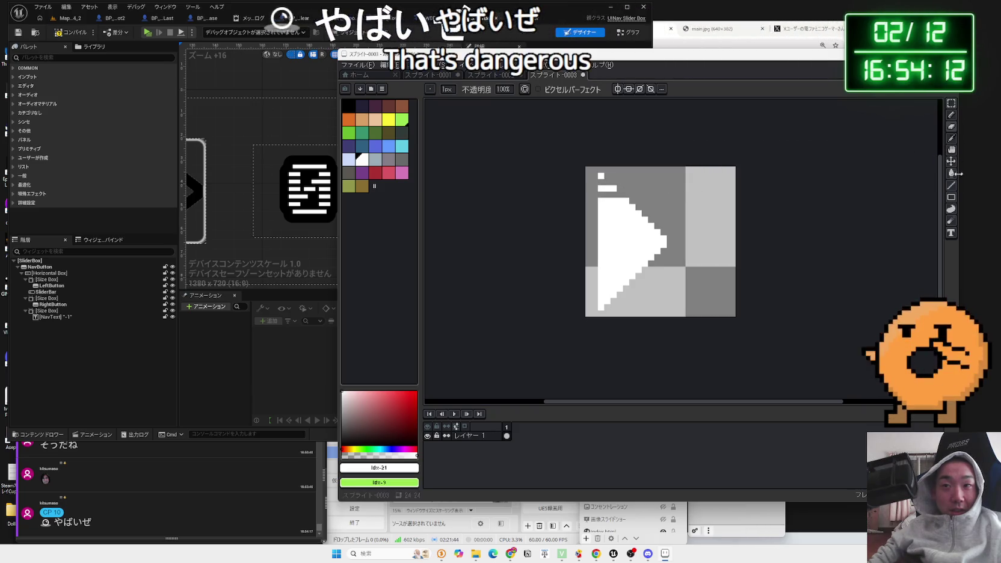
key(l)
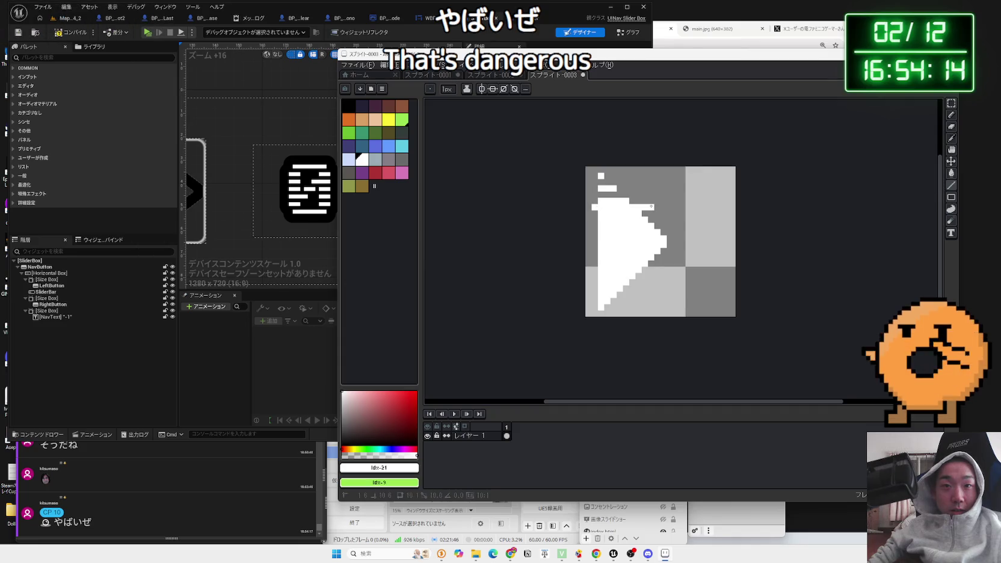
key(b)
mouse_move(600, 206)
mouse_down()
mouse_move(656, 206)
mouse_move(677, 220)
mouse_up()
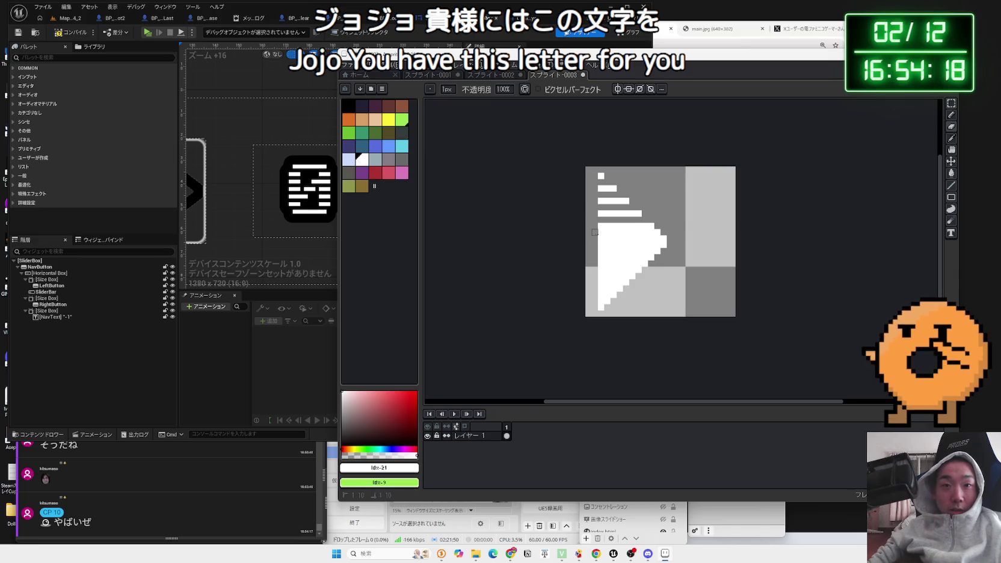
mouse_move(598, 245)
mouse_down()
mouse_move(667, 245)
mouse_move(661, 257)
mouse_up()
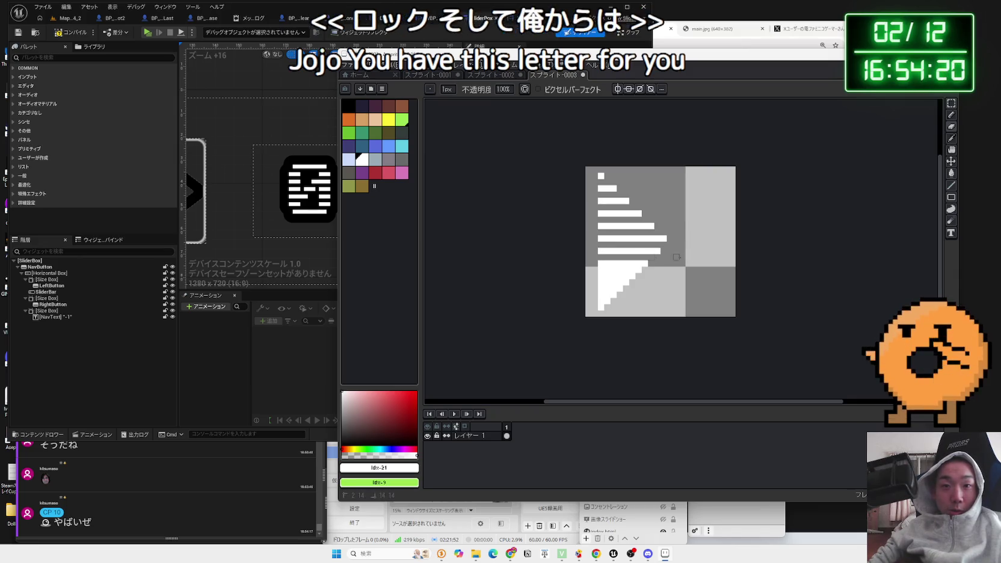
mouse_move(602, 270)
mouse_down()
mouse_move(647, 269)
mouse_move(614, 282)
mouse_move(639, 282)
mouse_up()
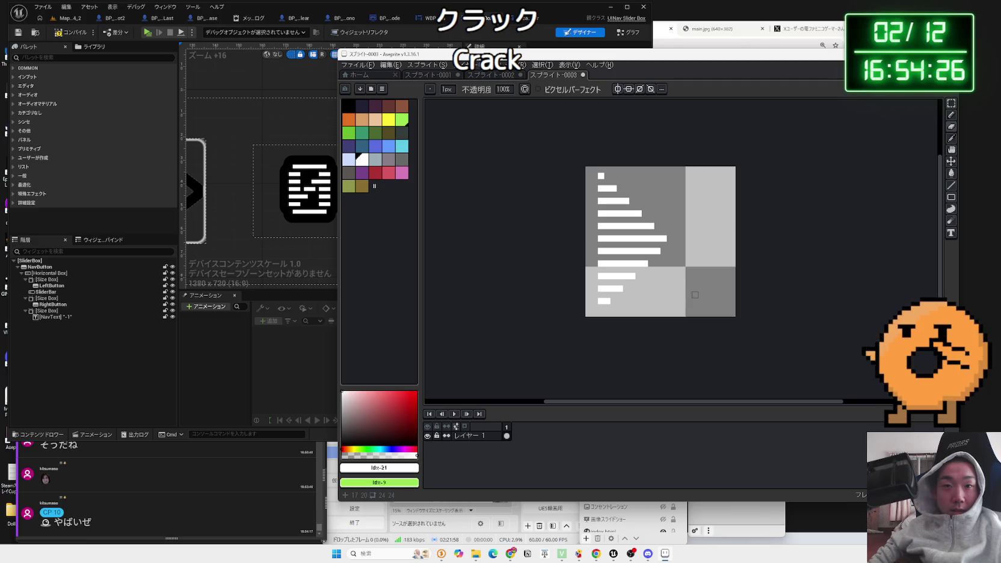
click(952, 103)
mouse_move(586, 174)
mouse_down()
mouse_move(661, 276)
mouse_move(703, 264)
mouse_up()
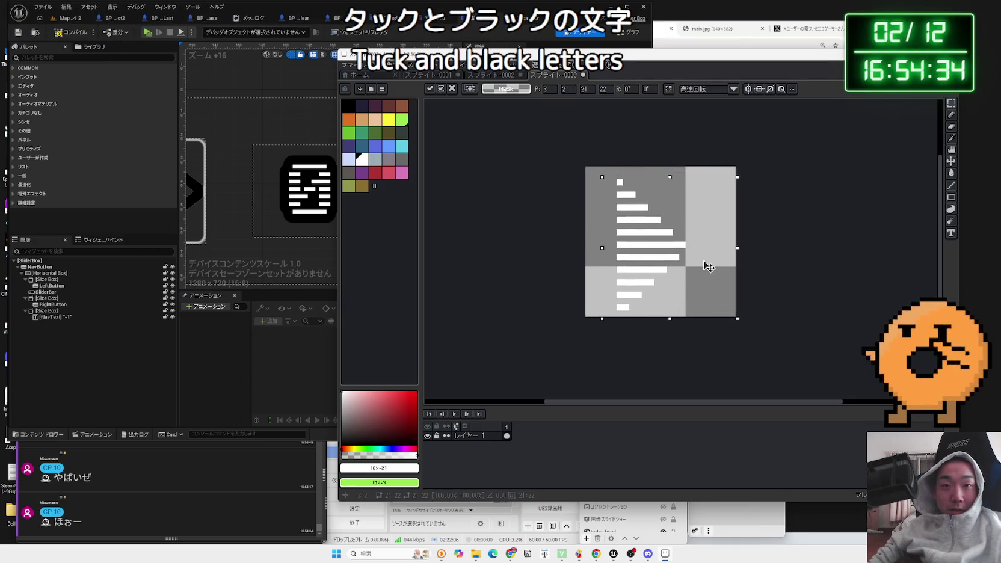
Step: Commit the moved bars and give the sprite a black Outline effect
key(Return)
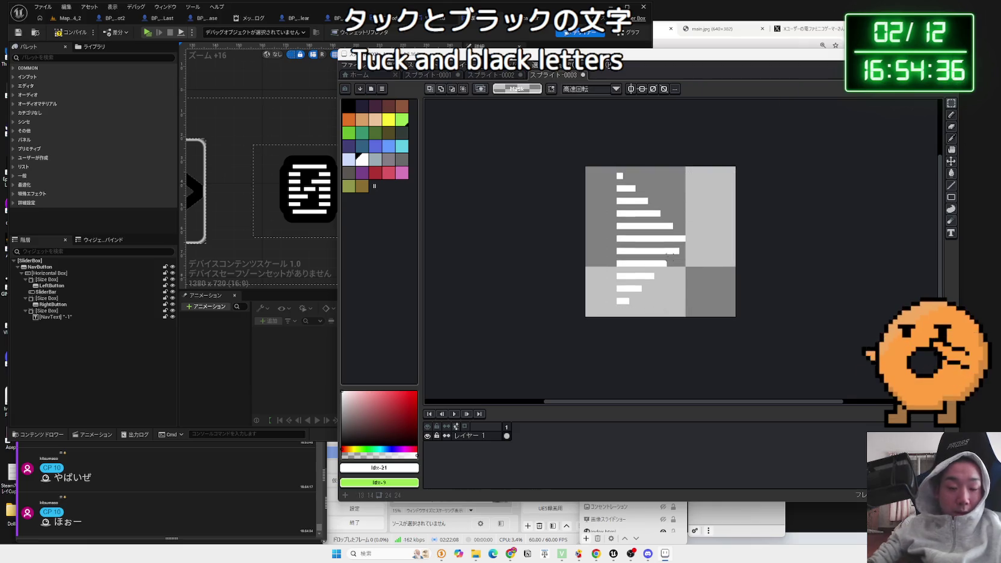
key(shift+o)
click(710, 262)
click(689, 297)
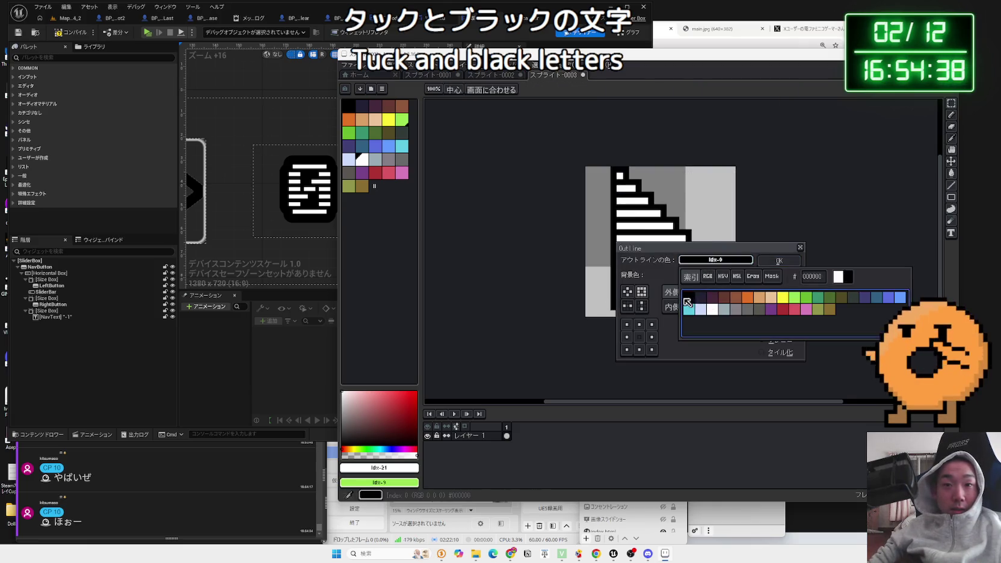
click(639, 337)
click(780, 278)
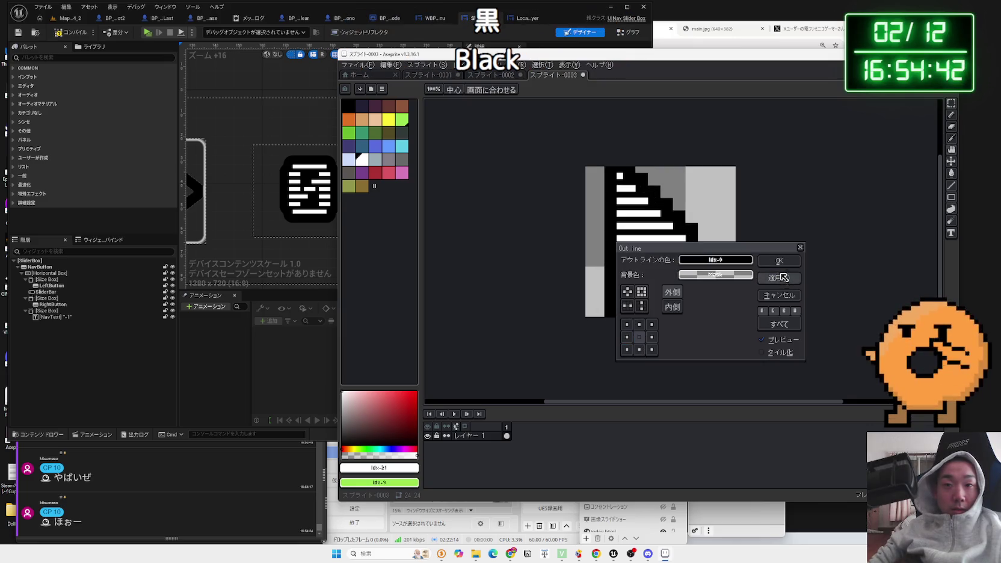
mouse_move(751, 249)
mouse_down()
mouse_move(902, 246)
mouse_move(843, 218)
mouse_up()
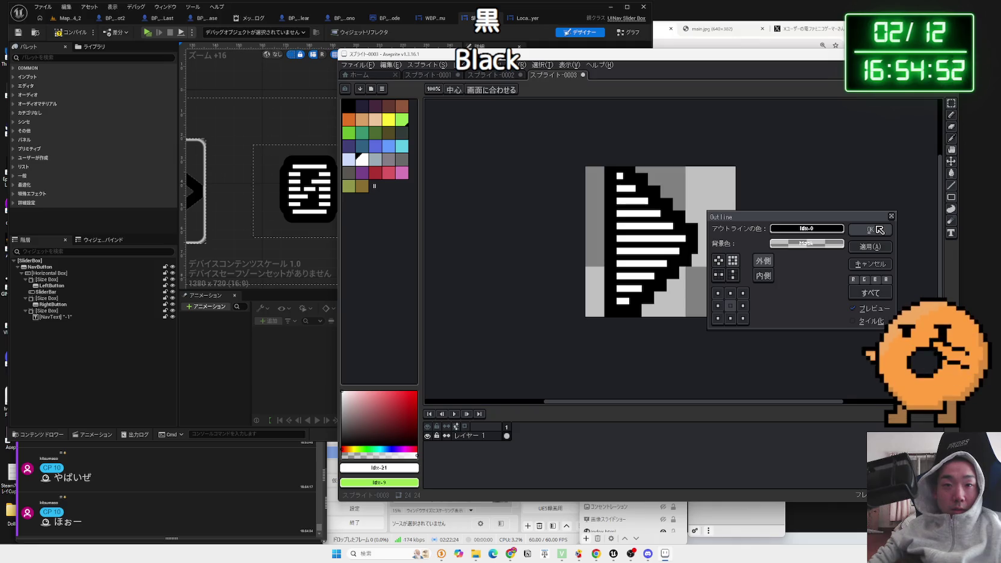
click(871, 229)
Step: Move the Aseprite window aside and select the right arrow button widget in Unreal
scroll(732, 272, down, 4)
scroll(732, 272, up, 1)
scroll(731, 272, up, 3)
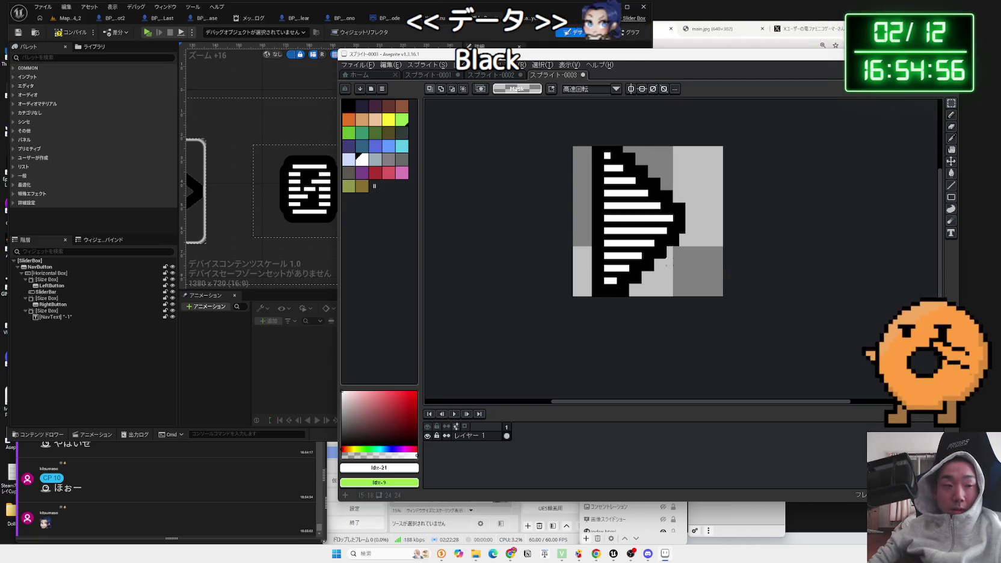
scroll(666, 263, down, 3)
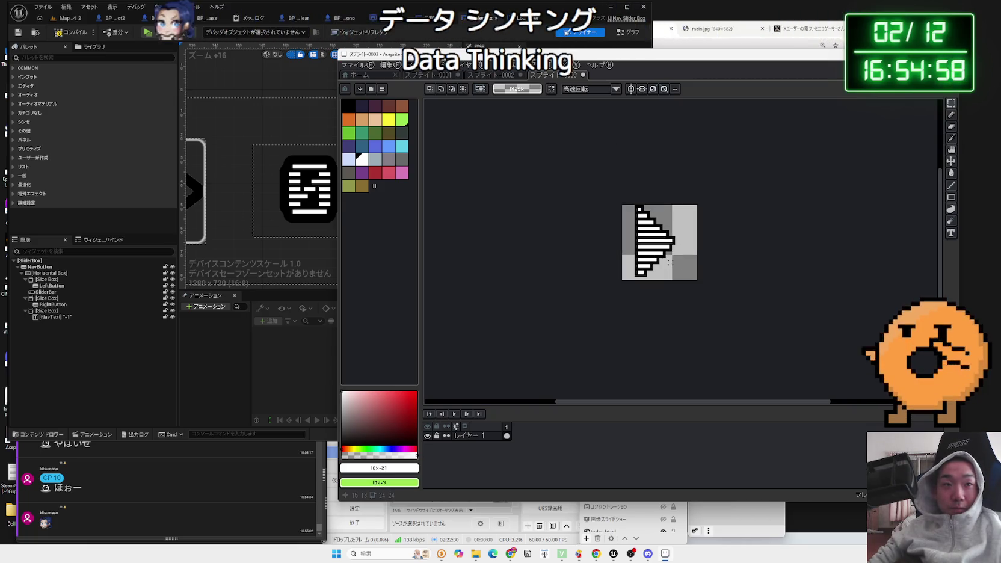
mouse_move(421, 54)
mouse_down()
mouse_move(727, 67)
mouse_move(681, 122)
mouse_move(736, 128)
mouse_up()
click(283, 193)
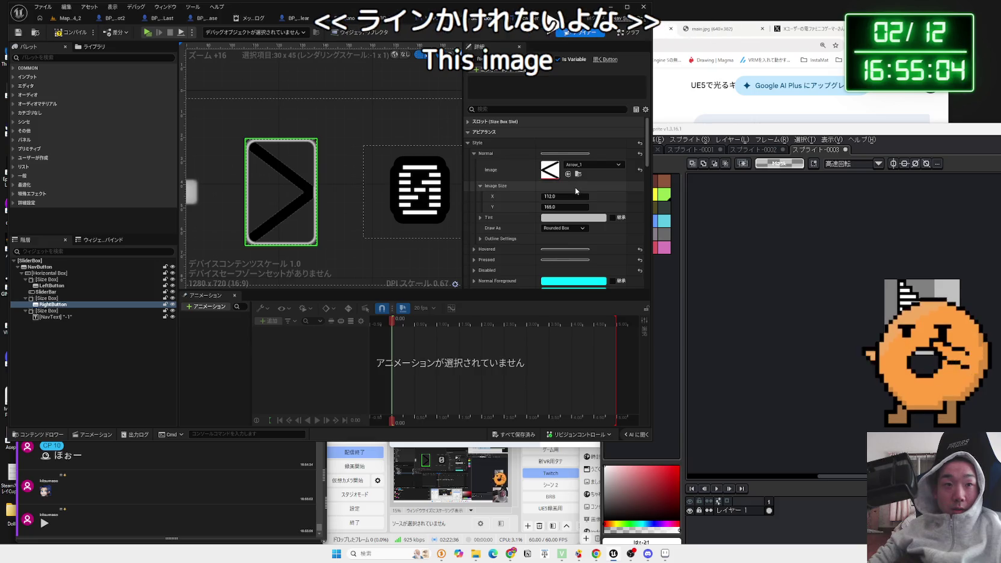
scroll(451, 189, down, 3)
scroll(445, 186, up, 1)
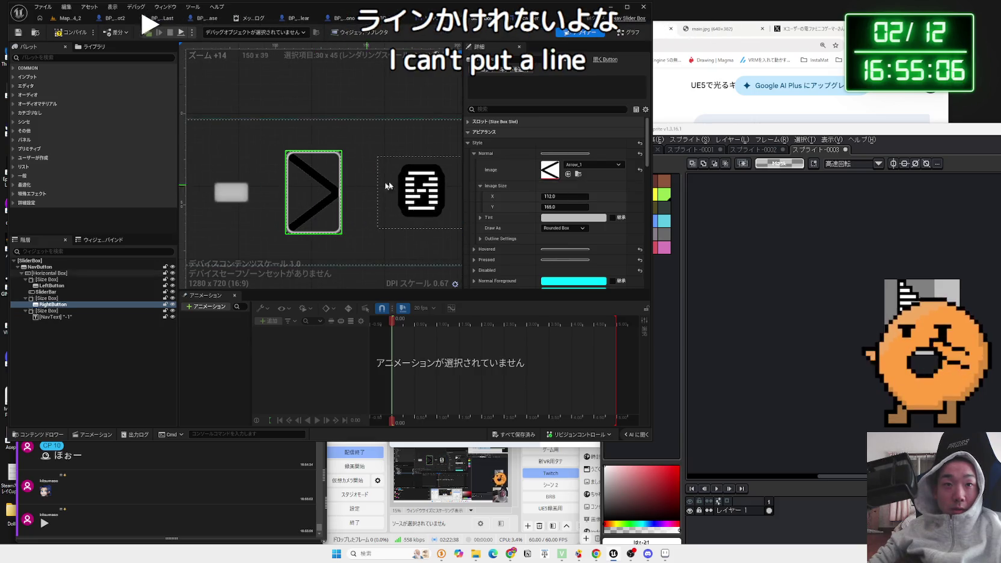
scroll(529, 177, down, 1)
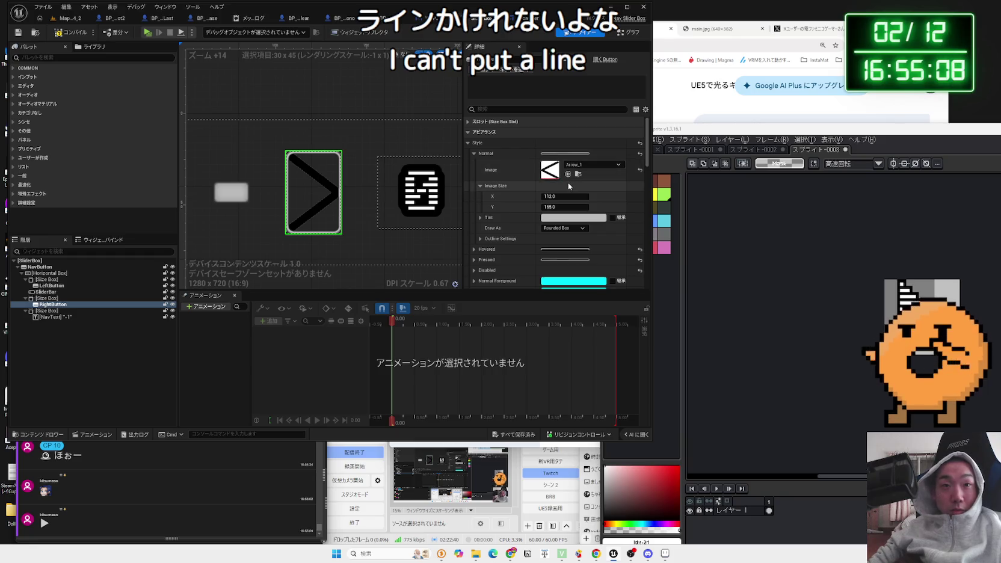
scroll(578, 182, down, 4)
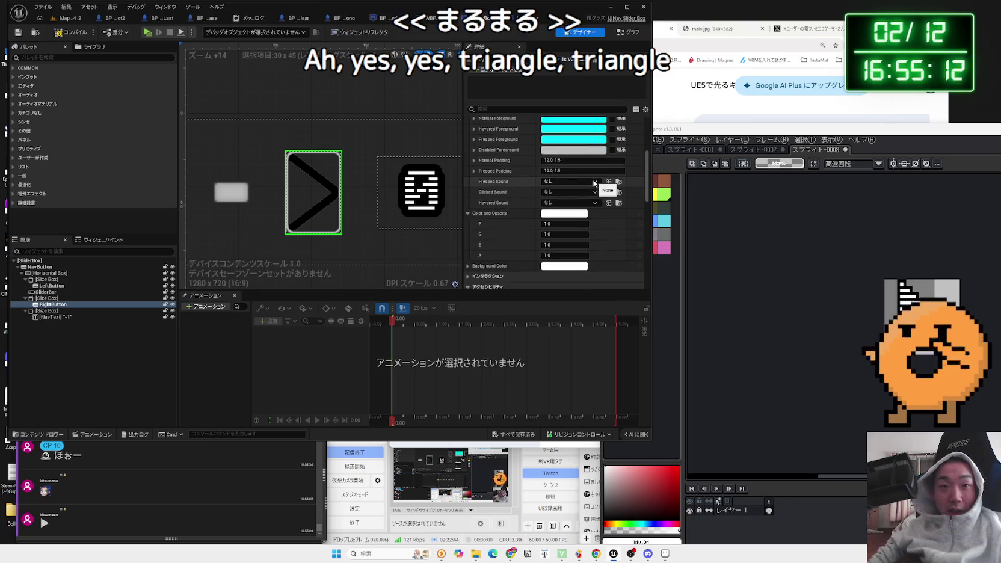
scroll(532, 200, up, 2)
scroll(533, 200, down, 6)
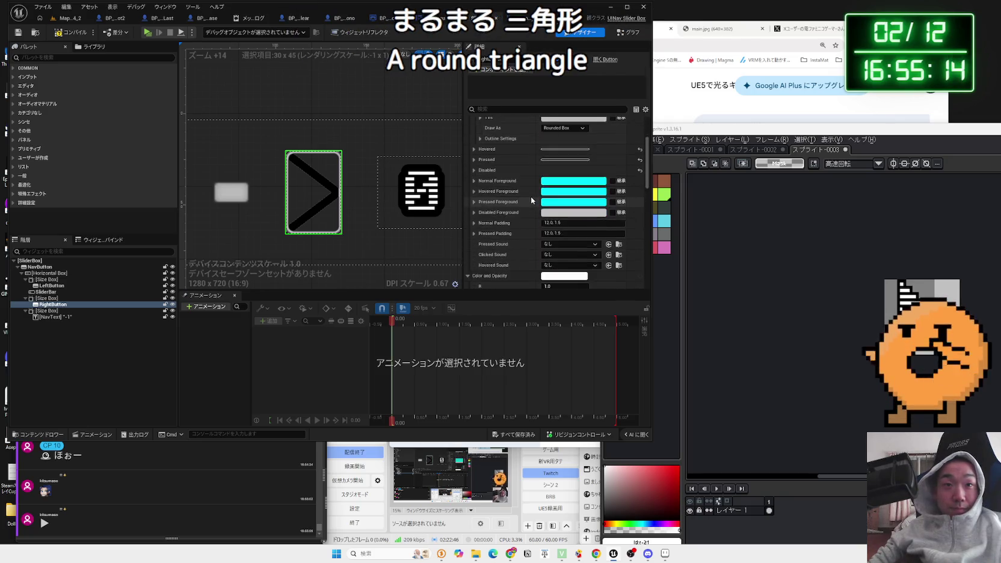
scroll(531, 201, down, 1)
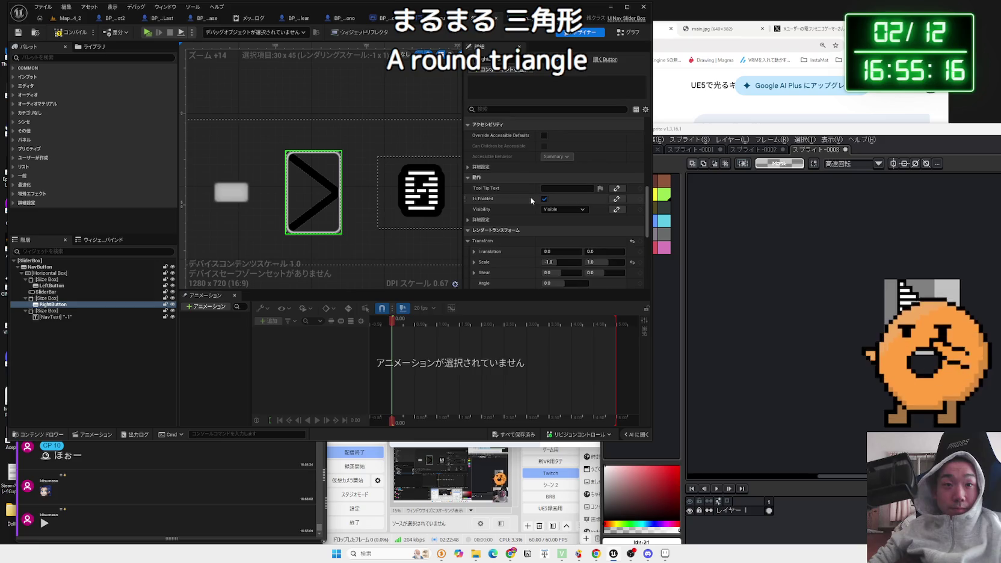
scroll(531, 201, down, 4)
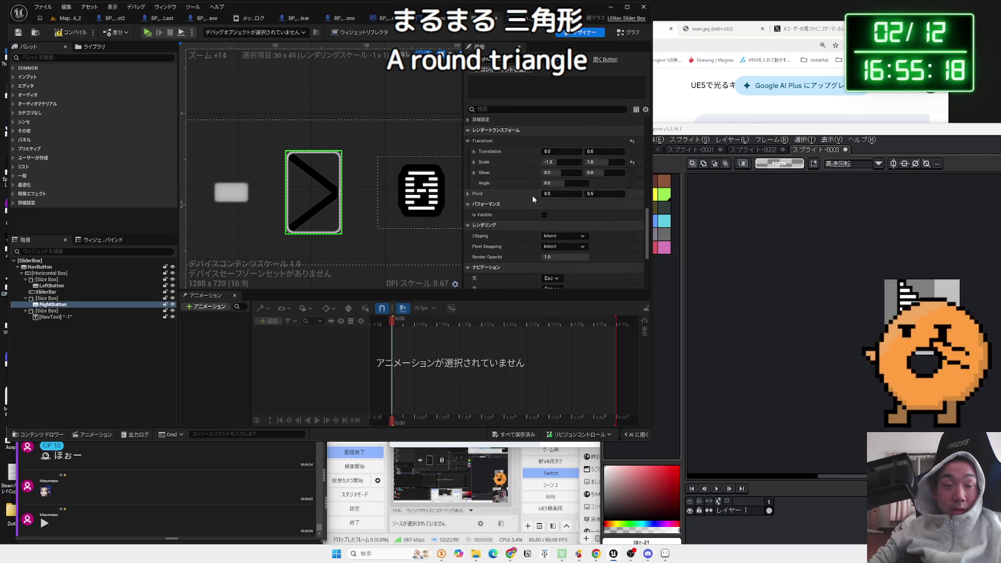
scroll(533, 196, down, 2)
scroll(535, 196, up, 10)
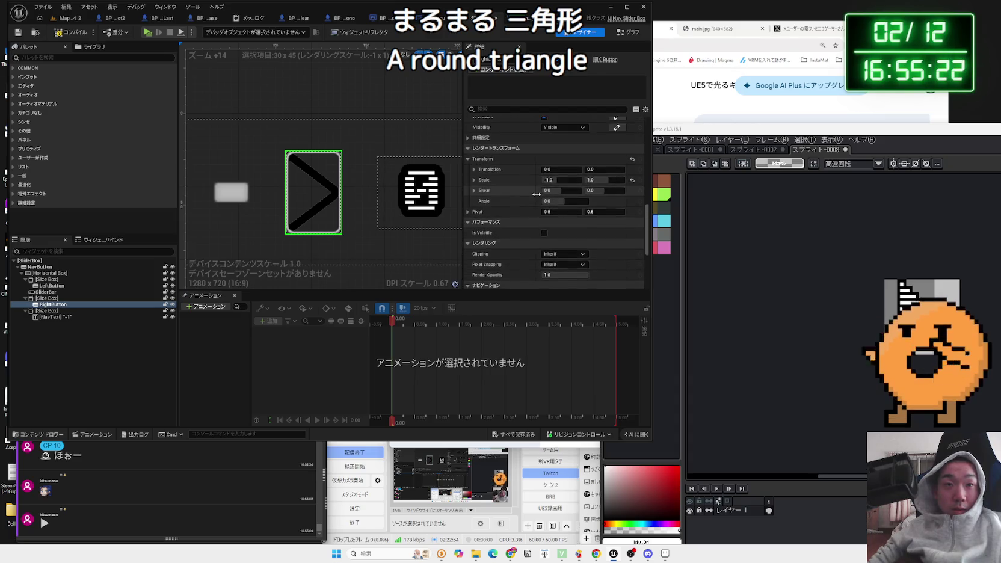
scroll(539, 197, up, 6)
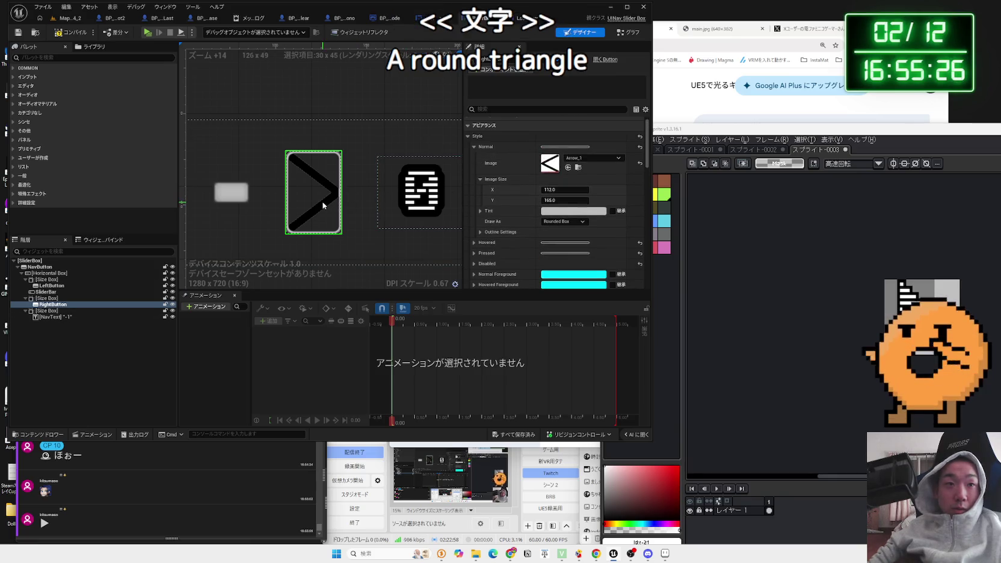
click(52, 306)
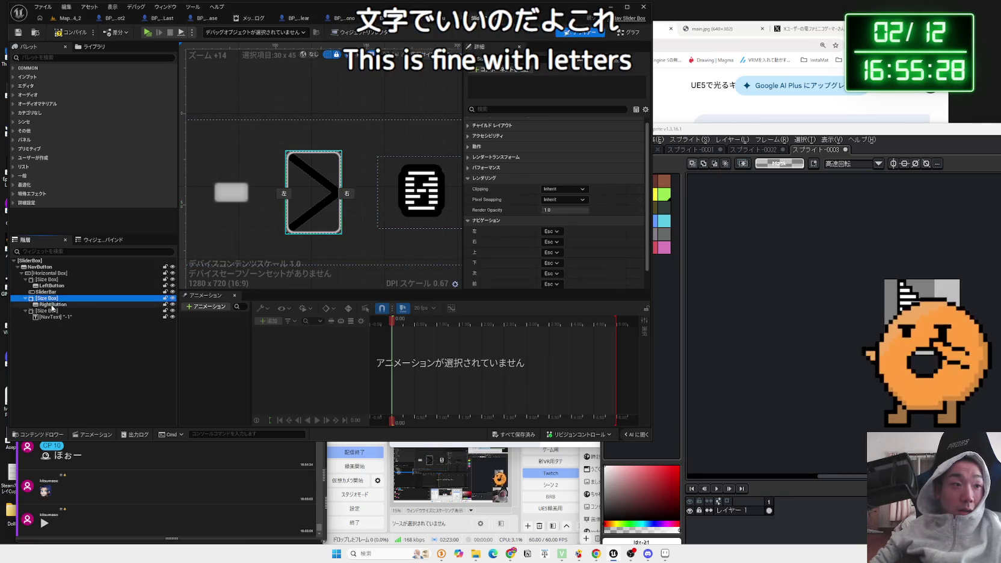
right_click(52, 305)
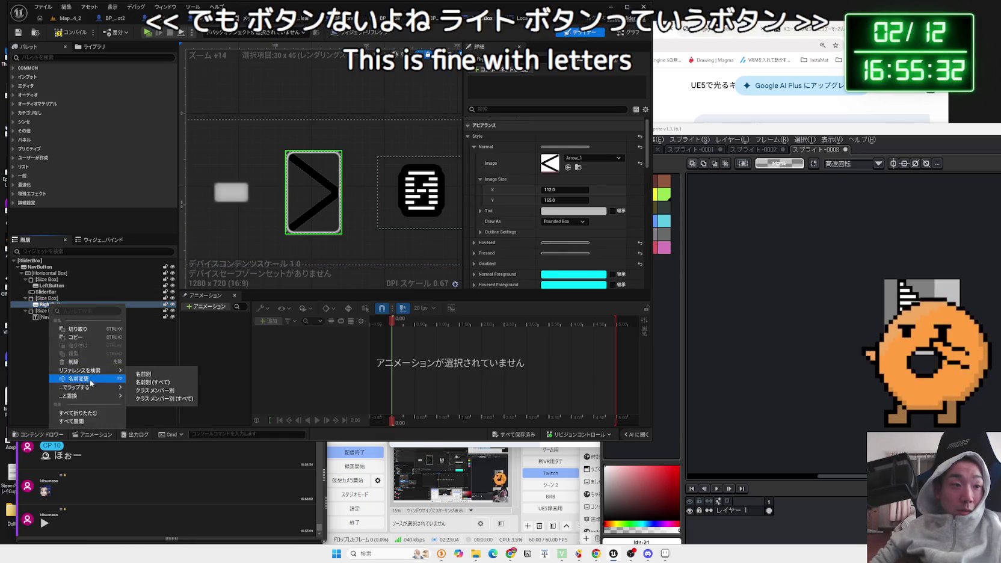
mouse_move(85, 402)
key(Escape)
click(40, 299)
click(42, 304)
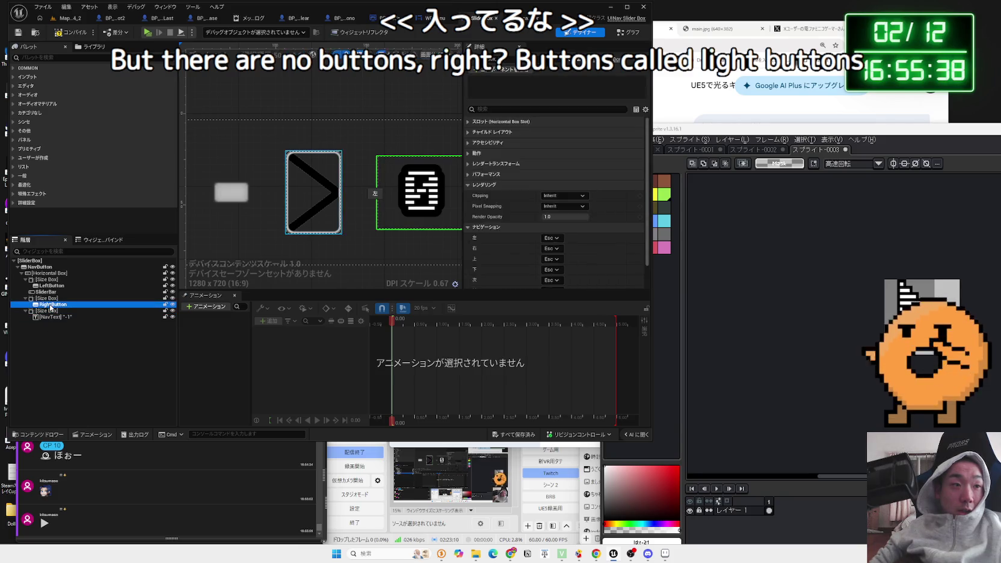
click(51, 306)
click(51, 306)
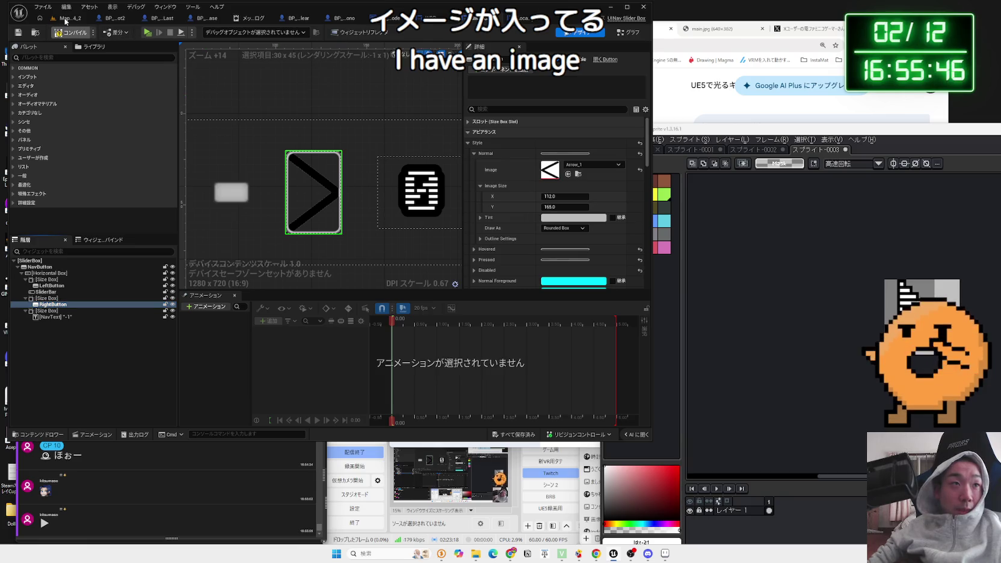
click(67, 20)
key(alt+p)
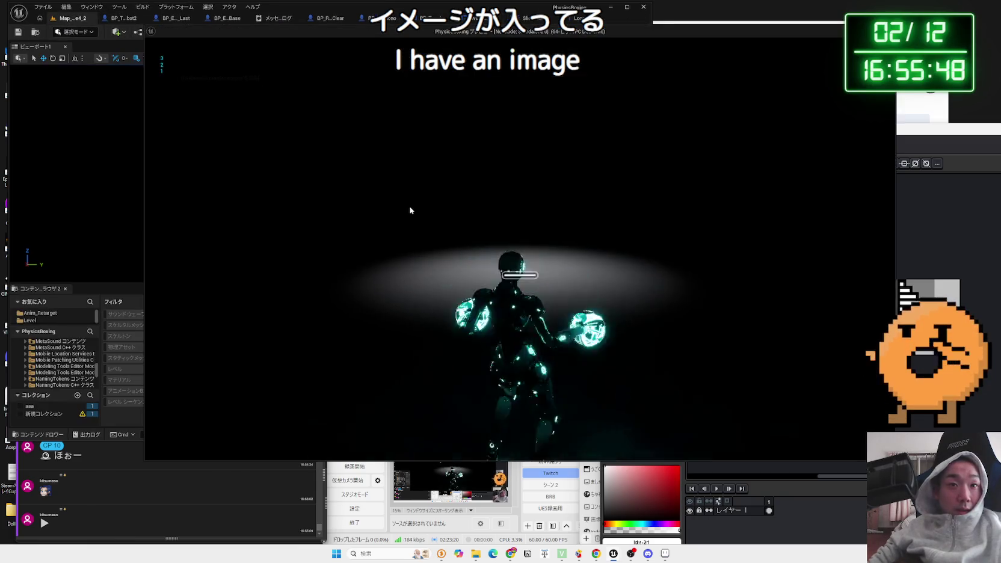
key(Escape)
click(271, 245)
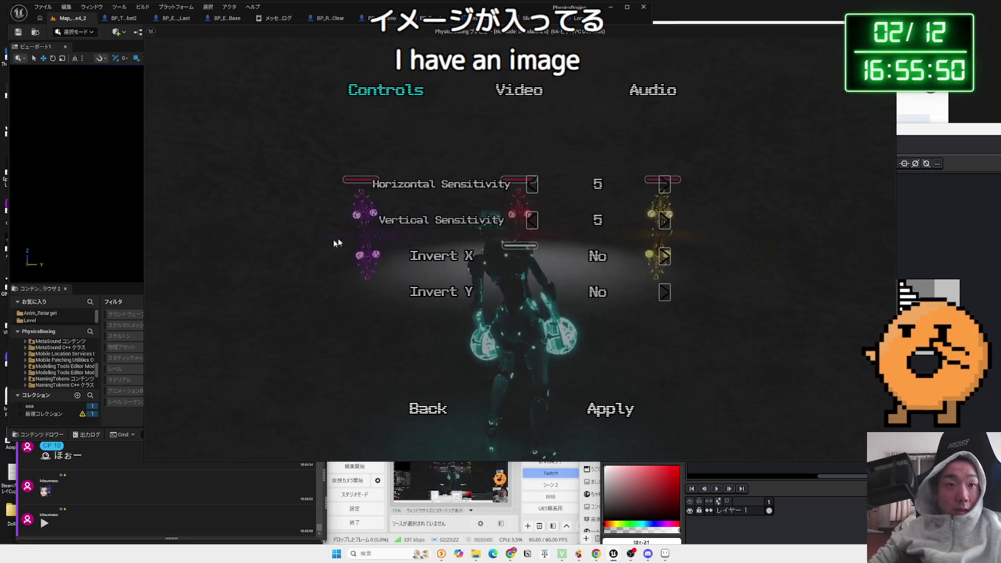
click(665, 220)
click(665, 220)
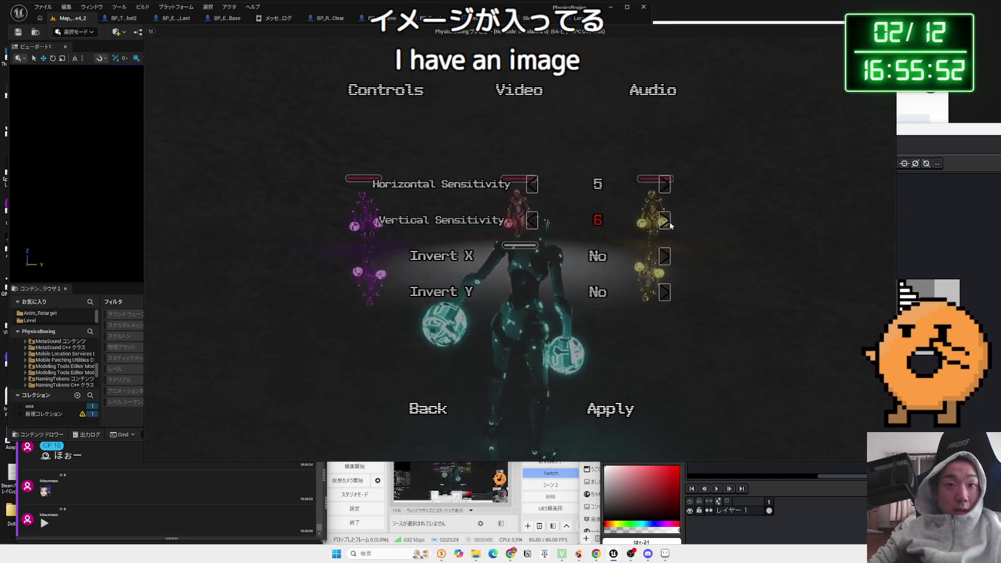
click(665, 220)
click(530, 221)
click(529, 221)
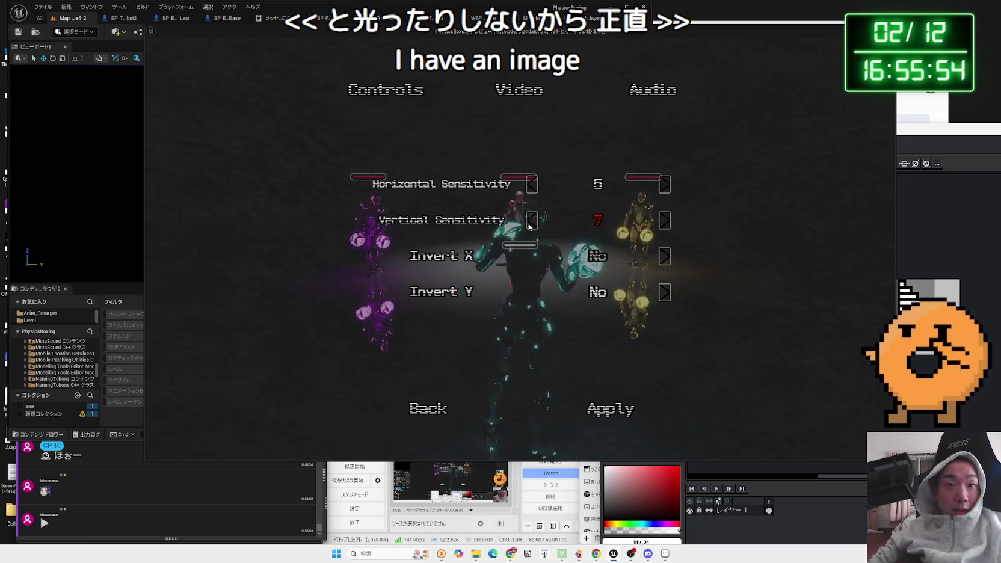
click(428, 409)
key(Escape)
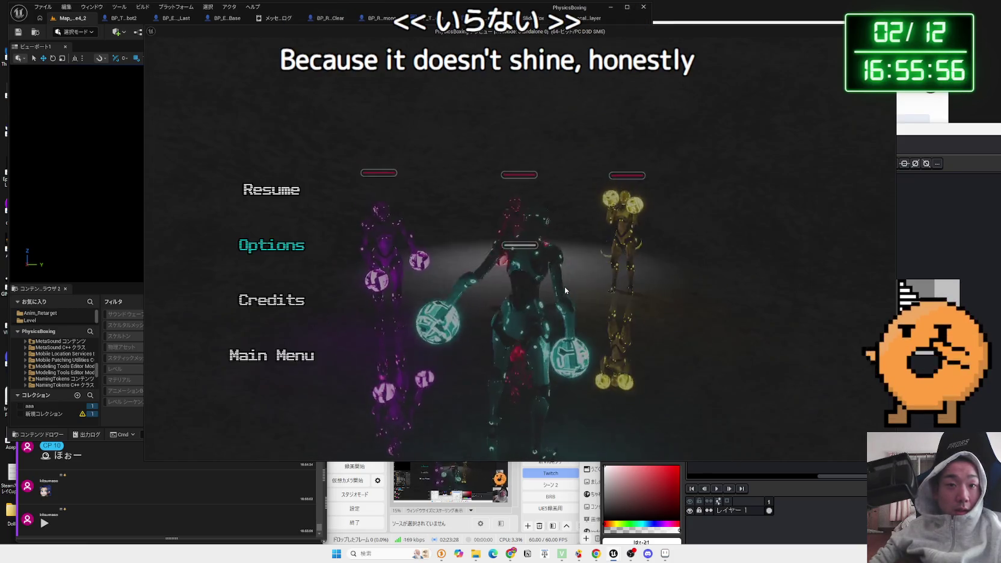
key(Escape)
key(Escape)
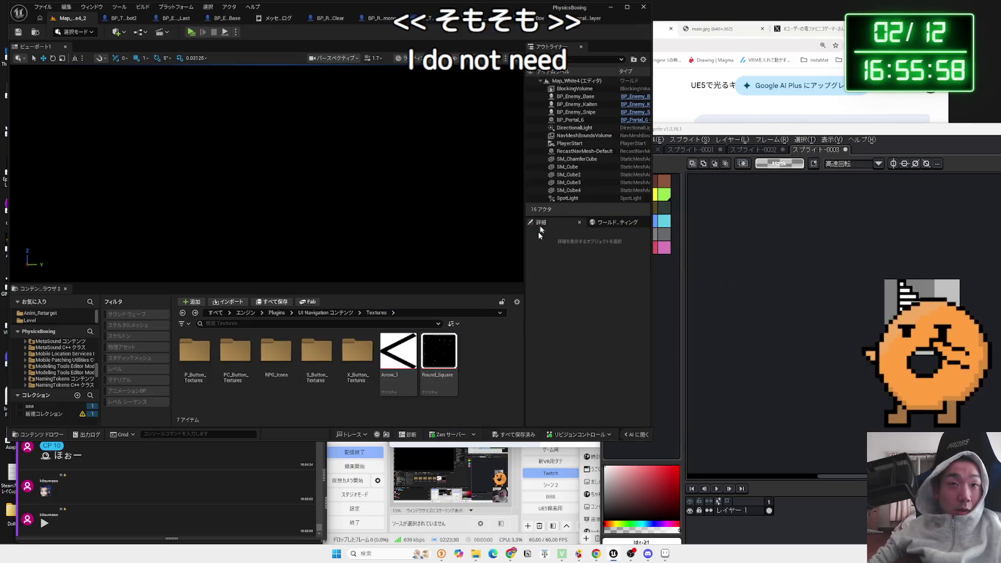
click(433, 18)
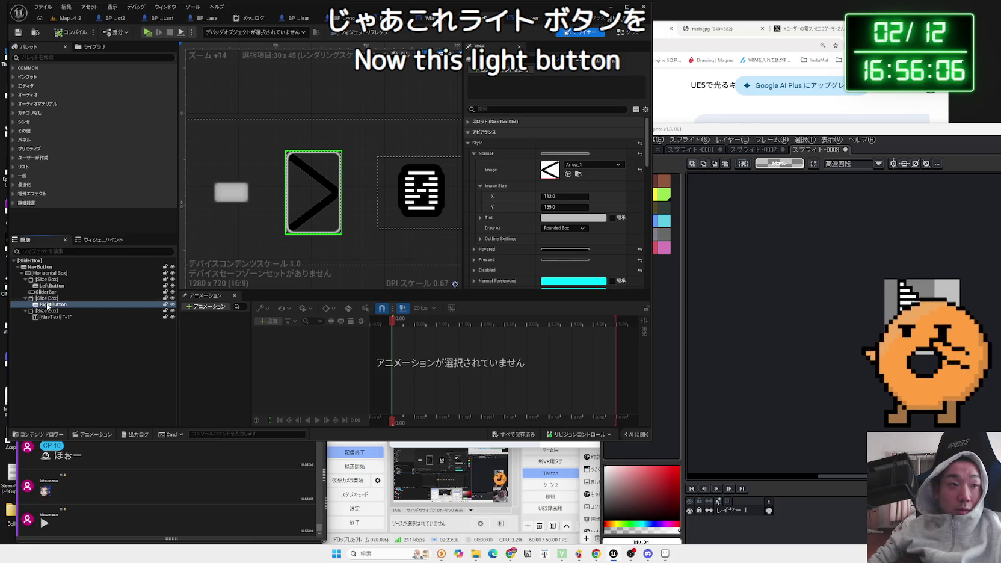
Step: Search 'te' in the Palette and drop a Text widget inside RightButton in the Hierarchy
click(108, 79)
text(text)
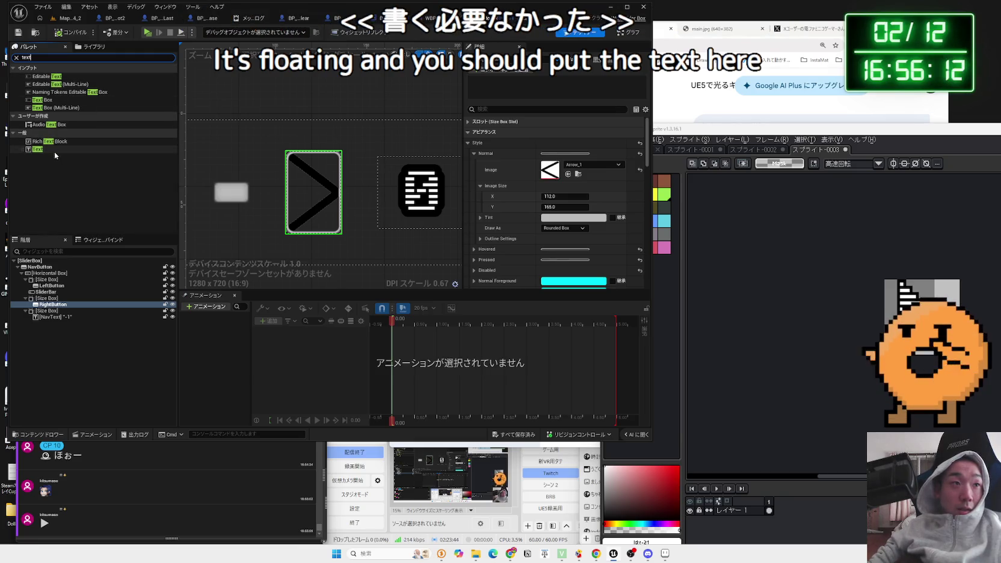
click(55, 150)
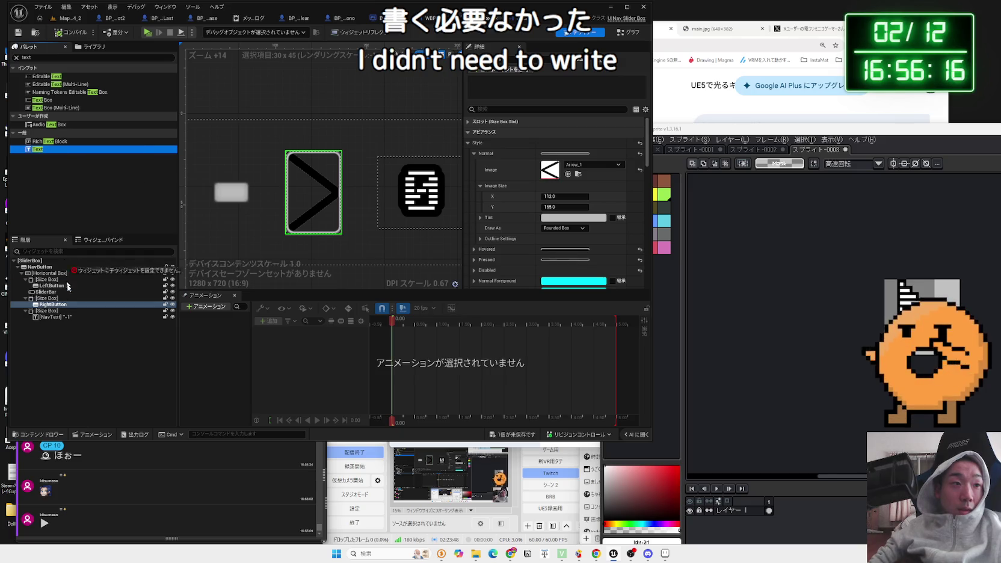
drag(56, 308, 53, 305)
scroll(331, 208, down, 3)
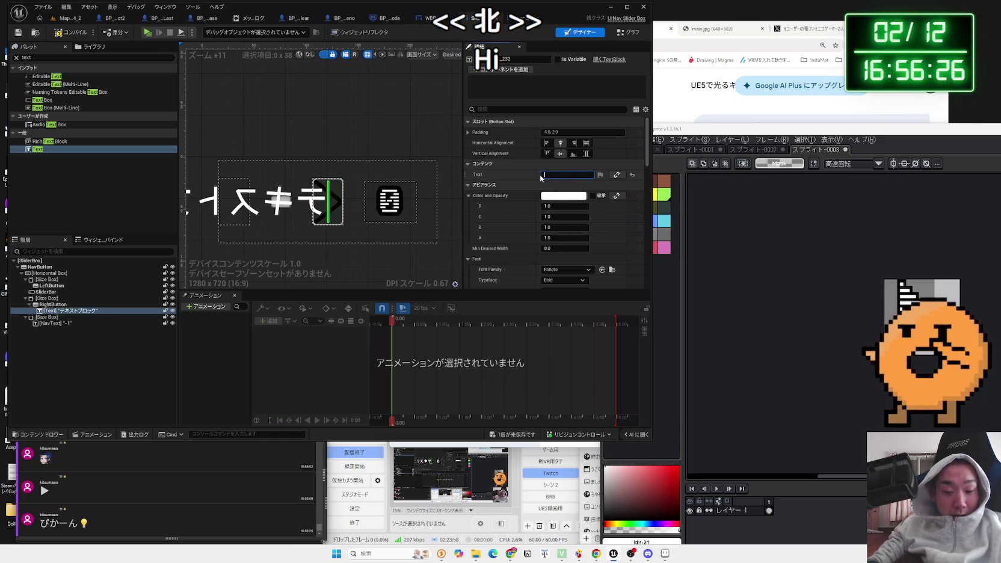
Step: Set the label text to '<', font to x12y20pxScanLine_Font, and adjust its outline size
text(<)
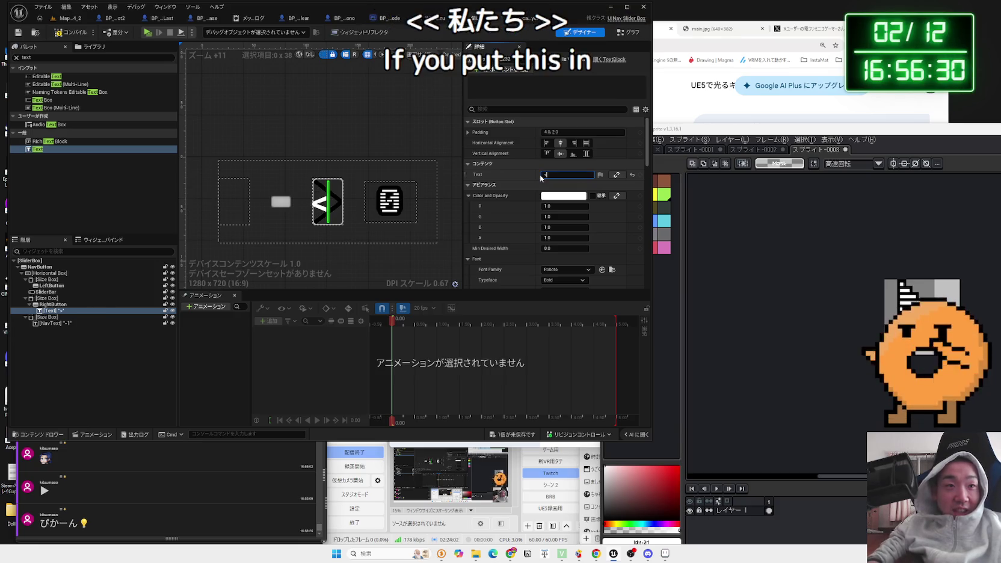
scroll(349, 225, up, 3)
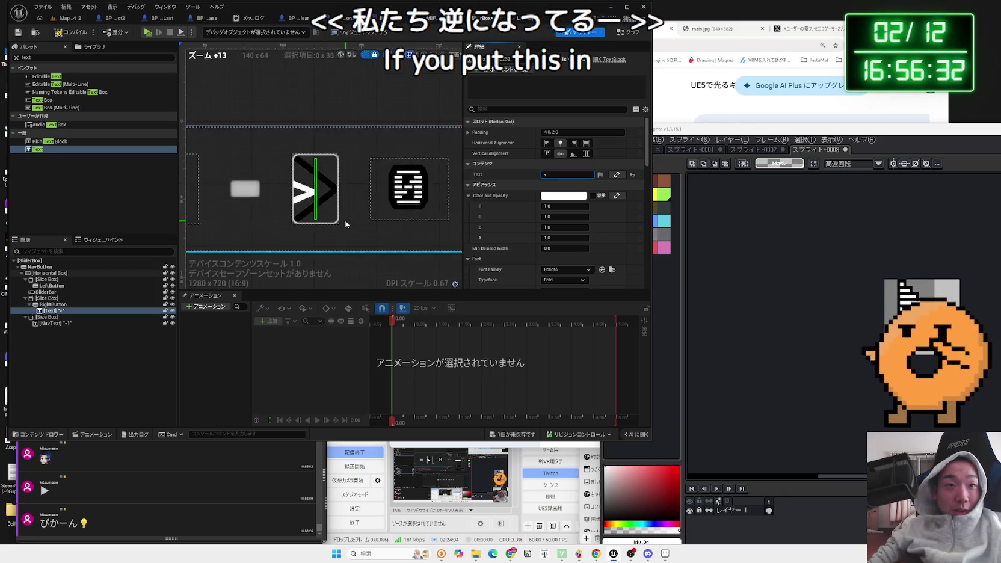
scroll(542, 197, down, 6)
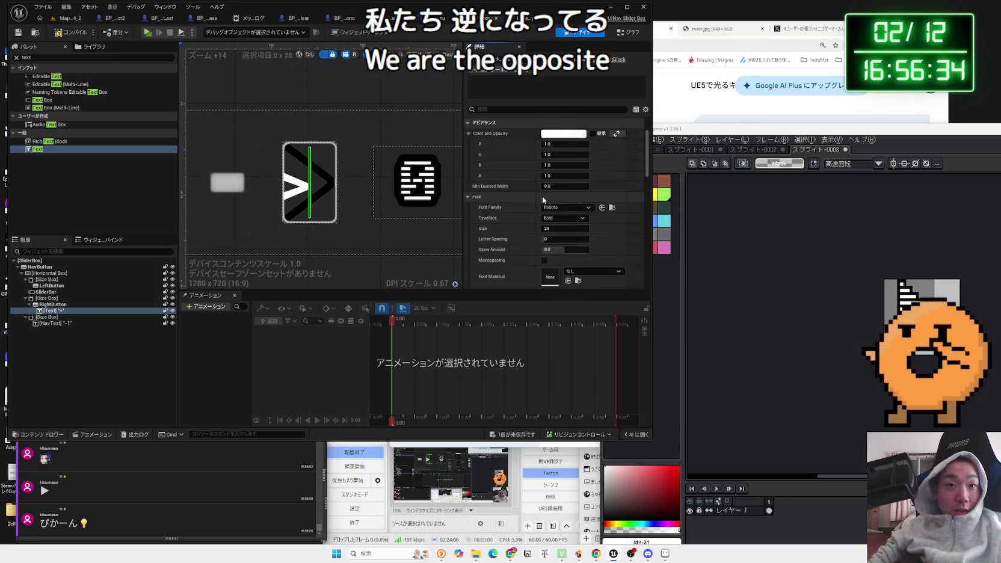
scroll(569, 205, up, 3)
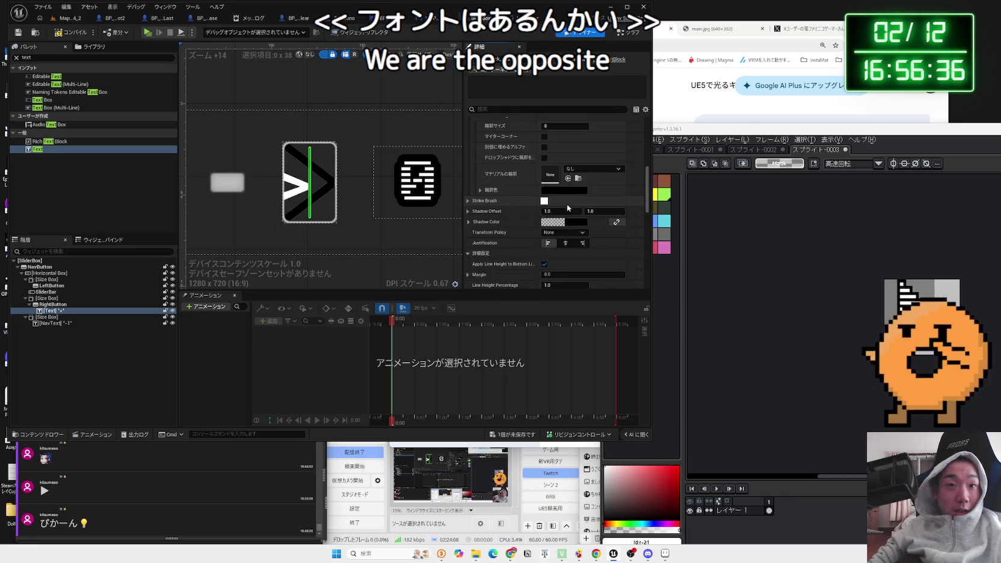
scroll(567, 207, up, 3)
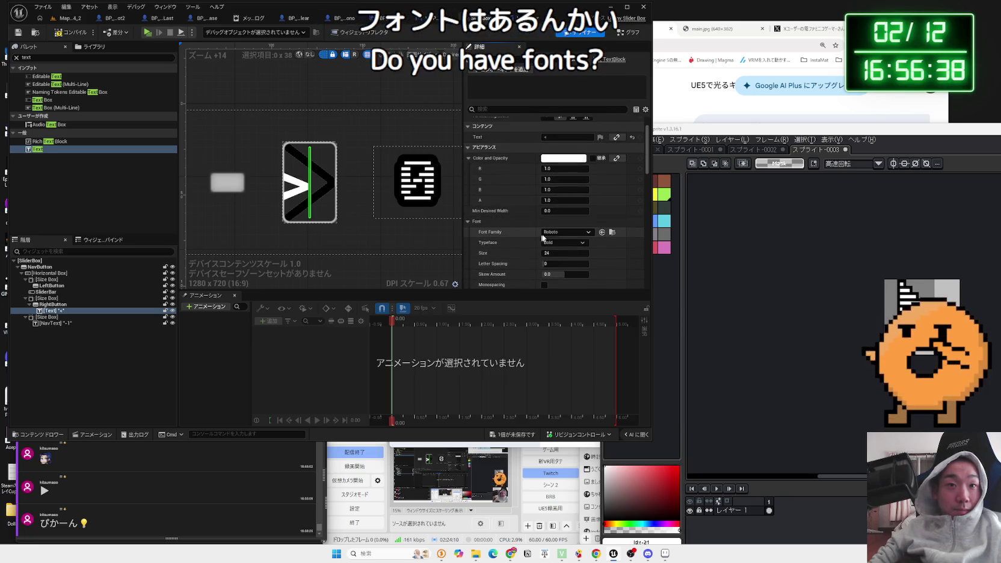
click(568, 232)
click(599, 419)
scroll(542, 204, down, 4)
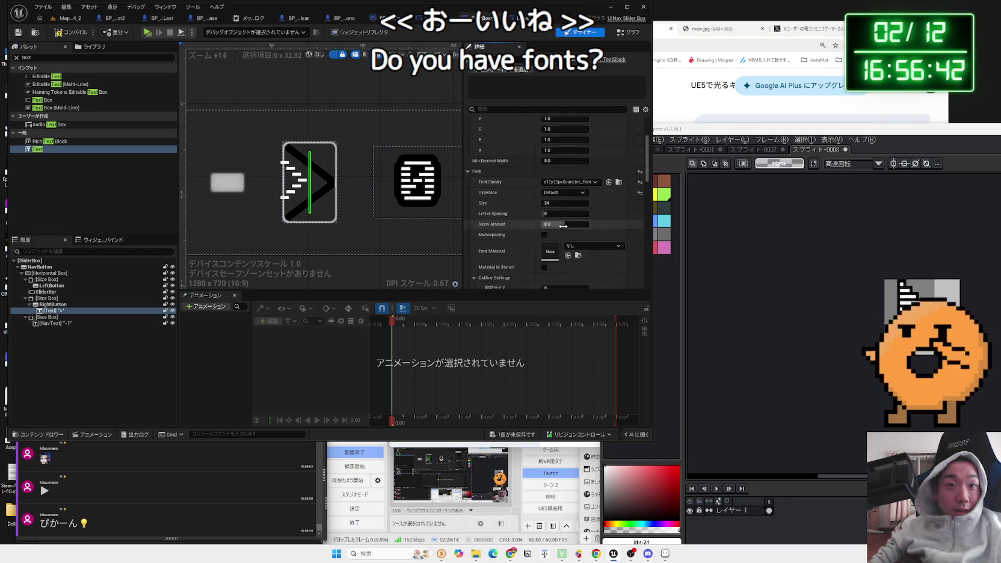
click(579, 238)
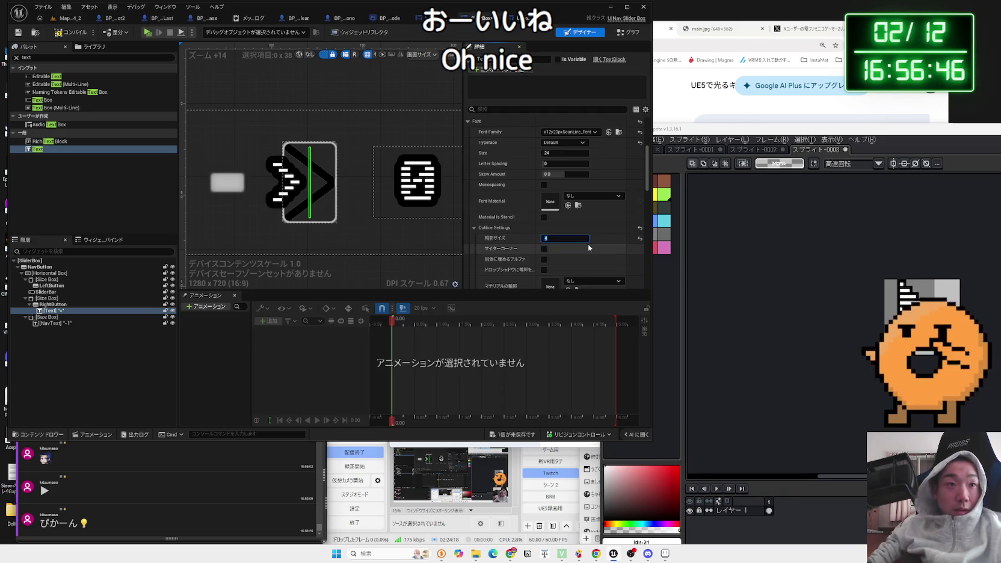
scroll(317, 186, down, 2)
scroll(348, 189, up, 1)
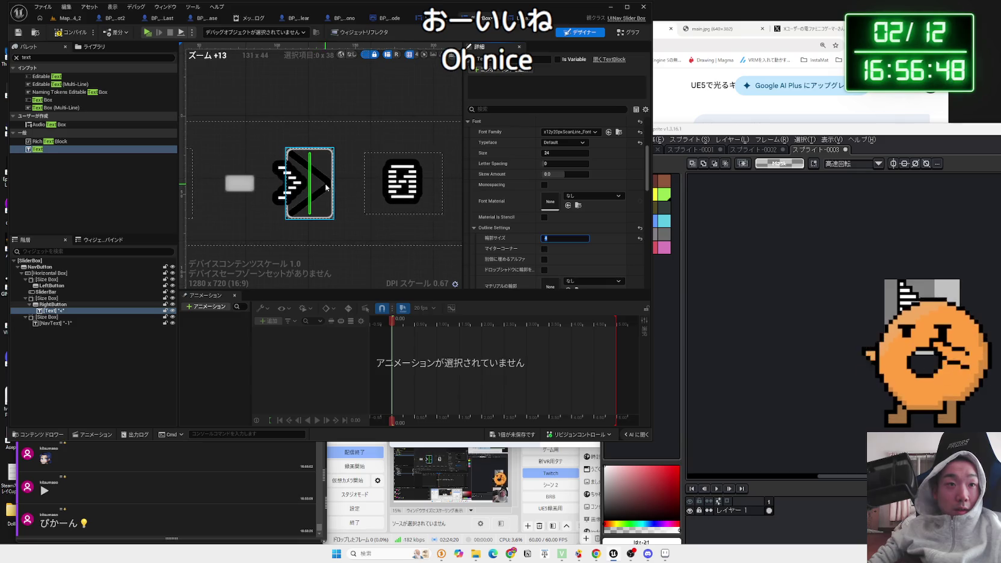
Step: Select the right arrow button and its horizontal box, then return to the level editor
click(308, 187)
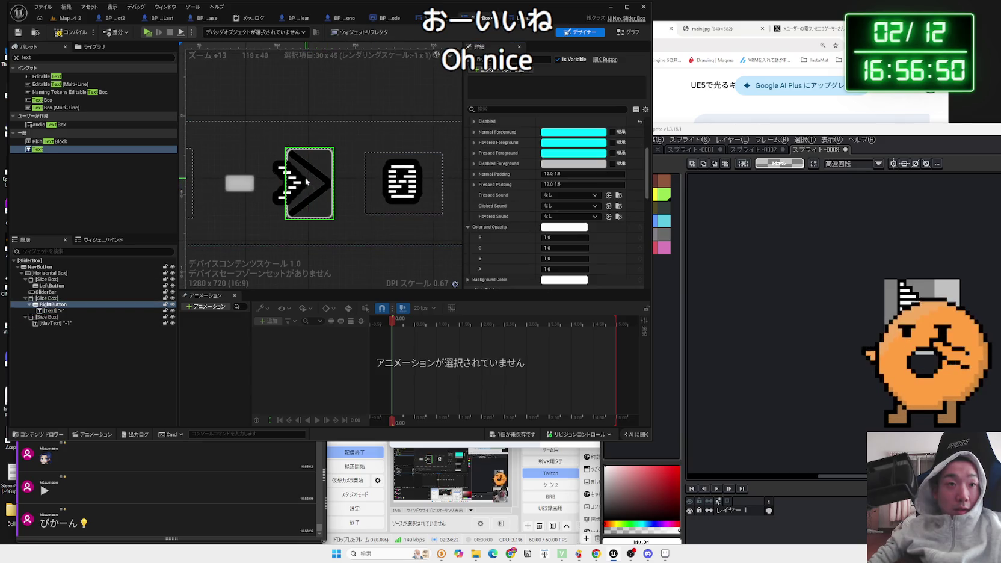
click(281, 172)
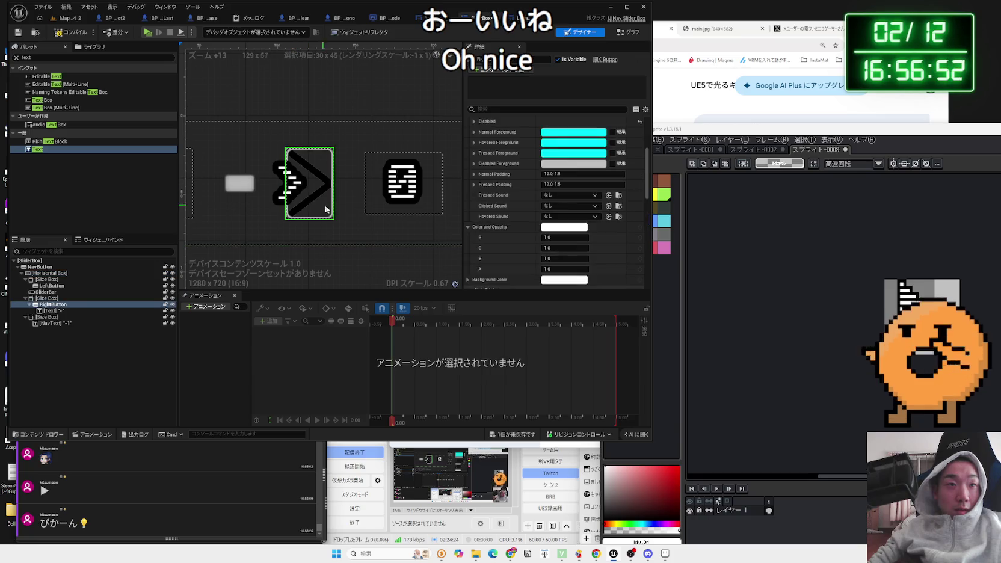
scroll(336, 213, down, 3)
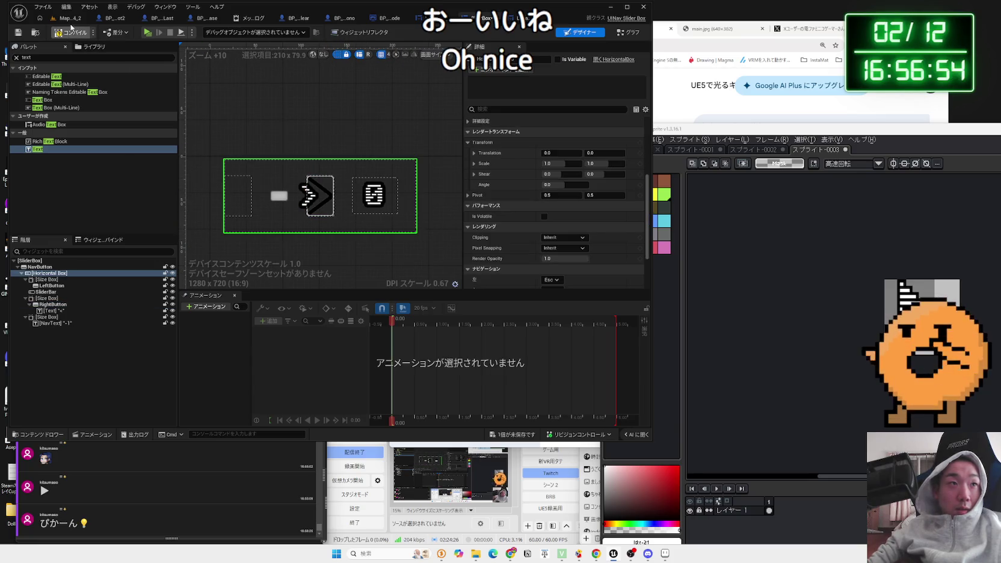
click(70, 18)
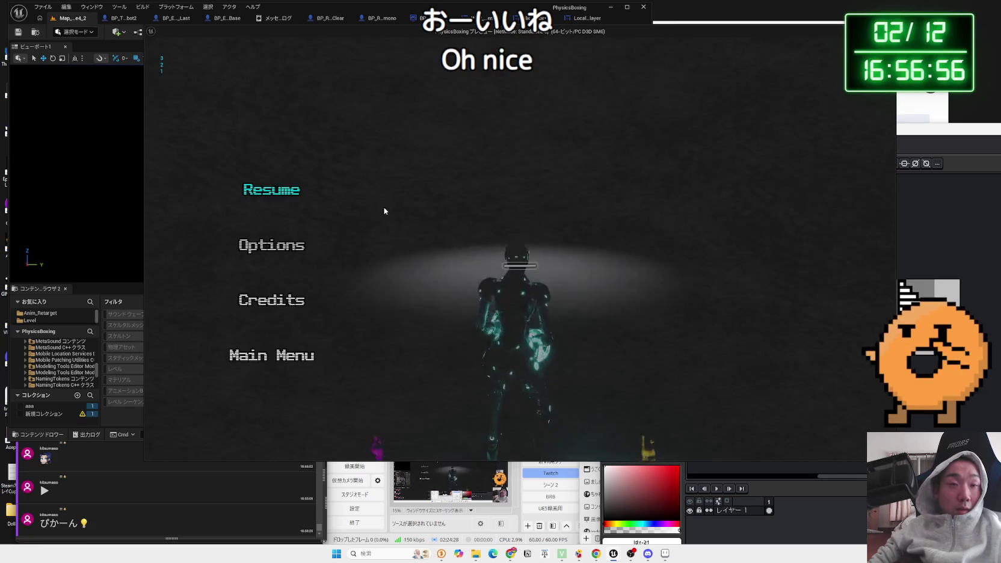
Step: Play the game, open Video settings, and step the FOV arrows up and down, leaving it at 95
click(270, 244)
click(516, 93)
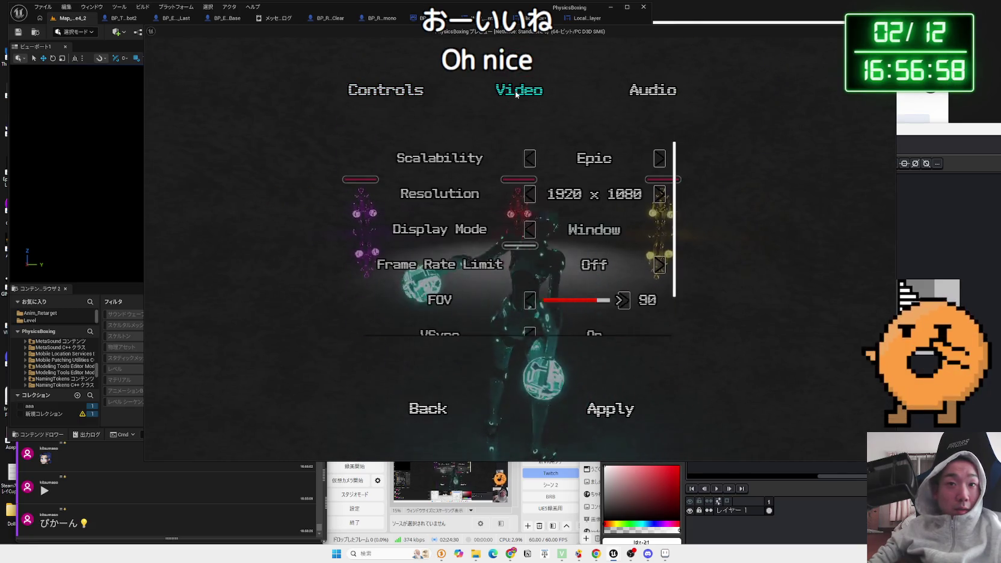
scroll(581, 245, down, 2)
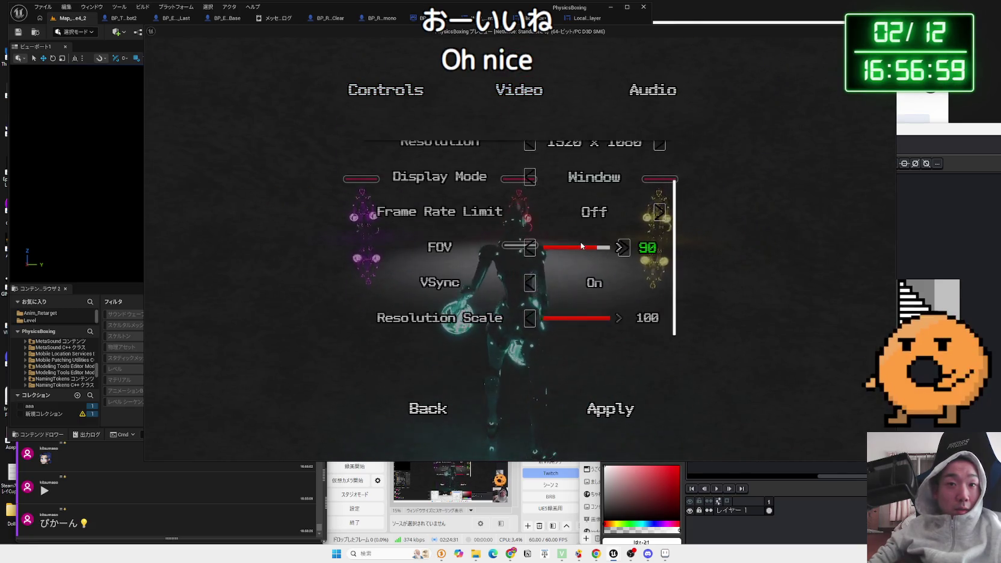
click(623, 248)
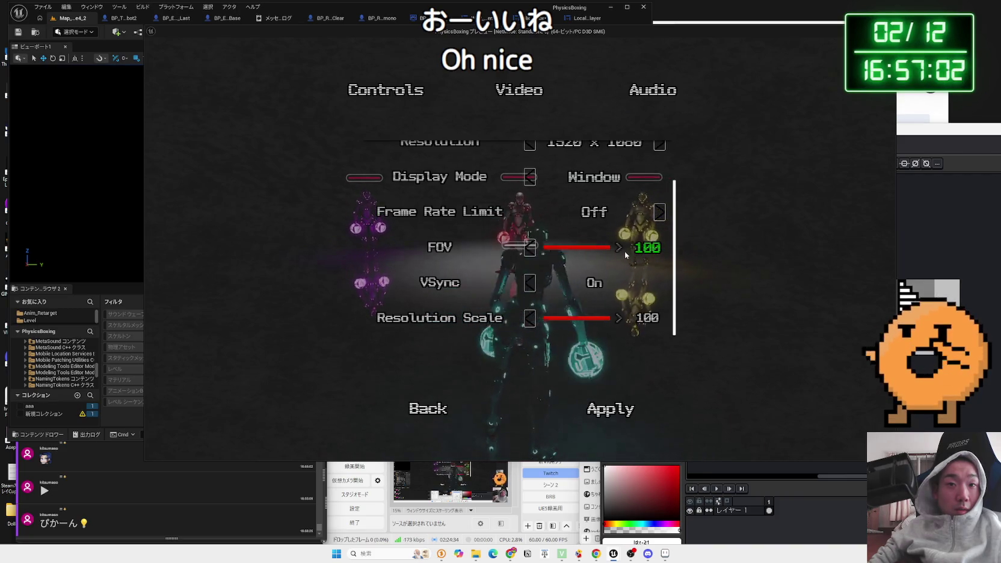
click(531, 248)
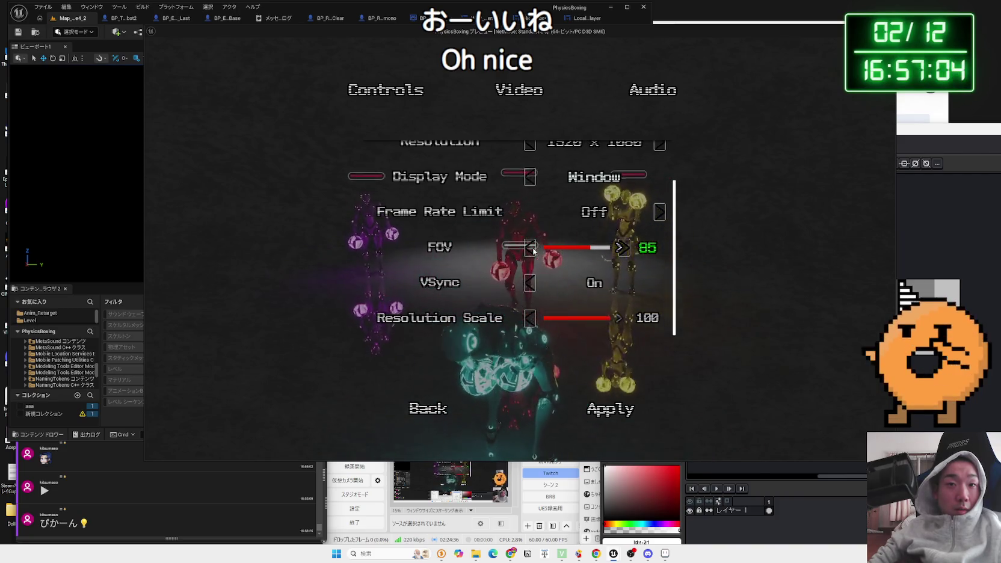
double_click(531, 249)
click(624, 249)
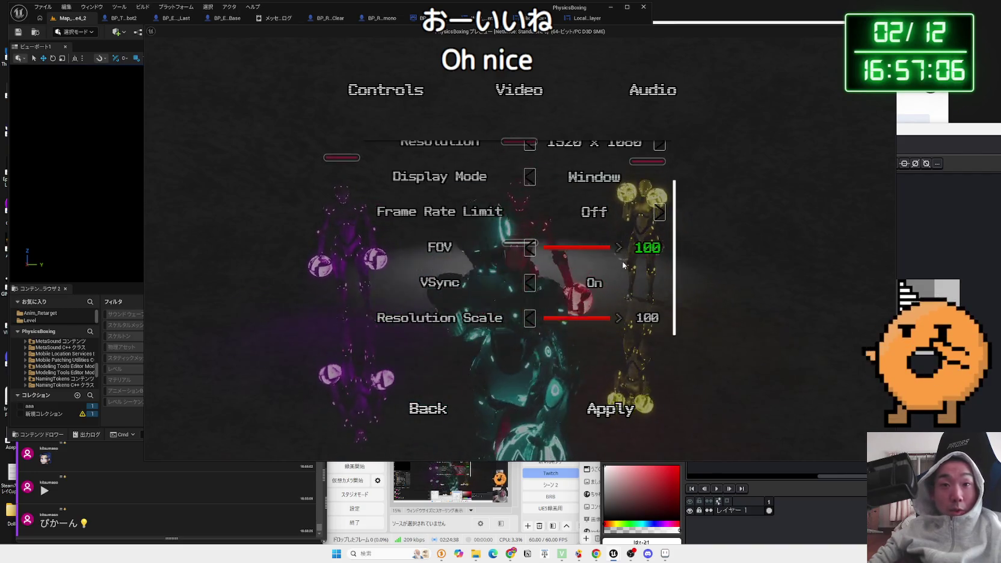
click(531, 249)
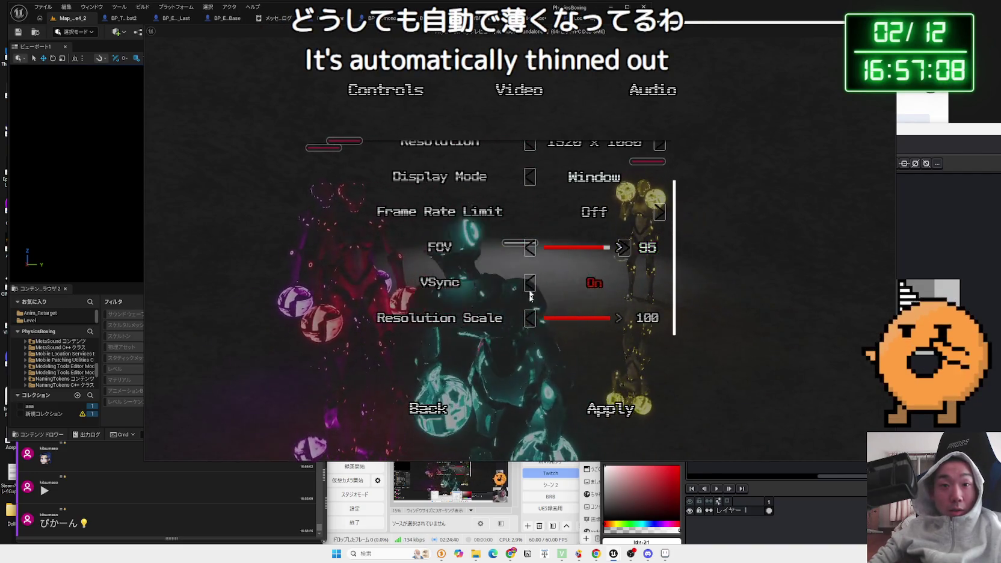
Step: Step Resolution Scale down to 90 and back to 100, then leave options declining the discard prompt
double_click(530, 324)
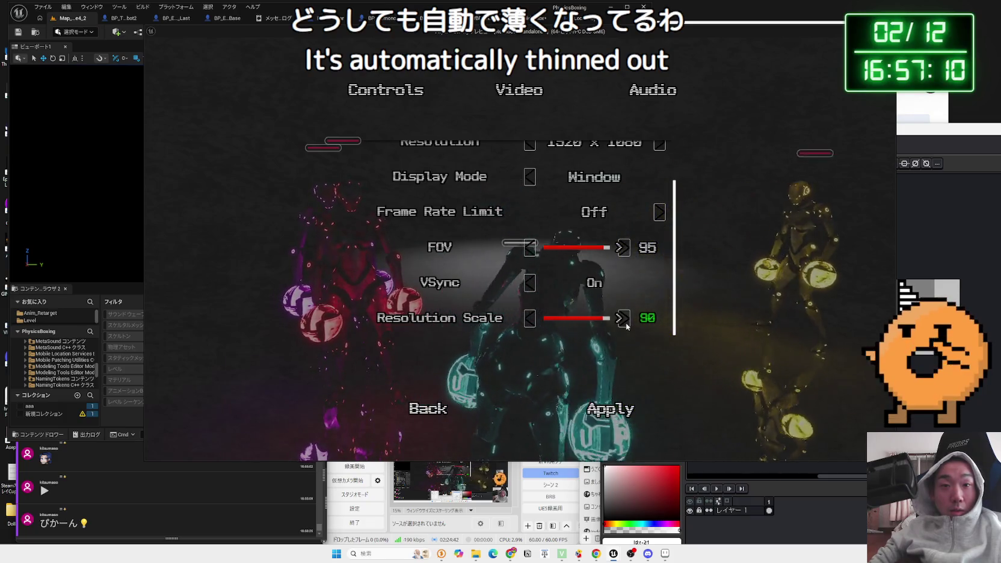
double_click(623, 318)
click(599, 324)
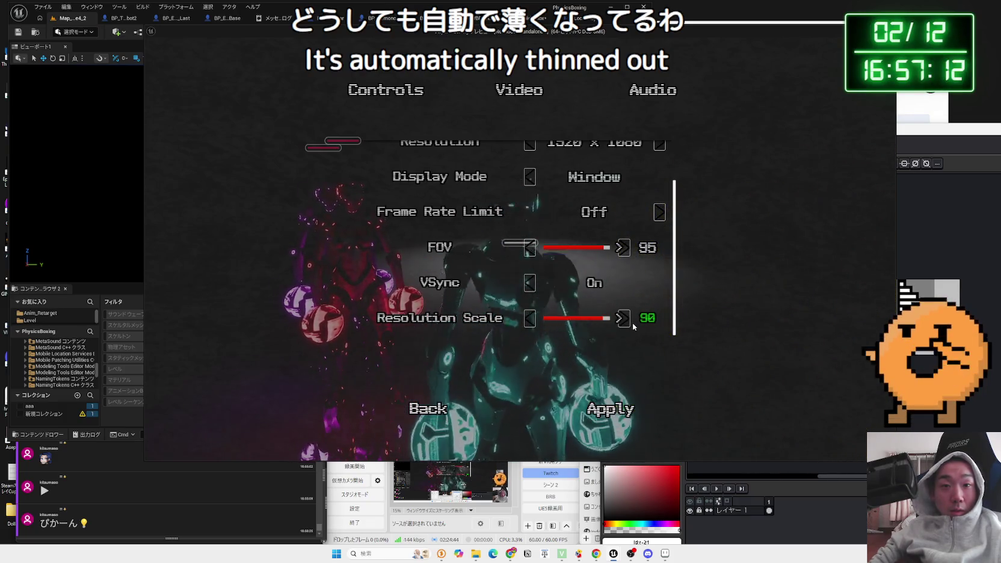
click(620, 319)
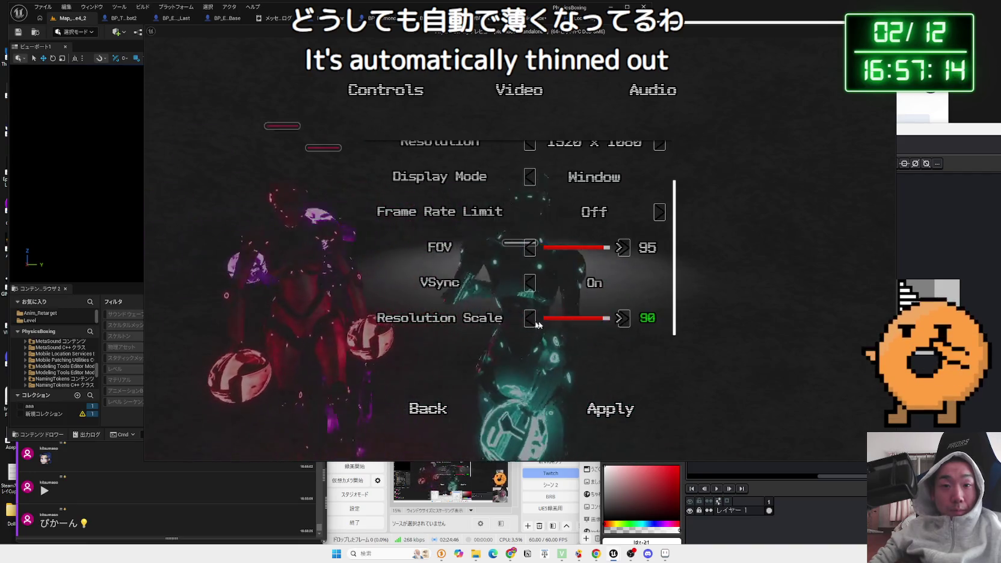
click(620, 323)
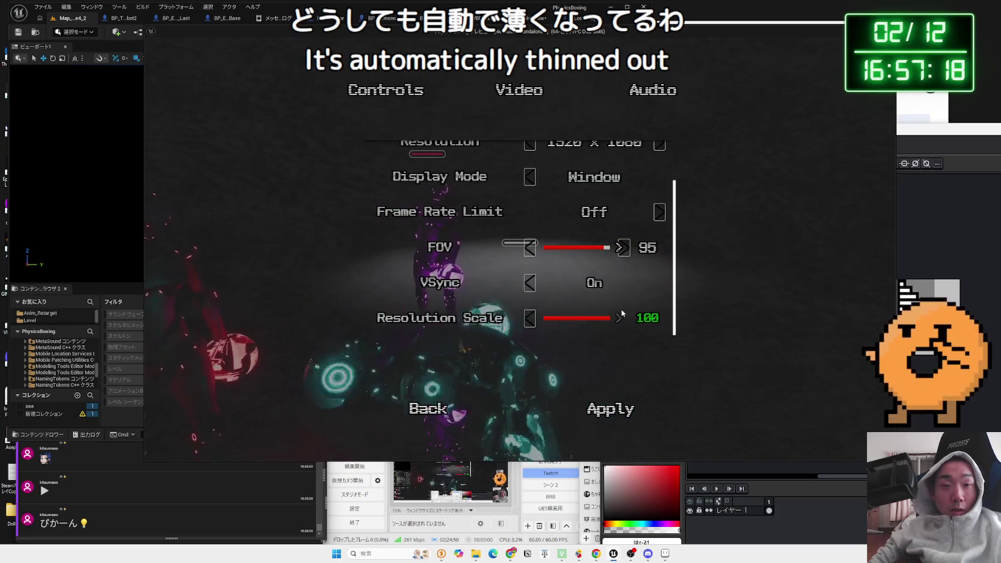
key(Escape)
key(Escape)
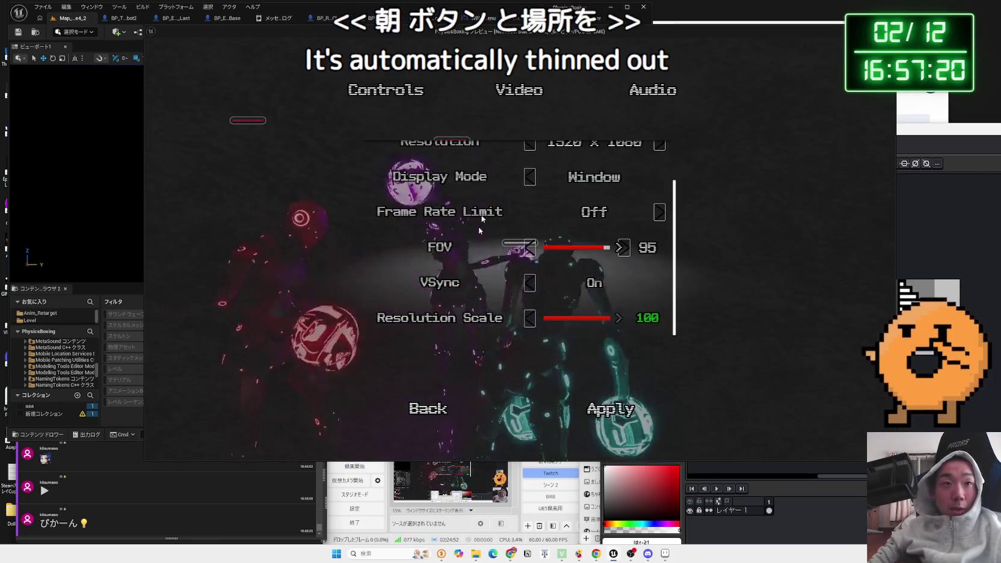
click(429, 407)
key(Escape)
key(Escape)
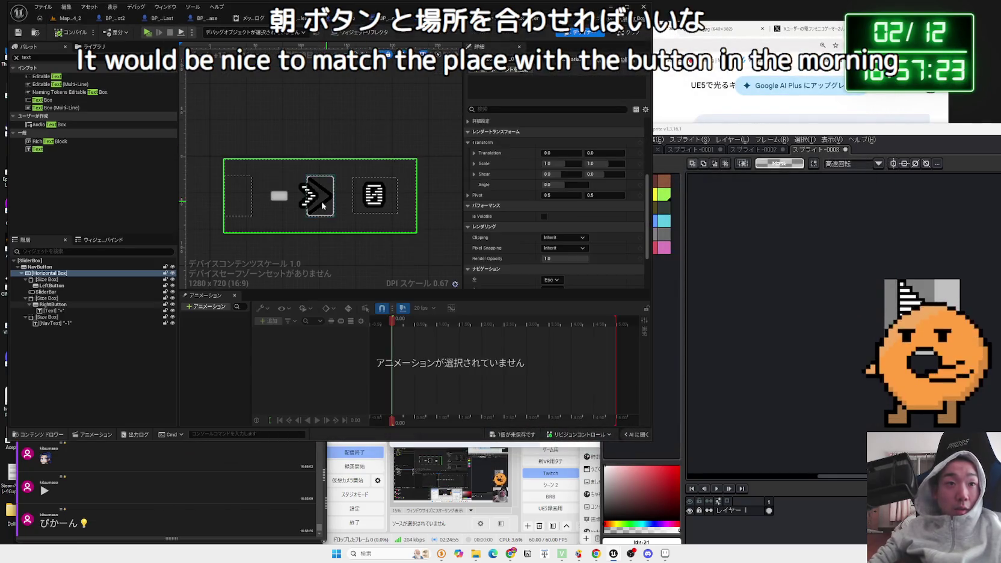
Step: Select the label inside RightButton and set it right-aligned and vertically centred
click(313, 201)
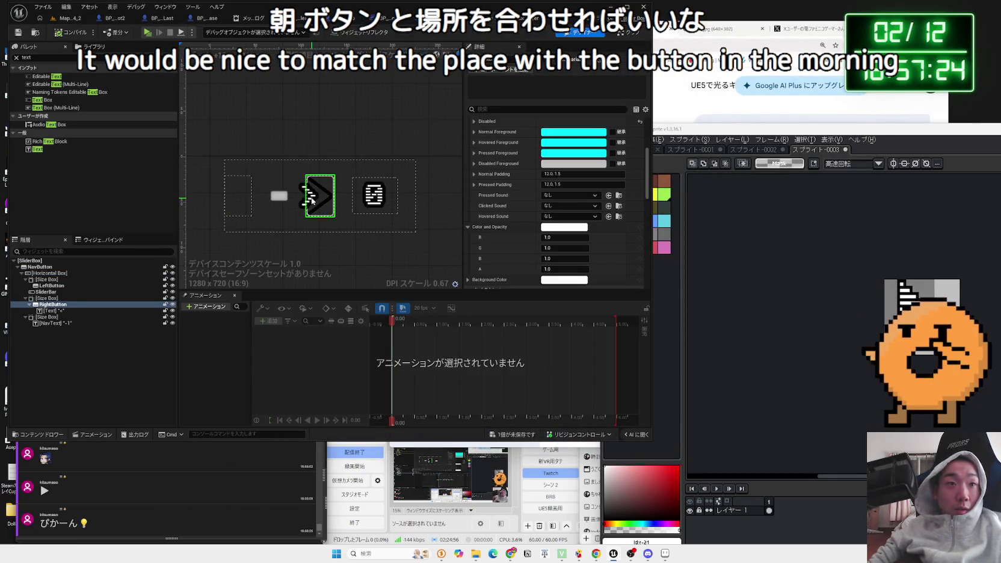
click(308, 196)
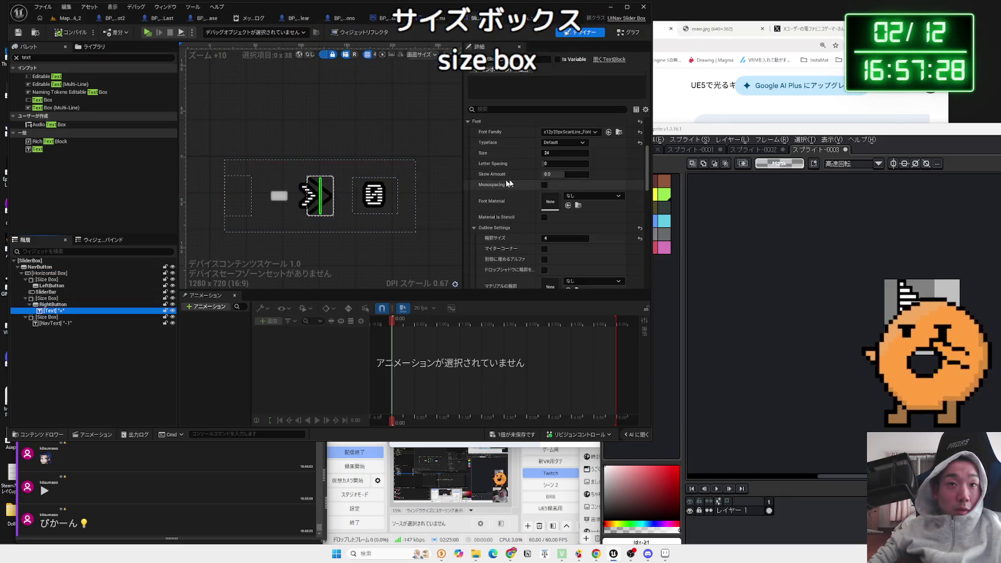
scroll(563, 185, up, 4)
scroll(564, 184, up, 2)
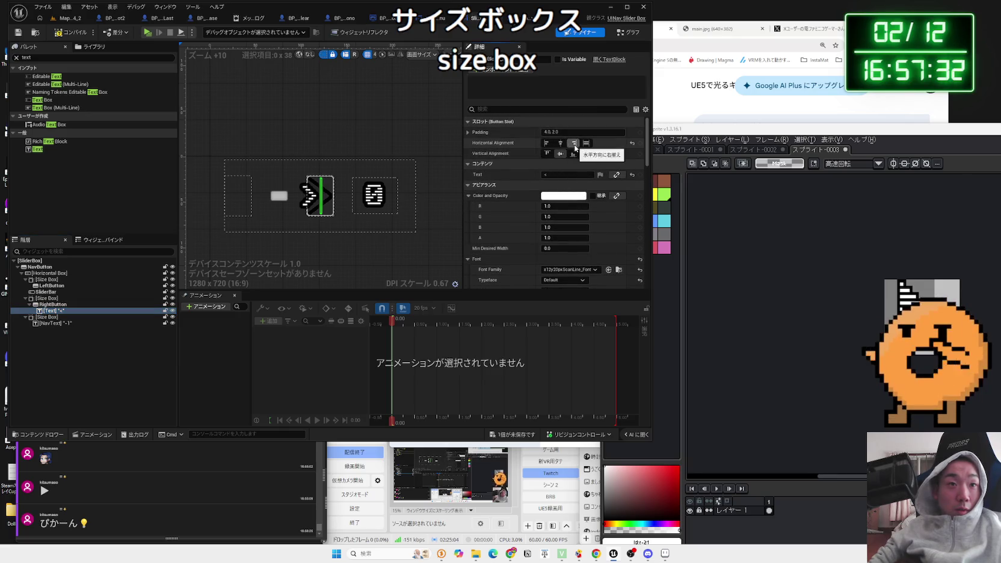
click(547, 143)
click(586, 153)
click(587, 143)
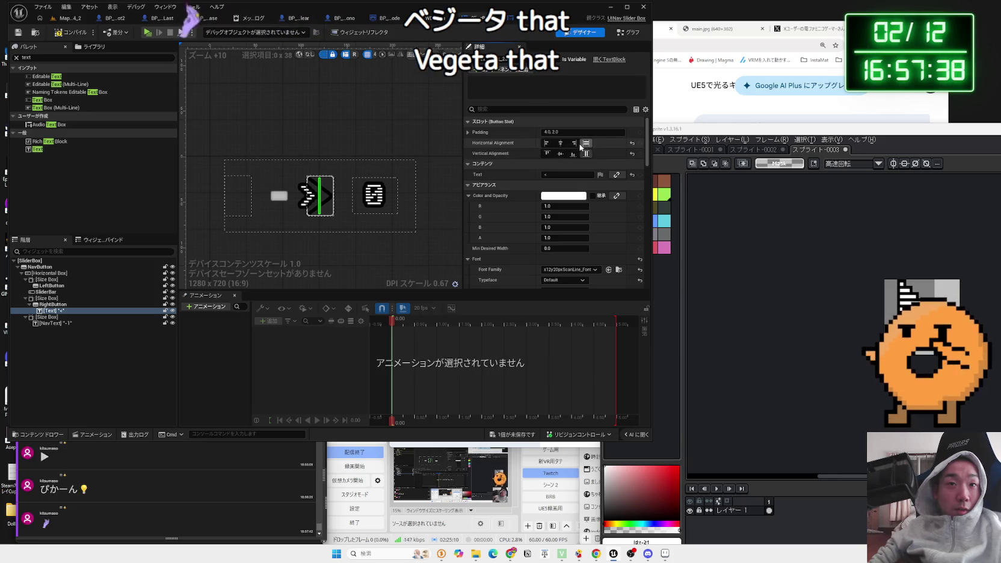
click(574, 143)
click(560, 154)
Step: Give the label a Render Transform of translation -13 and scale 1.1 × 1.3, then return to the game level
scroll(591, 238, down, 6)
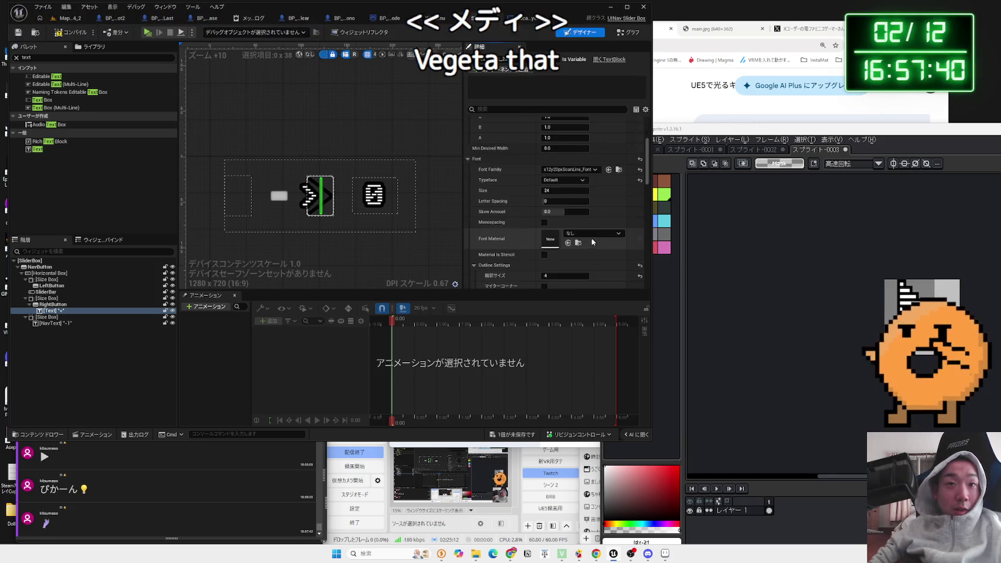
scroll(591, 237, down, 6)
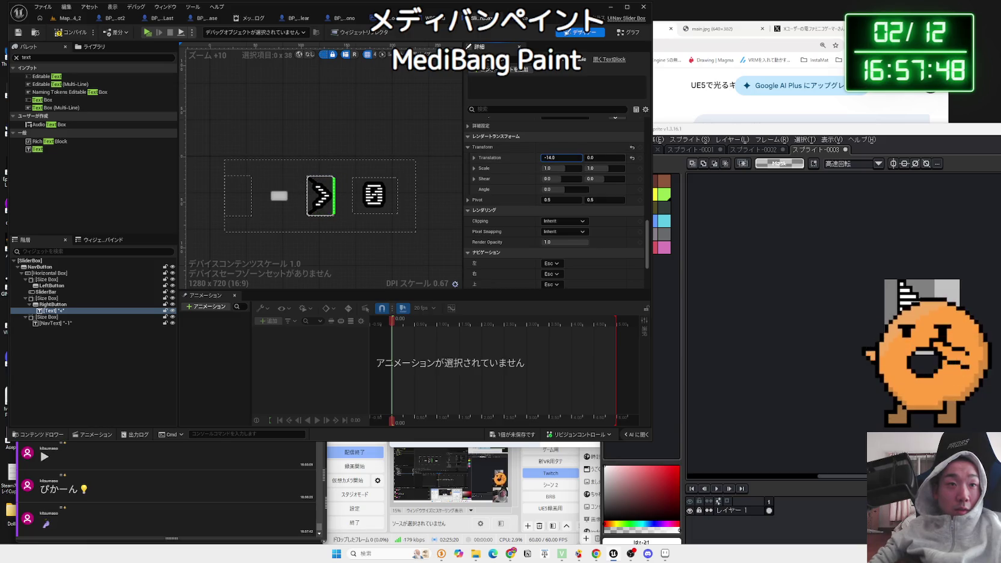
scroll(537, 205, up, 2)
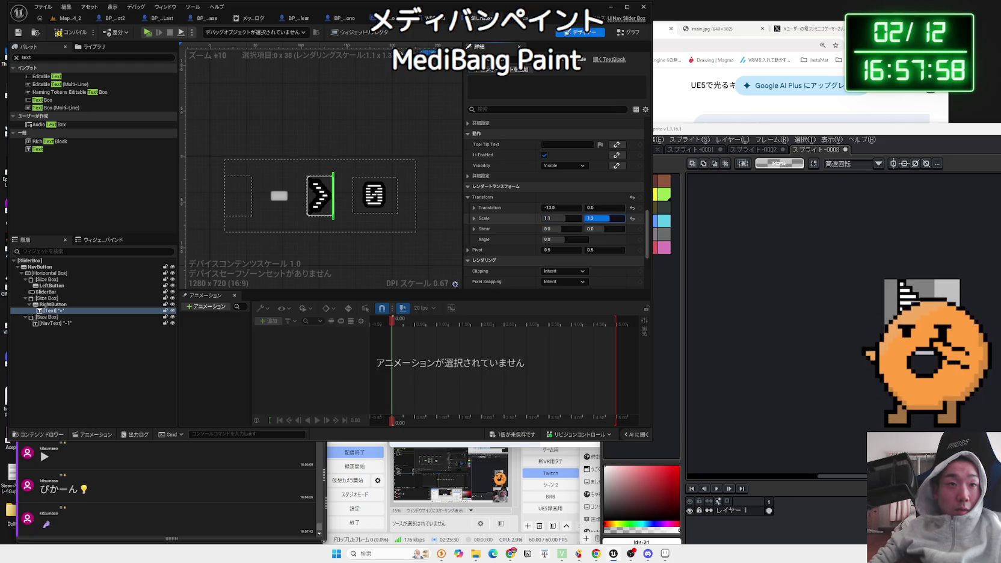
click(378, 248)
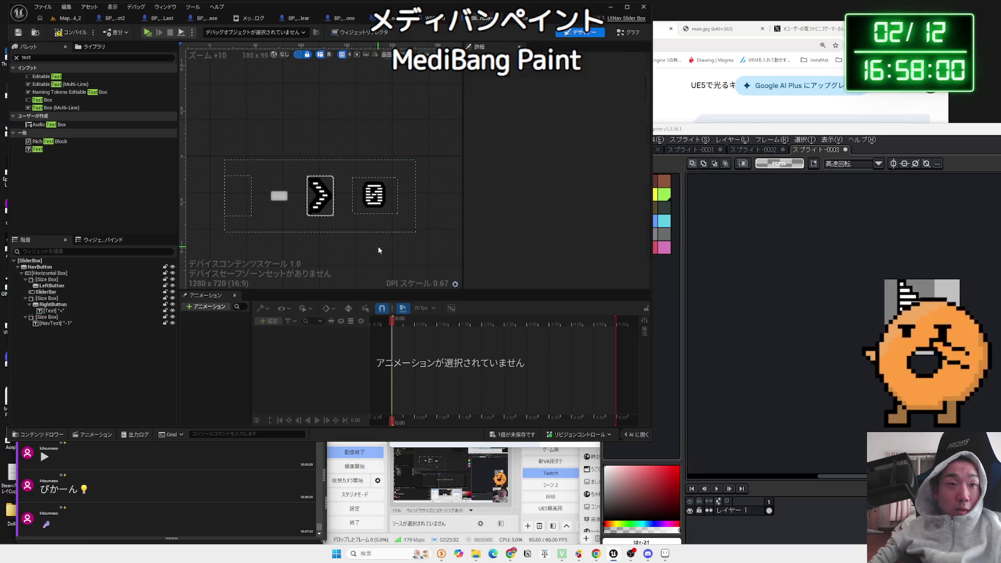
click(321, 197)
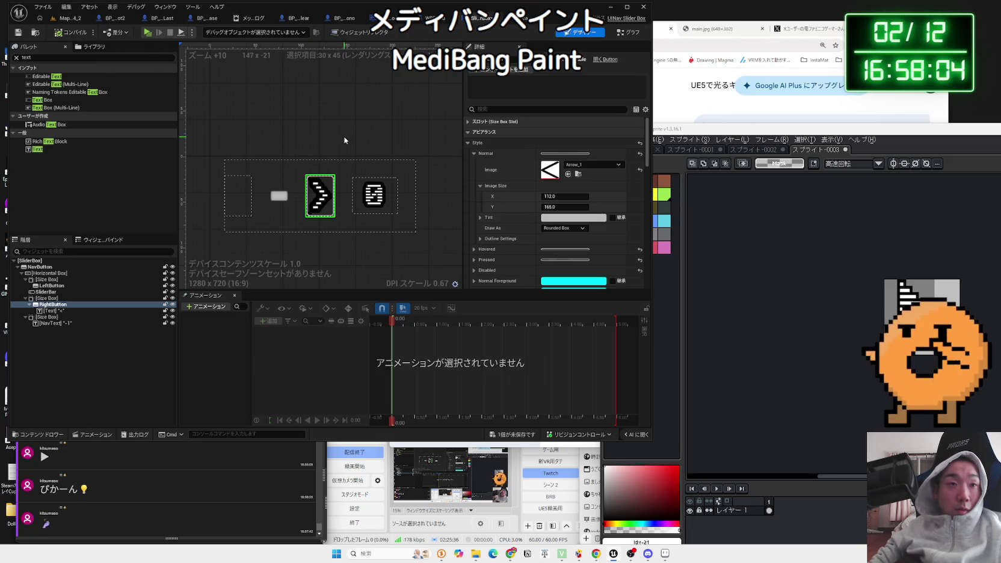
click(345, 140)
click(74, 20)
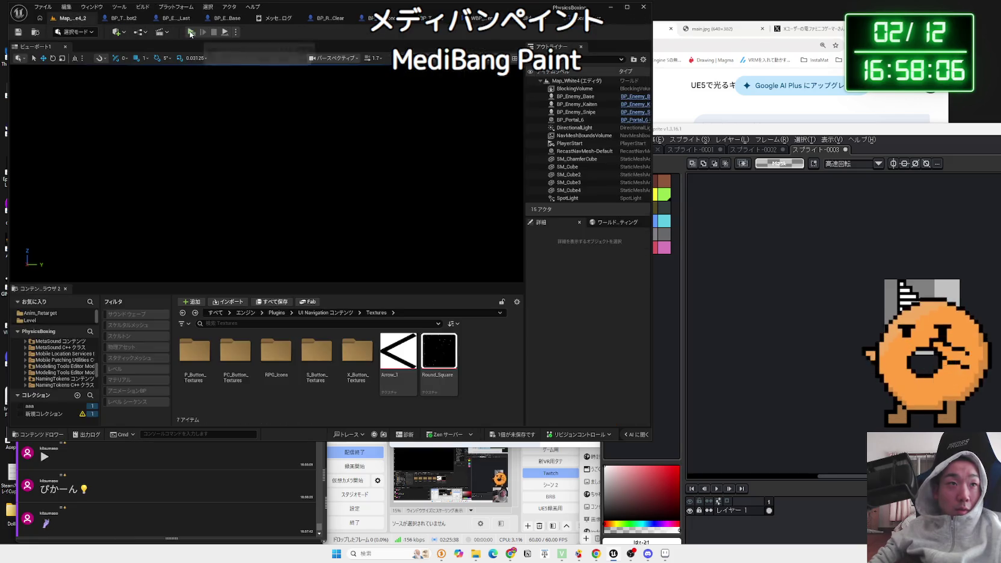
Step: Start a play test and open the Video tab of the Options menu
click(190, 33)
key(Escape)
click(315, 239)
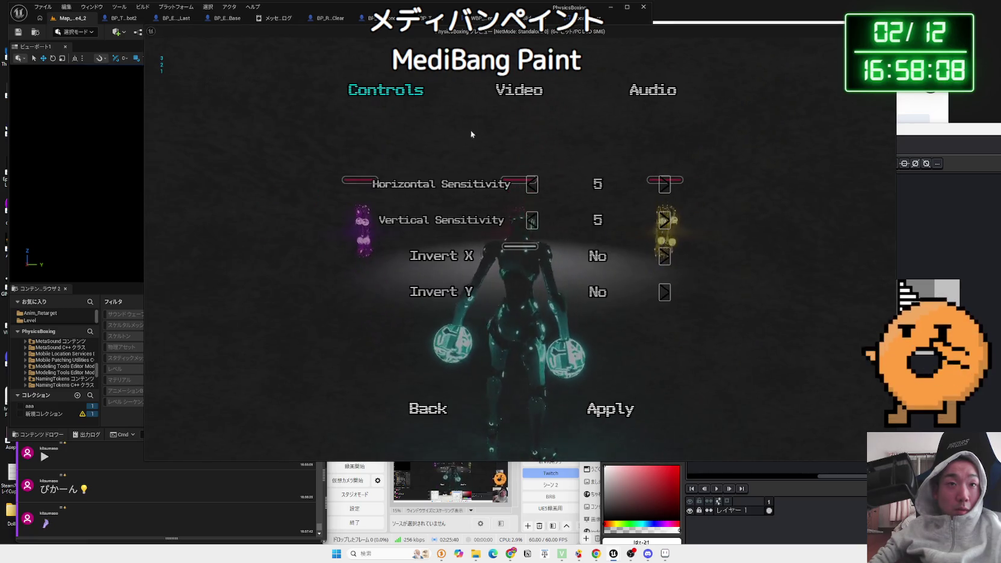
click(509, 97)
scroll(626, 253, down, 1)
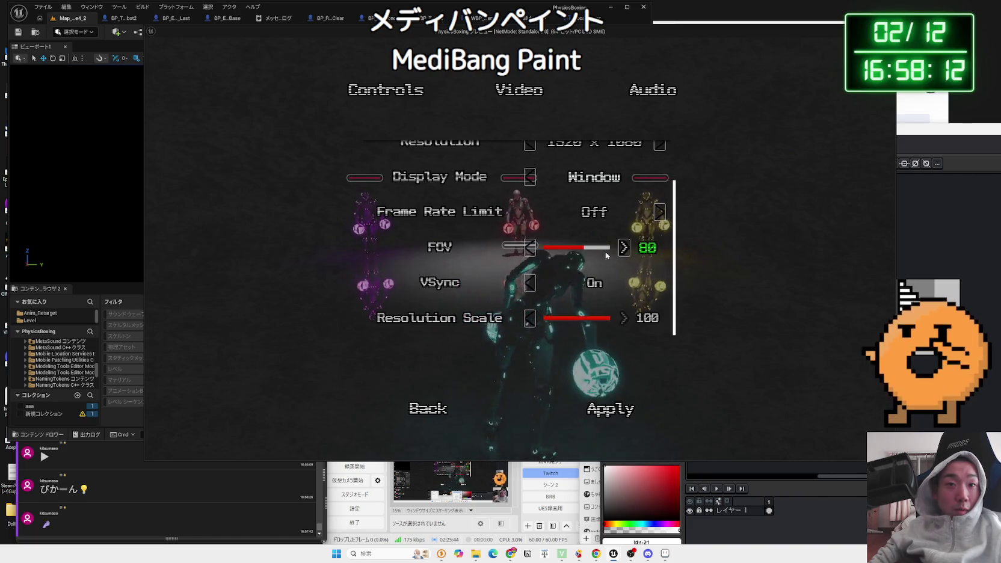
Step: Step the FOV arrows through 95, 85 and 75, end at 100, then go back and select the right arrow button
click(624, 249)
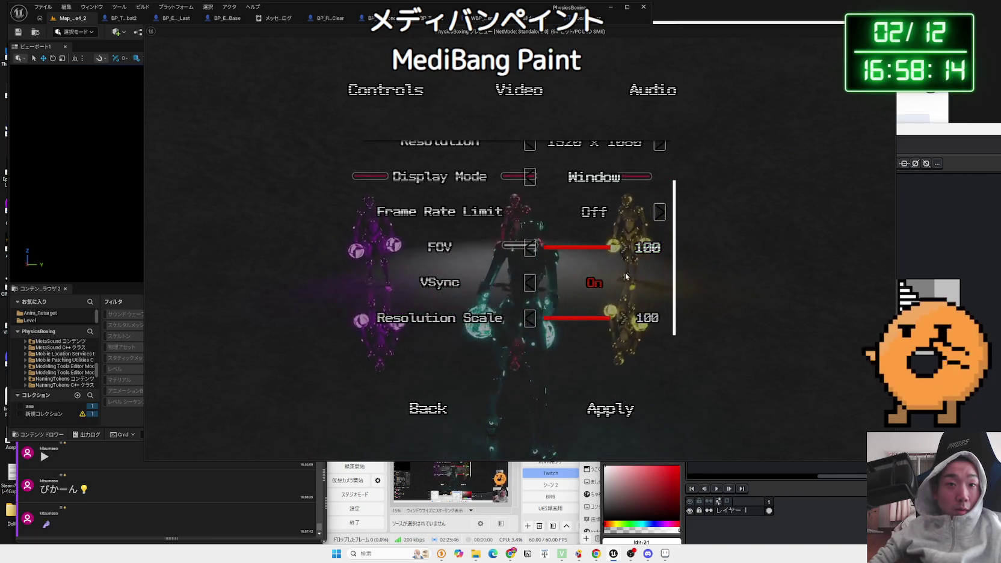
click(530, 252)
click(529, 251)
click(529, 251)
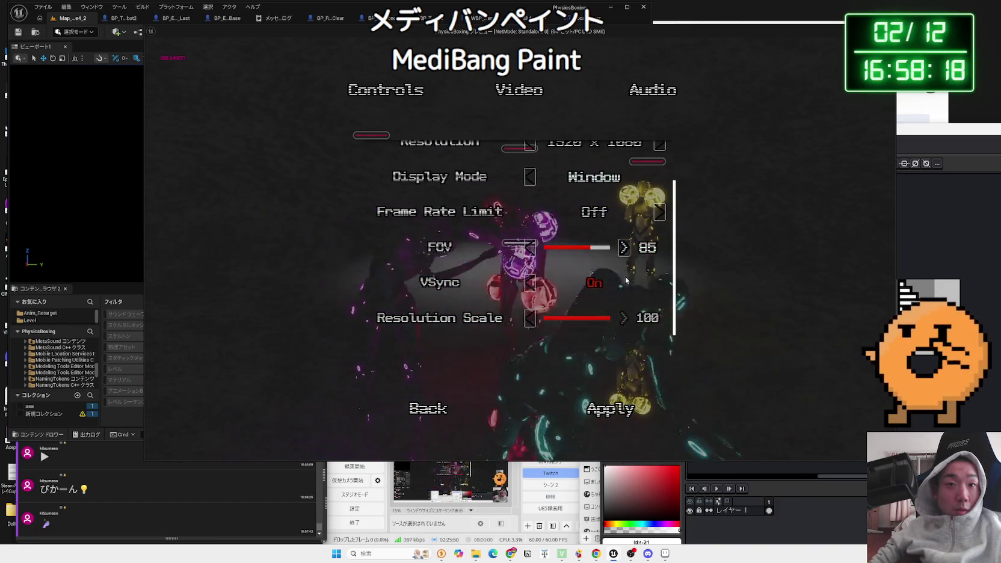
click(621, 249)
click(622, 248)
click(621, 249)
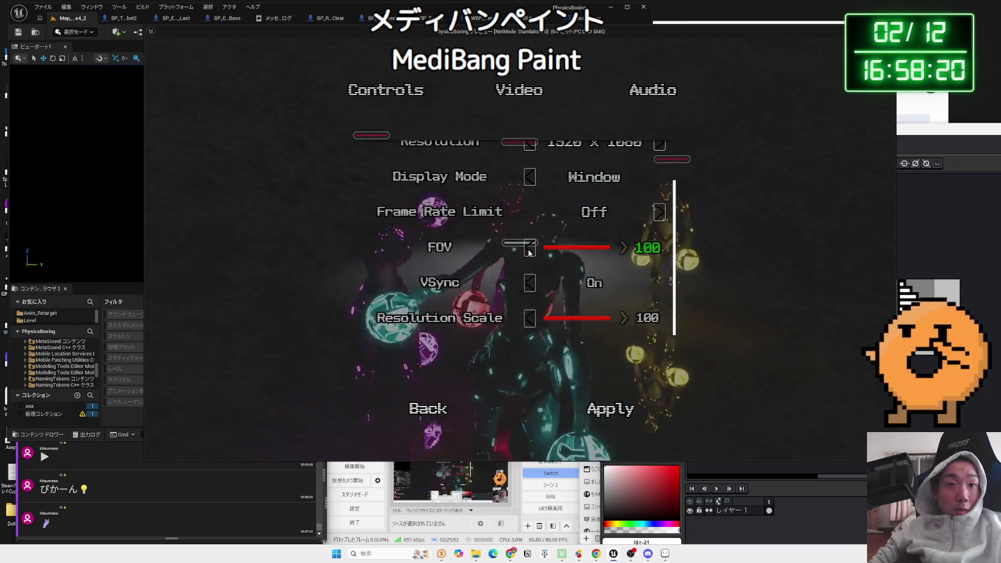
key(Left)
key(Left)
key(Left)
click(625, 248)
click(625, 248)
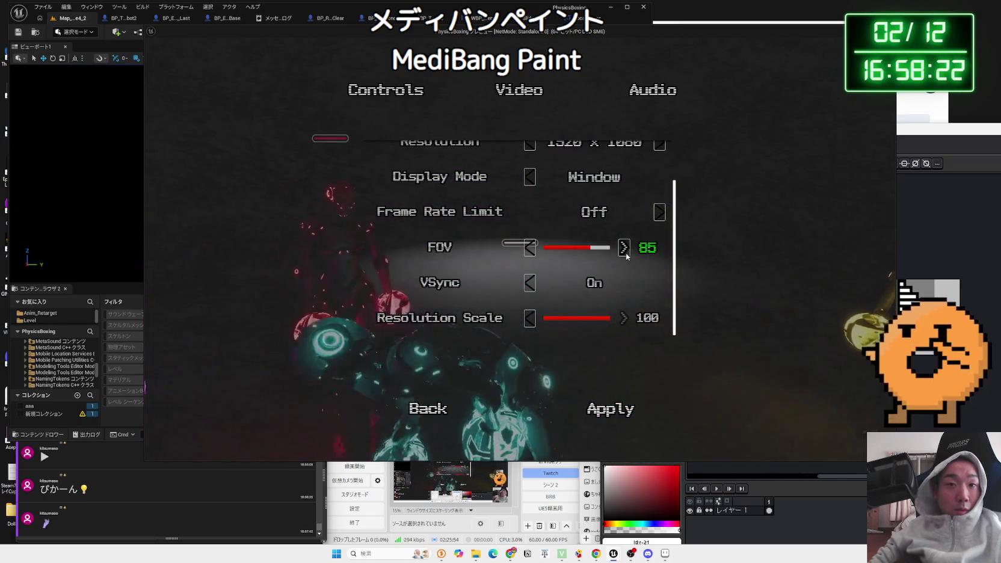
click(624, 248)
click(624, 248)
click(625, 248)
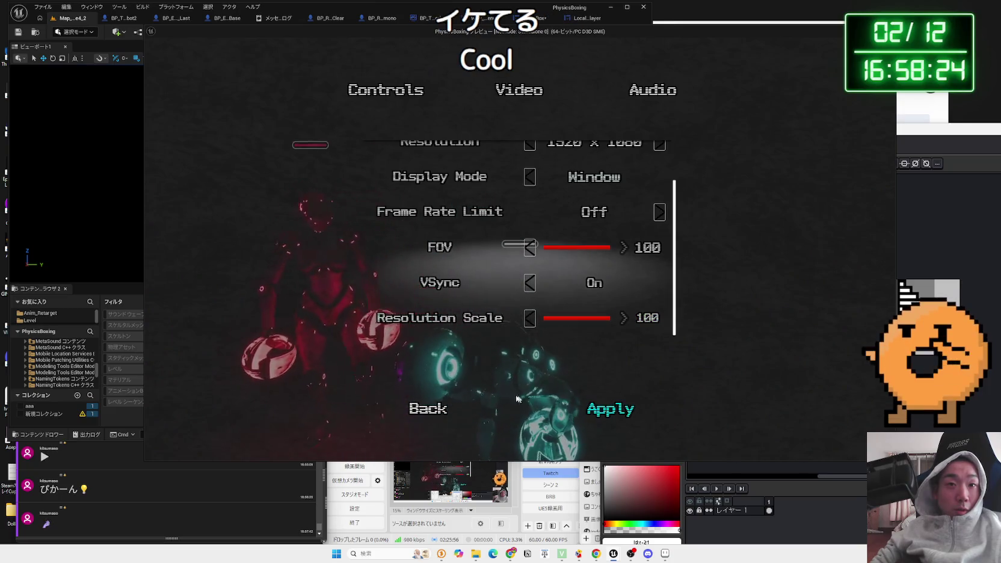
click(428, 409)
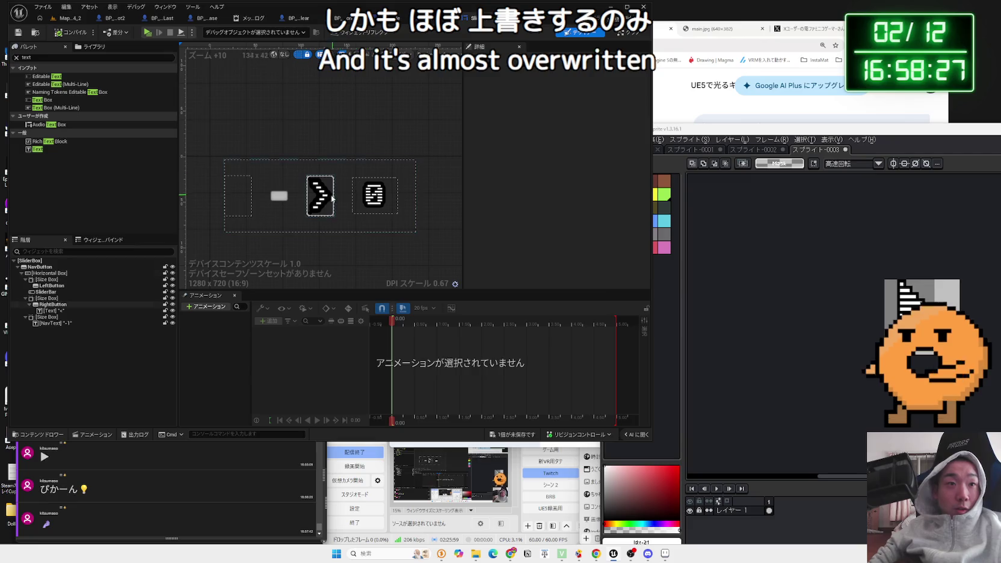
click(332, 198)
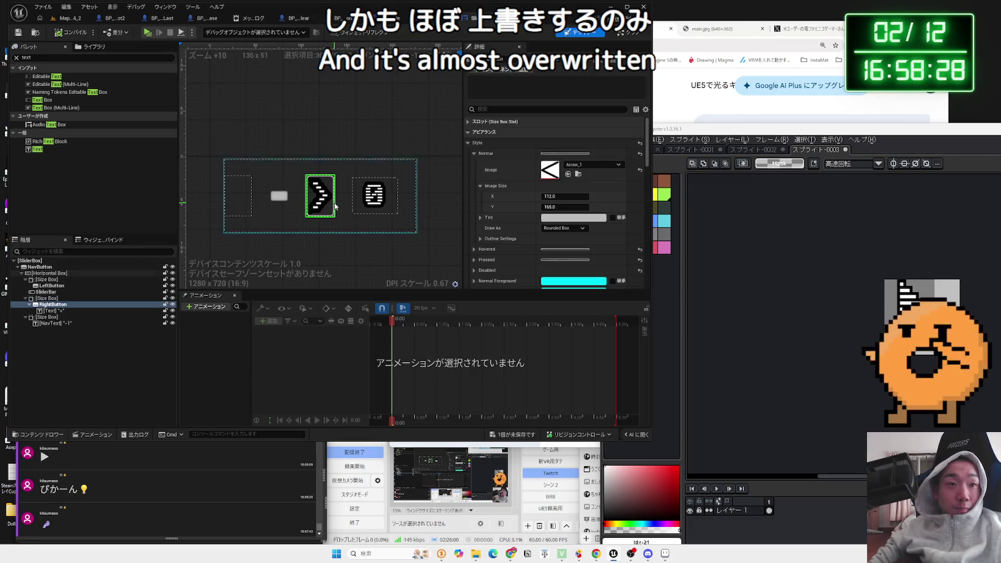
Step: Copy the right button's '<' label and paste it into LeftButton
click(52, 311)
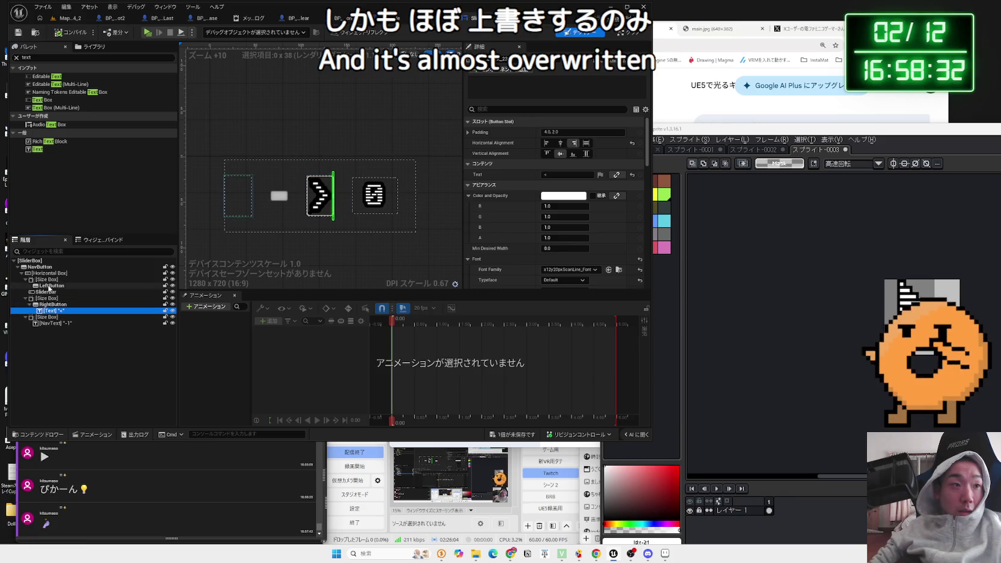
click(49, 285)
key(ctrl+v)
click(262, 239)
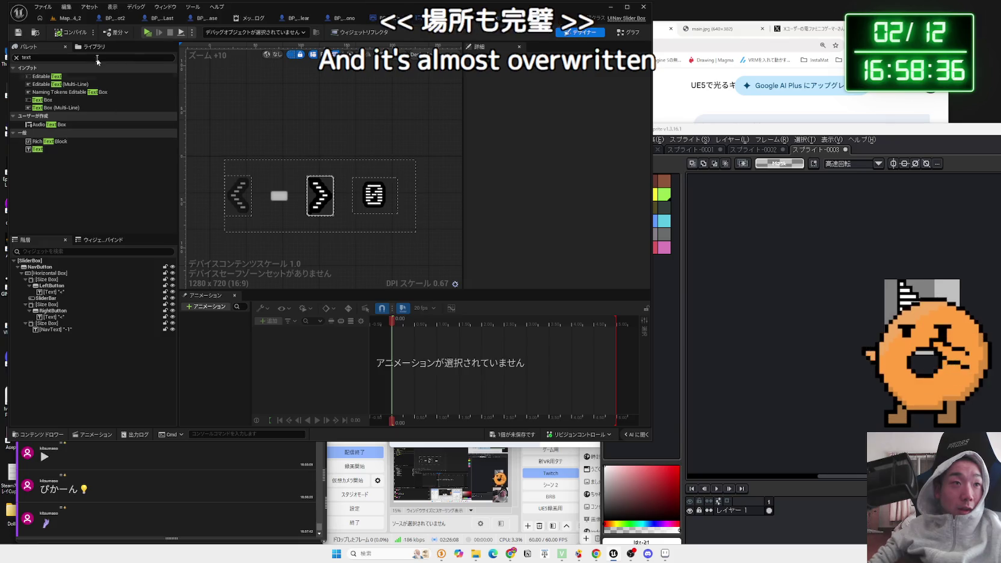
Step: Play-test the Video options, stepping FOV down to 50 and back up to 100
click(71, 19)
click(190, 33)
click(309, 238)
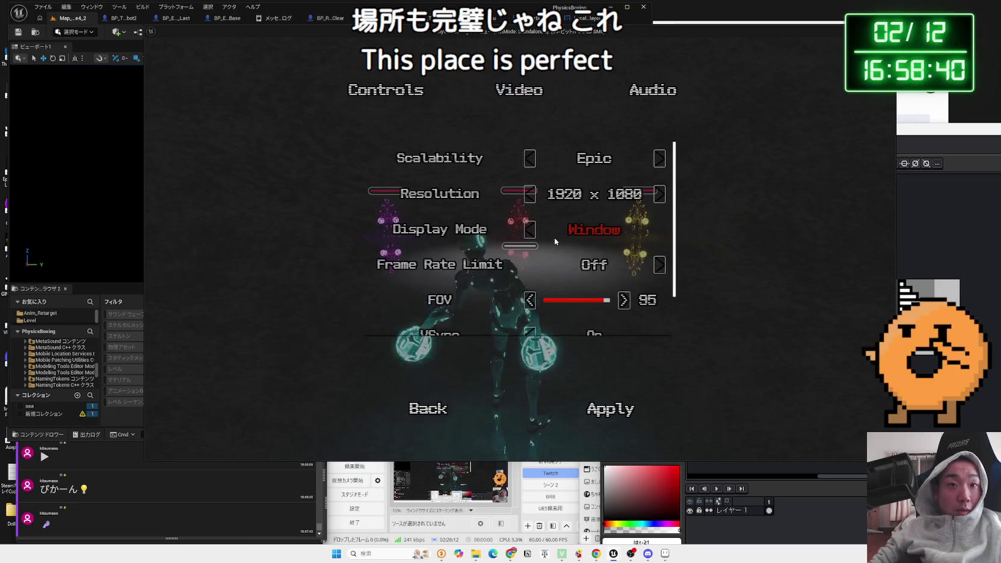
scroll(555, 243, down, 2)
click(534, 252)
click(534, 253)
click(533, 253)
click(626, 247)
click(626, 247)
click(626, 248)
click(626, 247)
click(626, 248)
click(626, 248)
click(624, 247)
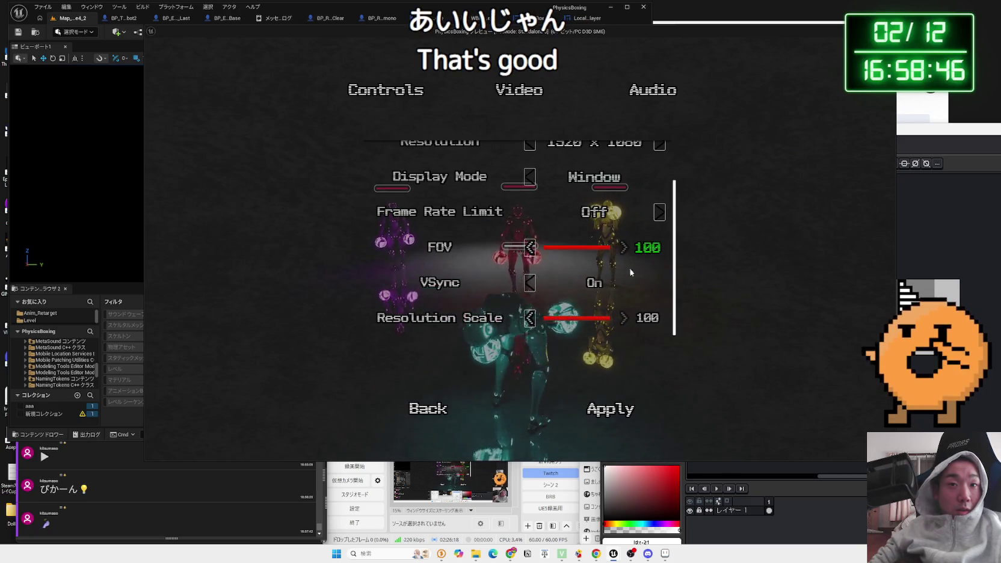
Step: Toggle VSync off and back on, then leave the options and stop play-testing
click(655, 287)
click(657, 284)
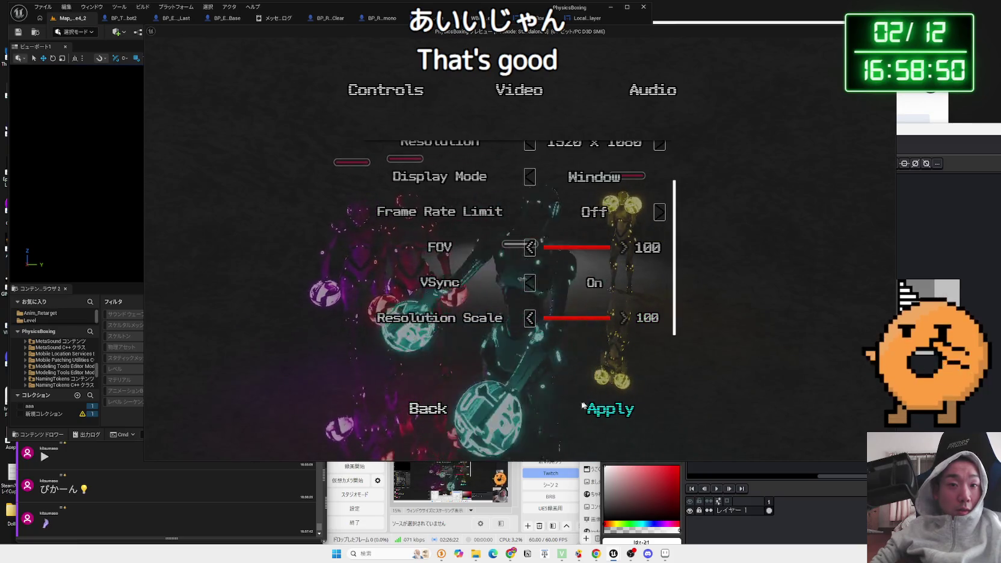
click(438, 415)
key(Escape)
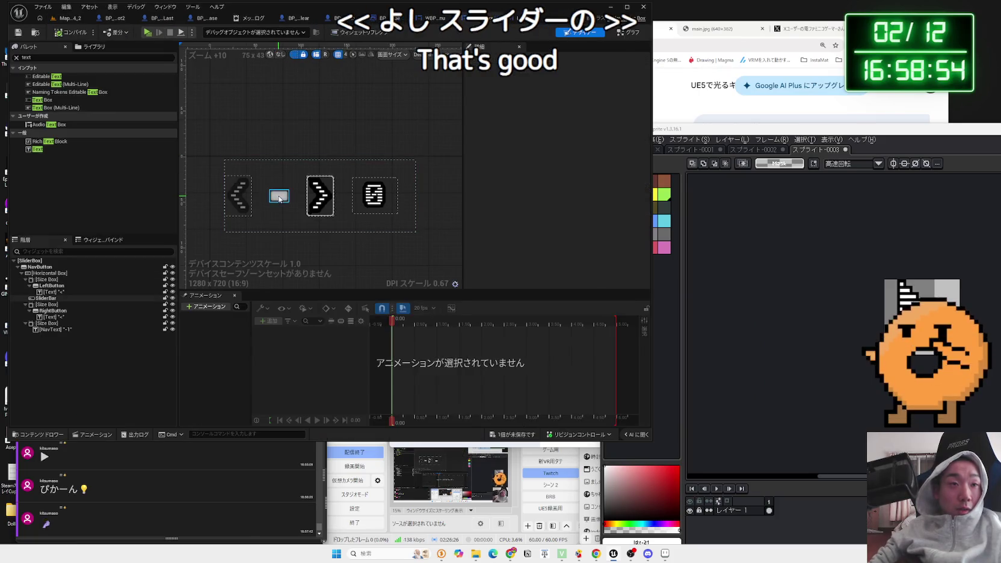
Step: Collapse SliderBar's Fill Color and Opacity, then start play in the Map_White4_2 level
scroll(556, 199, down, 5)
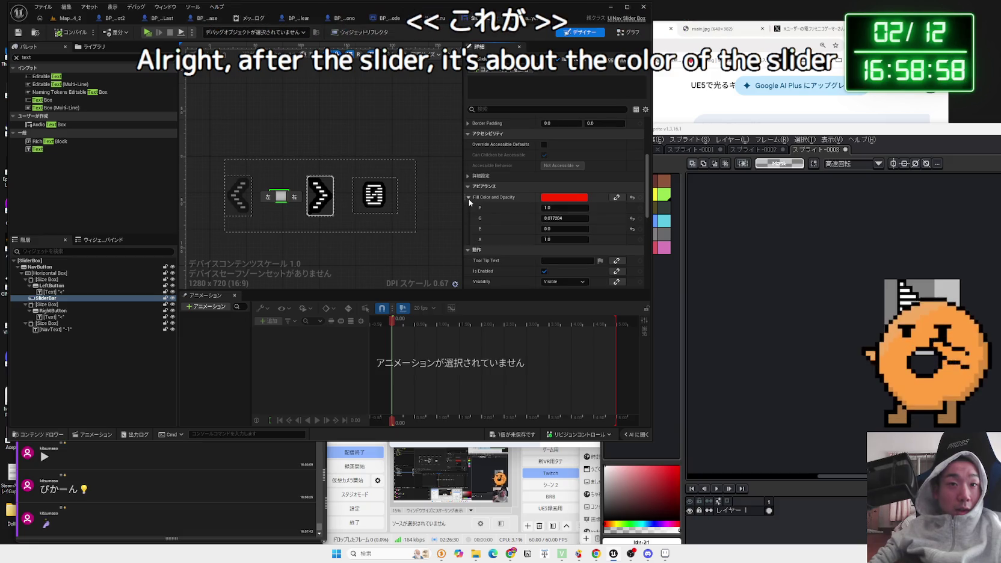
click(469, 199)
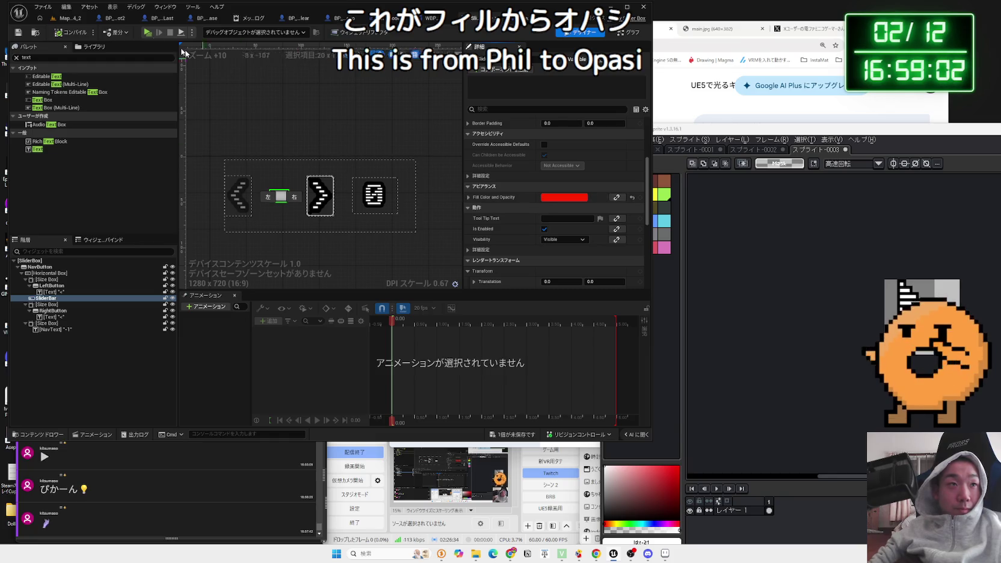
click(79, 23)
click(191, 33)
Step: In play, open Options and check the Video sliders and the Audio tab's volume sliders
click(272, 246)
click(528, 93)
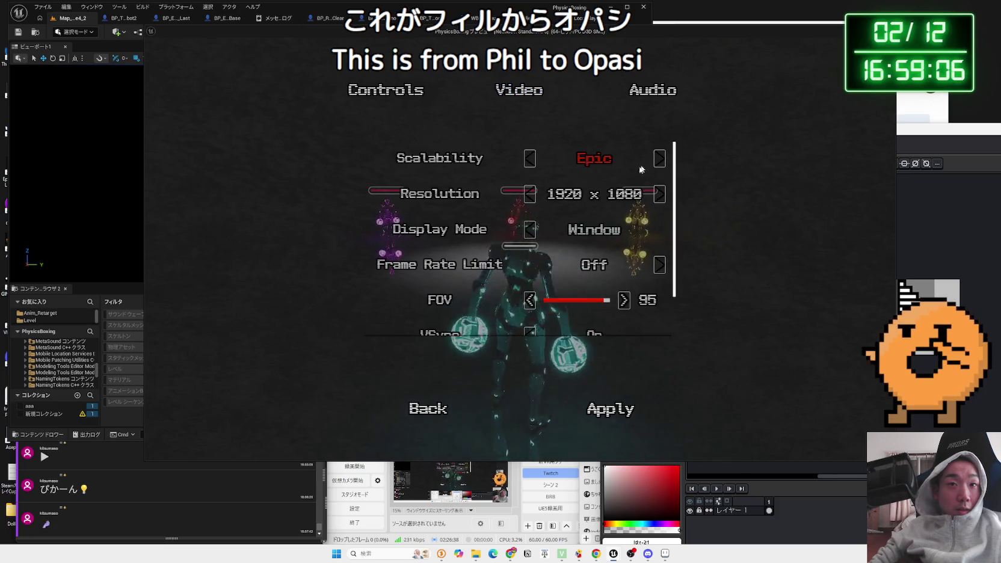
scroll(596, 196, down, 2)
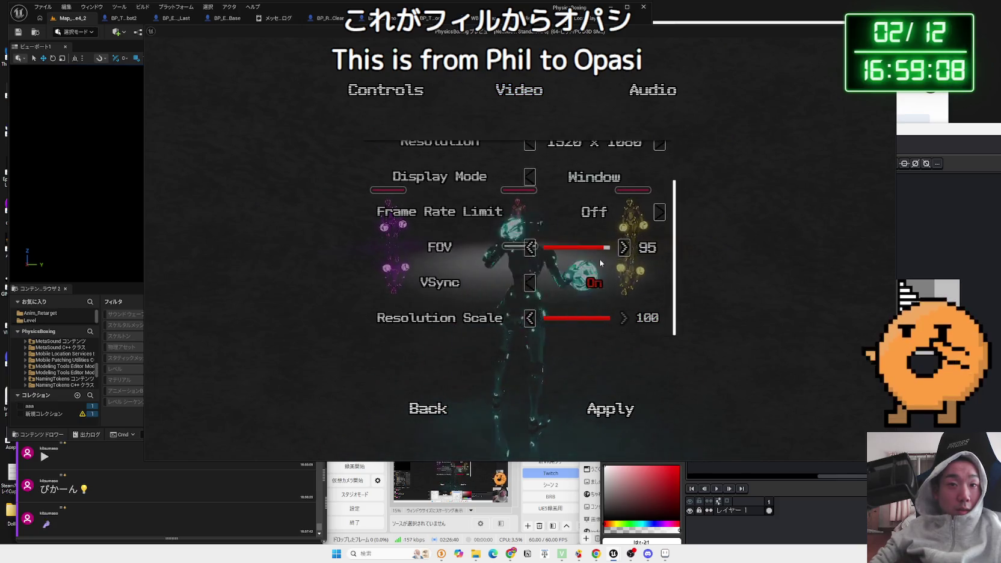
scroll(599, 199, up, 2)
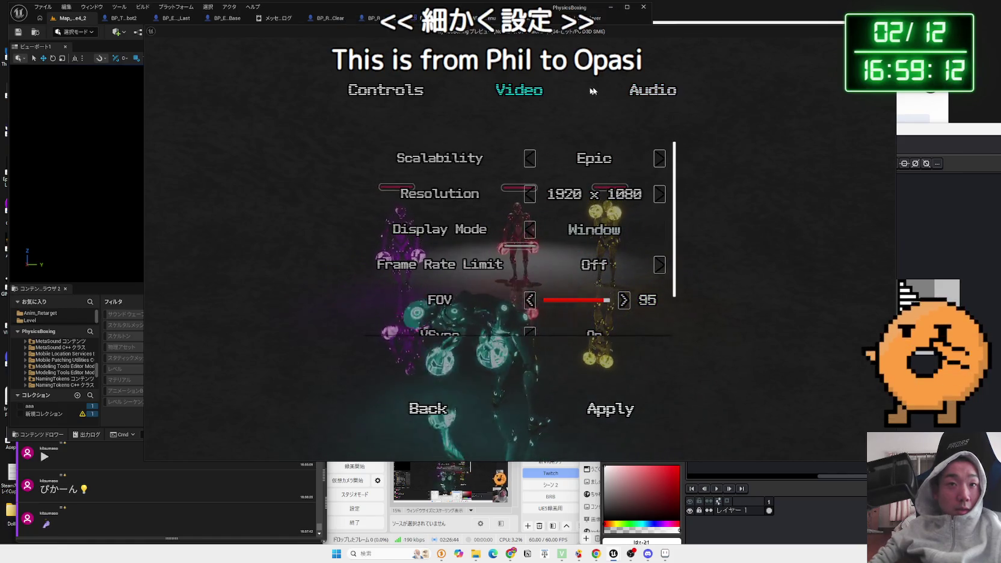
click(653, 90)
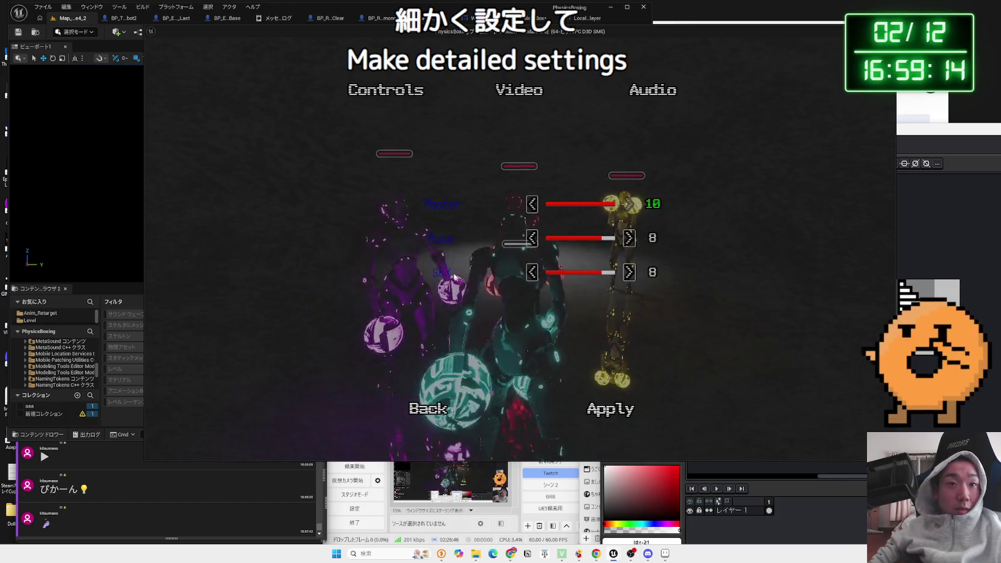
key(Escape)
key(Escape)
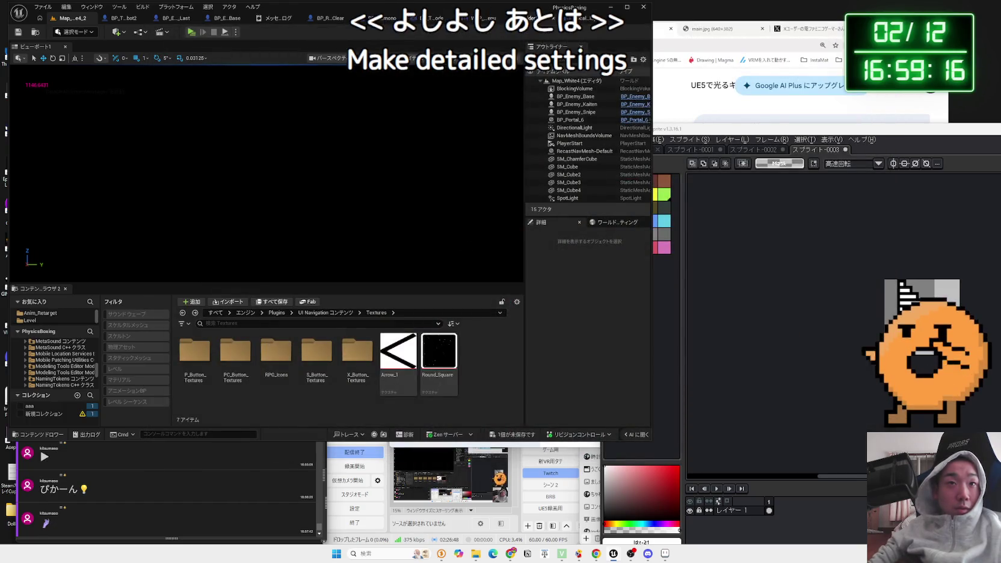
Step: Stop play and get back to the options-menu widget design
click(530, 24)
scroll(379, 160, down, 9)
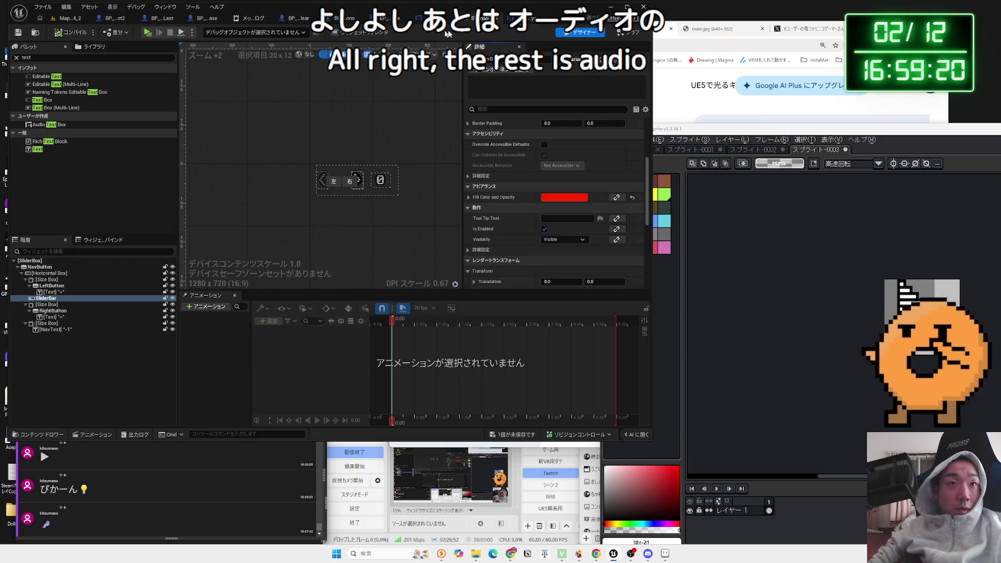
click(499, 22)
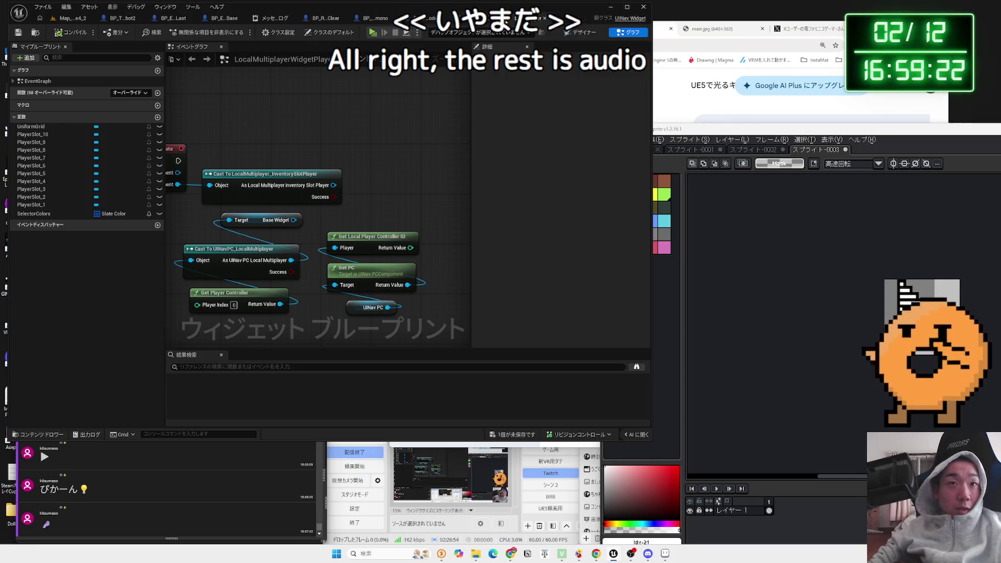
click(547, 22)
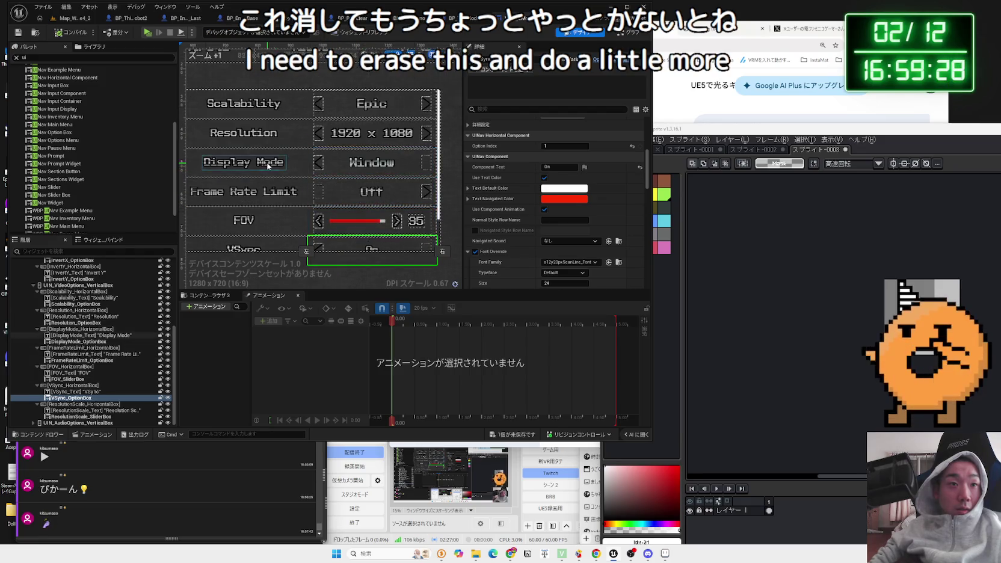
Step: Open DisplayMode_OptionBox's own widget blueprint via Edit Widget Blueprint
click(91, 342)
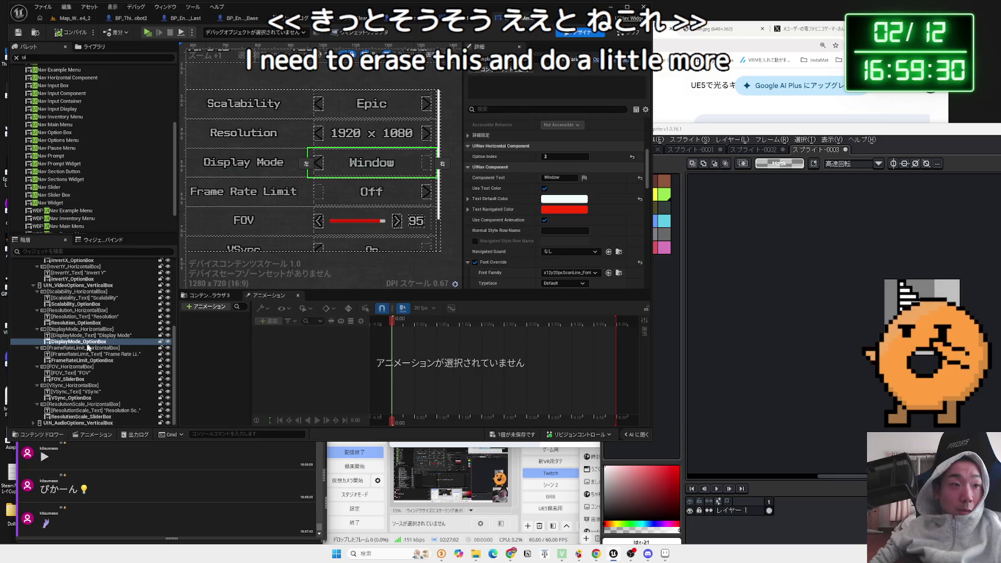
right_click(68, 346)
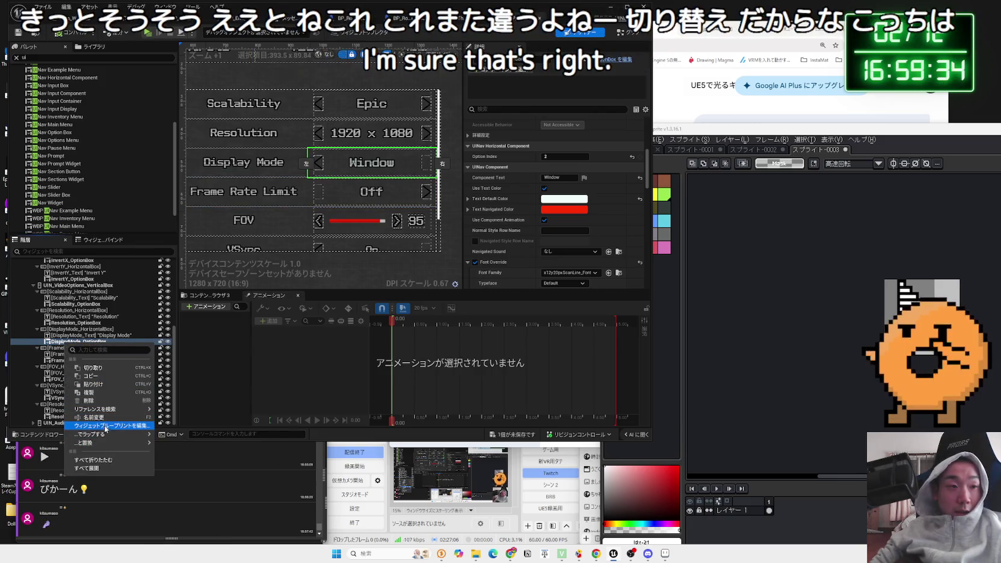
click(105, 426)
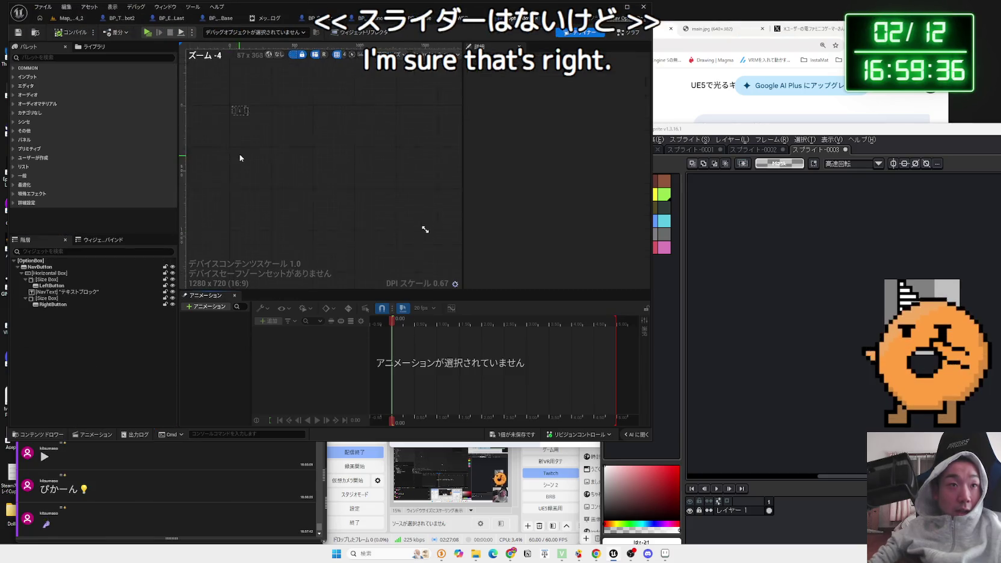
Step: Paste pixel-font '>' and '<' text labels into the option box's RightButton and LeftButton
scroll(294, 181, up, 5)
click(313, 177)
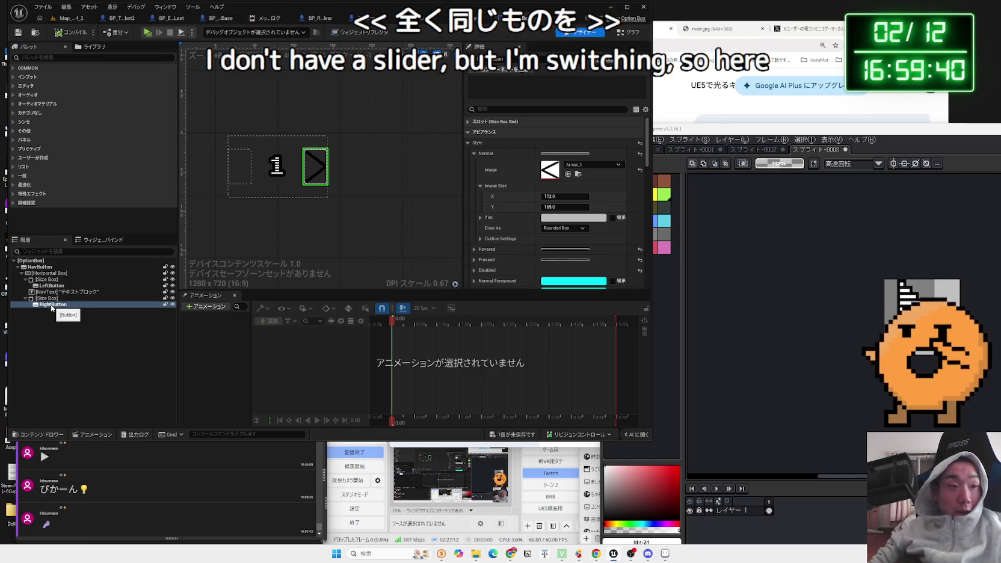
key(ctrl+v)
click(239, 165)
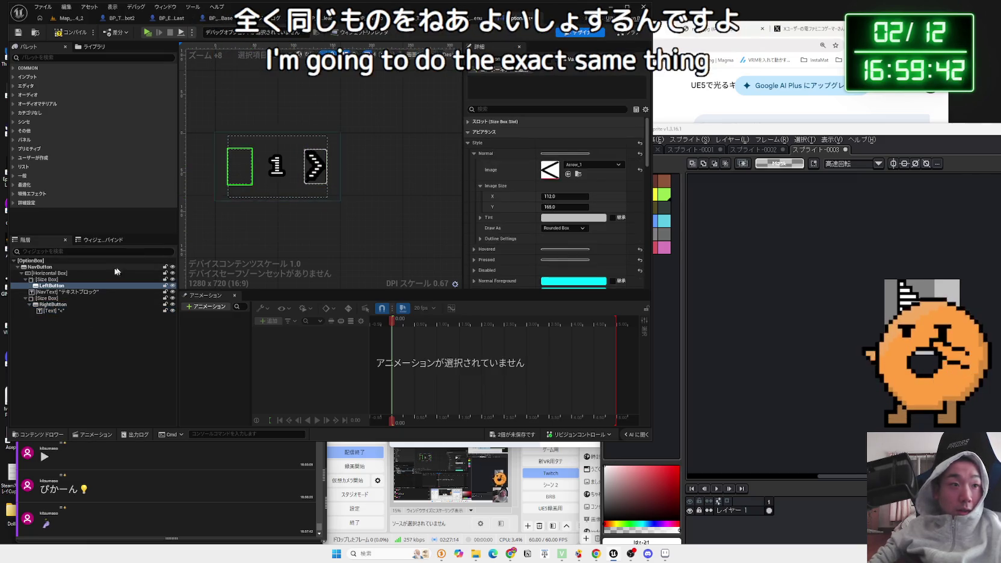
key(ctrl+v)
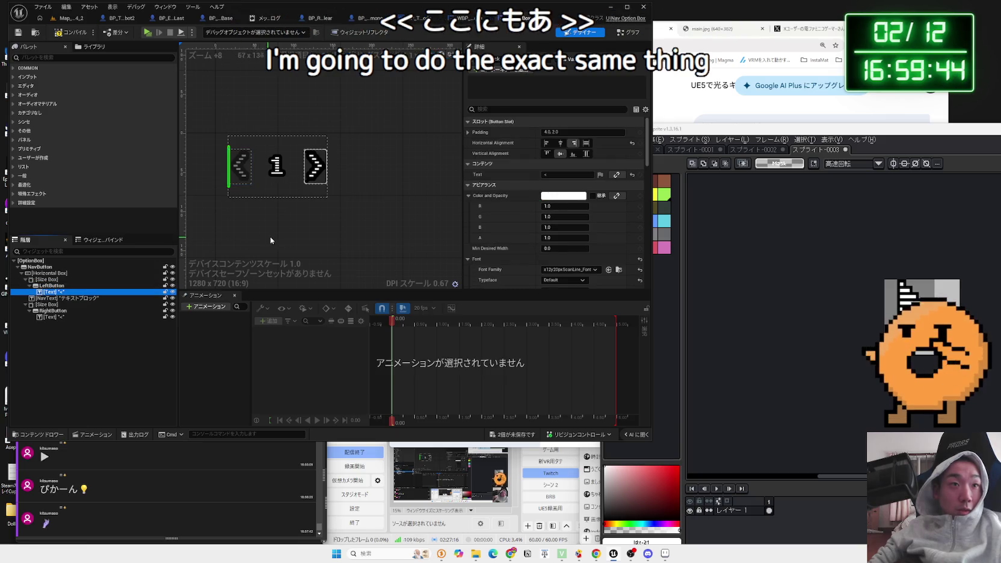
click(269, 237)
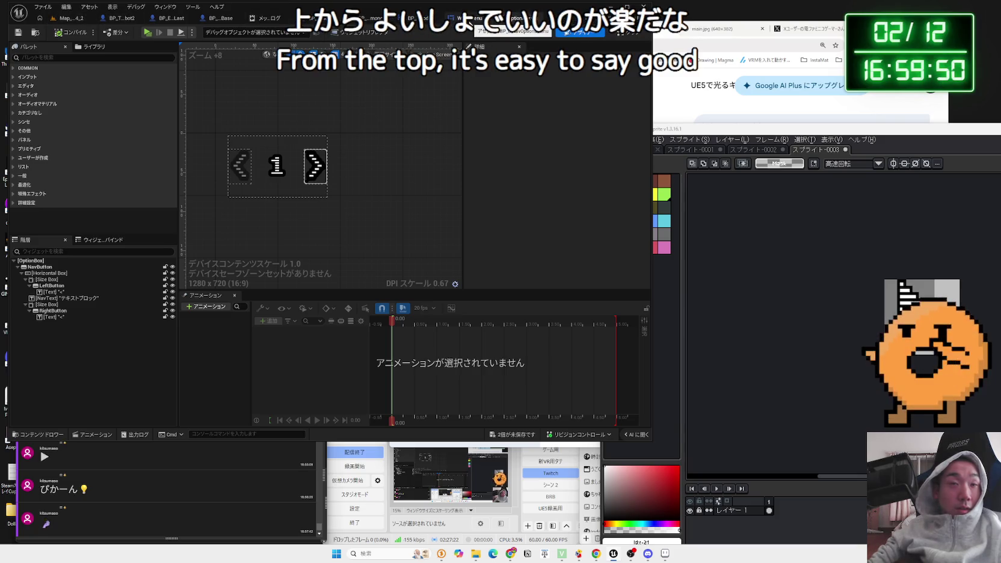
click(71, 18)
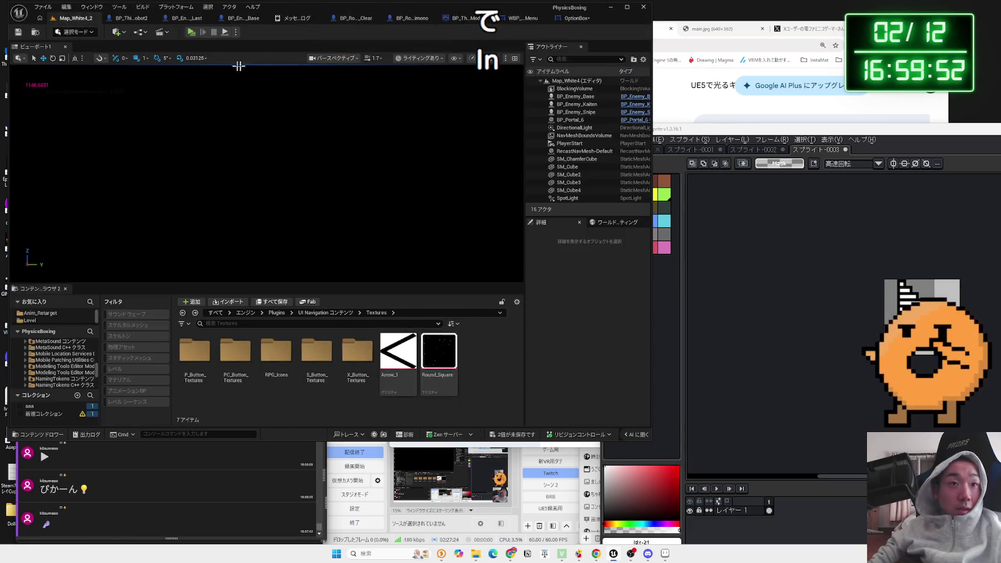
Step: Open the WBP_UINavOptionsMenu designer and select its Audio section button
click(465, 20)
click(473, 21)
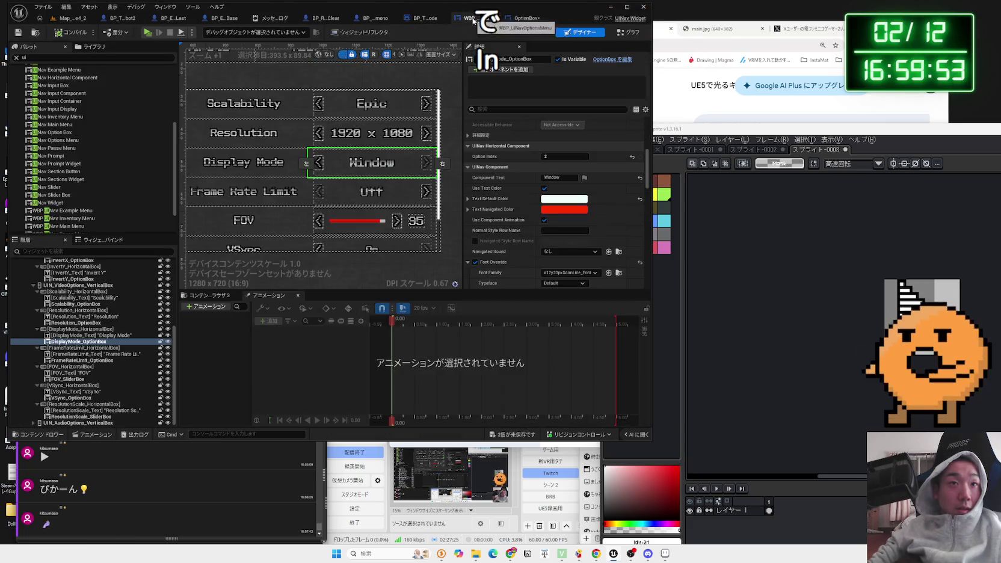
scroll(399, 133, down, 1)
click(403, 121)
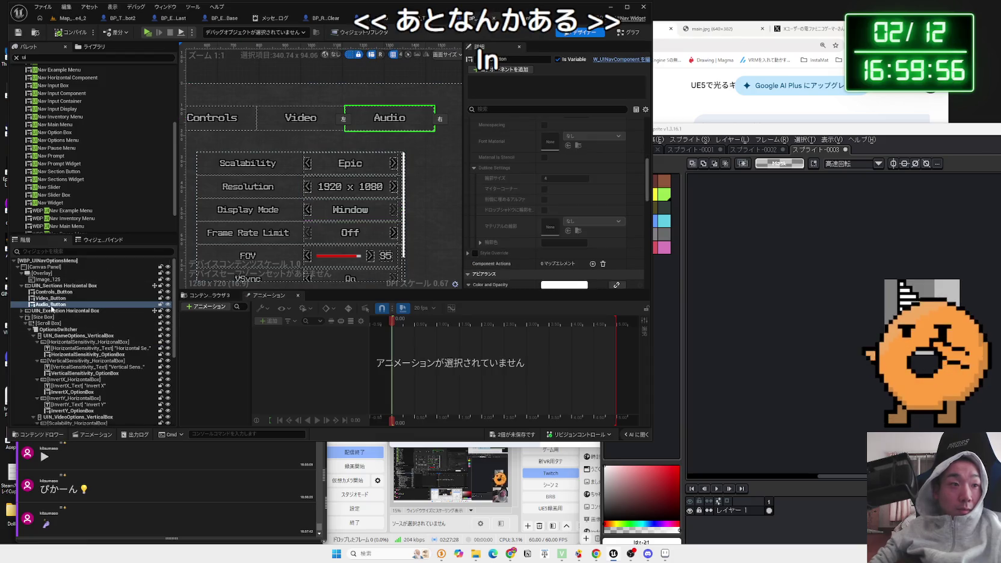
click(22, 318)
click(22, 317)
Step: Browse the Controls and Video rows down to the Audio group's Master, Music and SFX rows
click(67, 342)
scroll(66, 348, down, 3)
click(81, 349)
scroll(83, 353, down, 5)
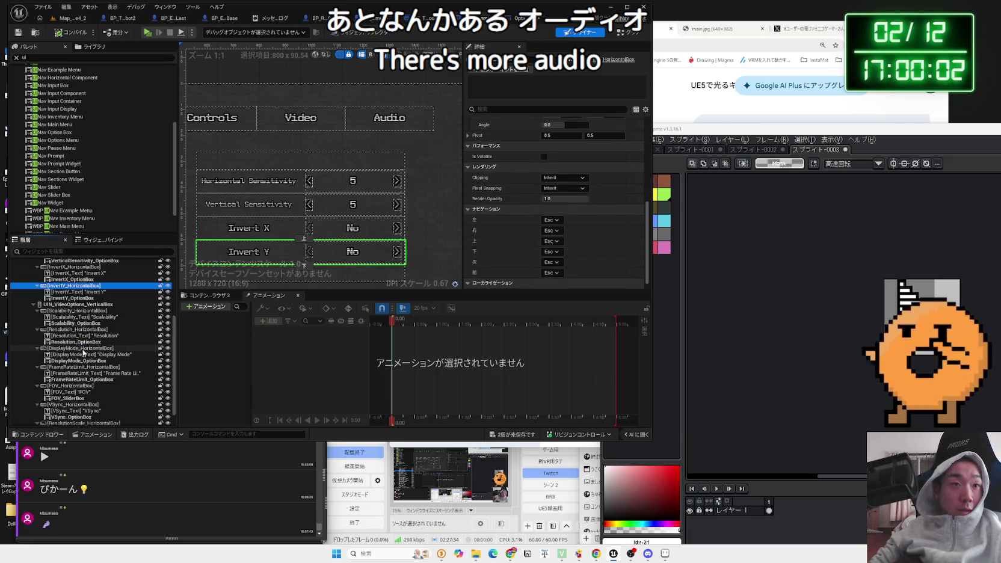
click(72, 373)
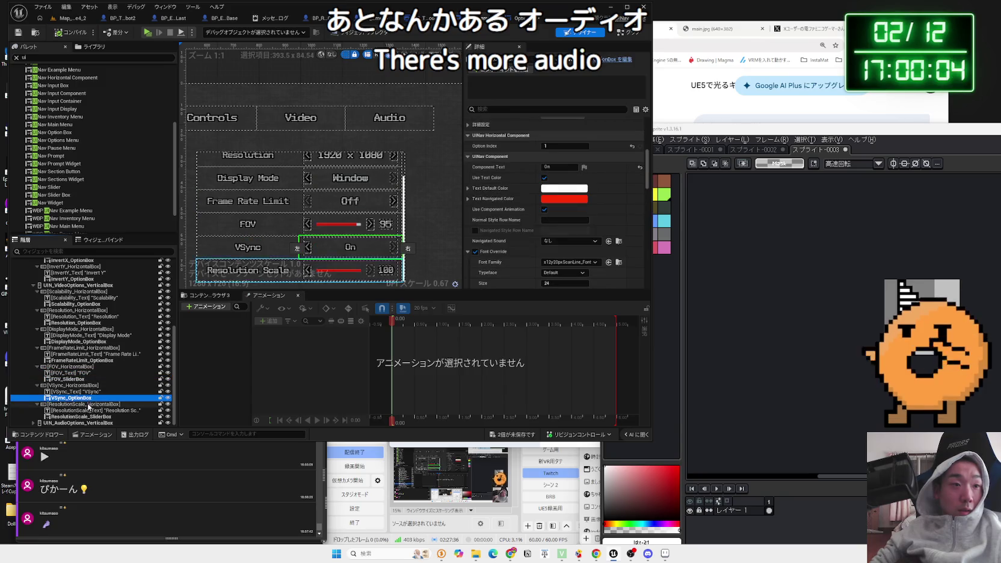
click(86, 424)
scroll(333, 206, up, 4)
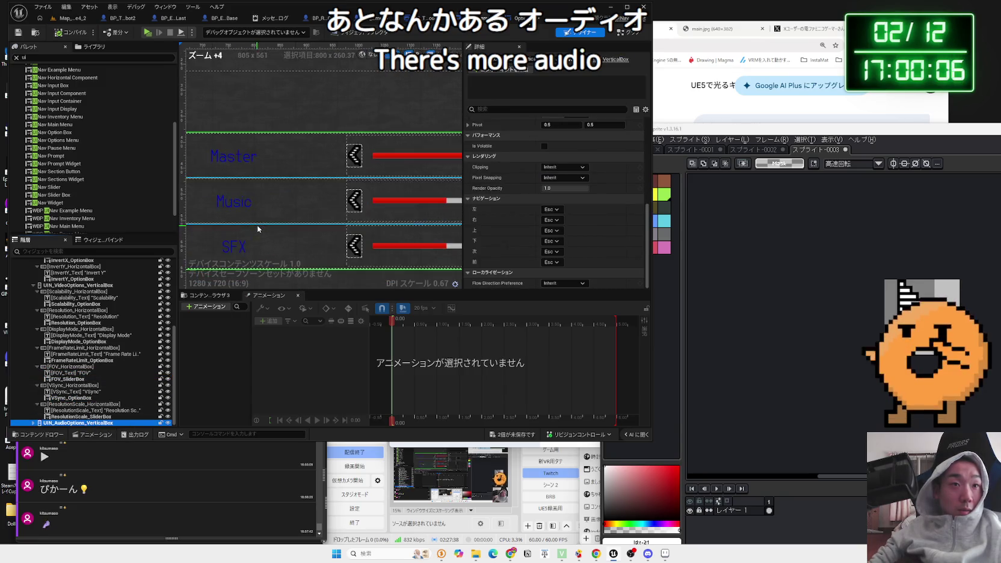
Step: Give Master_Text the x12y20pxScanLine_Font, Outline Size 4, and a pure white colour
click(271, 155)
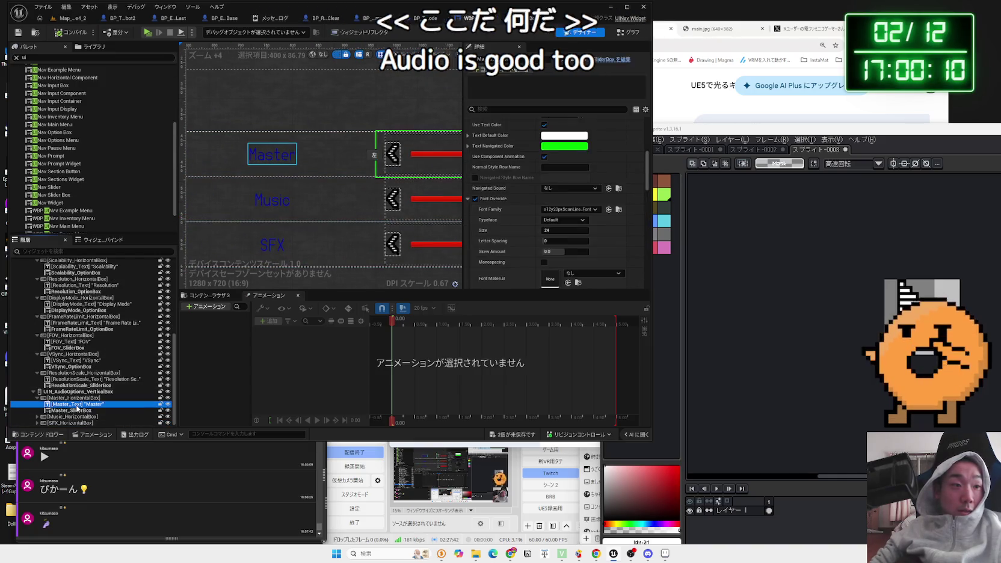
scroll(541, 166, up, 4)
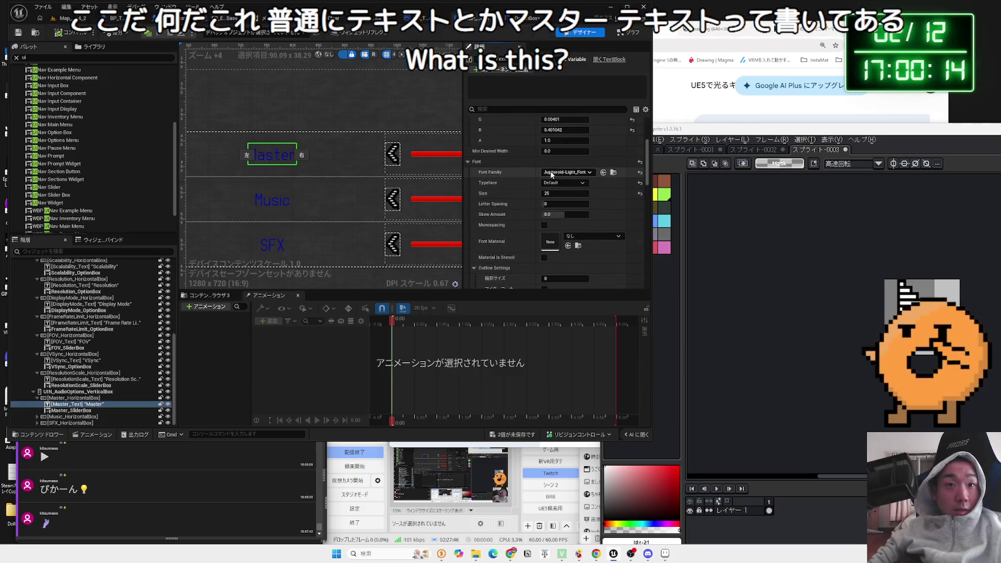
click(557, 174)
click(585, 359)
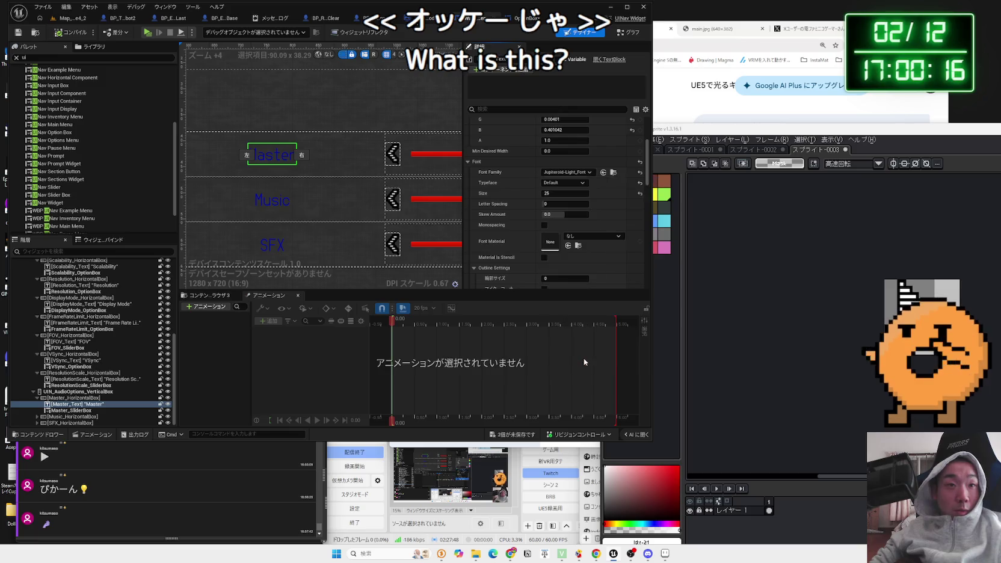
scroll(560, 237, down, 2)
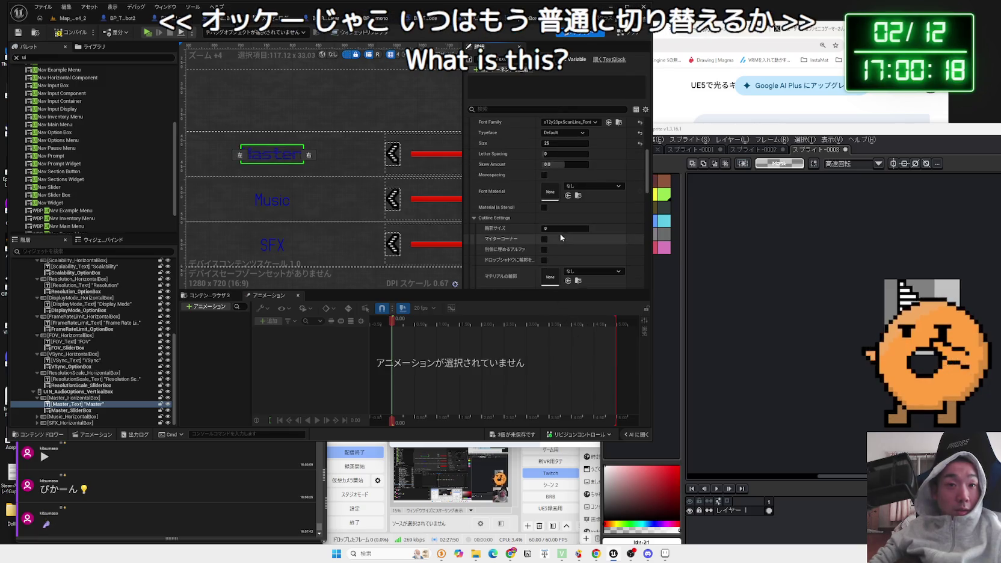
click(563, 229)
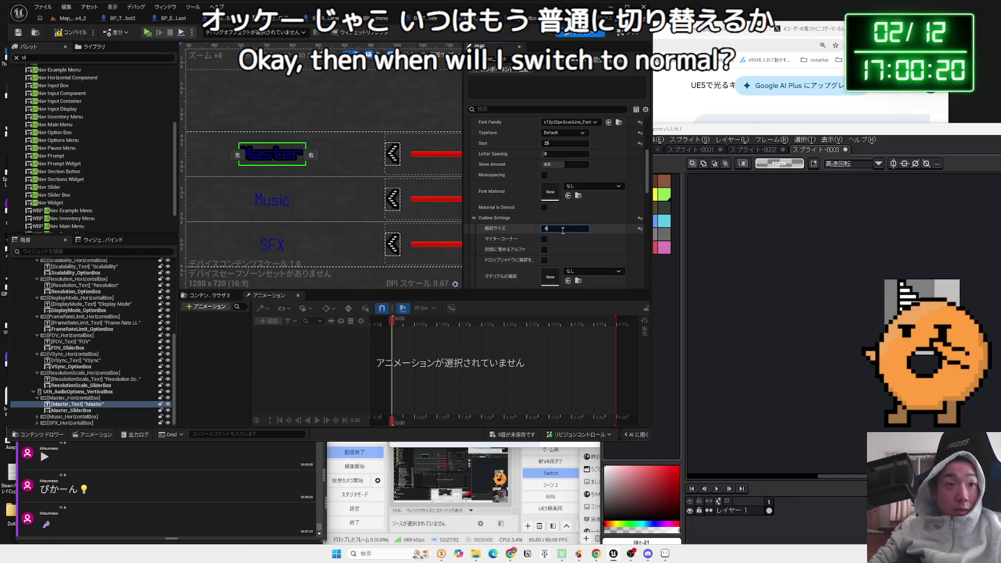
key(Return)
scroll(578, 192, up, 5)
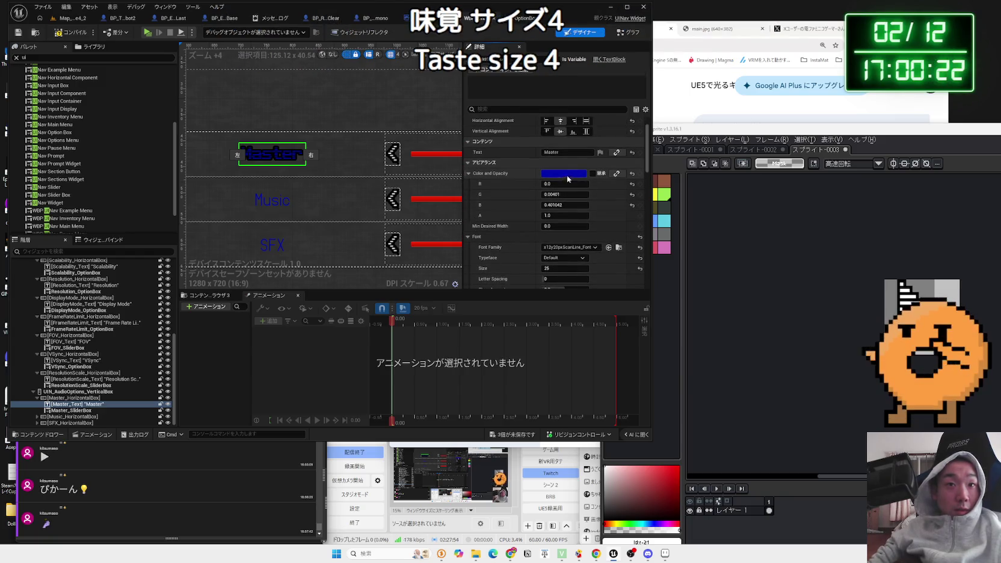
click(567, 178)
drag(682, 257, 685, 188)
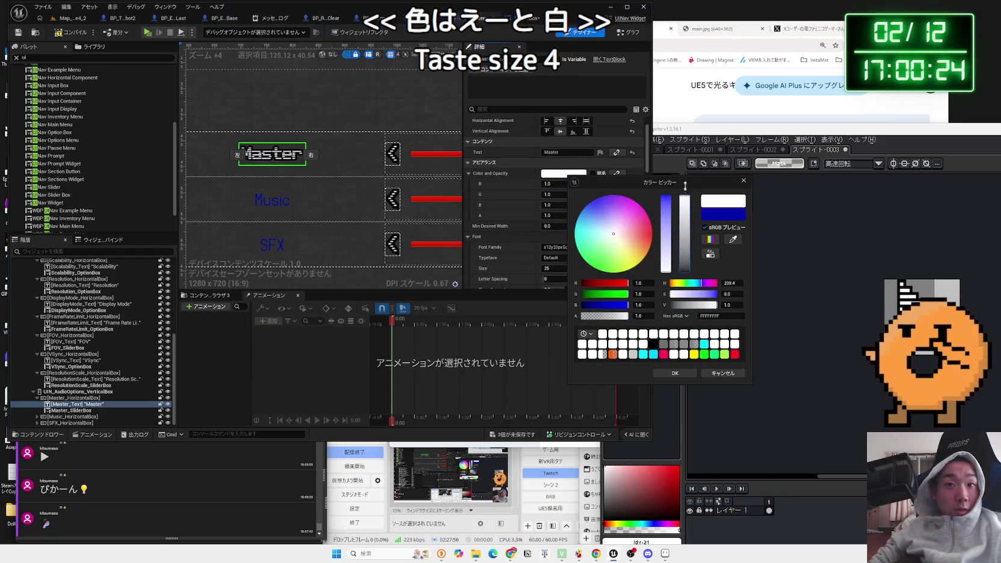
Step: Confirm Master's white, then give Music_Text white colour, x12y20pxScanLine_Font and outline size 4
click(676, 374)
click(277, 203)
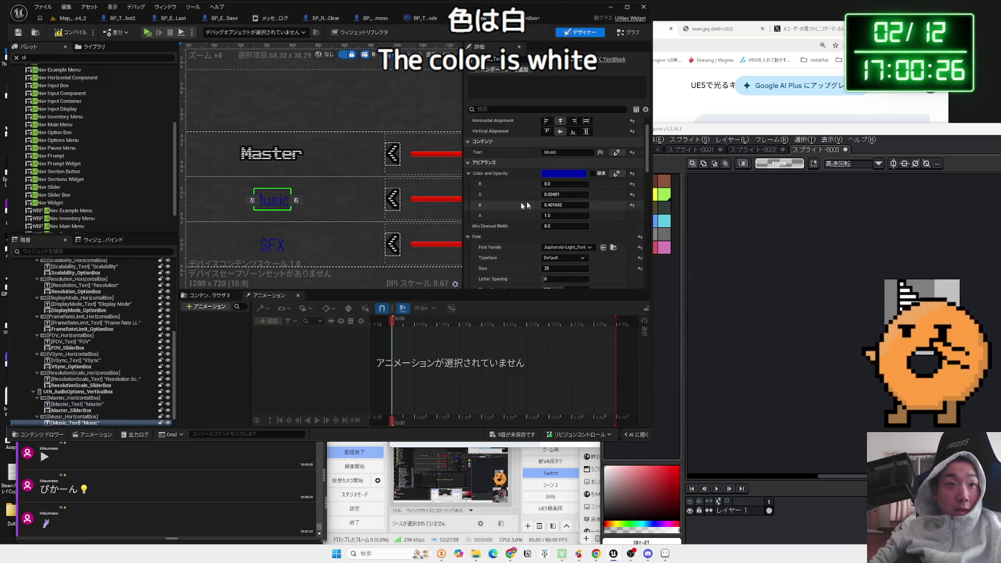
click(596, 174)
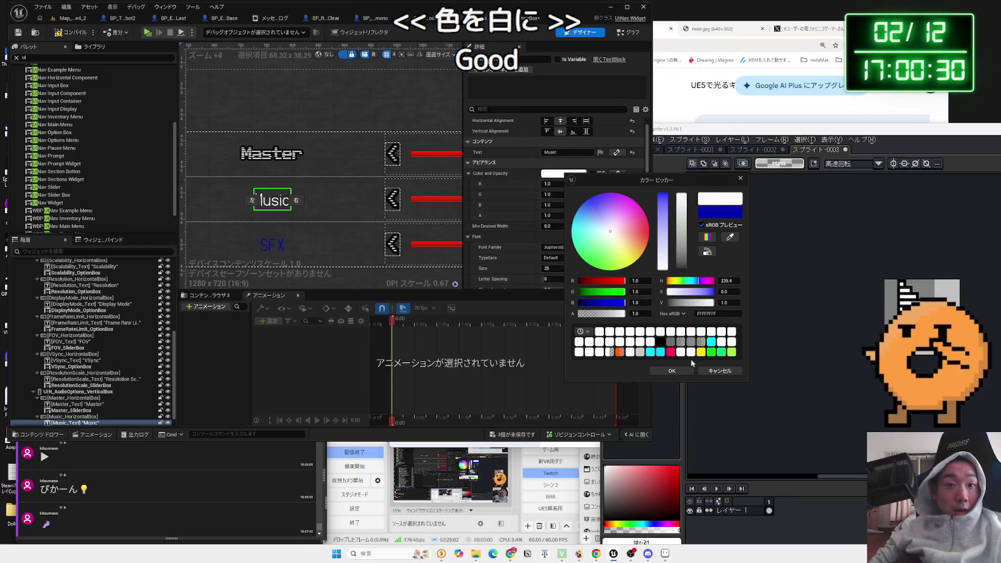
click(638, 335)
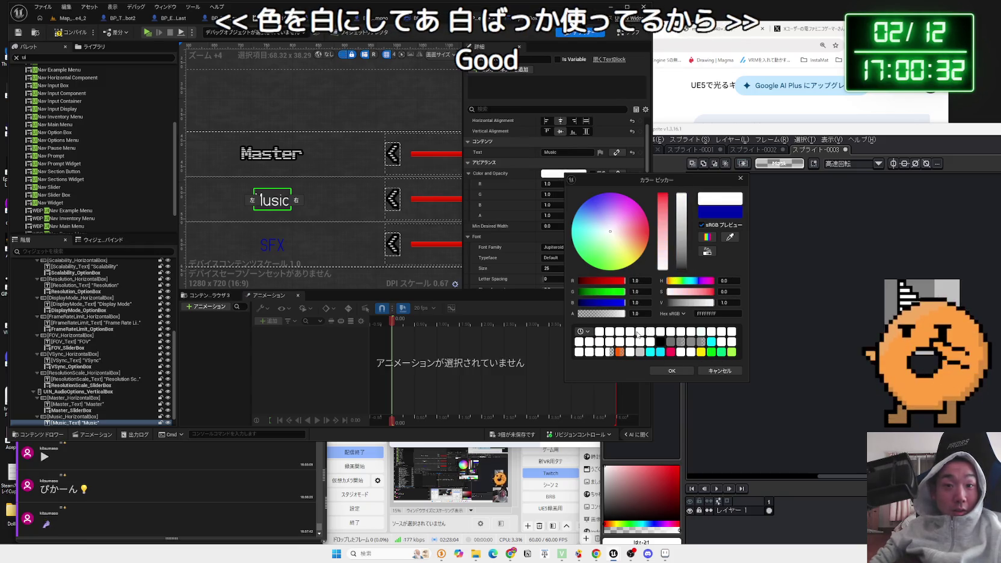
click(673, 371)
scroll(565, 205, down, 2)
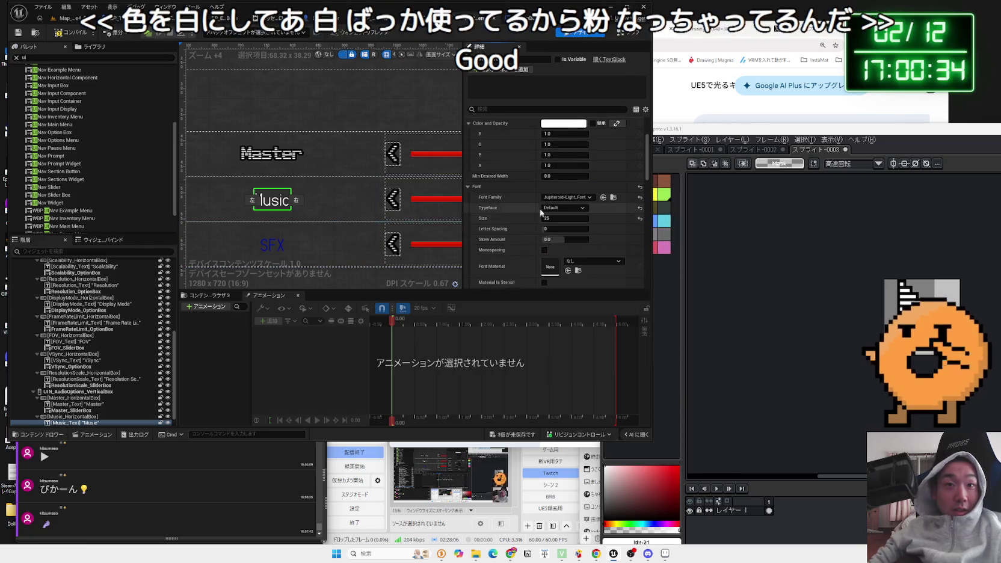
click(567, 198)
scroll(602, 365, down, 3)
click(599, 384)
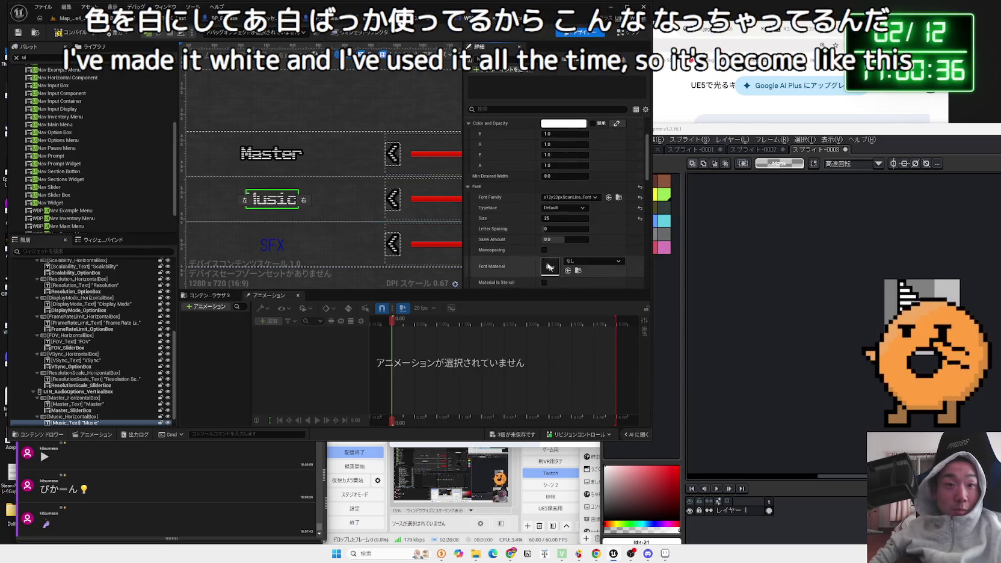
scroll(567, 245, down, 2)
text(4)
Step: Give SFX_Text the x12y20pxScanLine_Font, outline size 4 and white colour
click(279, 246)
click(554, 151)
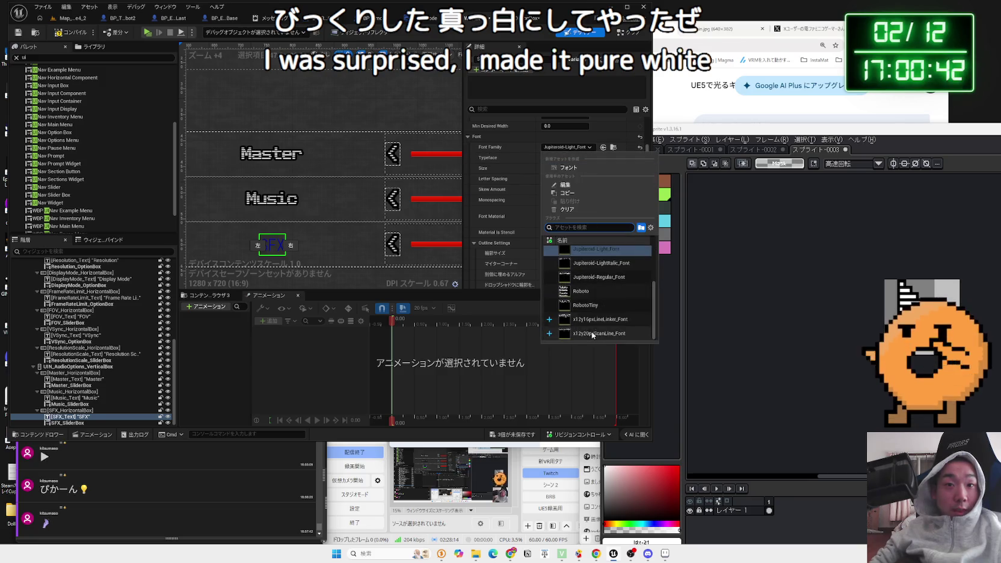
click(592, 331)
scroll(521, 222, down, 1)
click(539, 229)
text(4)
scroll(523, 245, up, 5)
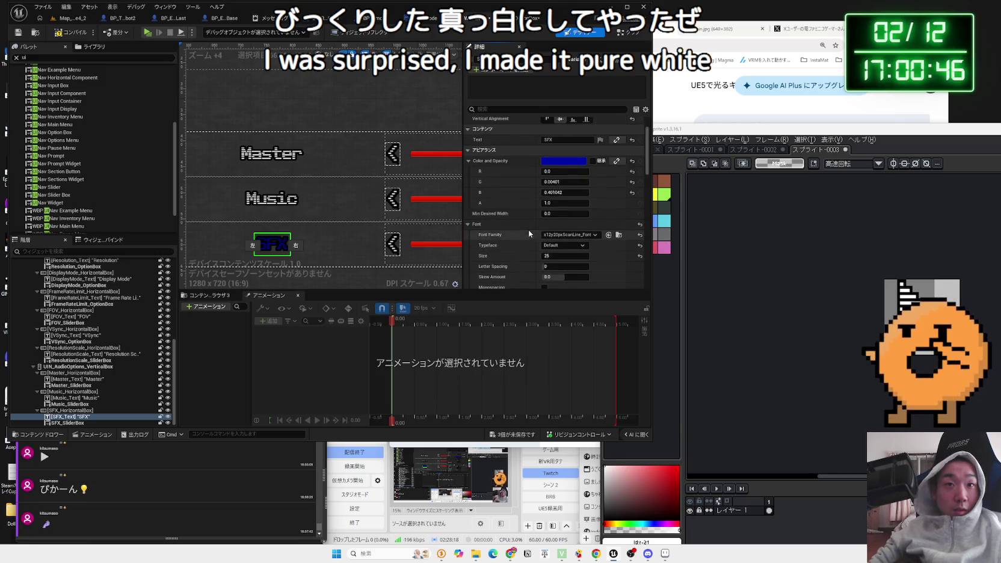
click(564, 161)
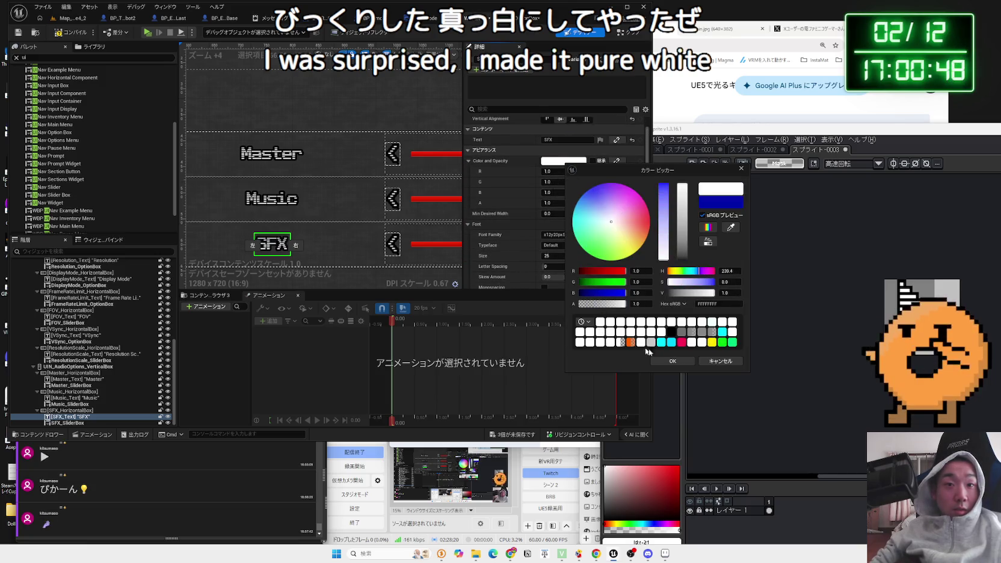
click(674, 359)
scroll(316, 215, down, 4)
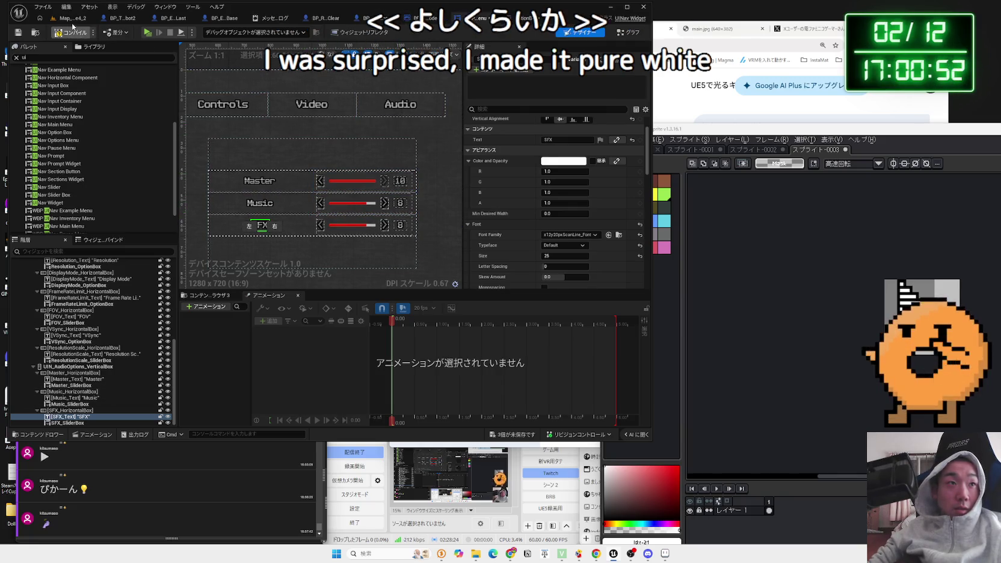
click(73, 18)
Step: Start play, open Options from the pause menu, and step focus through the sensitivity rows
click(192, 33)
key(Down)
key(Return)
key(Down)
key(Down)
key(Down)
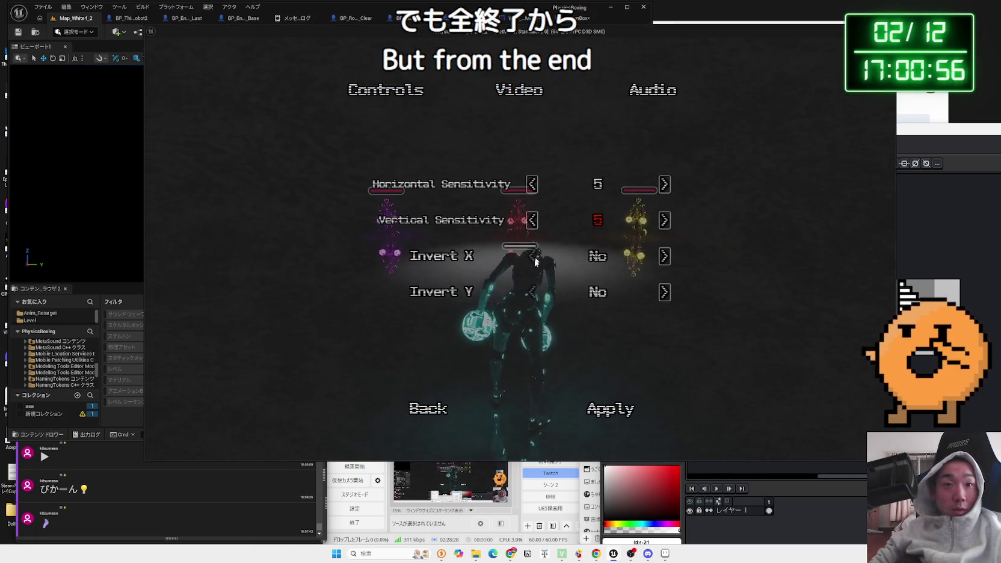
key(Up)
key(Up)
key(Up)
key(Down)
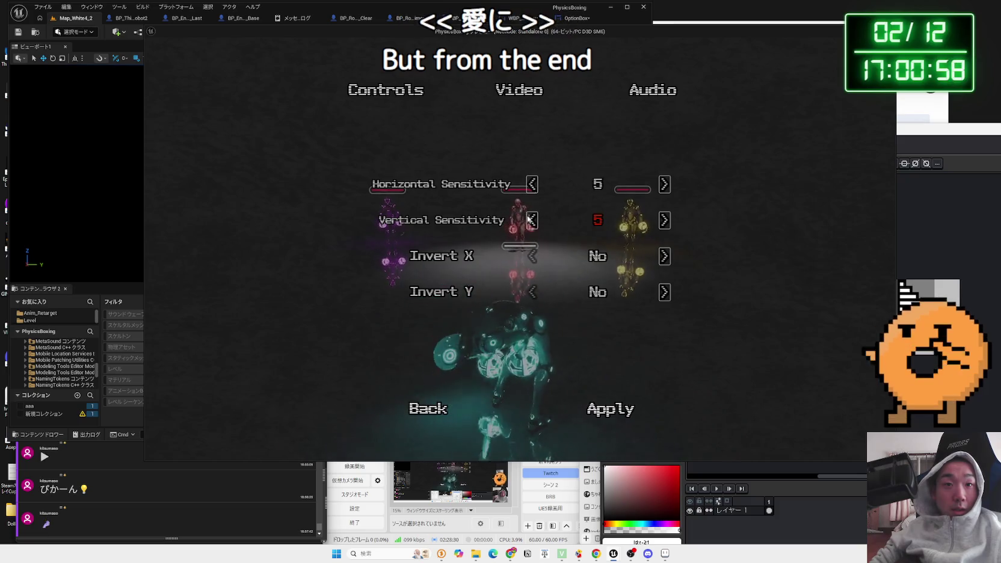
key(Up)
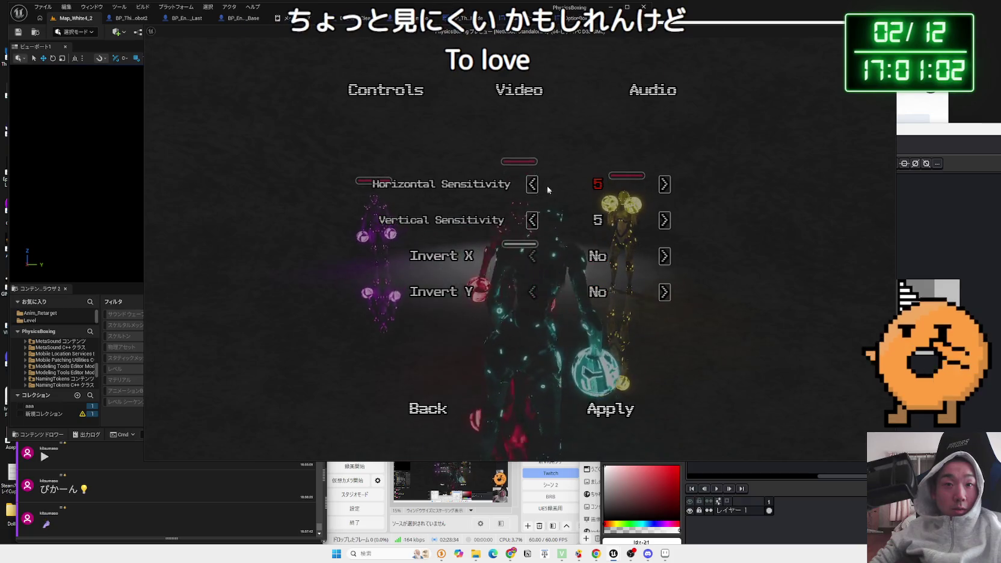
Step: Check the Video page's sliders, then switch to the Audio page
click(528, 87)
scroll(546, 252, down, 2)
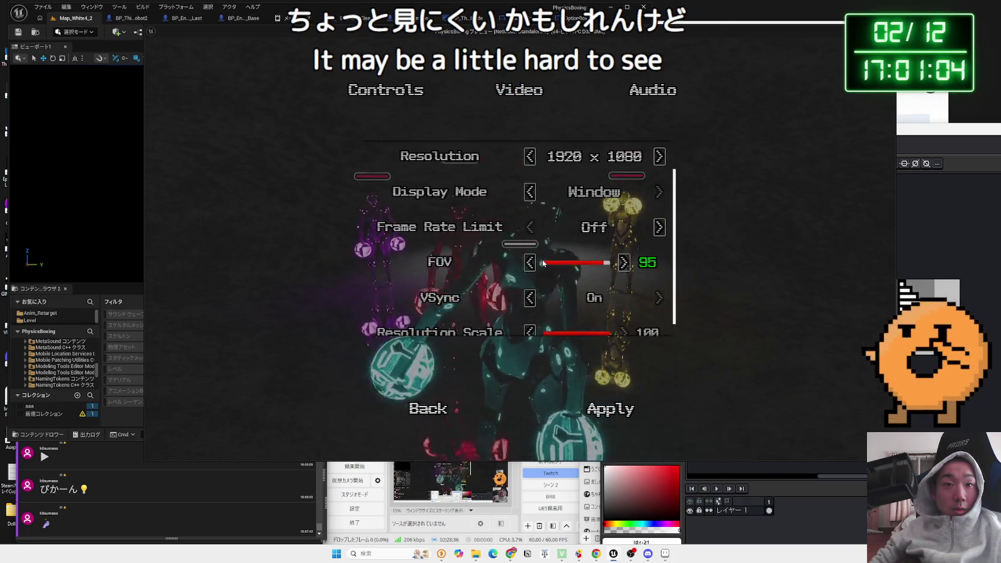
scroll(545, 259, up, 2)
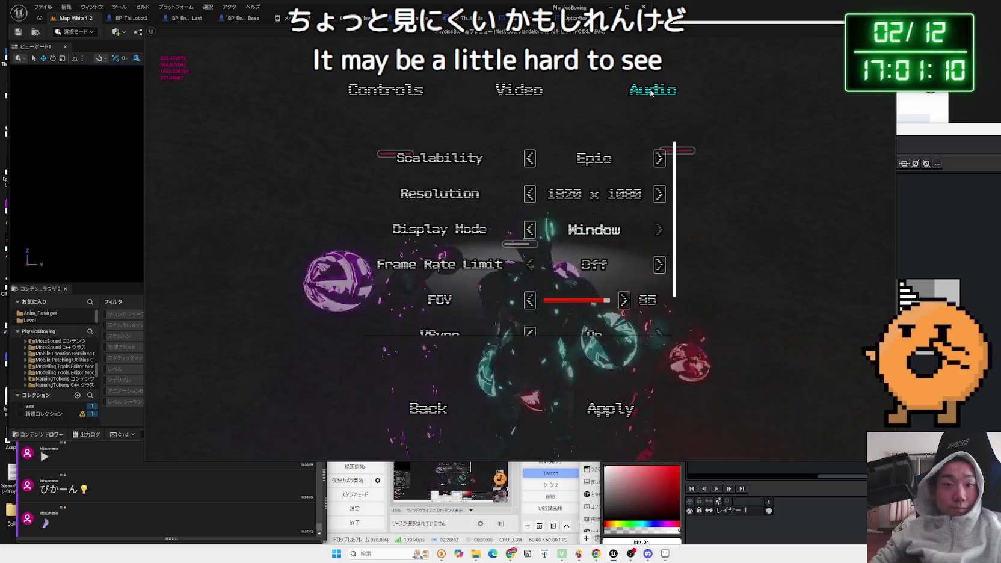
click(652, 92)
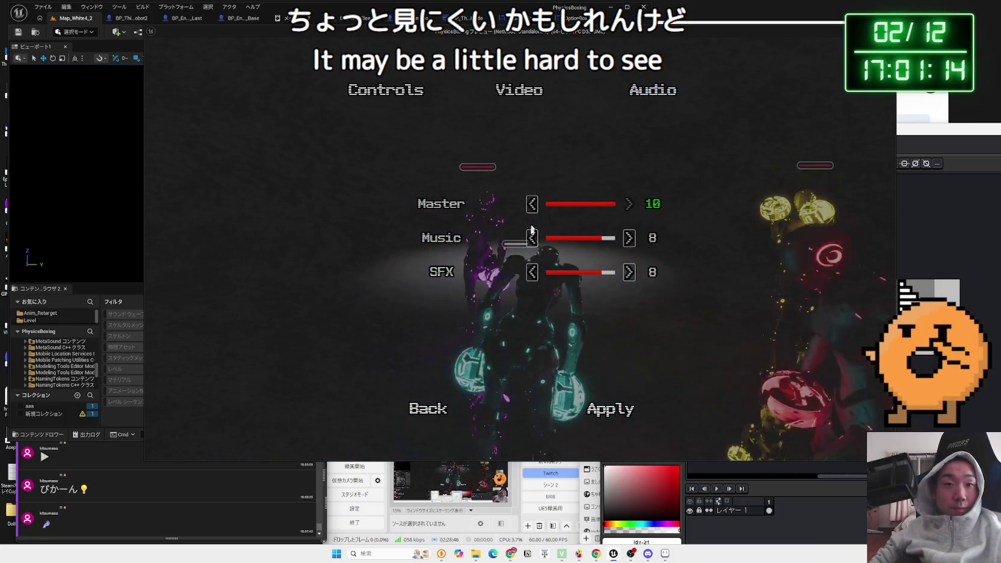
Step: Test SFX's '<' and '>' arrows, stepping its volume between 0 and 10
click(629, 273)
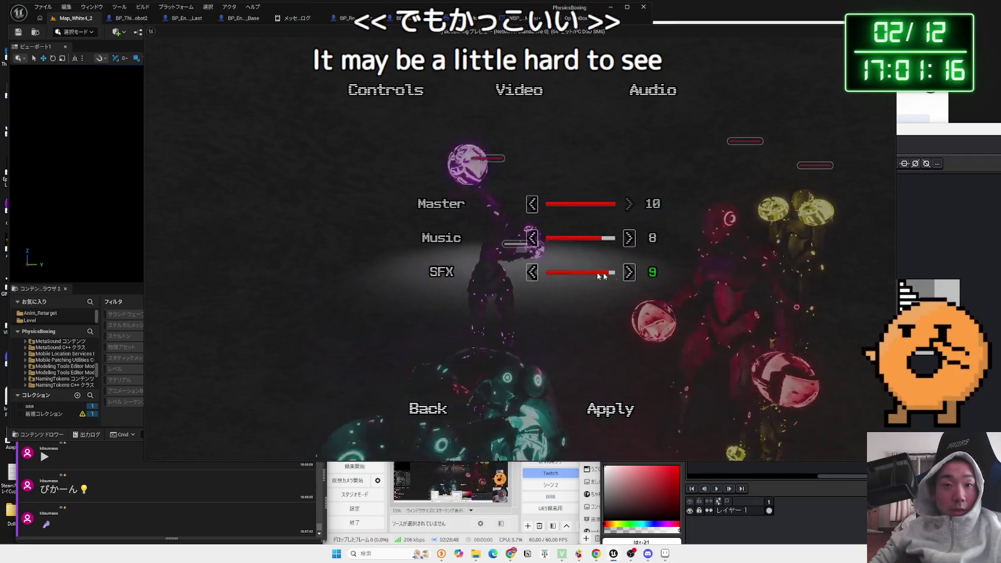
click(530, 274)
click(531, 273)
click(531, 273)
click(531, 274)
click(531, 274)
click(530, 275)
click(628, 273)
click(628, 272)
click(627, 273)
click(628, 273)
click(628, 273)
click(628, 272)
click(628, 272)
click(628, 273)
click(627, 273)
click(532, 274)
click(533, 274)
click(532, 273)
click(533, 274)
click(532, 274)
click(532, 274)
click(628, 273)
click(628, 273)
click(628, 273)
click(628, 273)
click(627, 273)
click(628, 273)
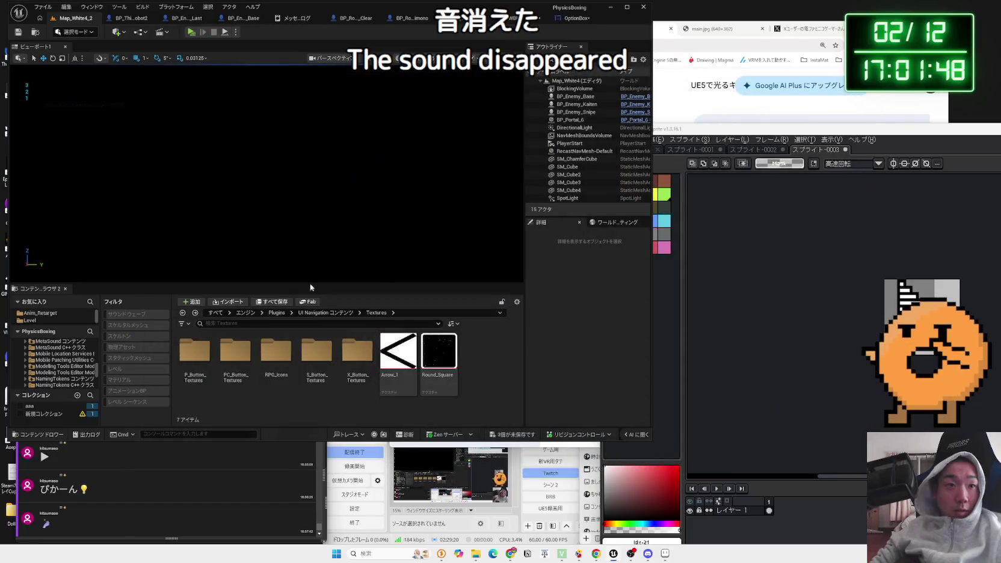
Step: Save all unsaved assets from the OptionBox widget editor
click(197, 36)
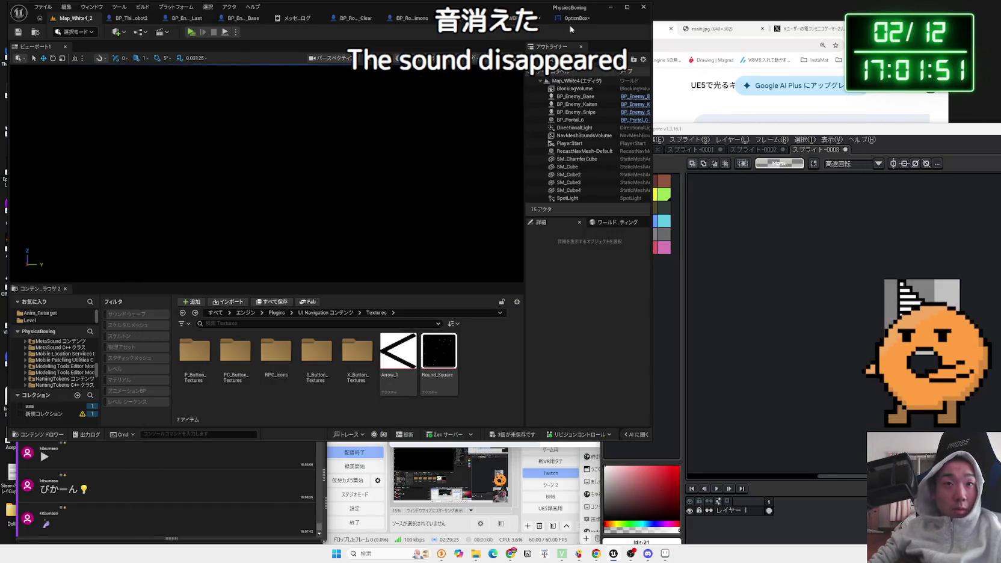
click(569, 23)
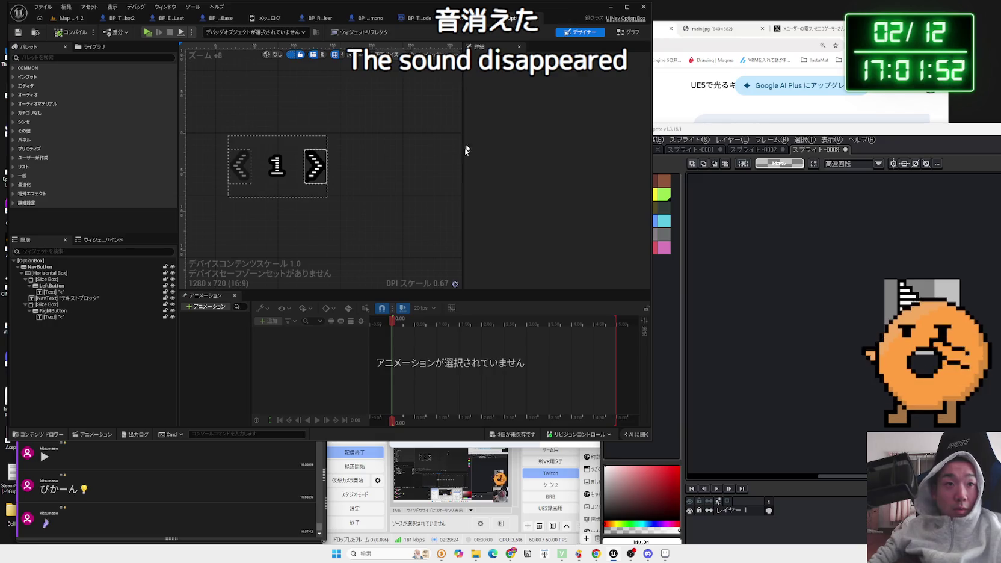
click(512, 435)
click(578, 278)
Step: Quit Aseprite, discarding both sprites' unsaved changes
drag(843, 137, 477, 112)
click(899, 104)
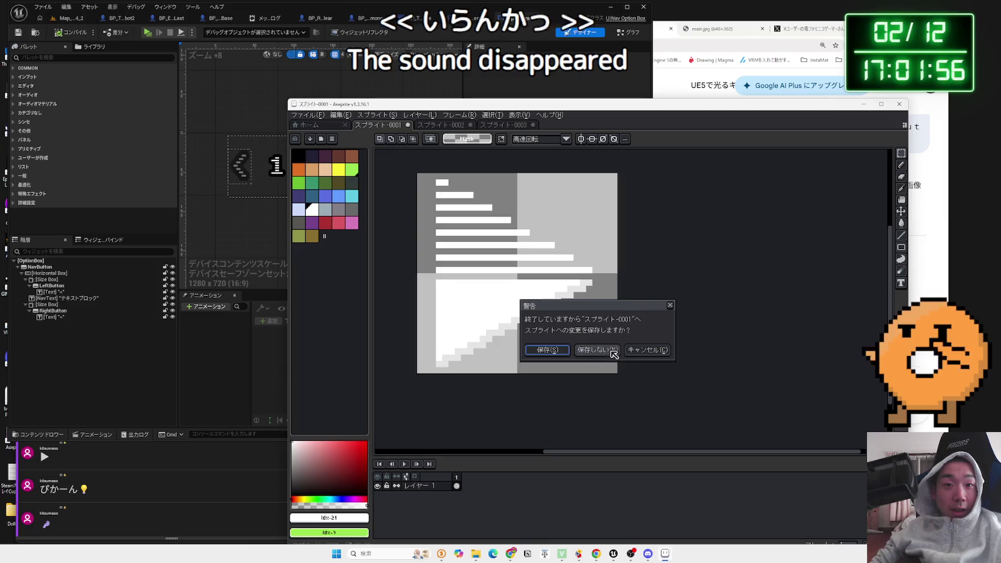
click(614, 355)
click(612, 355)
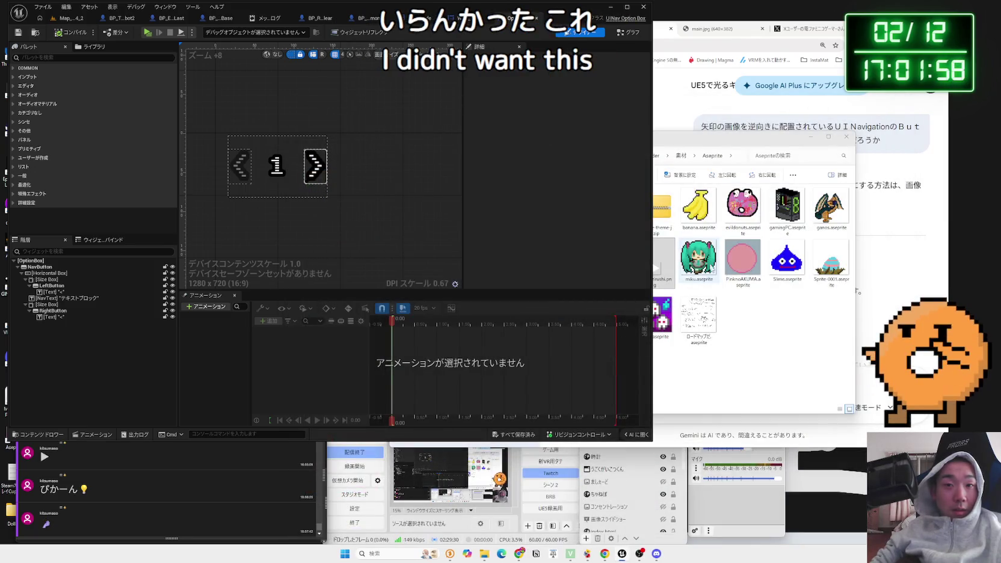
Step: Delete migiYazirushi.png in Explorer and select the option box's RightButton
right_click(651, 267)
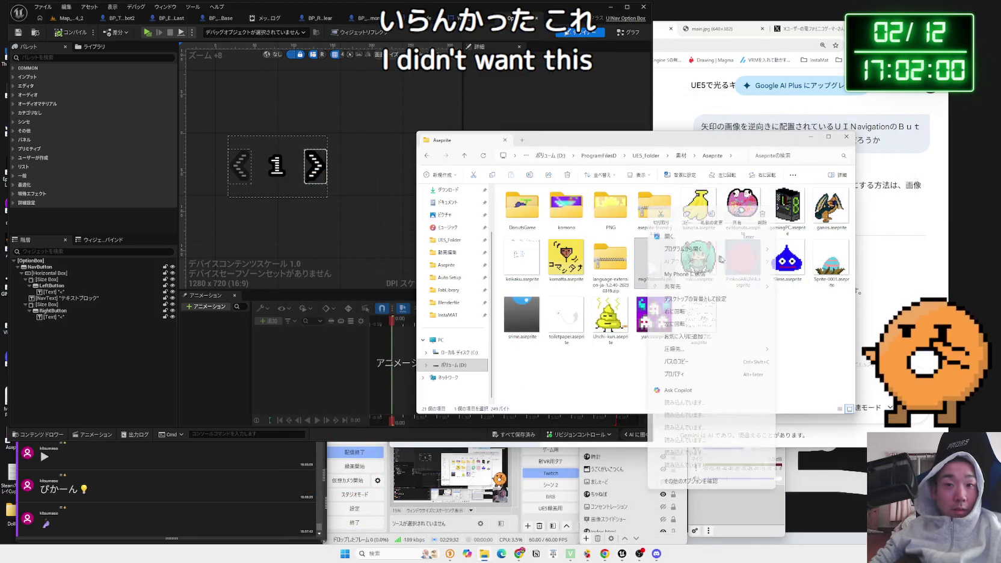
key(Delete)
click(847, 137)
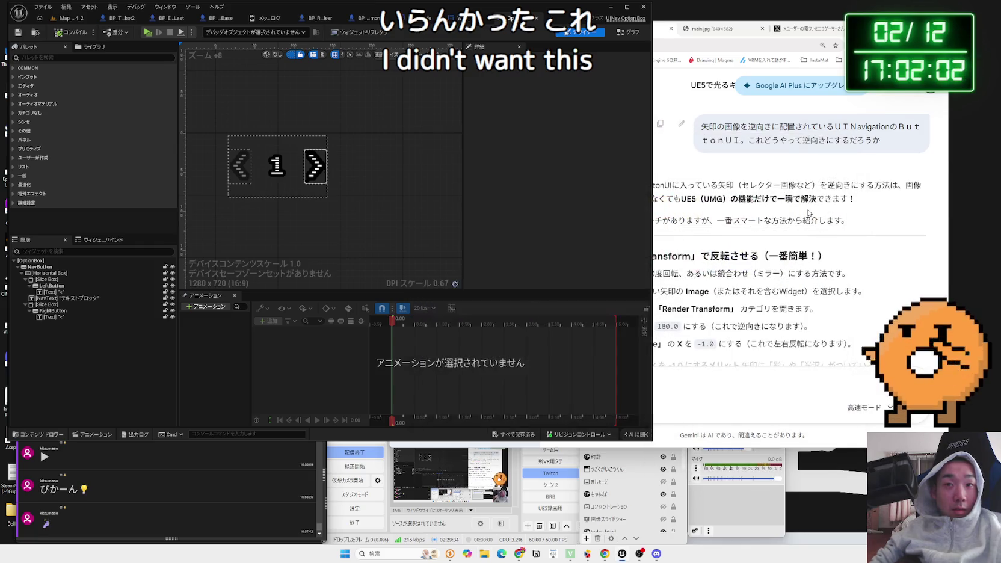
click(347, 212)
click(323, 161)
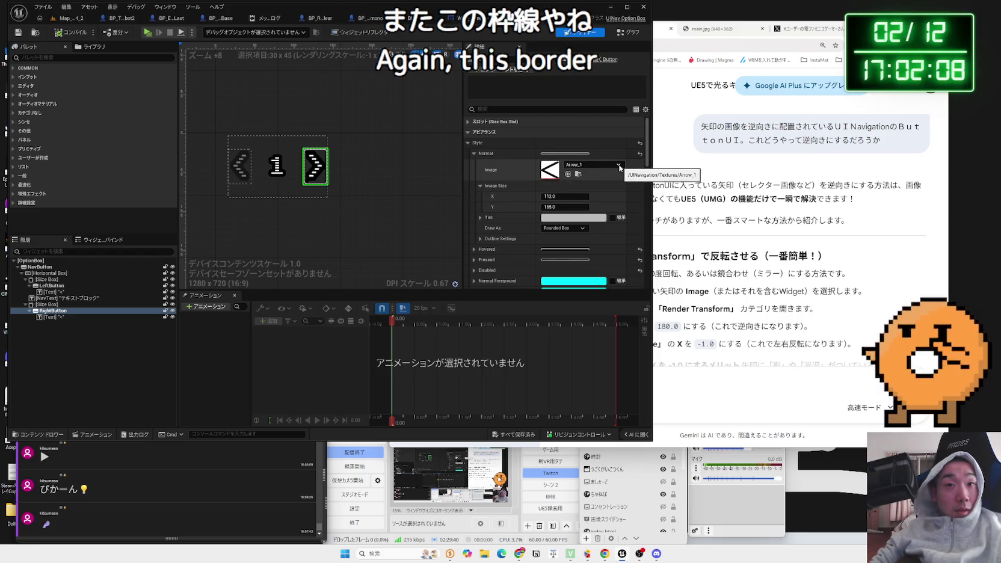
Step: Clear the Arrow_1 image from RightButton's Normal style
click(619, 164)
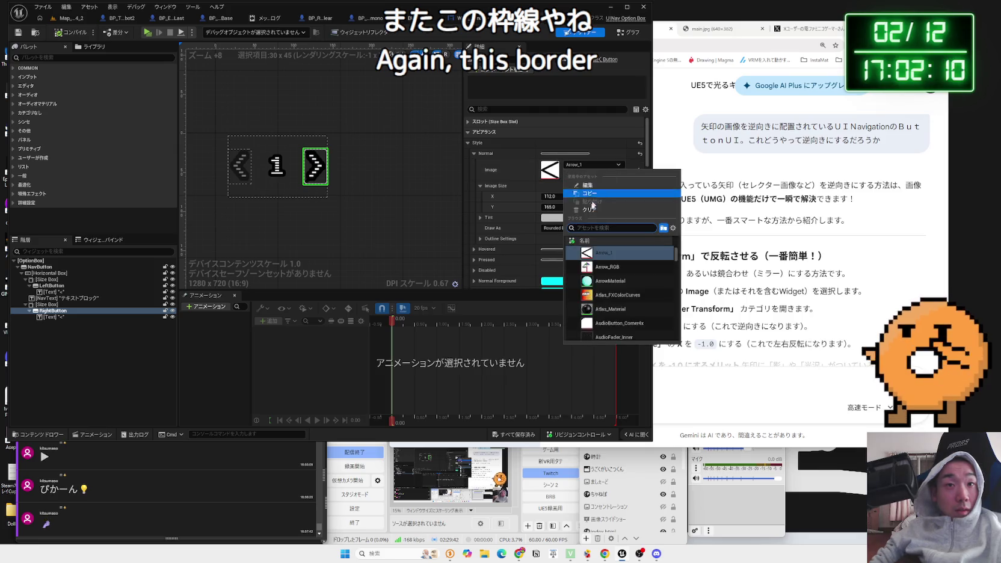
click(585, 211)
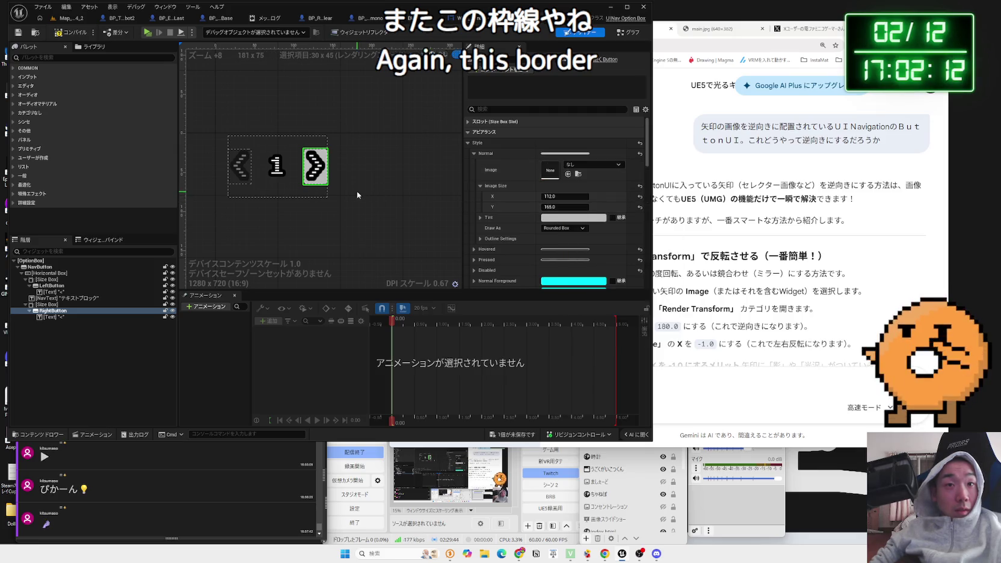
scroll(358, 195, up, 5)
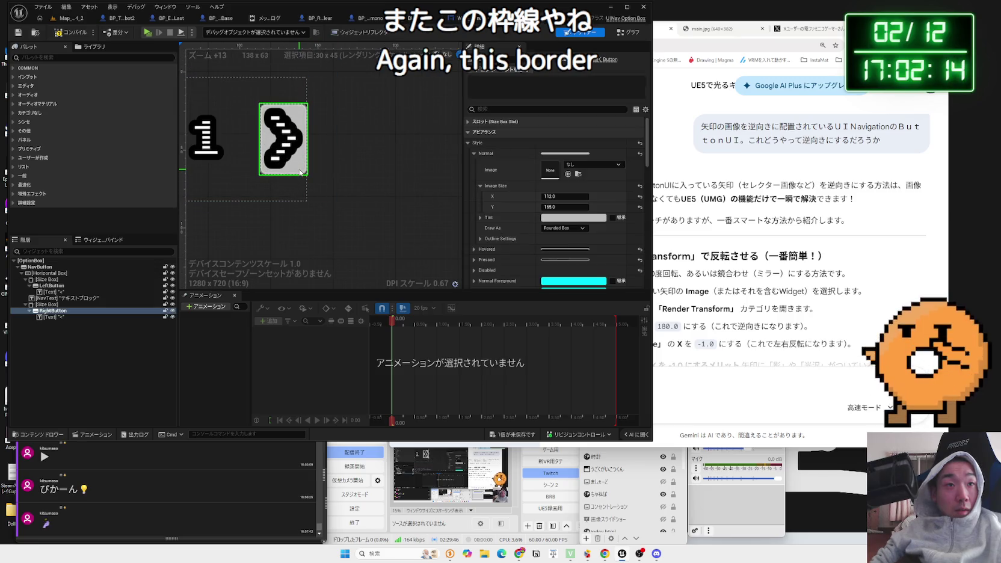
scroll(361, 173, down, 2)
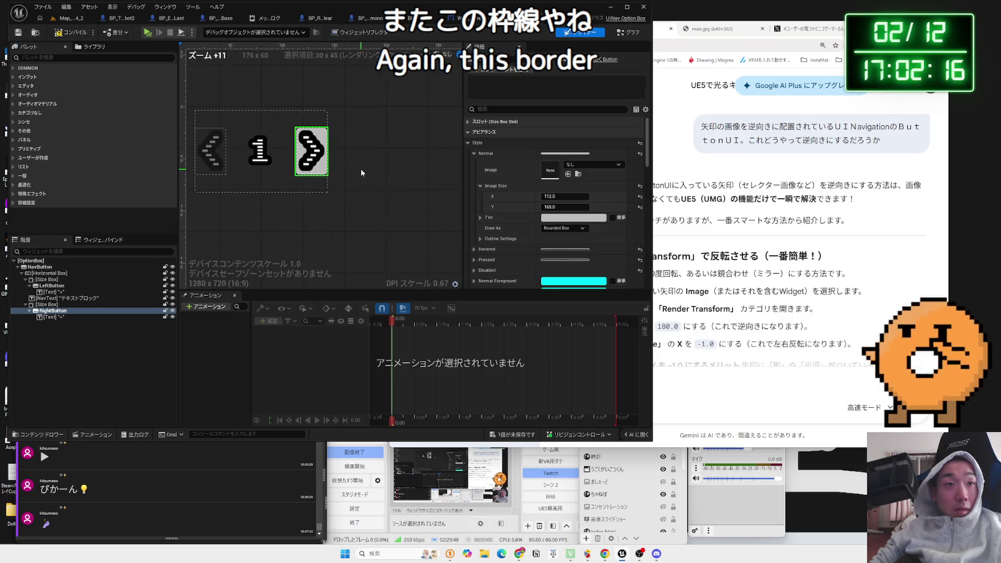
click(355, 174)
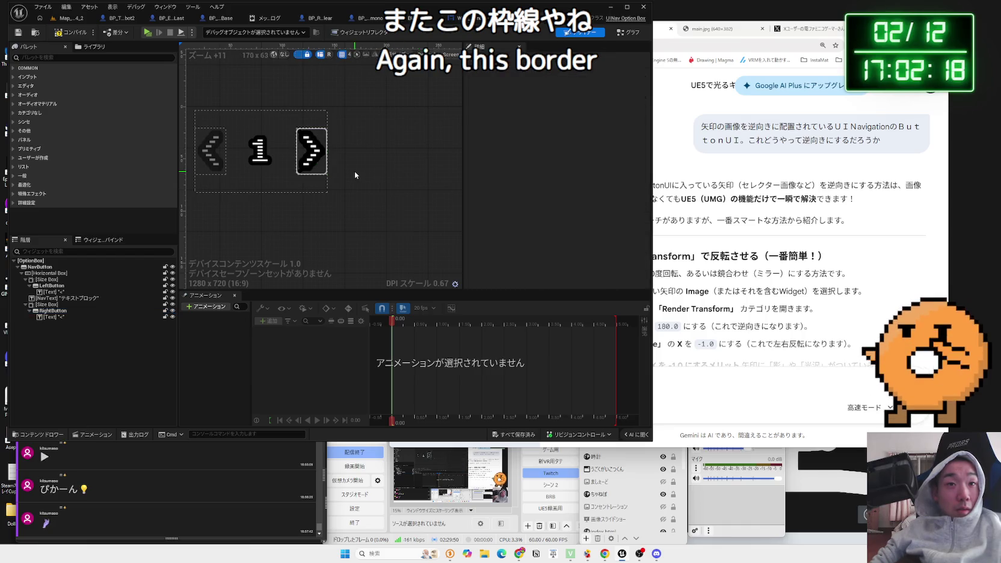
click(328, 168)
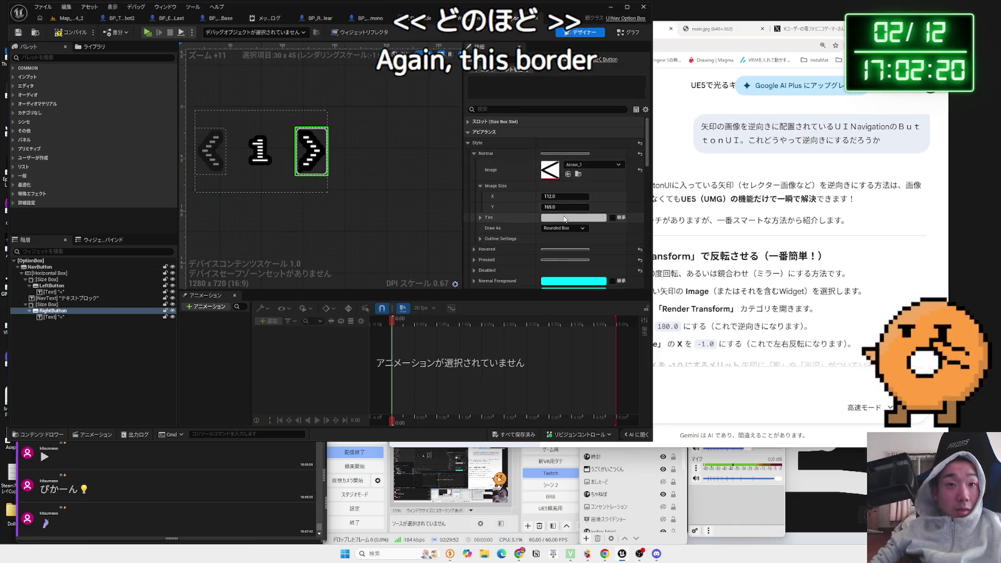
click(467, 143)
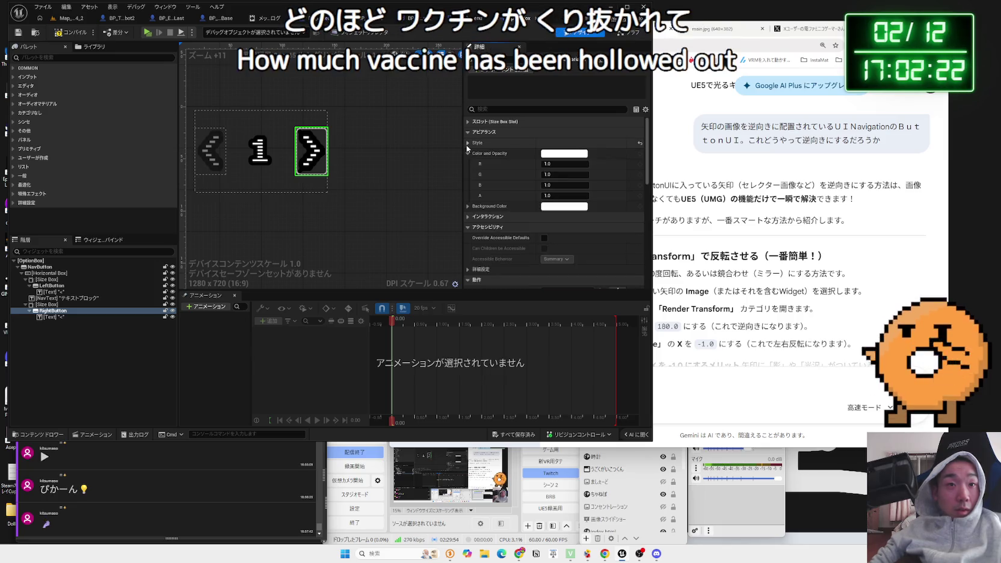
click(468, 144)
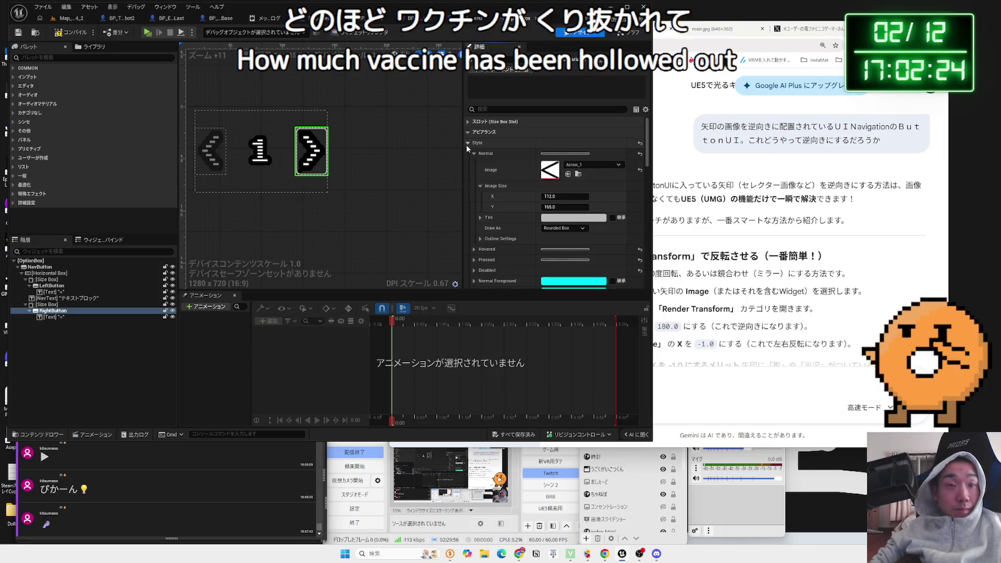
click(595, 165)
click(589, 211)
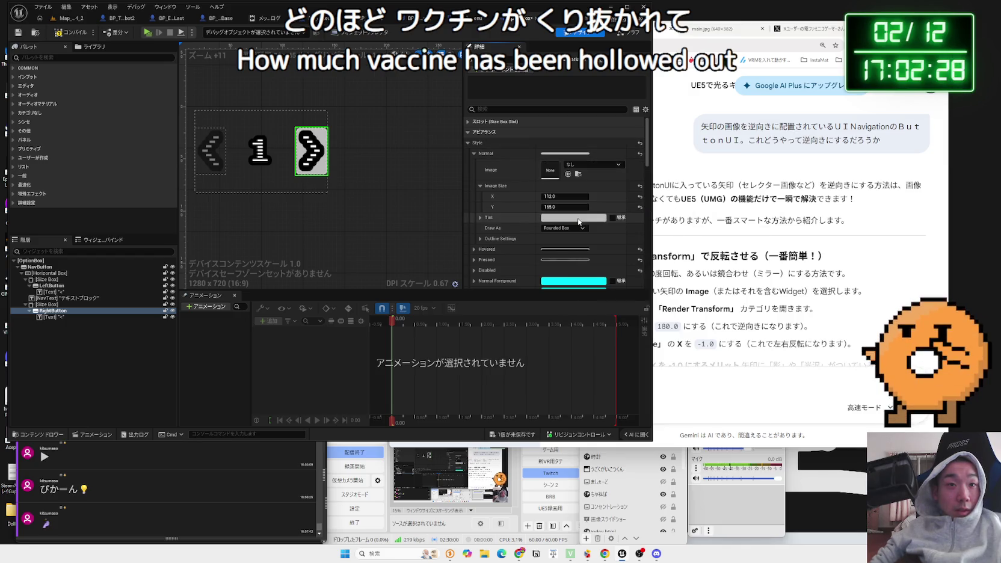
Step: Tint the Normal style translucent grey (0.385, alpha 0.396) and play-test from Map_White4_2
click(578, 220)
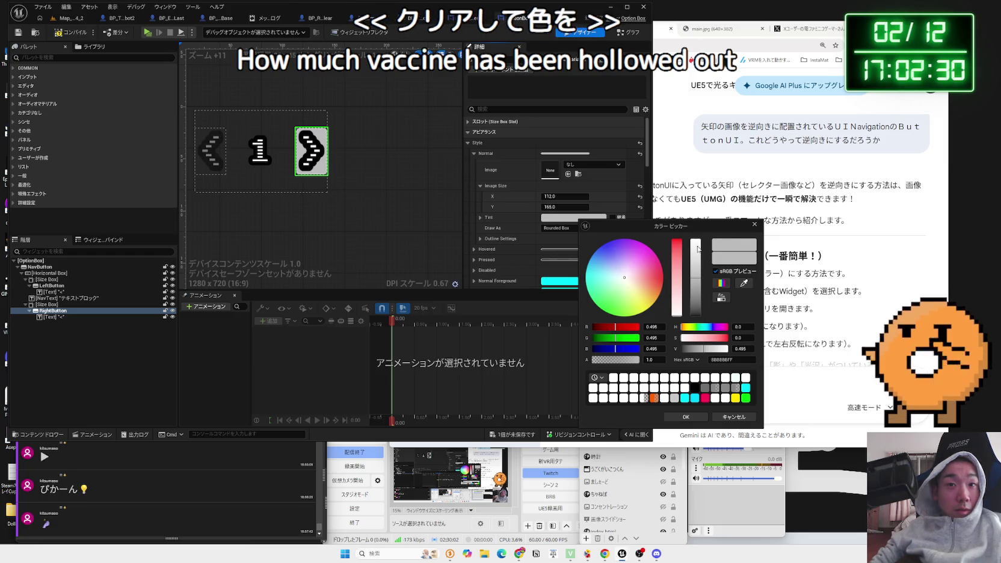
drag(698, 249, 695, 229)
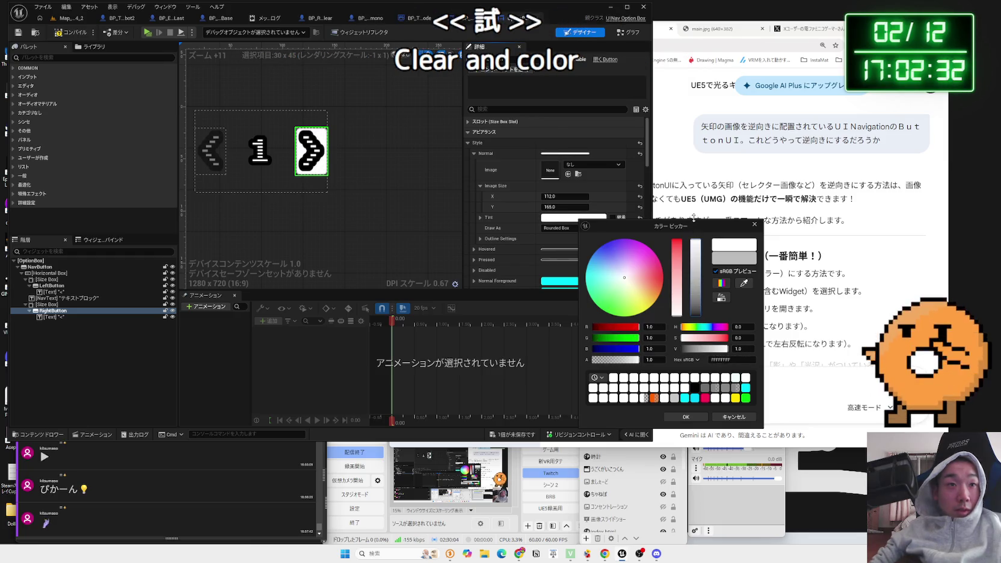
drag(695, 240, 695, 264)
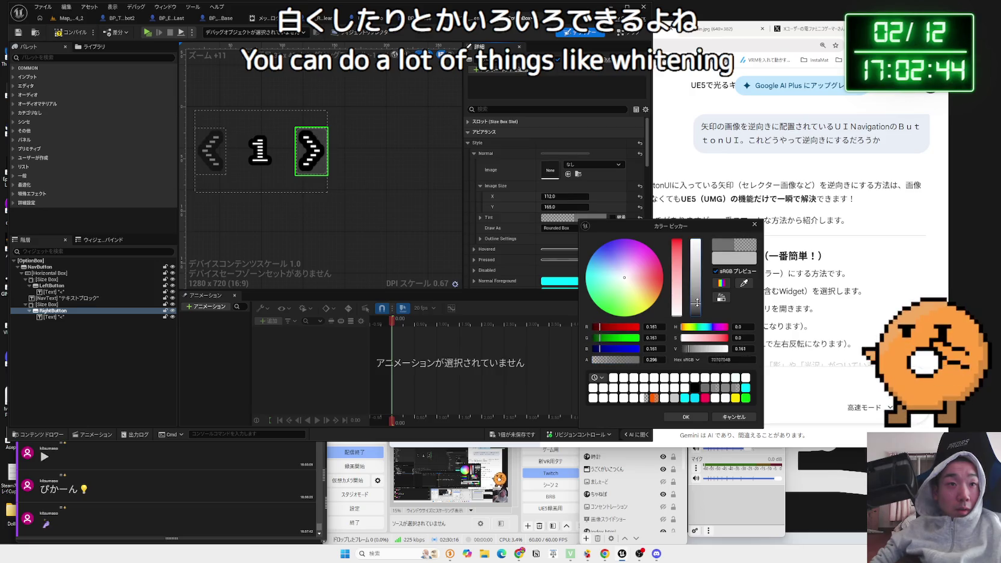
click(687, 417)
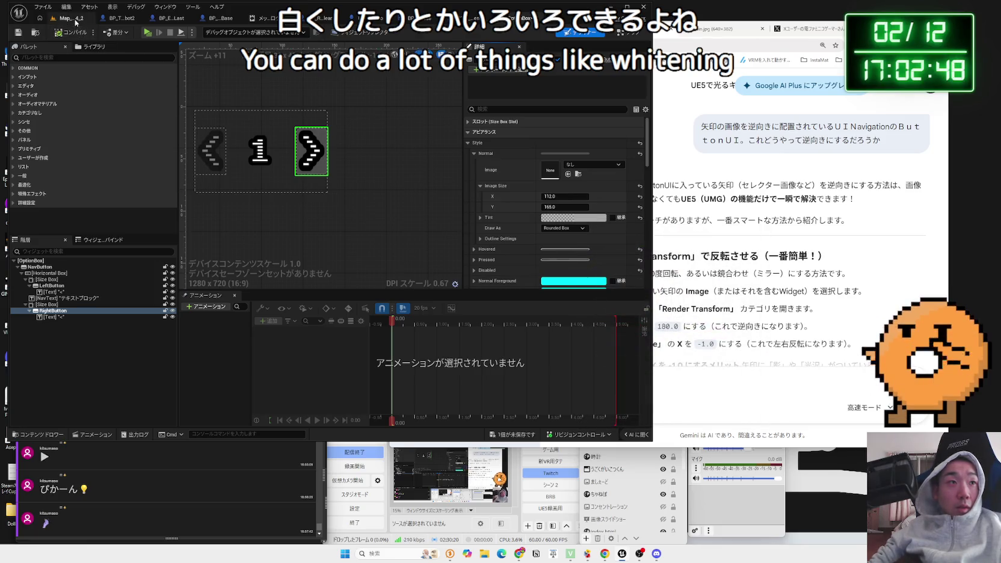
click(75, 19)
click(192, 35)
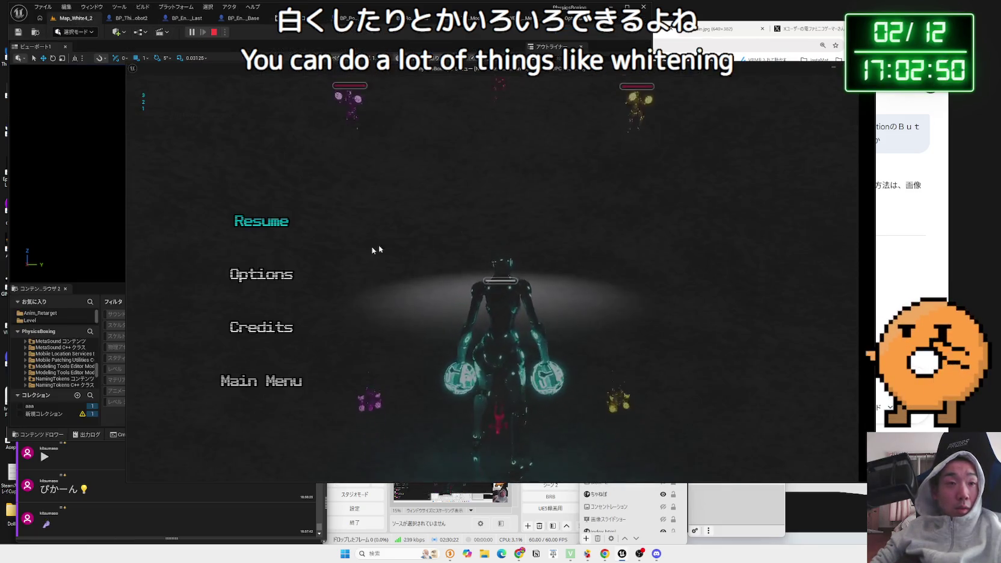
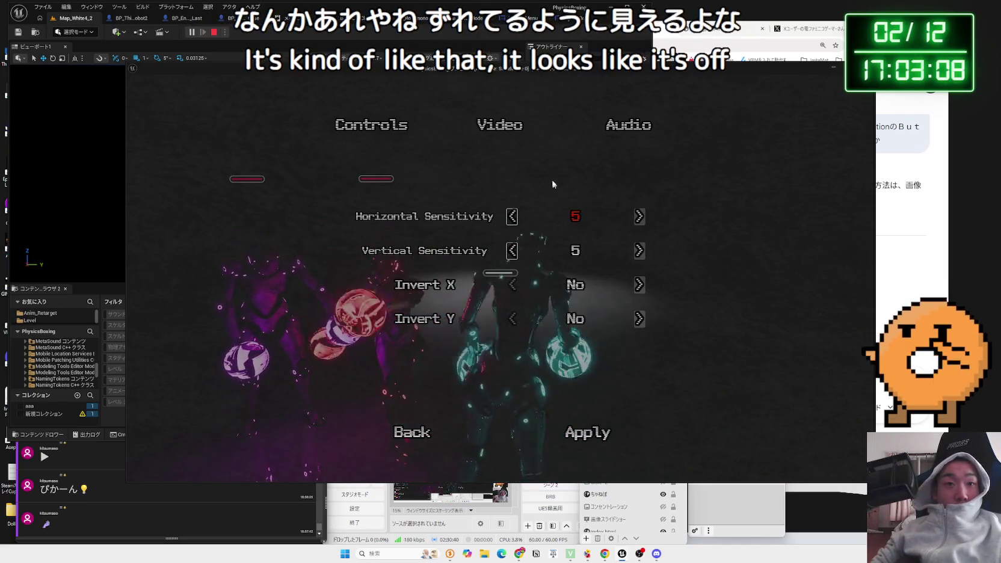
Step: Look at the Video settings tab in the test game's options menu, then stop play
click(500, 125)
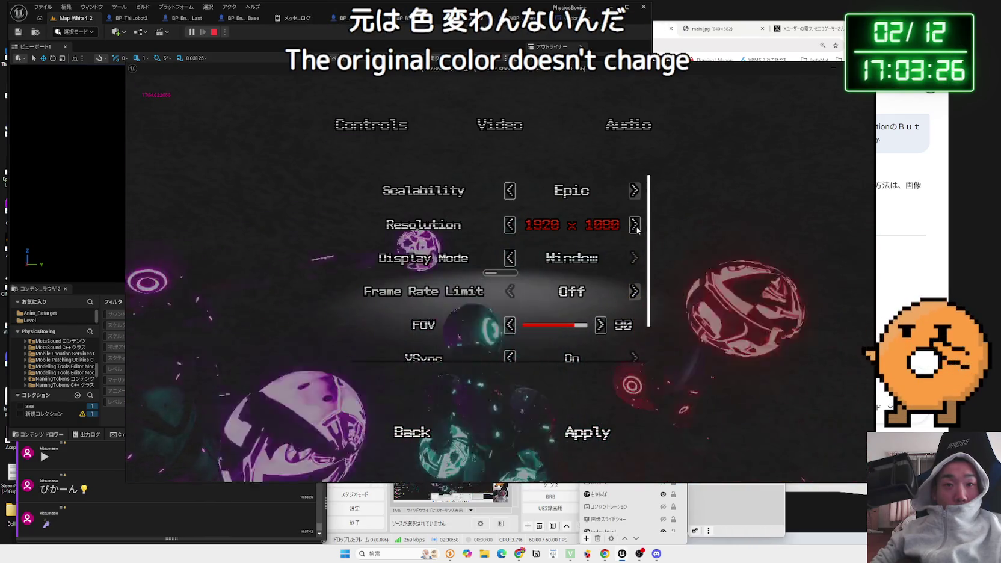
key(Escape)
key(Escape)
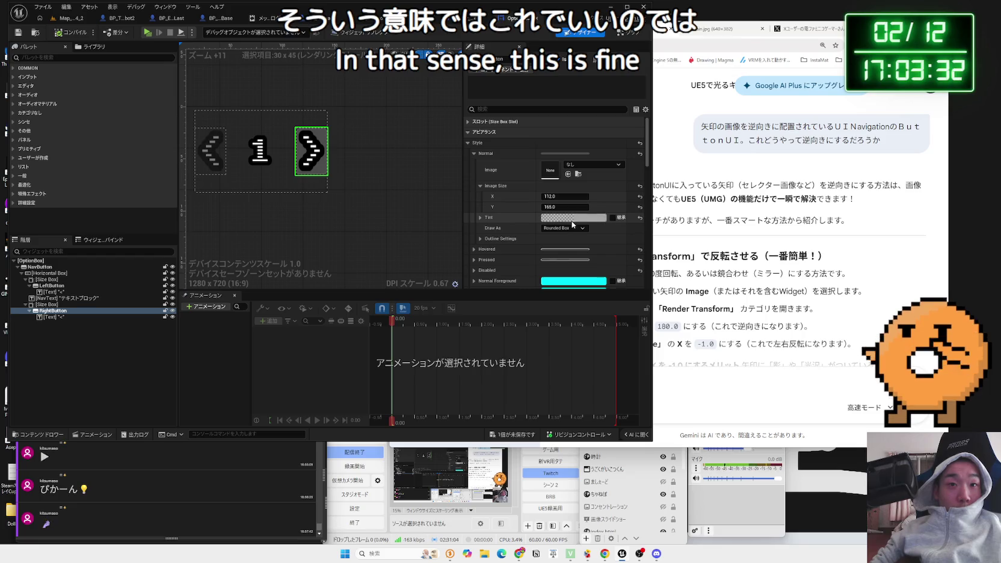
Step: Copy the RightButton's Tint value and set the LeftButton's Image to None
scroll(567, 220, down, 2)
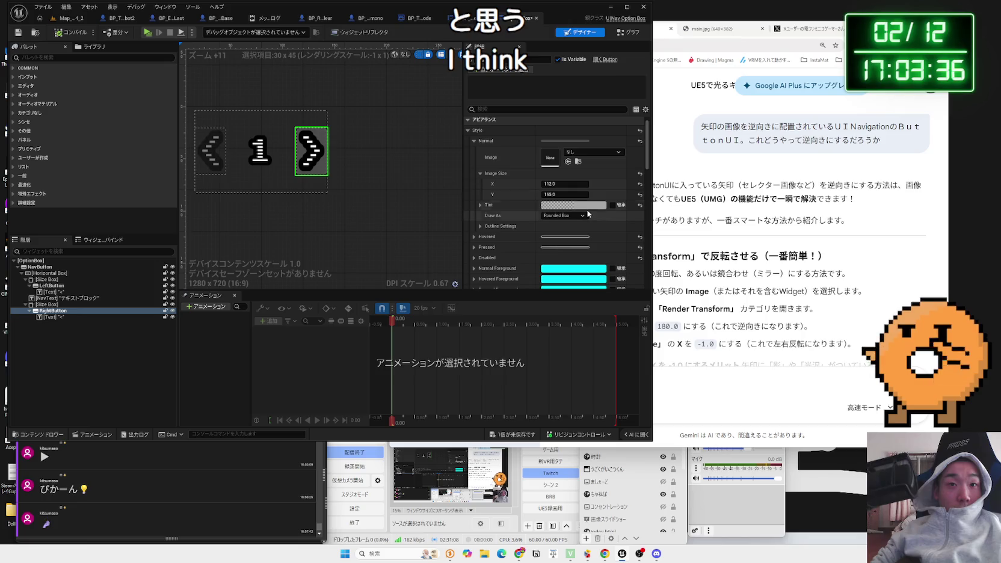
right_click(497, 209)
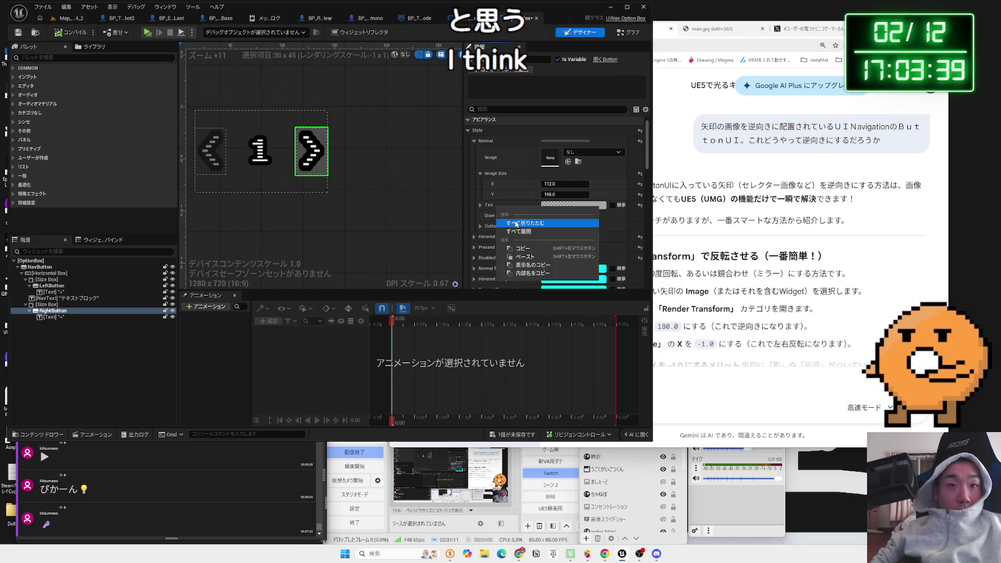
click(527, 251)
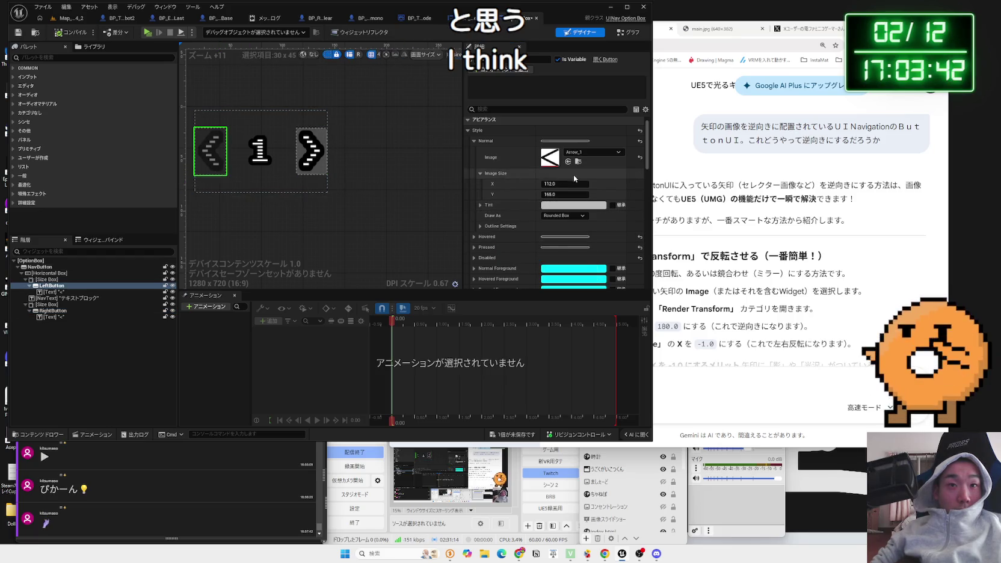
click(611, 159)
click(587, 207)
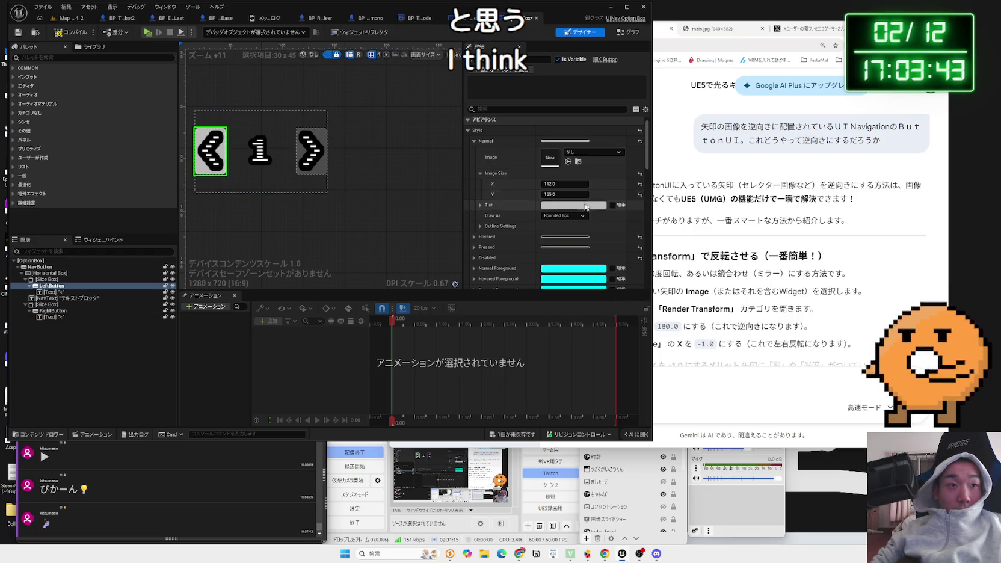
Step: Paste the copied transparent Tint onto the LeftButton, then go back to the level map
click(558, 207)
click(734, 213)
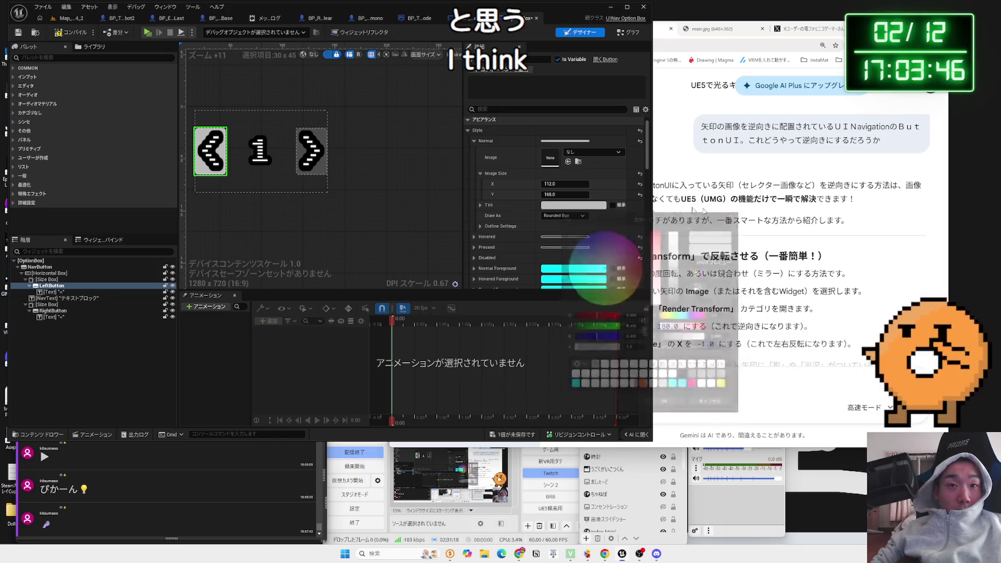
right_click(496, 209)
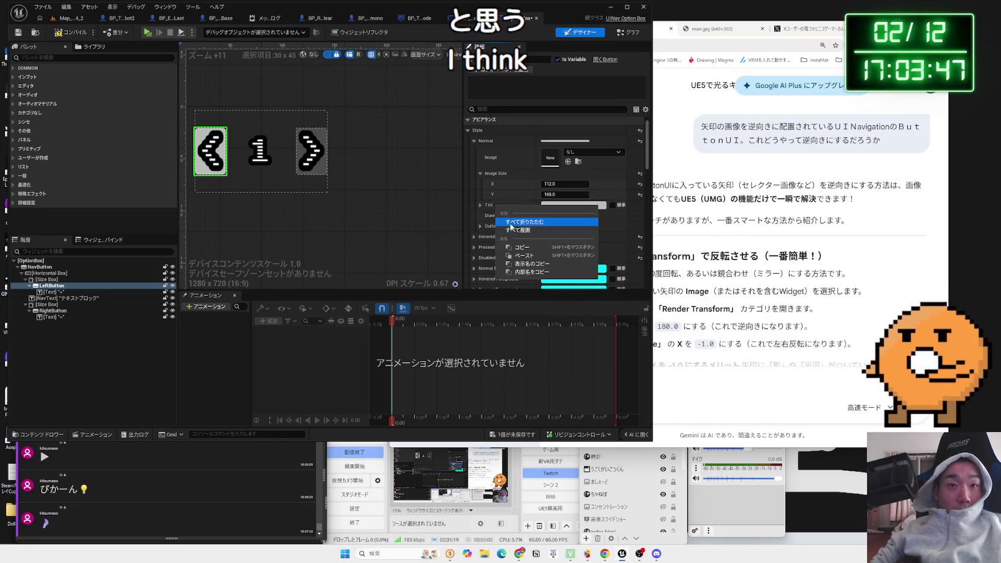
click(521, 253)
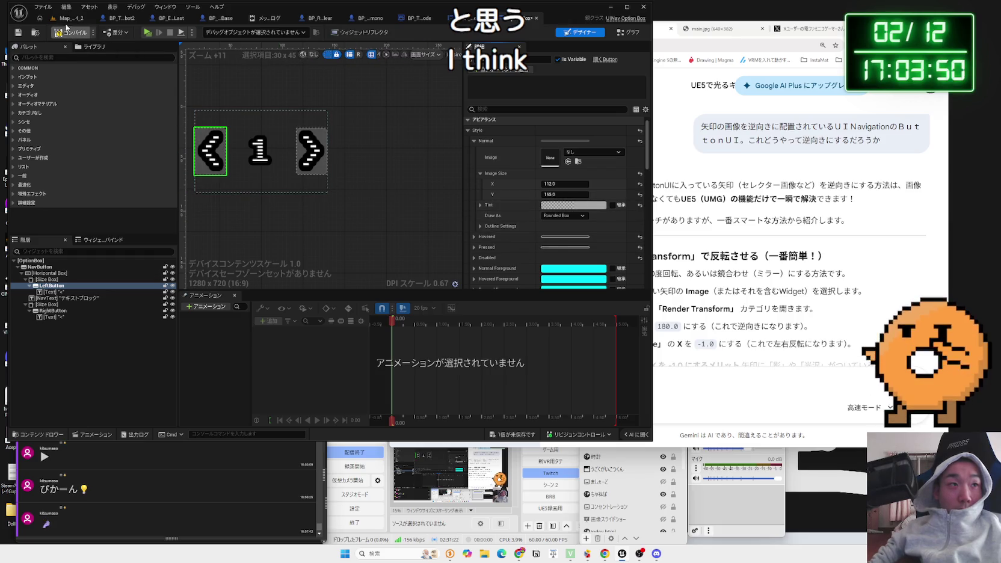
click(89, 18)
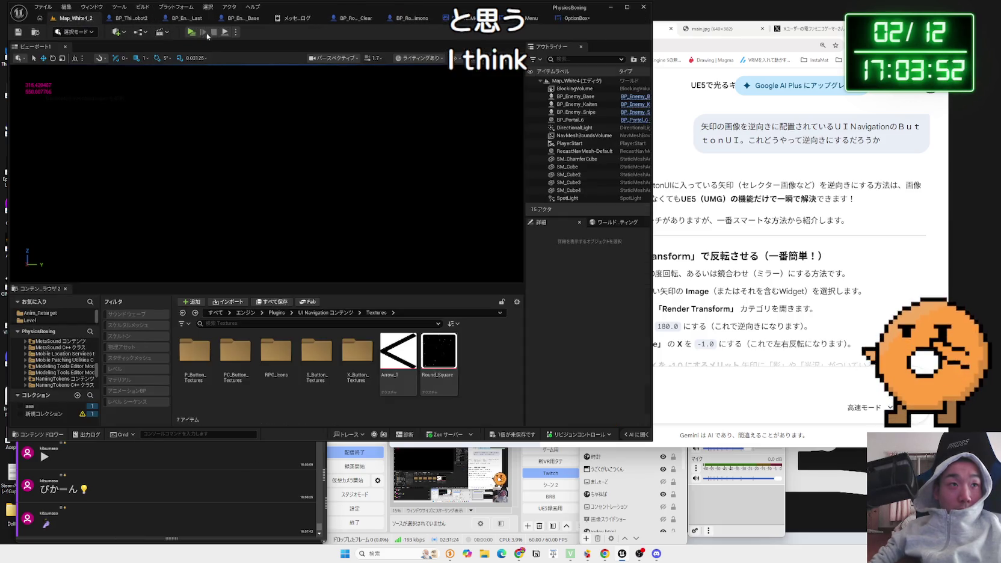
click(194, 33)
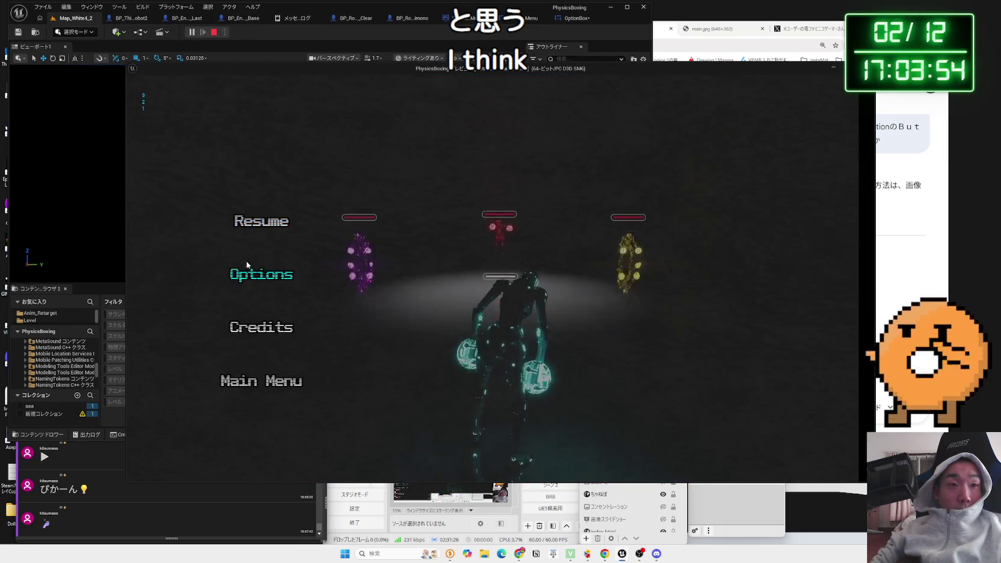
click(260, 272)
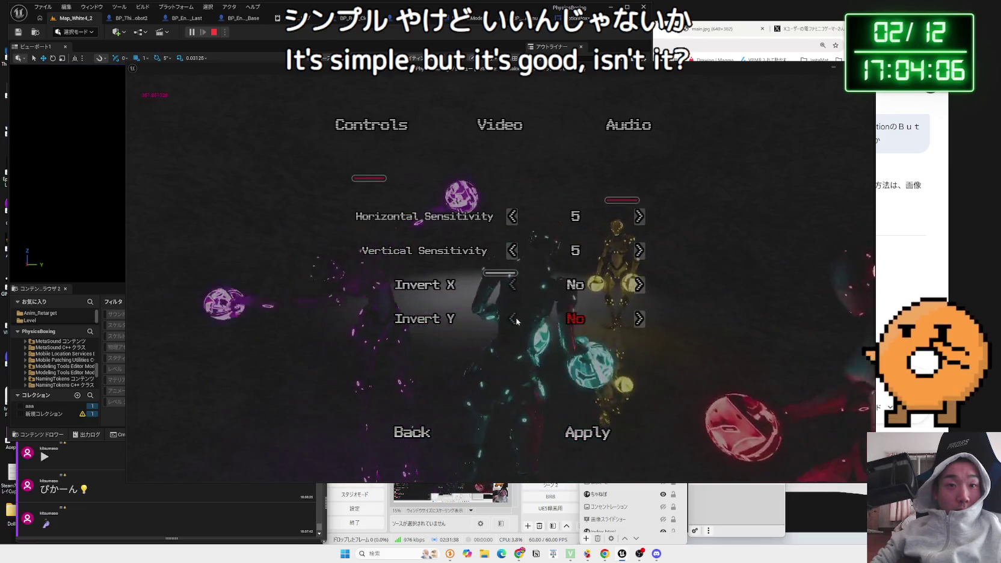
click(640, 319)
click(640, 319)
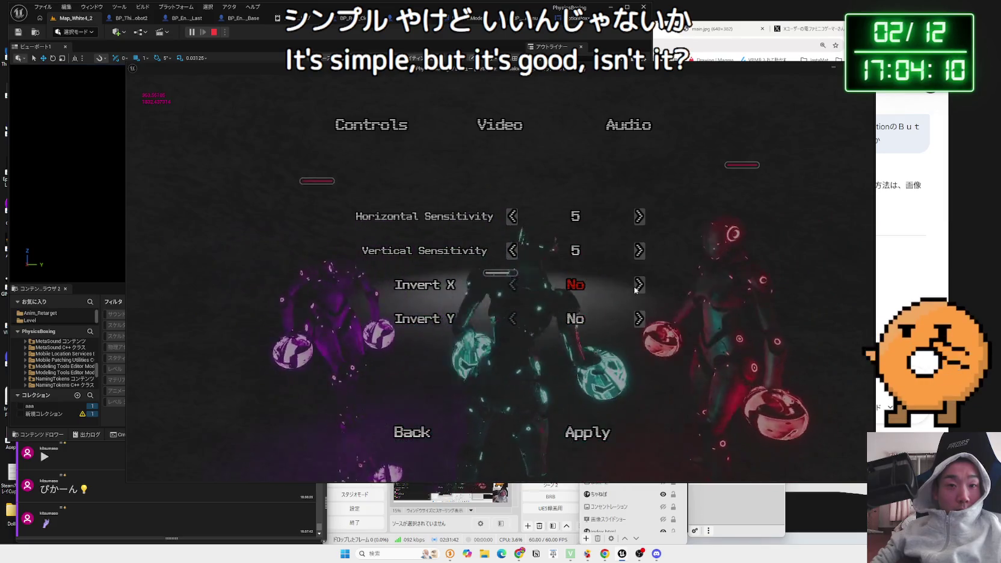
click(640, 251)
click(640, 251)
click(641, 251)
click(641, 251)
click(640, 251)
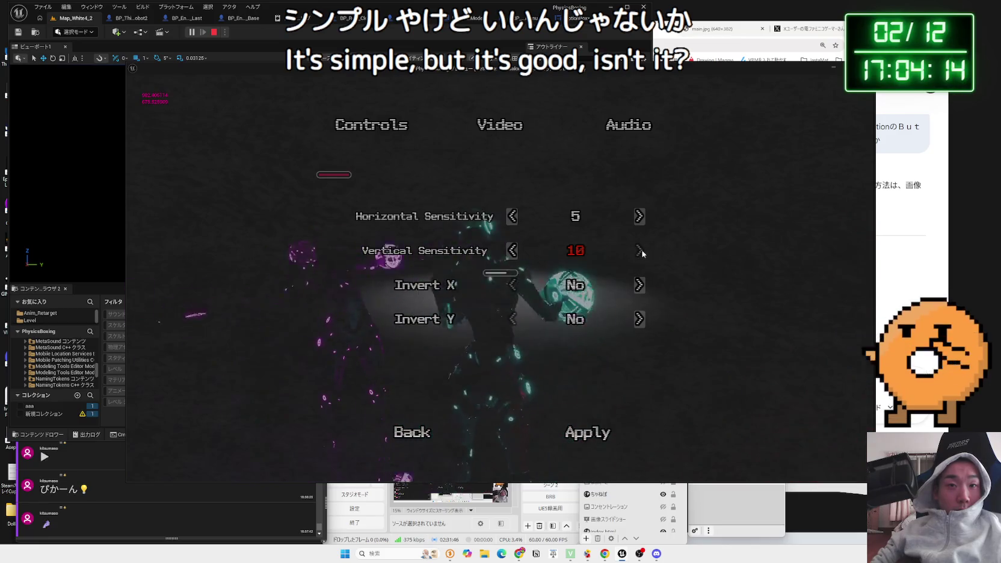
click(512, 251)
click(512, 251)
click(512, 251)
click(512, 251)
click(512, 251)
click(513, 251)
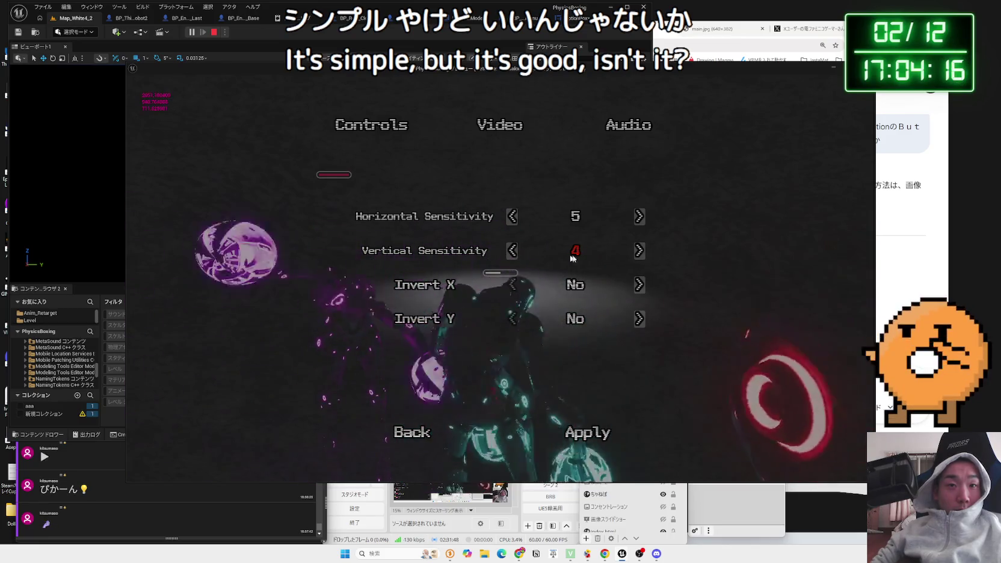
click(641, 252)
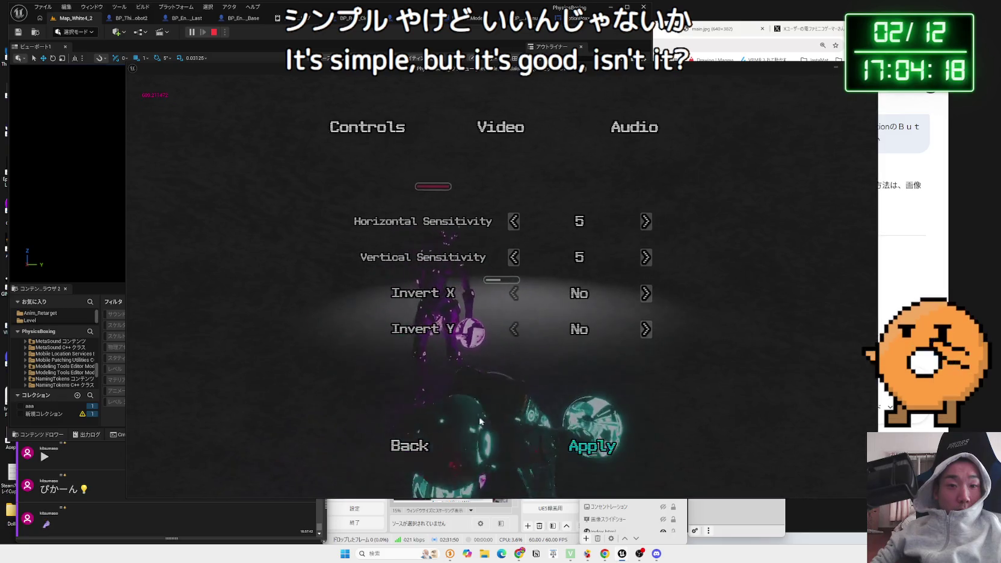
click(423, 439)
click(252, 228)
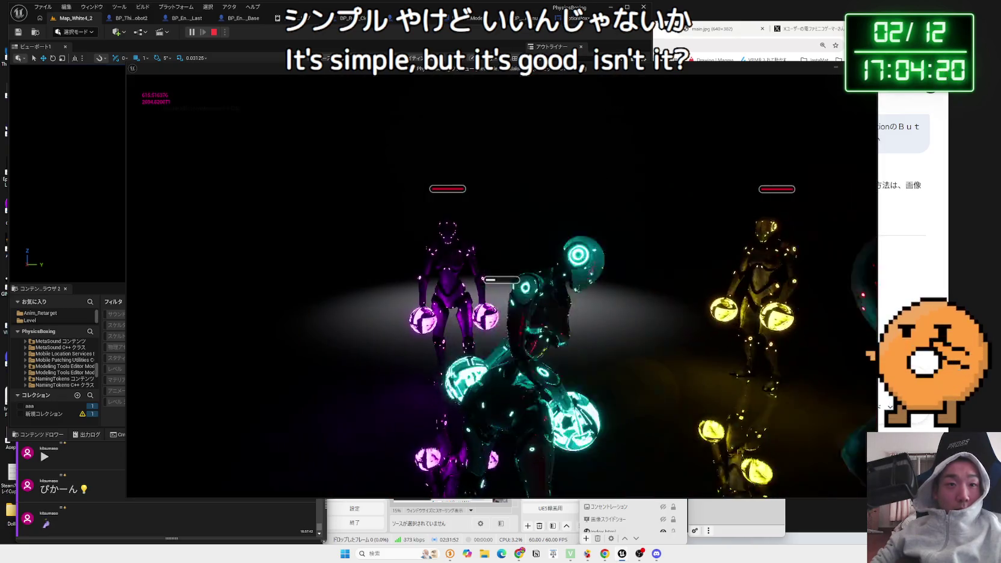
Step: Stop the test game and open the UINav Slider Box widget from the settings menu's Music slider
key(Escape)
click(521, 19)
click(534, 20)
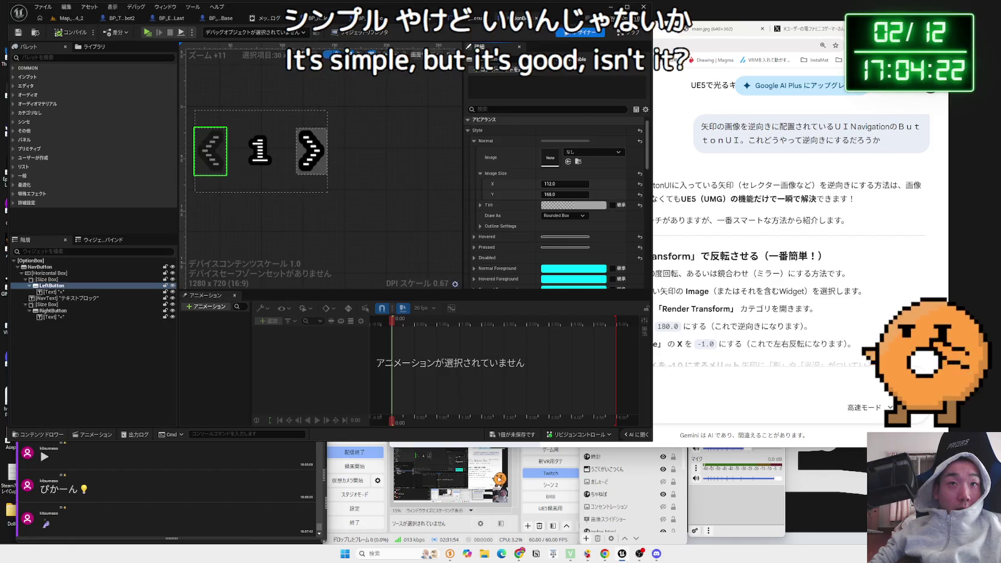
click(476, 18)
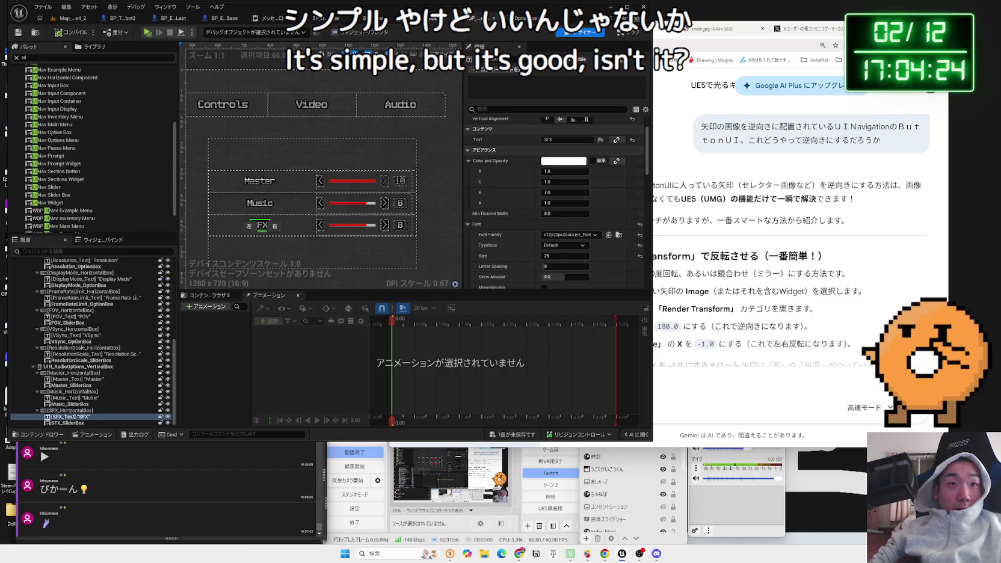
click(356, 206)
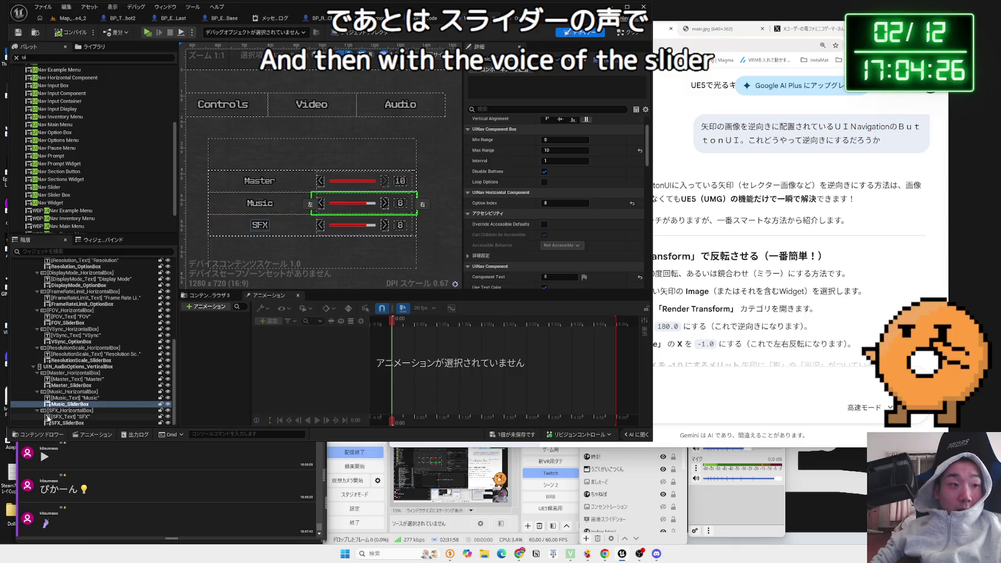
right_click(65, 406)
click(119, 480)
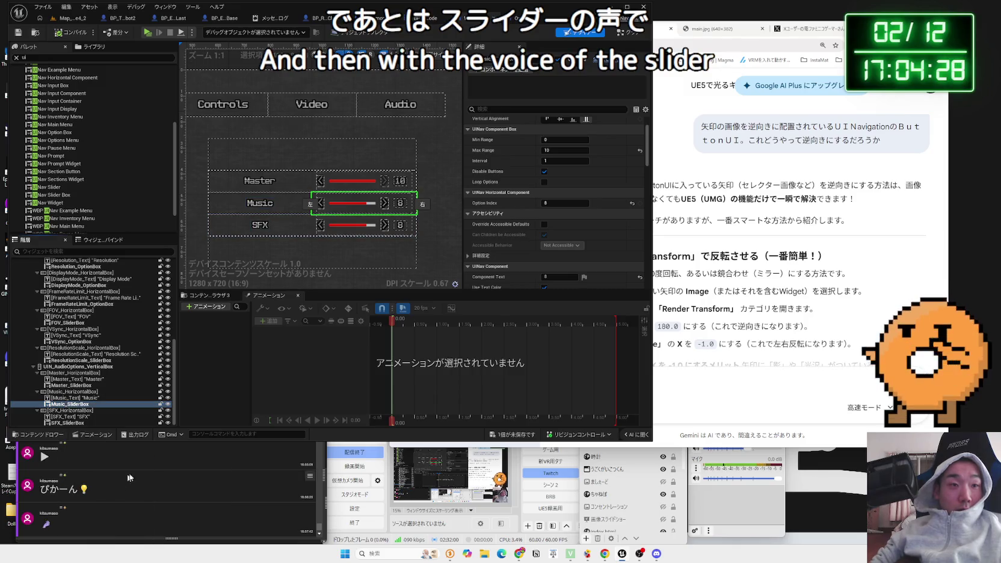
double_click(405, 196)
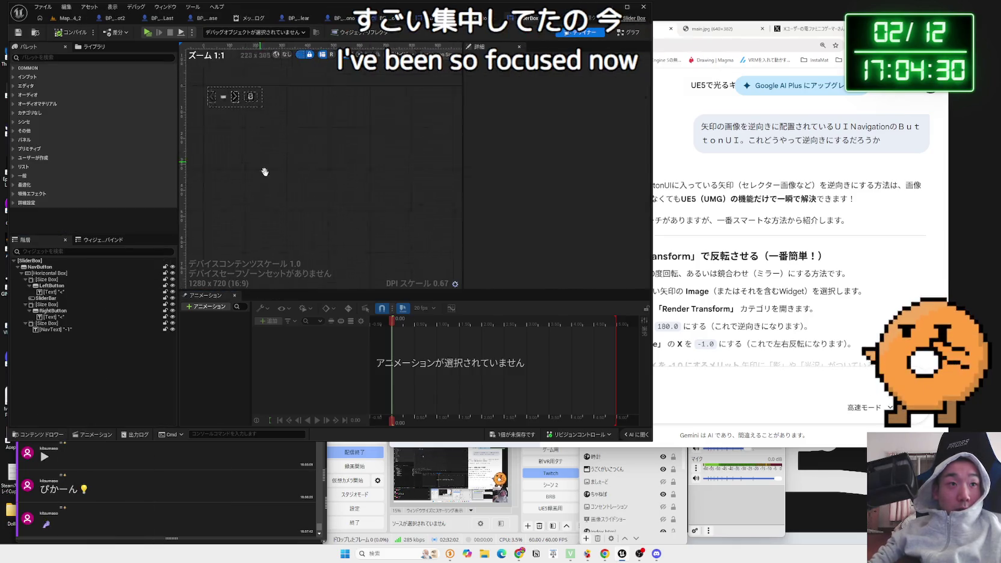
Step: Set the slider box RightButton Image to None and paste the transparent Tint onto it
click(292, 174)
click(586, 169)
click(587, 211)
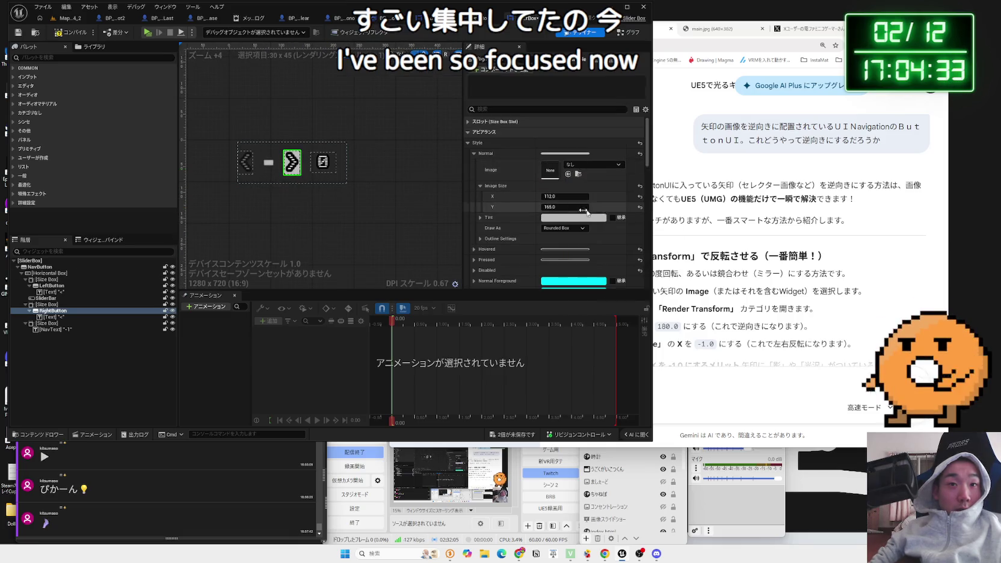
right_click(497, 217)
click(530, 268)
Step: Set the LeftButton Image to None, paste the transparent Tint, and return to the level map
click(244, 170)
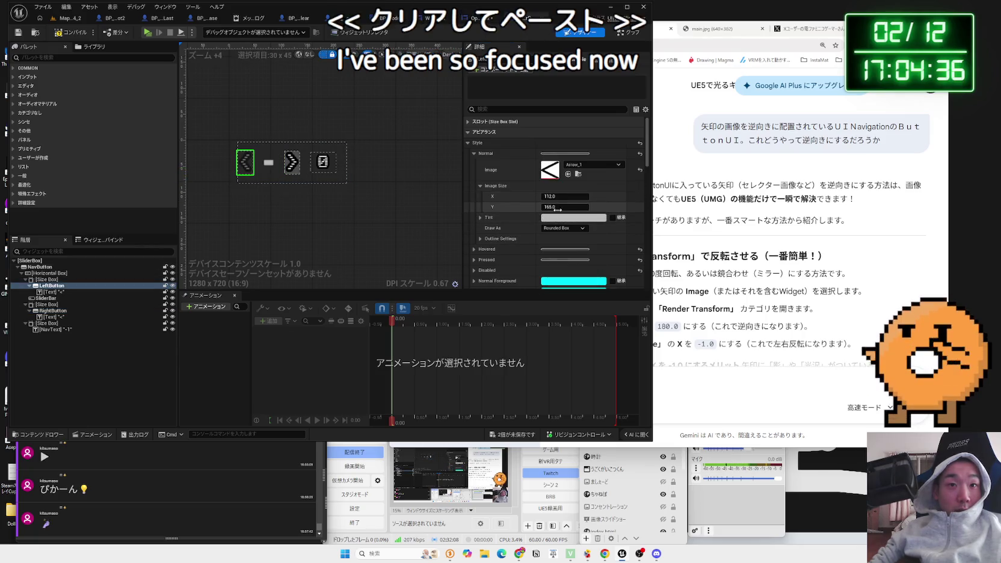
click(594, 164)
click(588, 211)
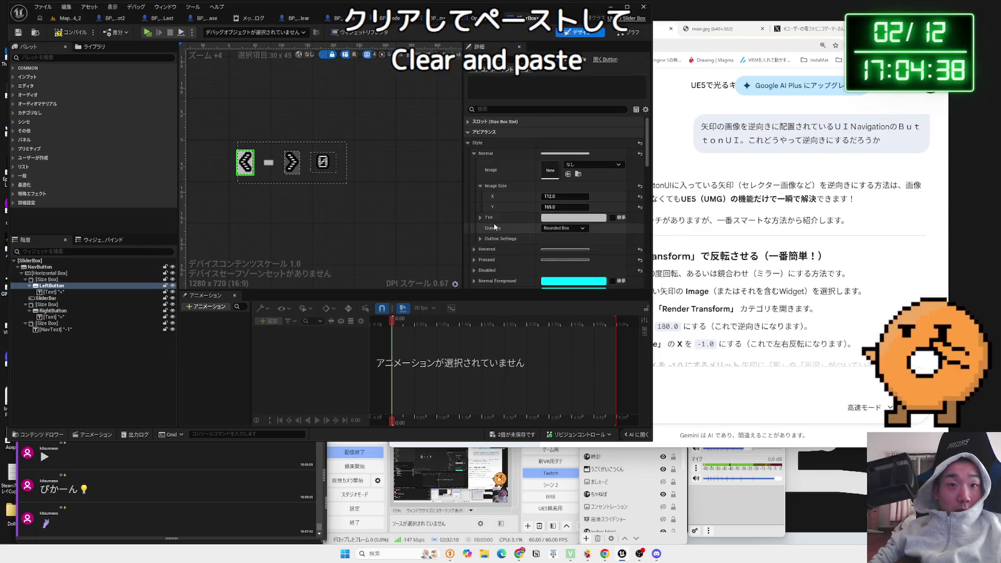
right_click(500, 218)
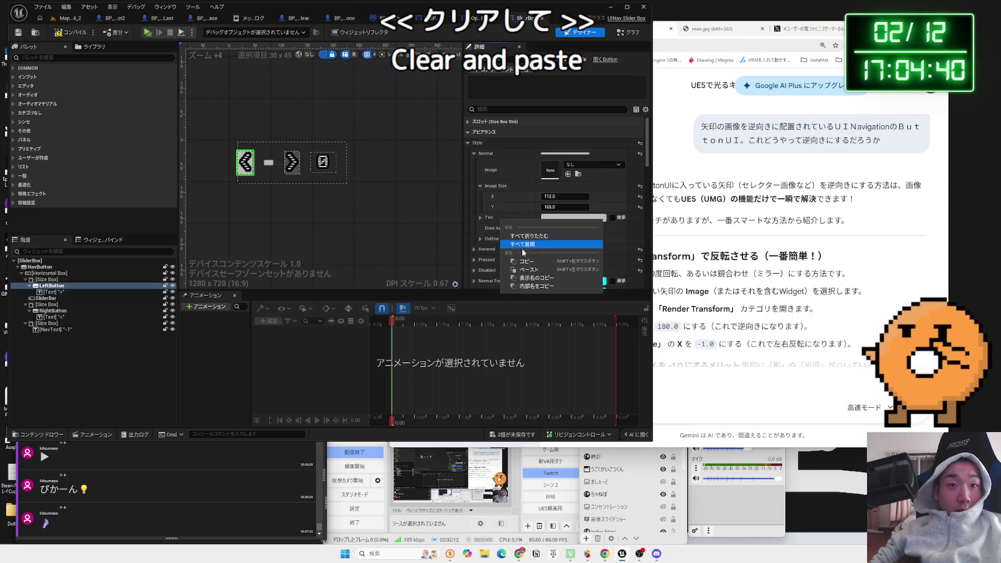
click(529, 270)
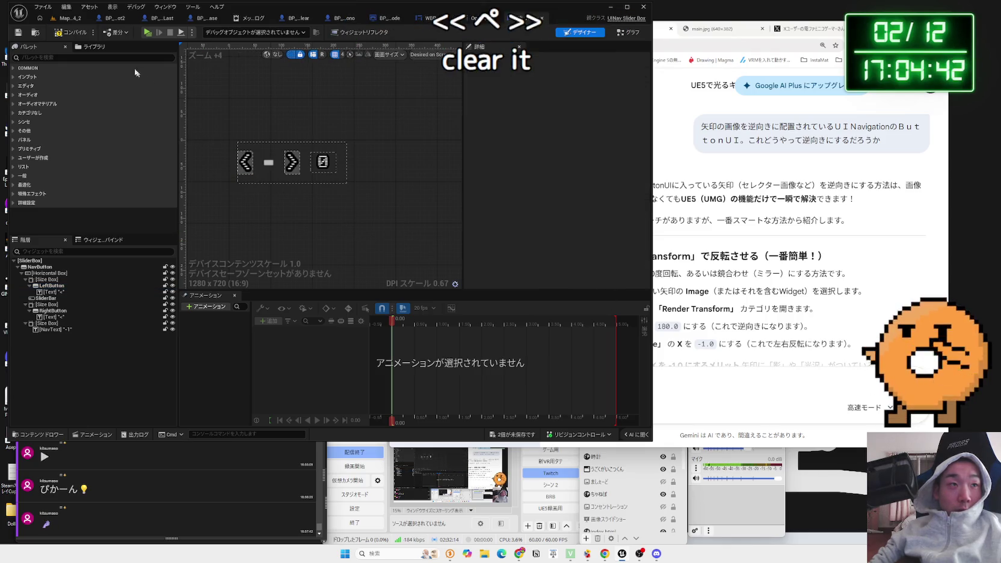
click(67, 20)
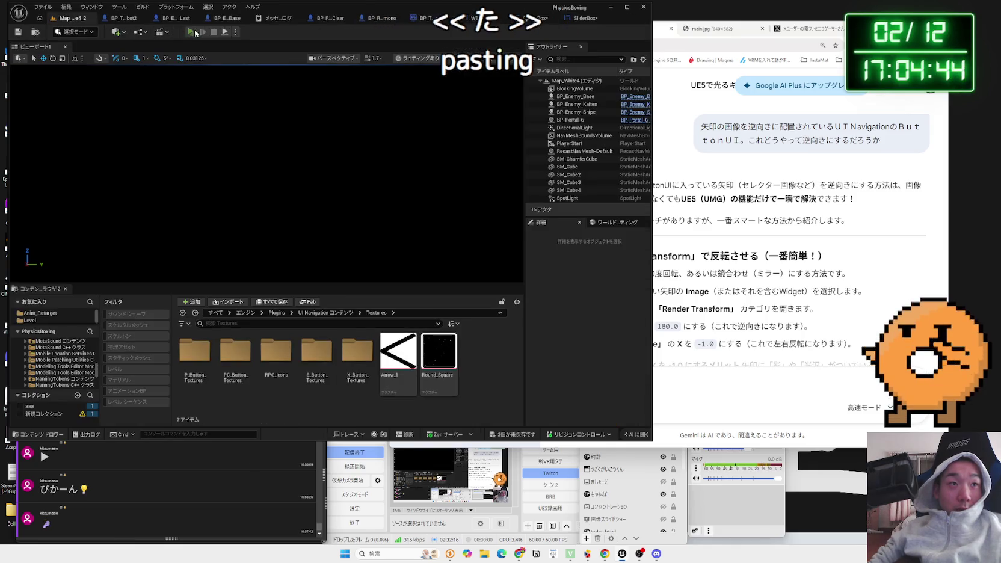
Step: Play in editor, view Video options, then leave via Back and confirm discarding the changes
click(195, 33)
click(253, 282)
click(528, 119)
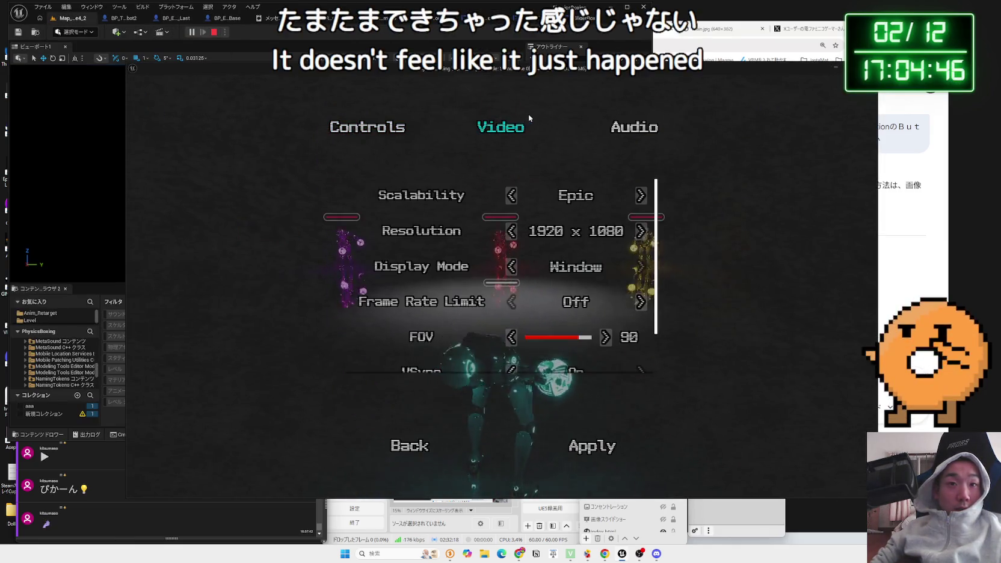
scroll(597, 295, down, 2)
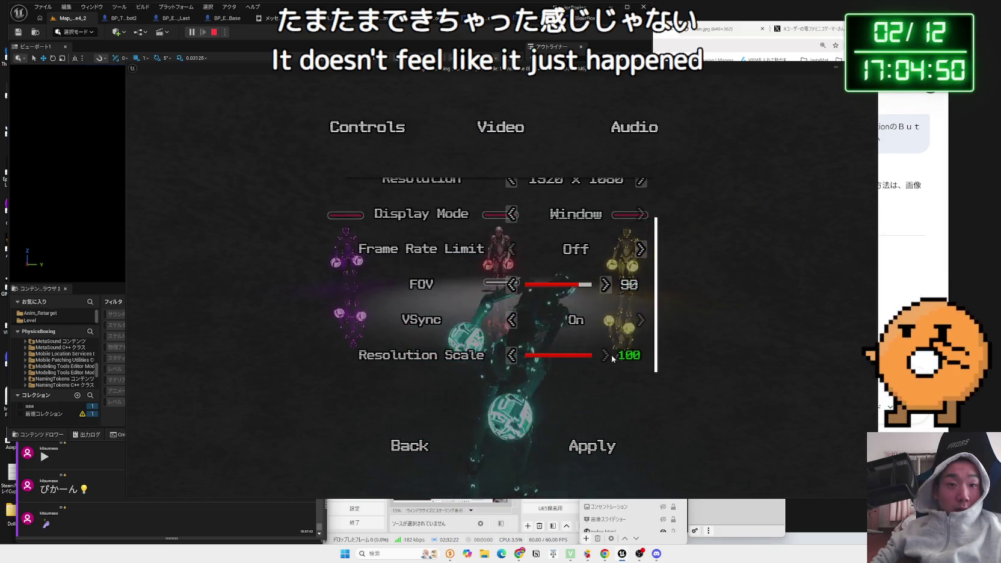
click(410, 446)
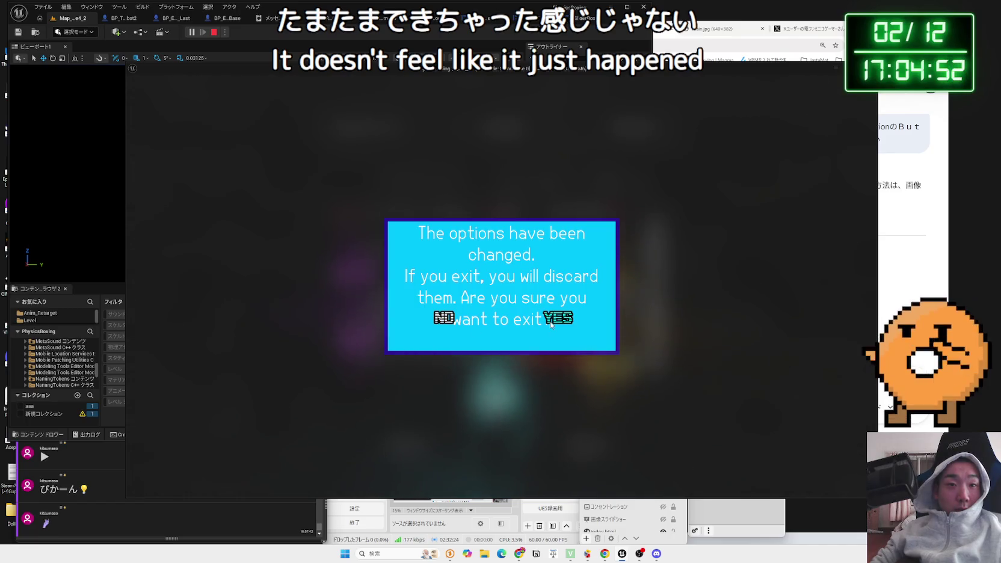
click(550, 321)
Step: Reopen Options, cycle the categories, then exit to the Main Menu and confirm
key(Return)
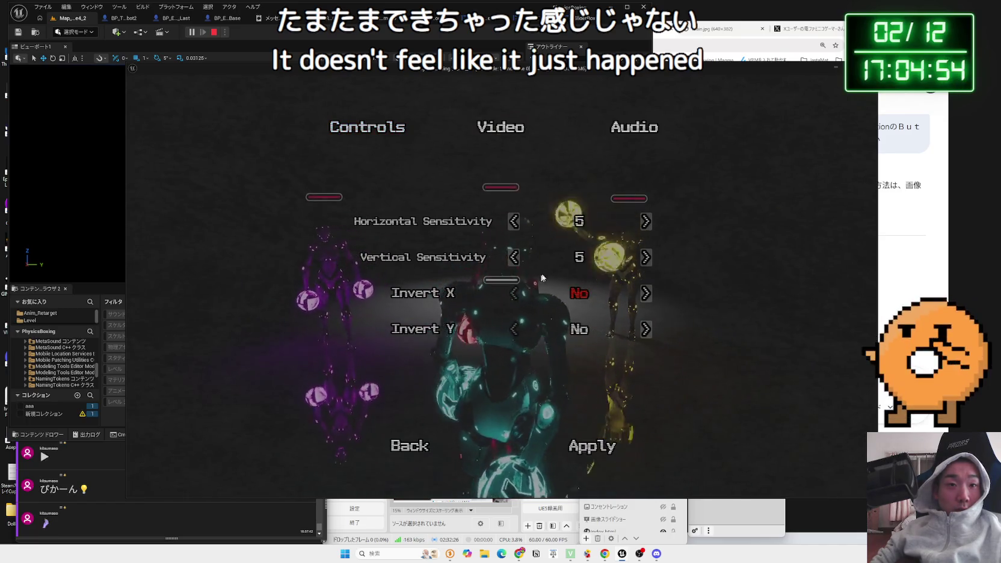
click(502, 128)
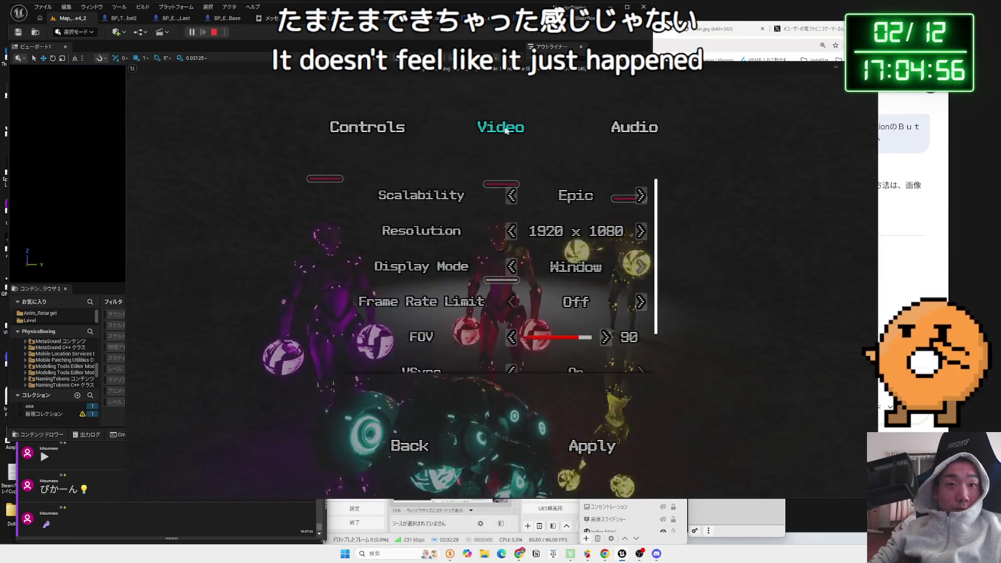
key(e)
key(e)
key(Escape)
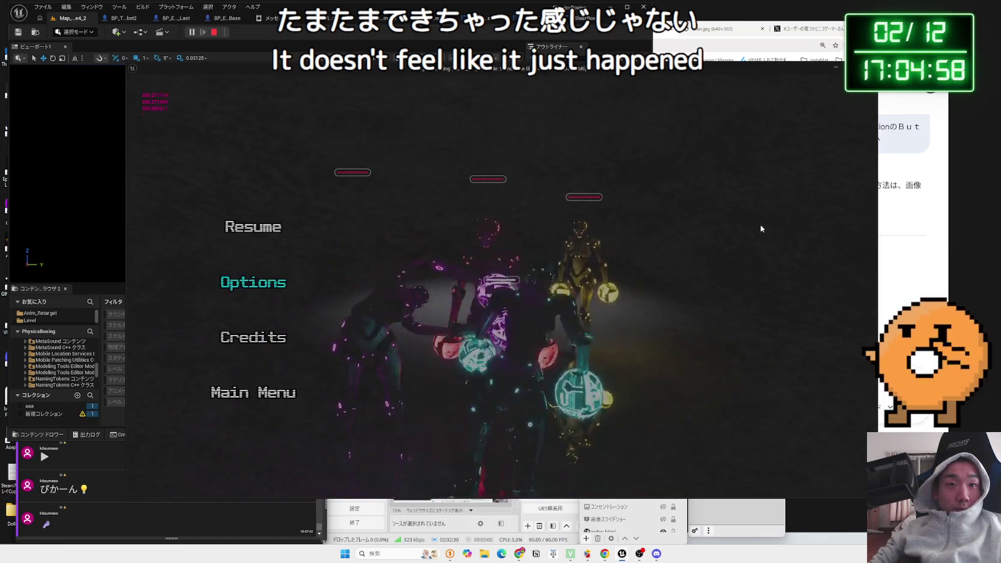
click(260, 406)
click(559, 317)
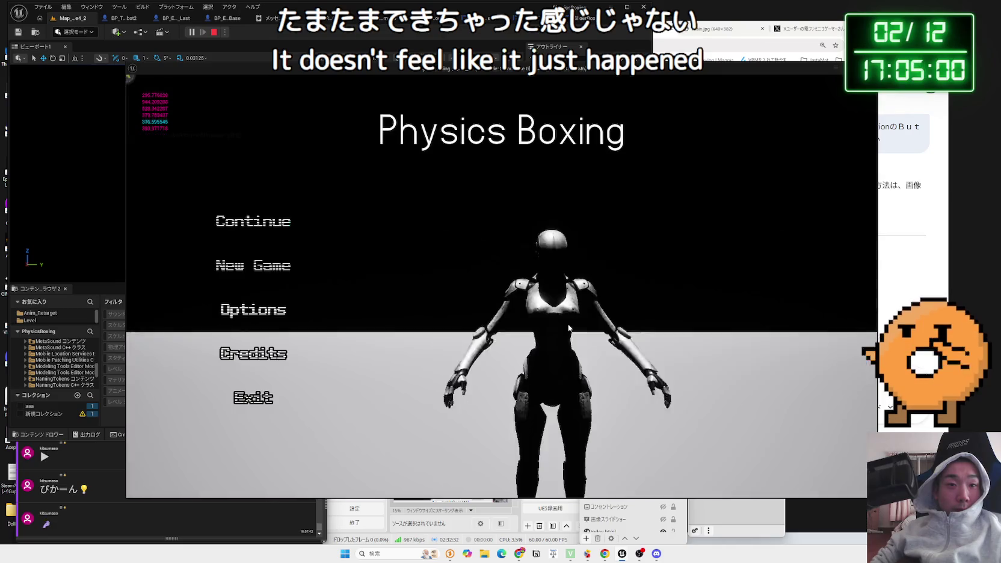
Step: From the title screen, check the Video, Audio and Controls option tabs, go back, and Continue the game
click(251, 318)
click(481, 135)
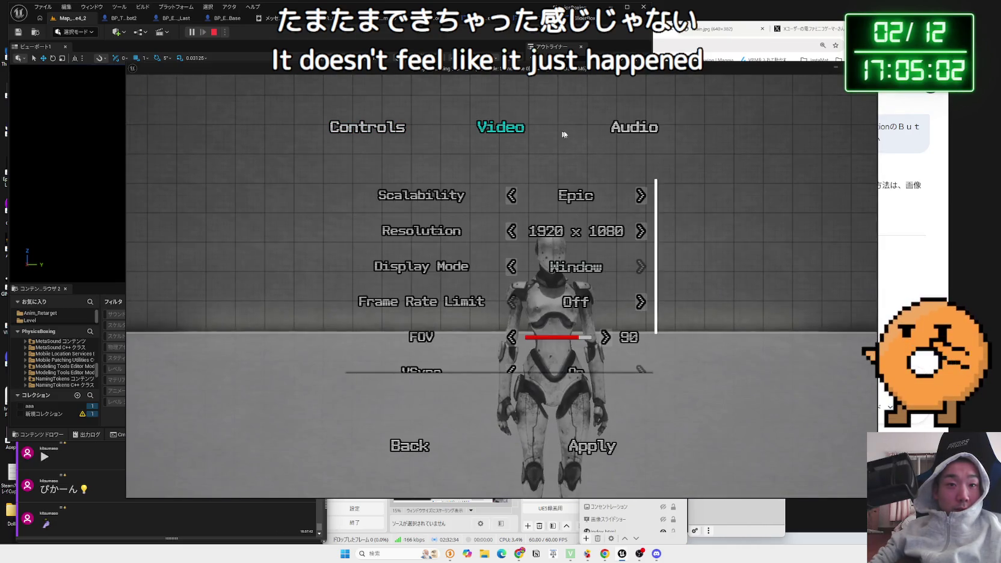
scroll(589, 300, down, 2)
click(636, 133)
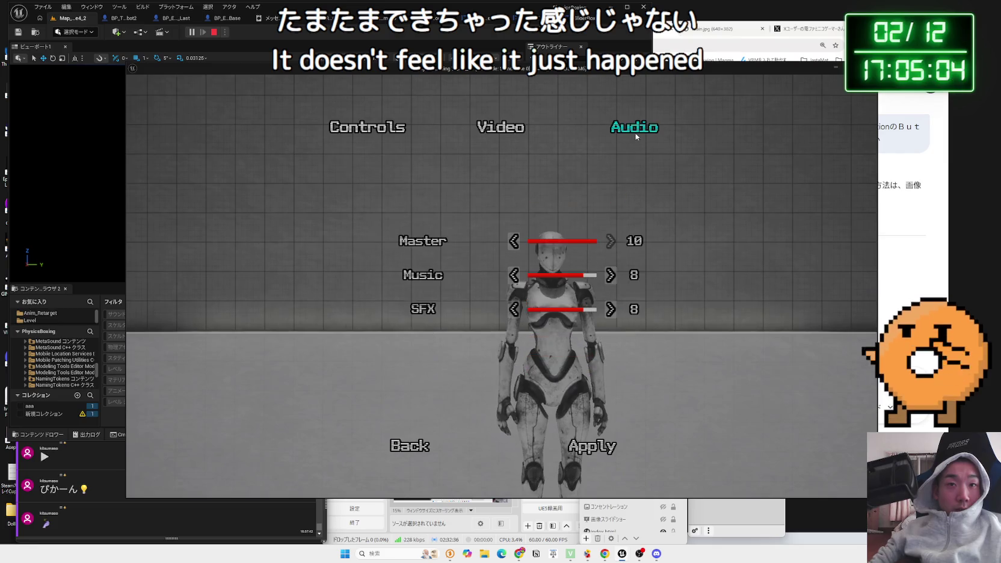
click(494, 133)
click(367, 129)
click(500, 129)
click(622, 130)
click(347, 128)
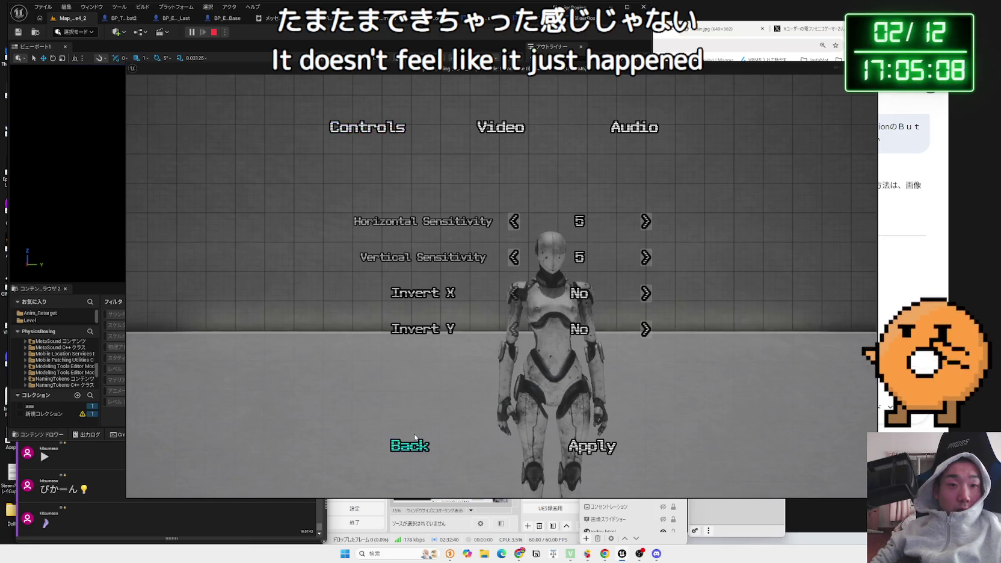
click(414, 438)
click(263, 222)
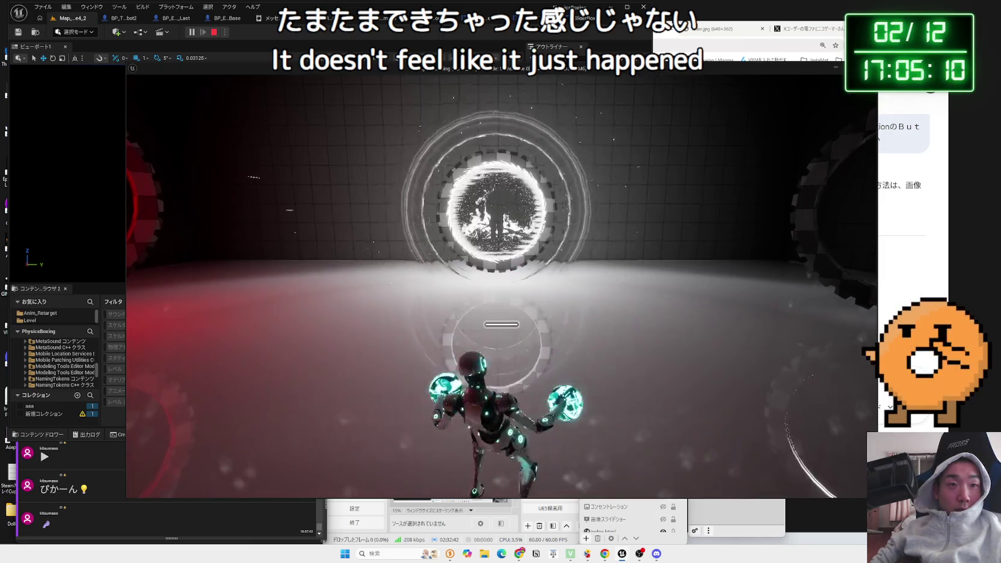
Step: Pause mid-fight, flip through the Video, Audio and Controls options, then go back and Resume
key(Escape)
click(271, 291)
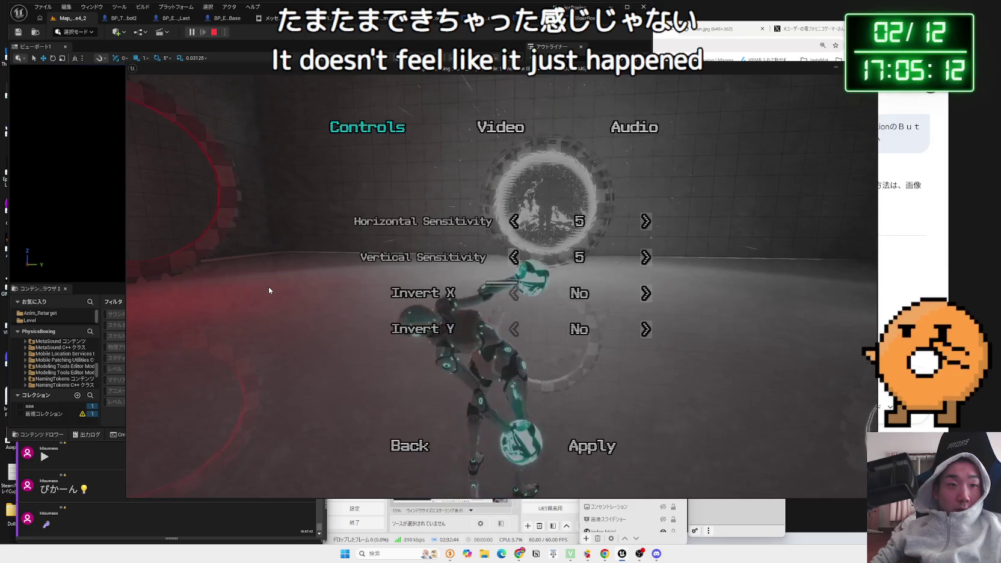
click(501, 127)
click(626, 127)
click(500, 127)
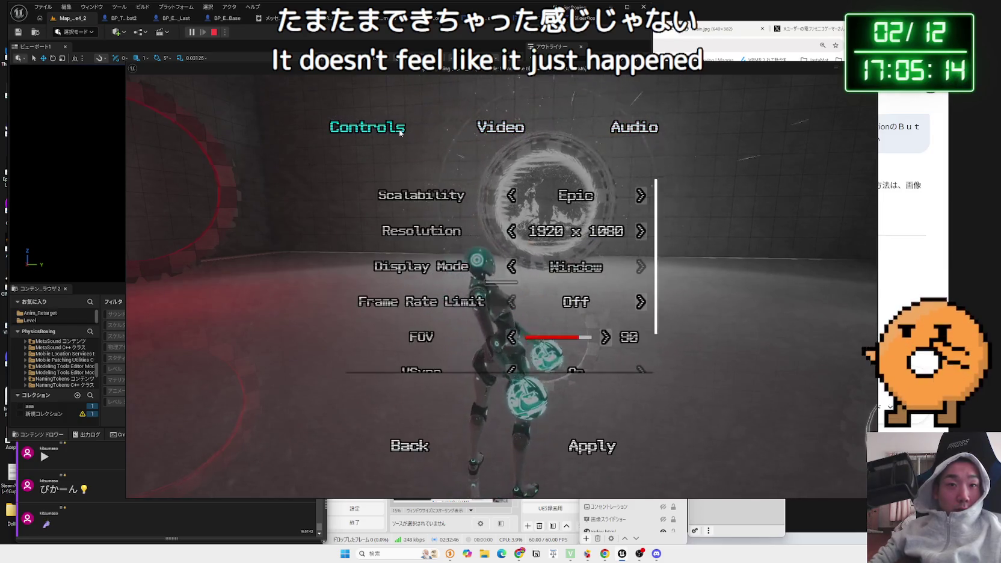
click(368, 127)
click(405, 448)
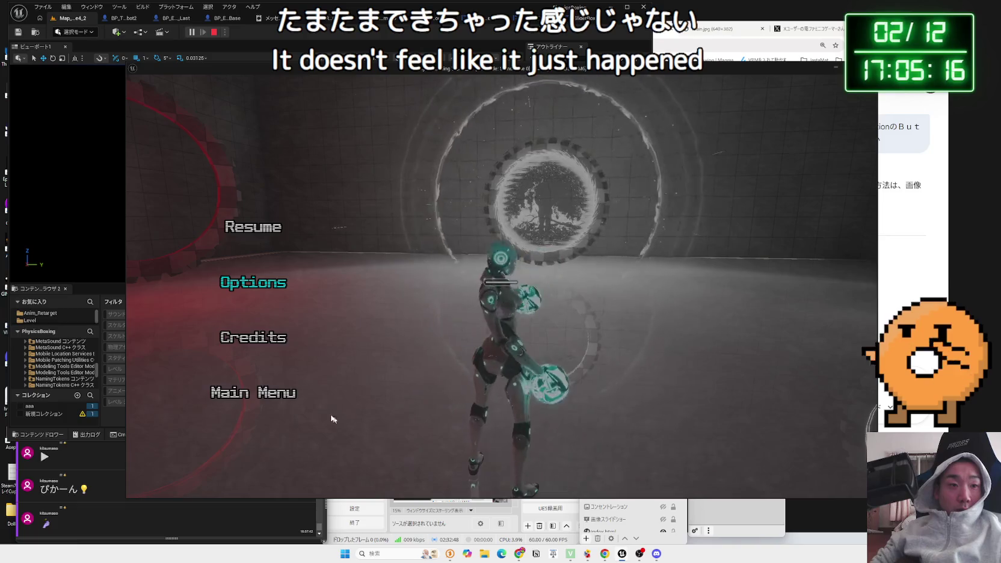
click(258, 230)
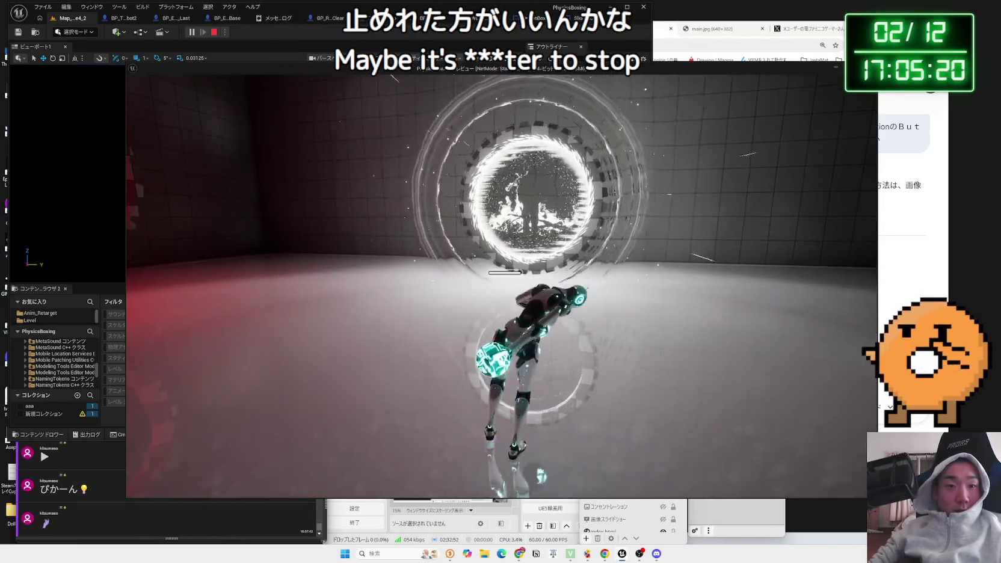
Step: Toggle the pause menu on and off with Escape, then end the play session
key(Escape)
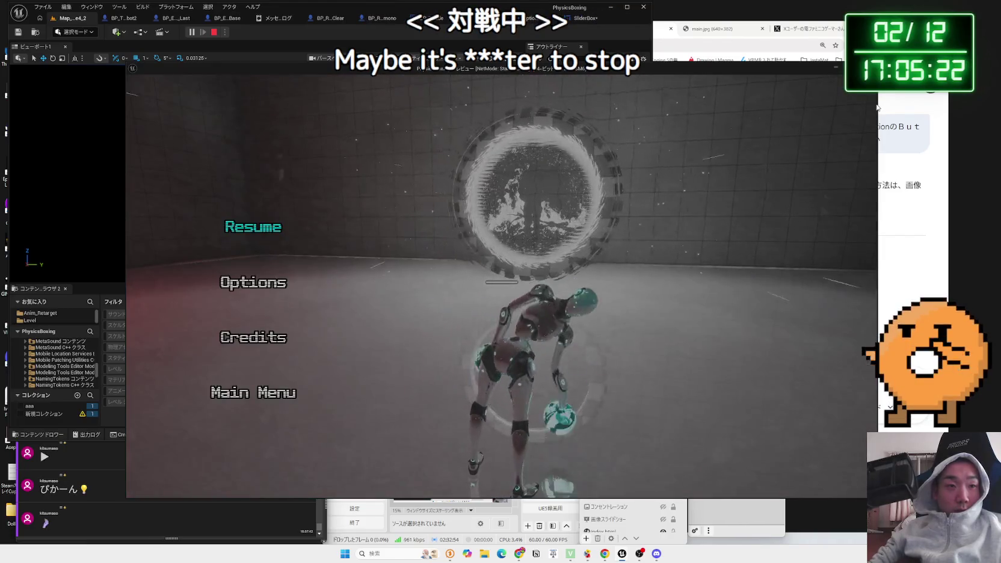
key(Escape)
key(Escape)
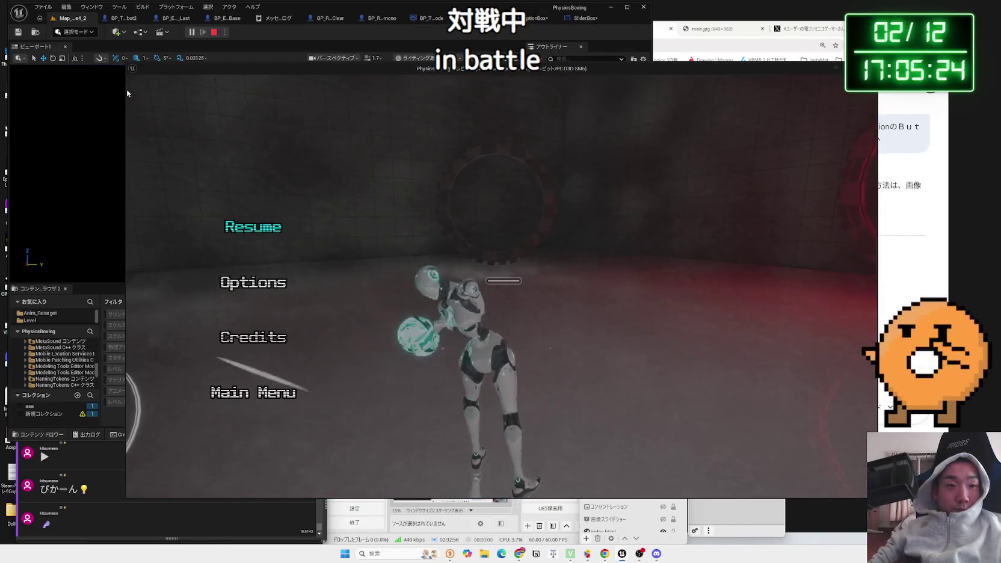
key(Escape)
key(Escape)
key(Escape)
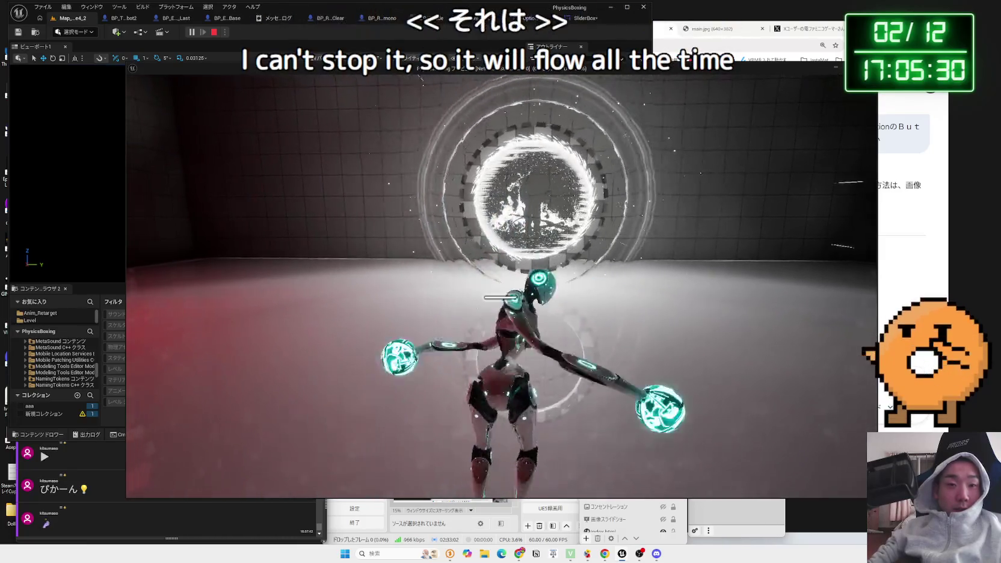
key(Escape)
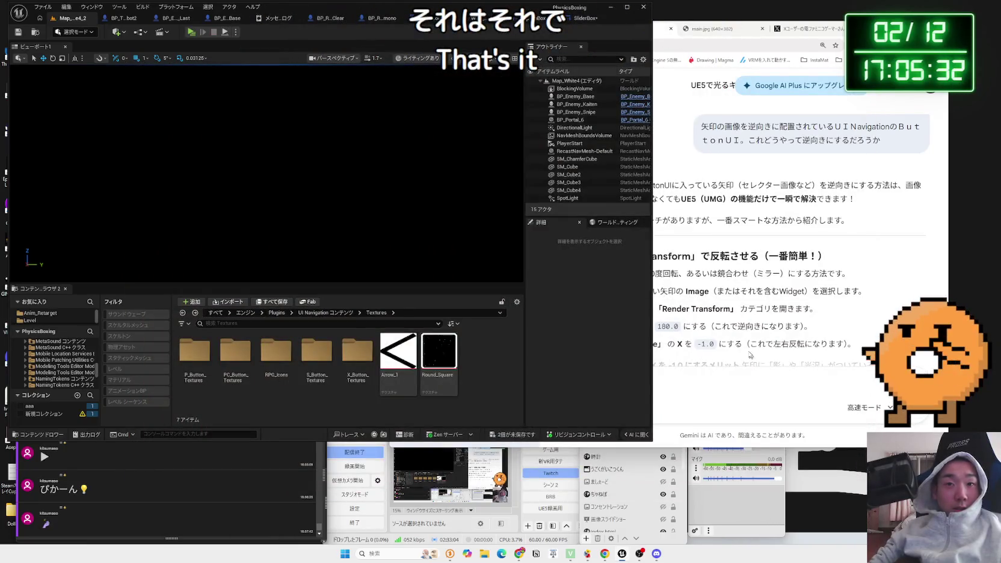
Step: Ask Gemini in Japanese whether pausing will stop game time, and read the Set Game Paused answer
click(753, 359)
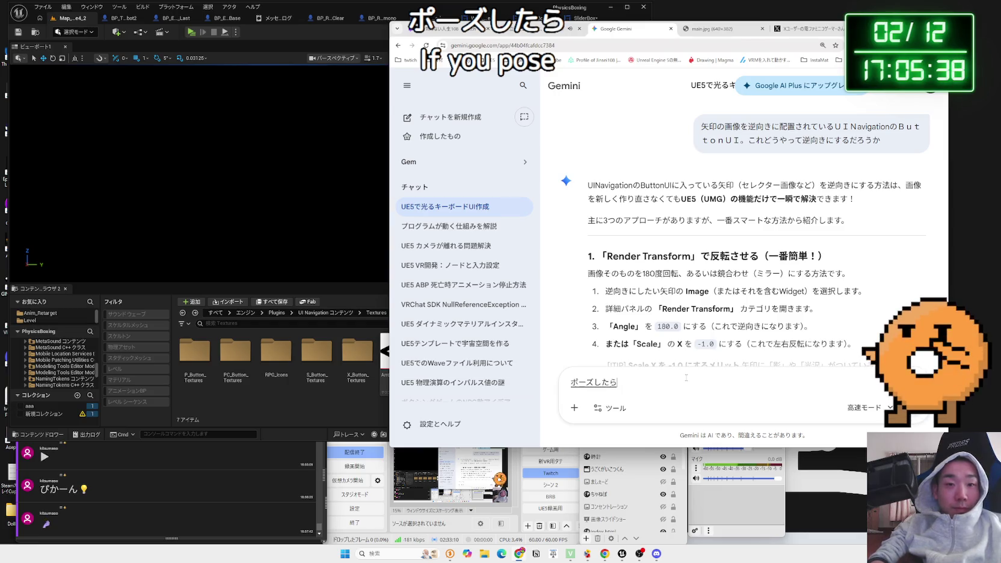
text(時間停止ものになるのｔｔ)
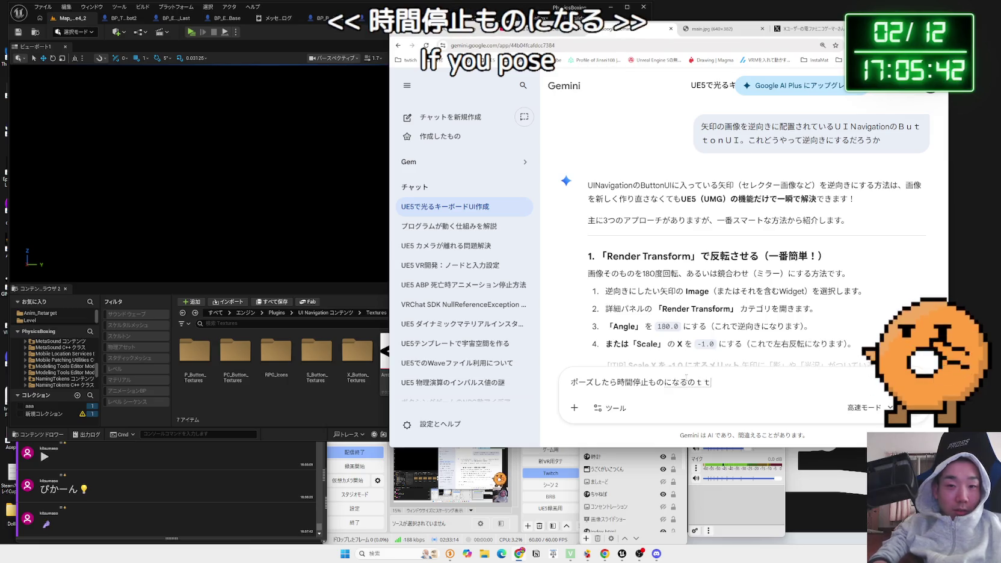
text(うすｒ)
text(よか)
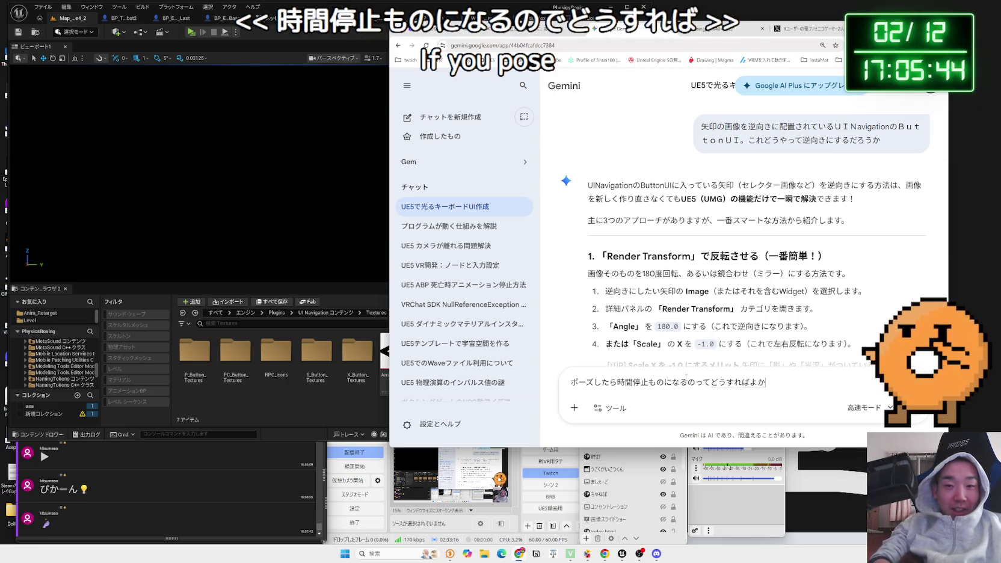
key(BackSpace)
key(BackSpace)
text(t)
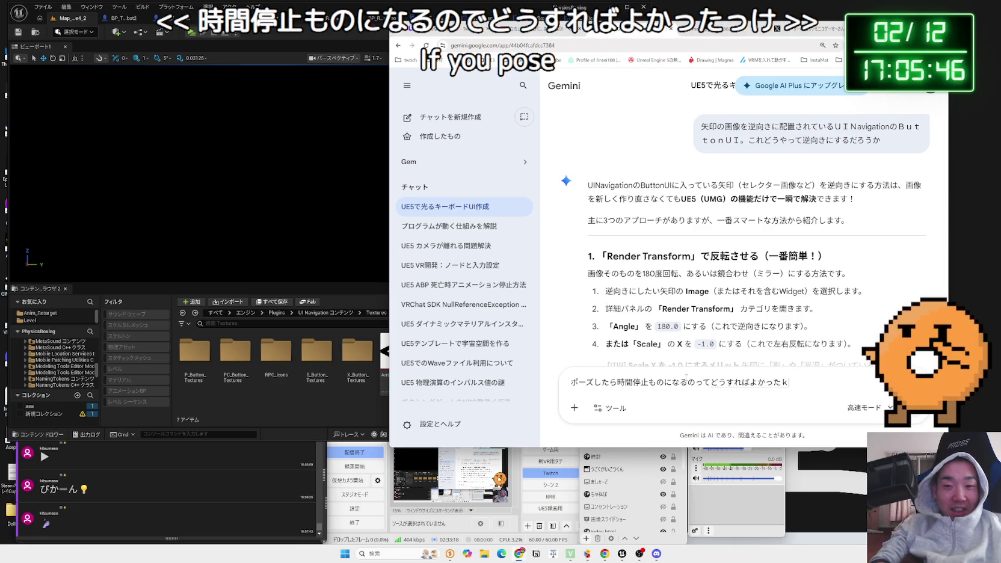
text(ke)
key(Return)
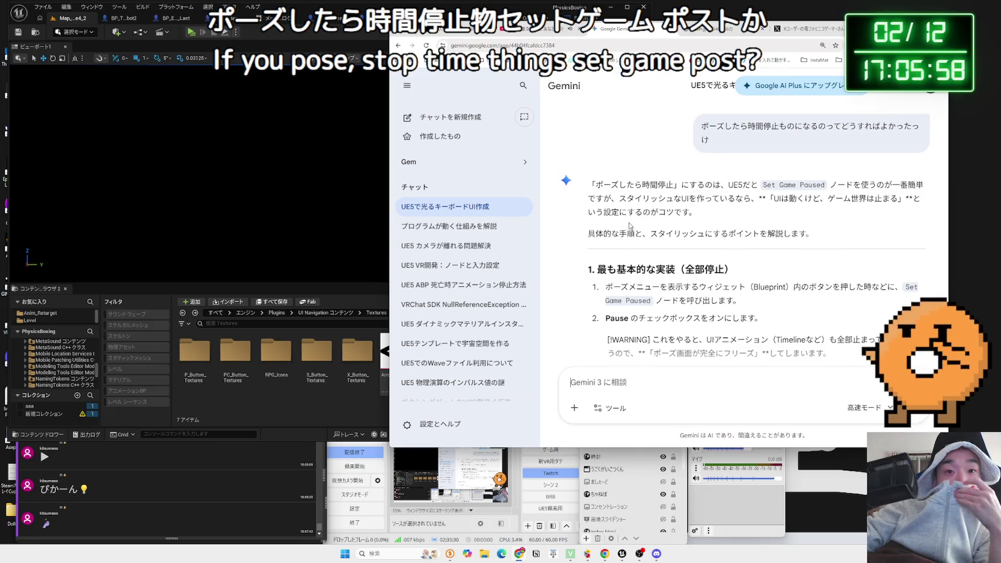
scroll(630, 226, down, 3)
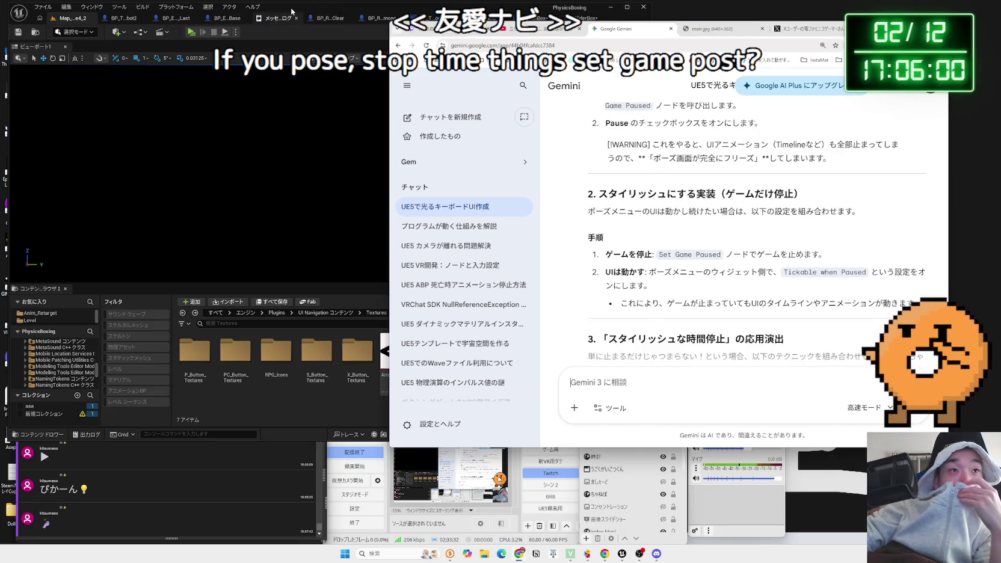
Step: Look through the NavButton, OptionBox and options menu widget tabs, then return to Map_White4_2
click(239, 27)
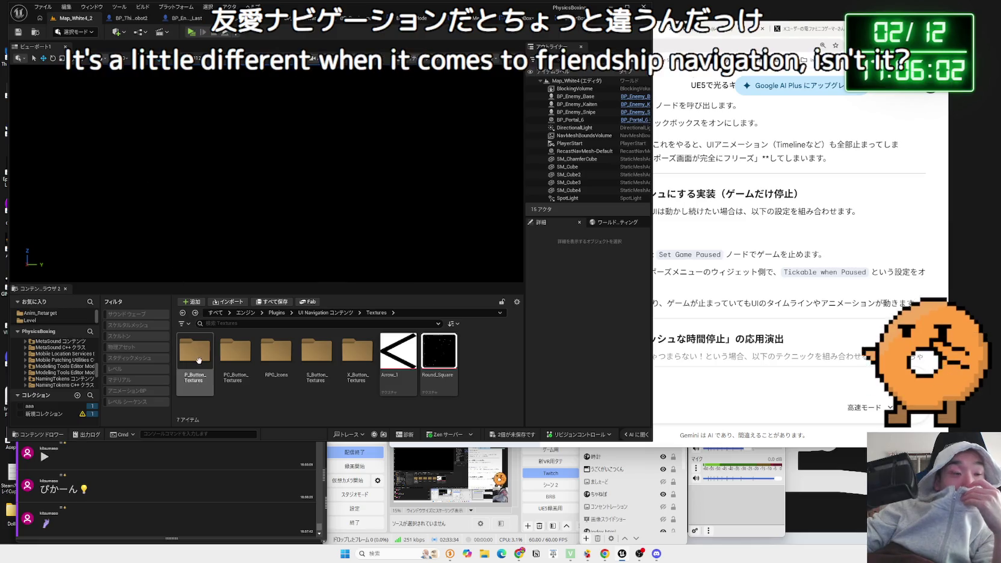
click(563, 19)
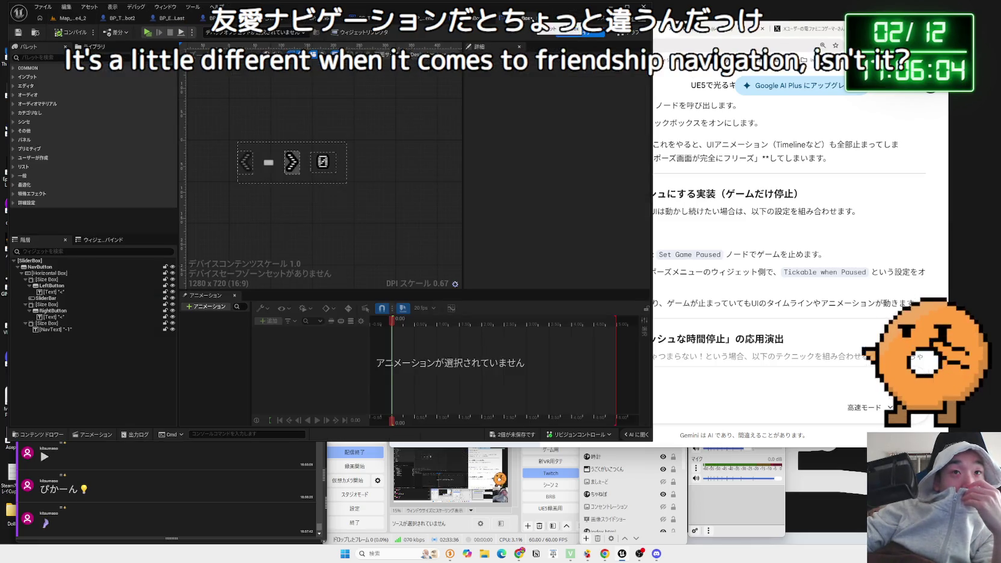
click(532, 18)
click(563, 19)
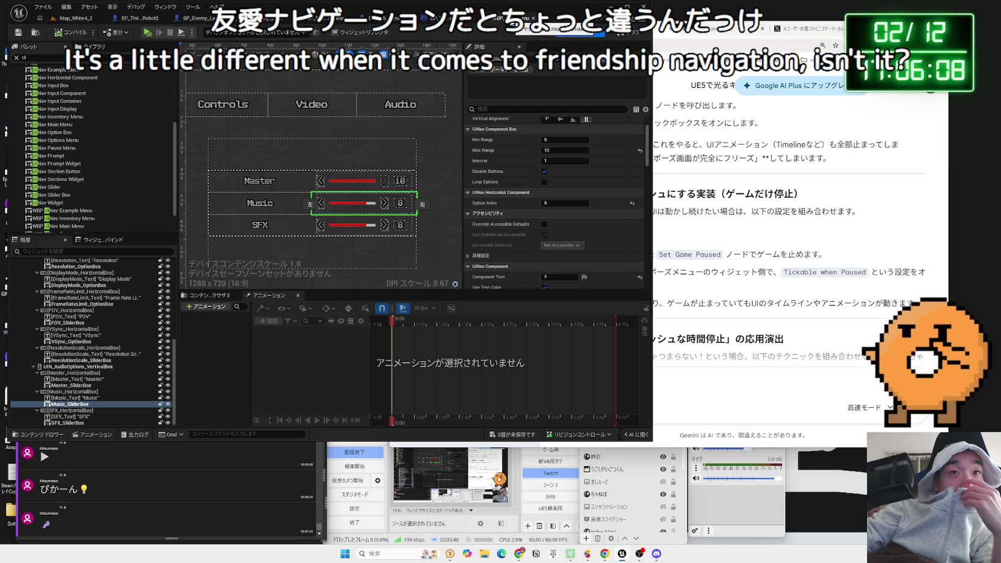
scroll(371, 151, down, 3)
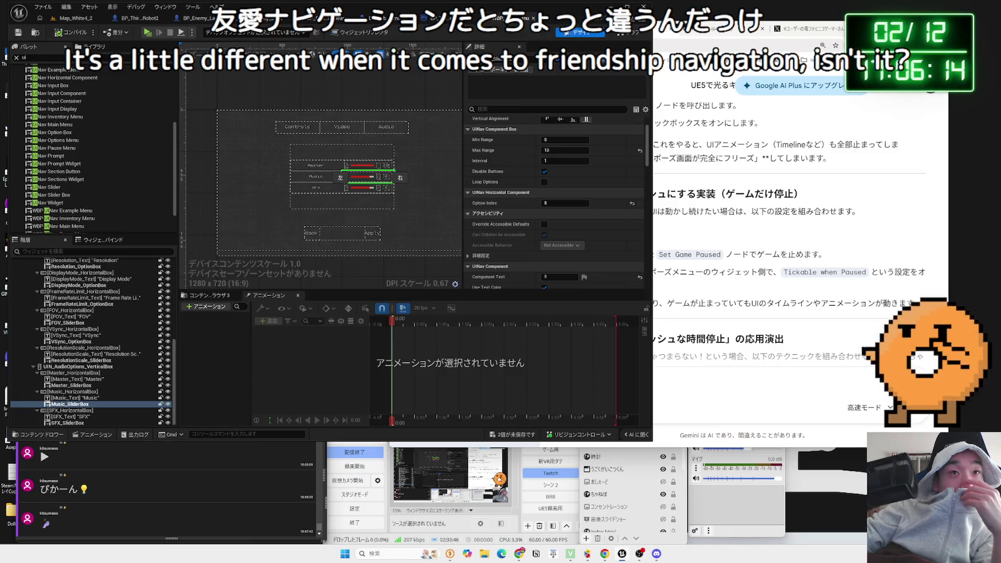
click(482, 18)
click(76, 18)
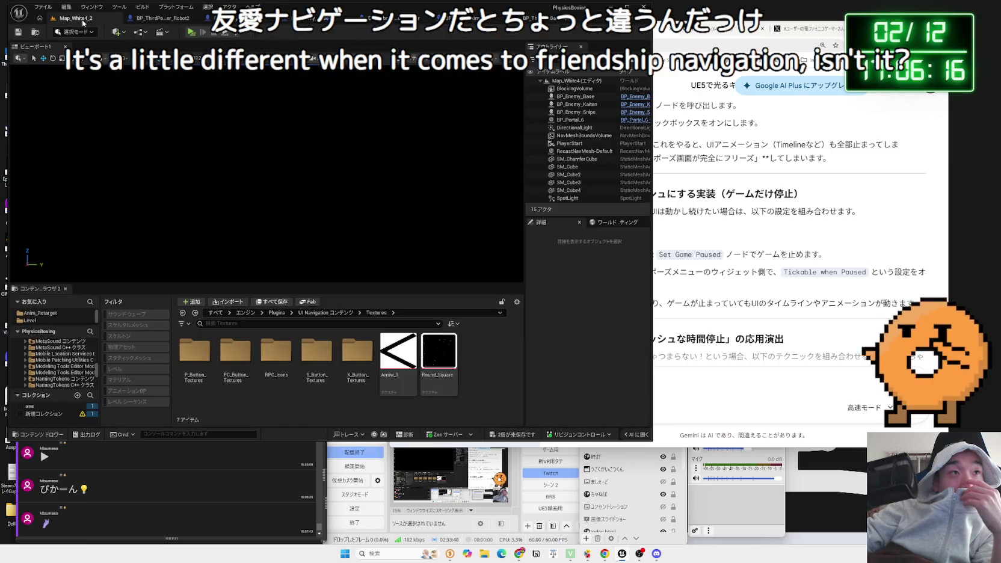
Step: Save the OptionBox and SliderBox changes, then browse the Content Browser folders and make it taller
click(511, 434)
click(552, 365)
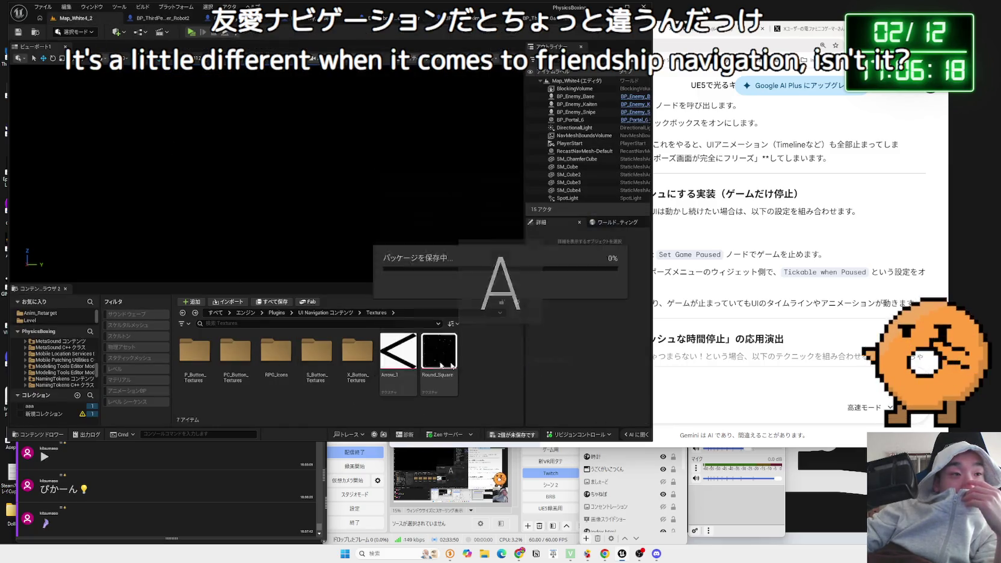
scroll(42, 370, up, 5)
scroll(42, 370, up, 5)
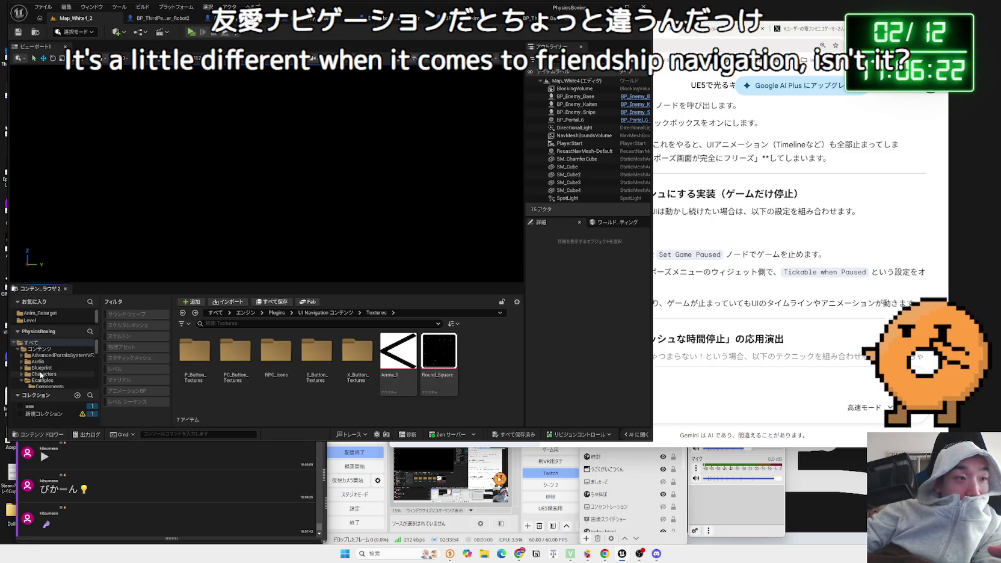
click(43, 380)
scroll(363, 365, up, 2)
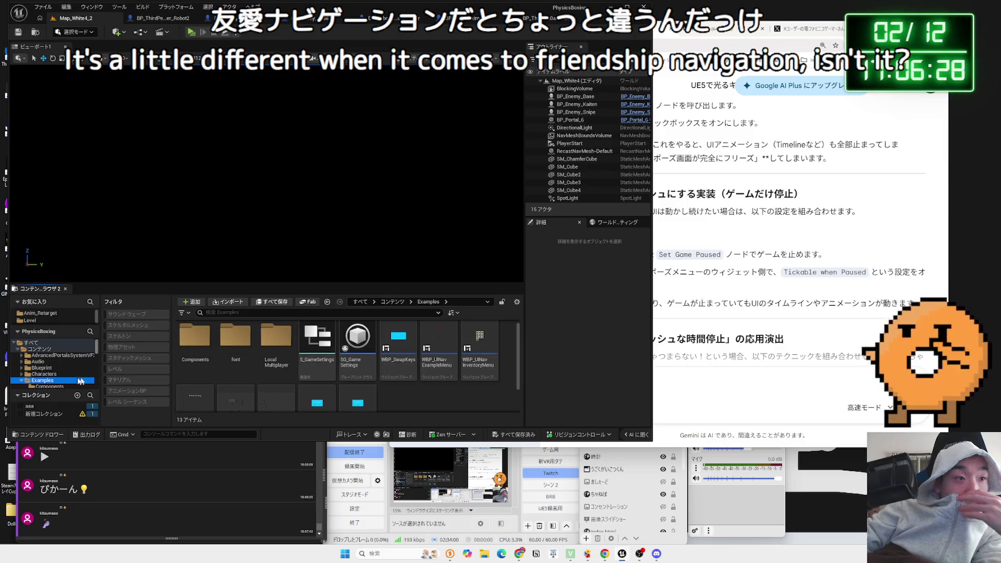
click(34, 413)
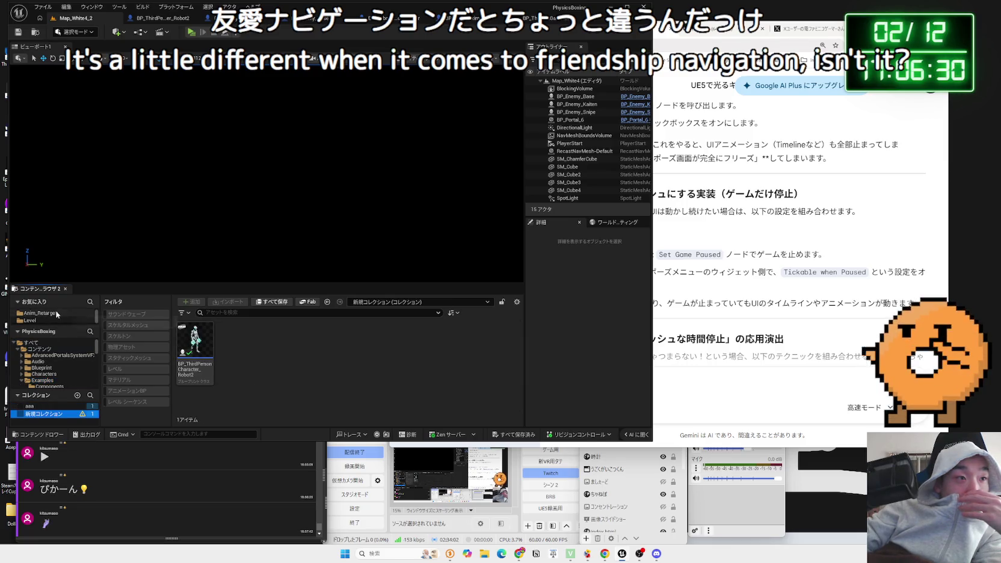
drag(81, 283, 54, 229)
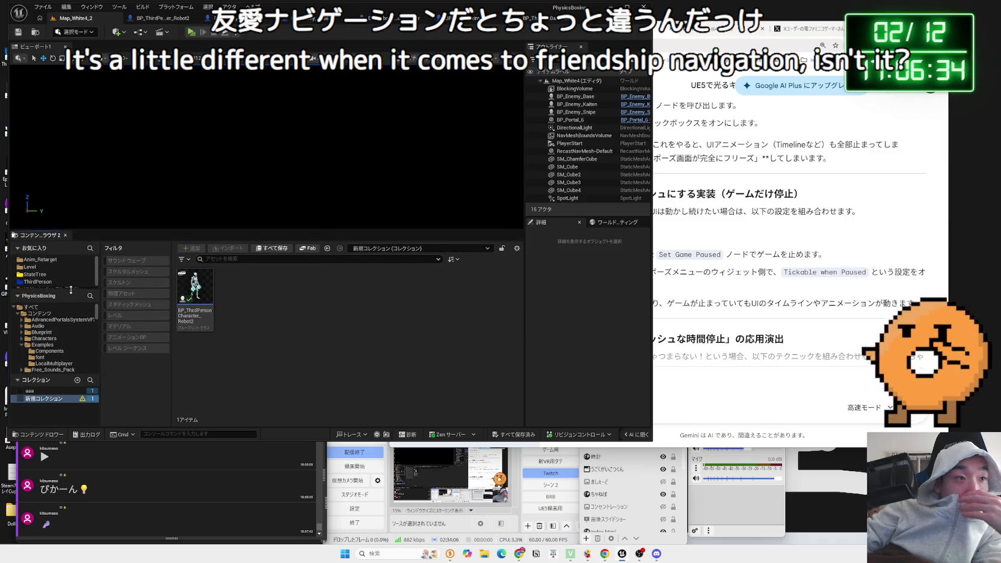
Step: Browse UI Navigation content to the Docs folder and open the UINavDocs_ja widget
click(66, 286)
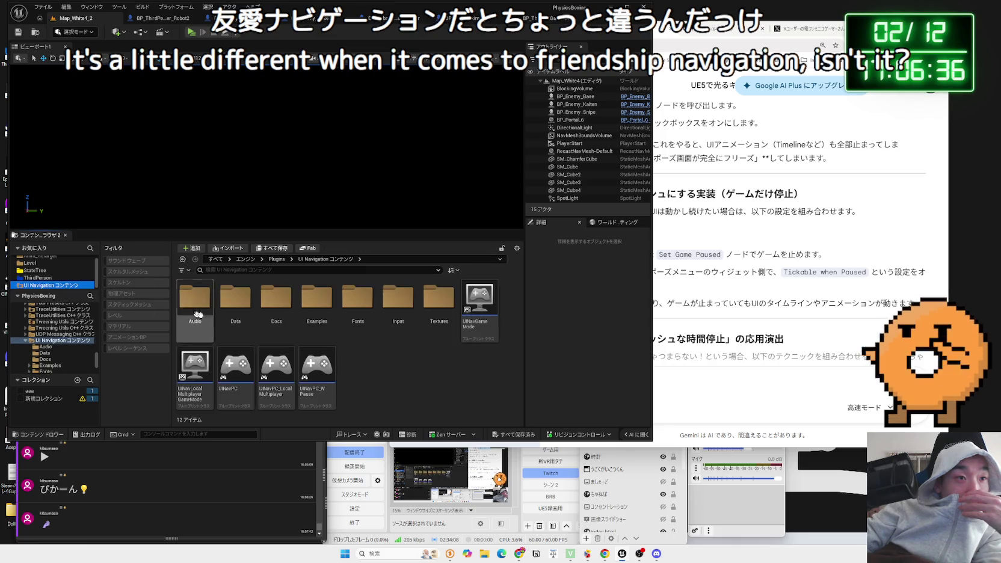
double_click(354, 309)
key(alt+Left)
double_click(317, 298)
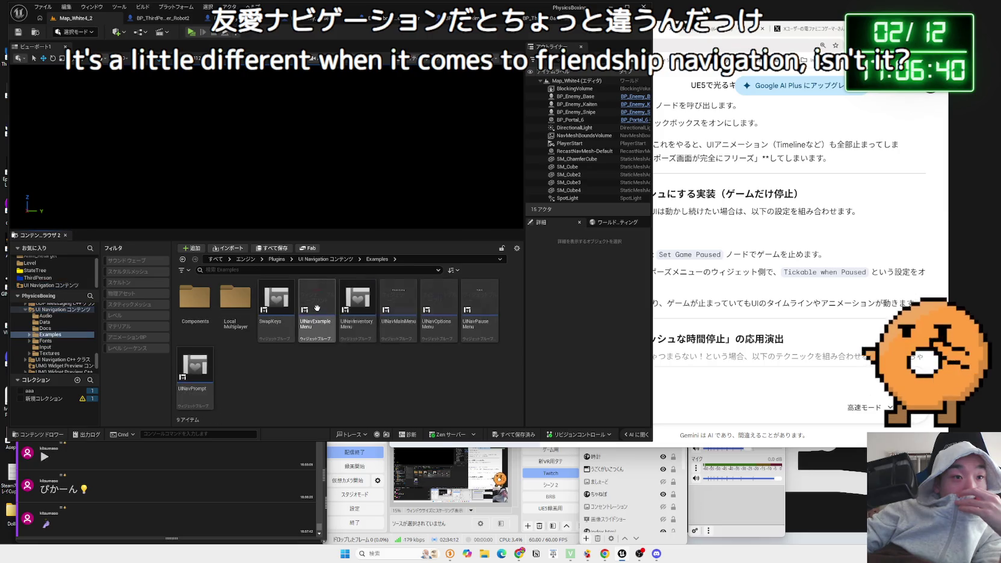
key(alt+Left)
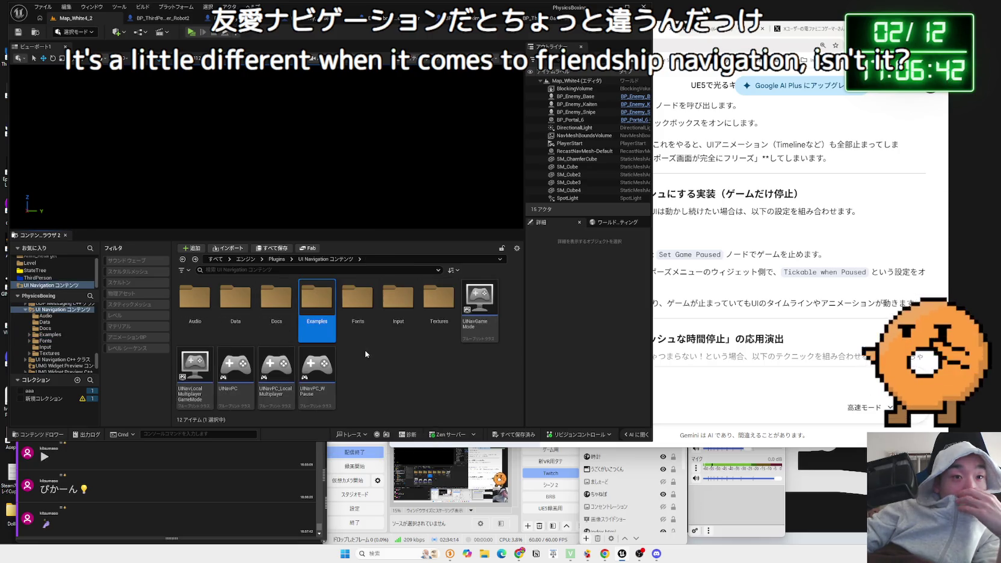
double_click(292, 323)
click(285, 312)
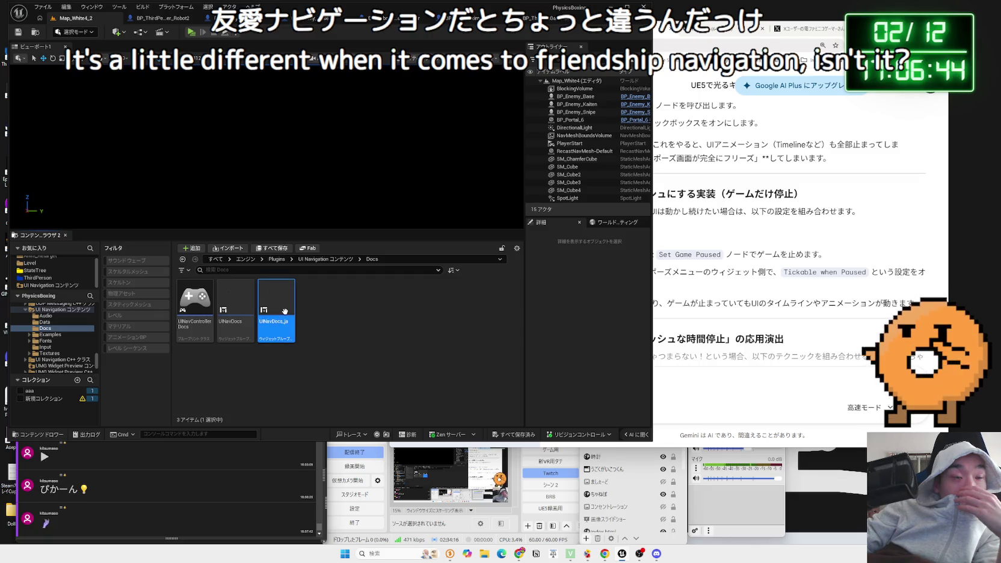
double_click(285, 312)
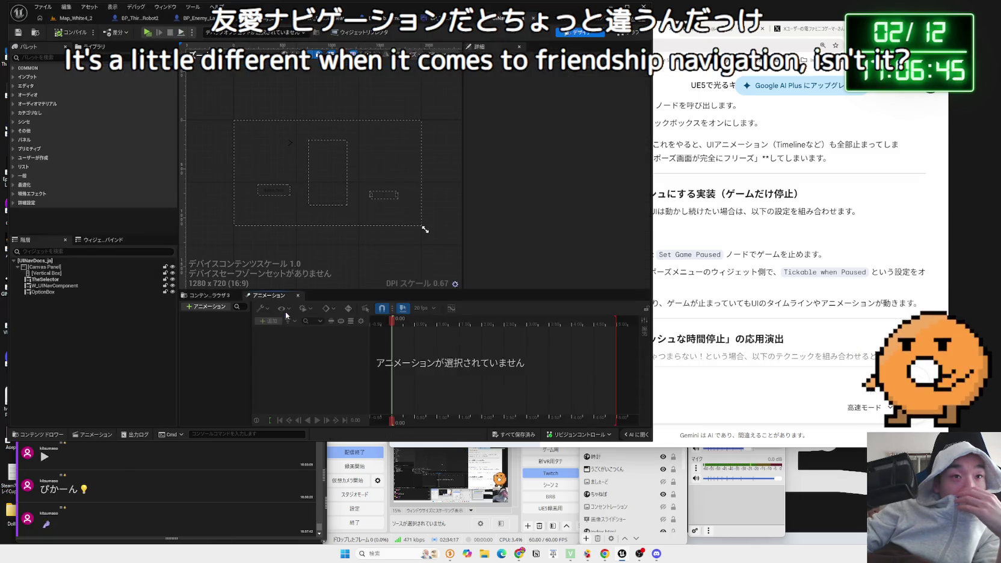
click(628, 32)
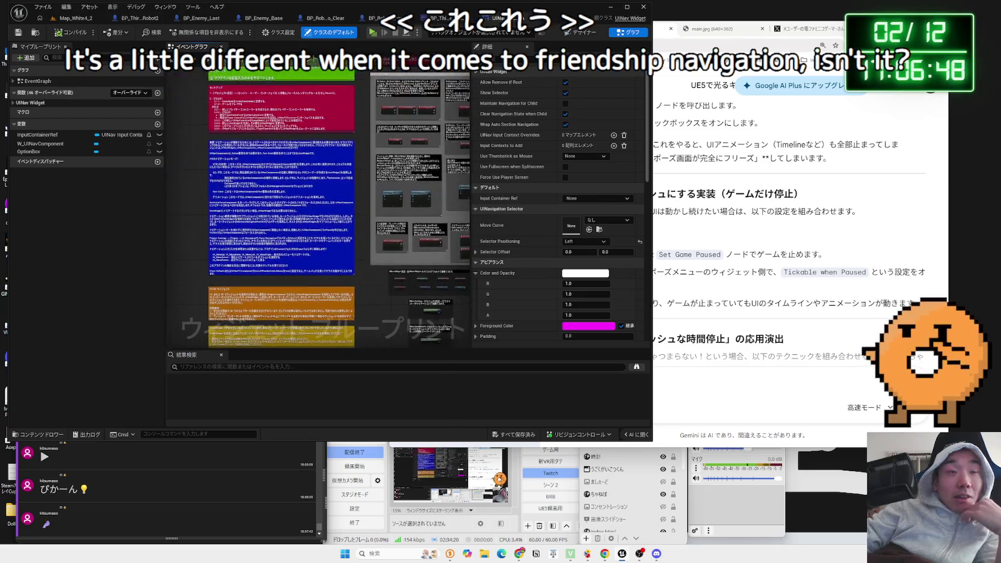
Step: Widen the editor and pan the UINavDocs_ja graph through the event, Go to Widget and UINavSettings notes
drag(653, 168, 818, 168)
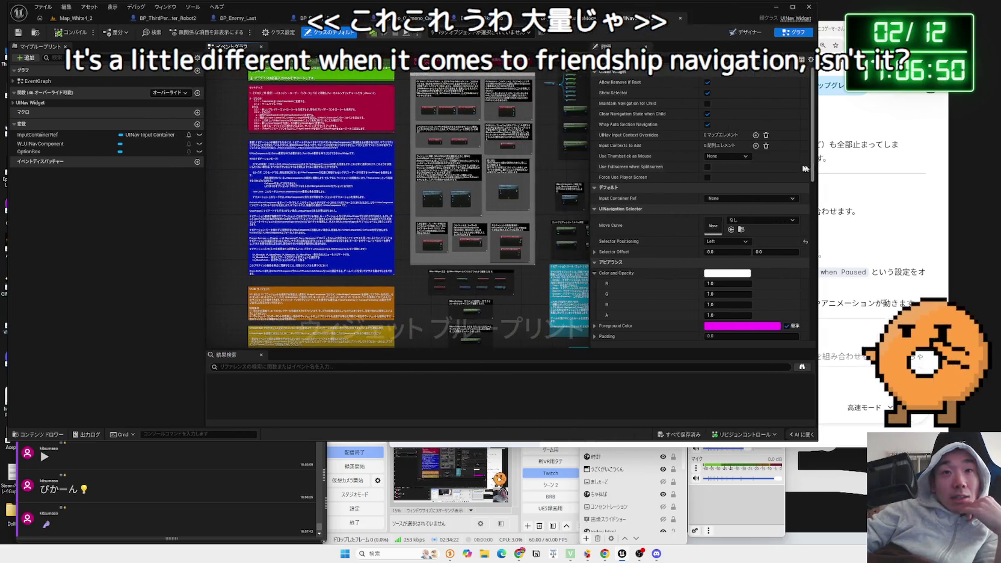
scroll(383, 245, up, 1)
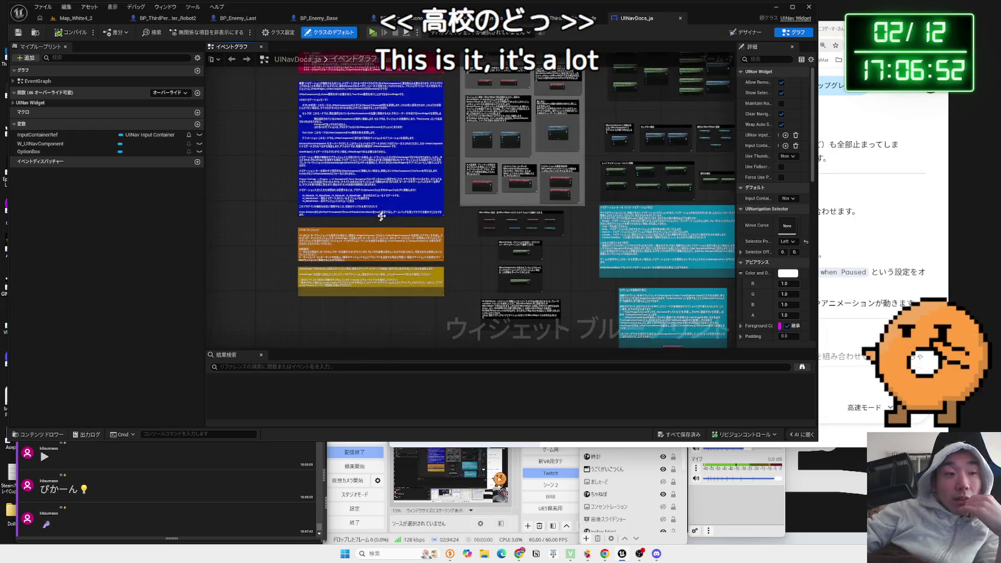
scroll(373, 226, up, 2)
drag(374, 226, 305, 258)
scroll(404, 256, up, 4)
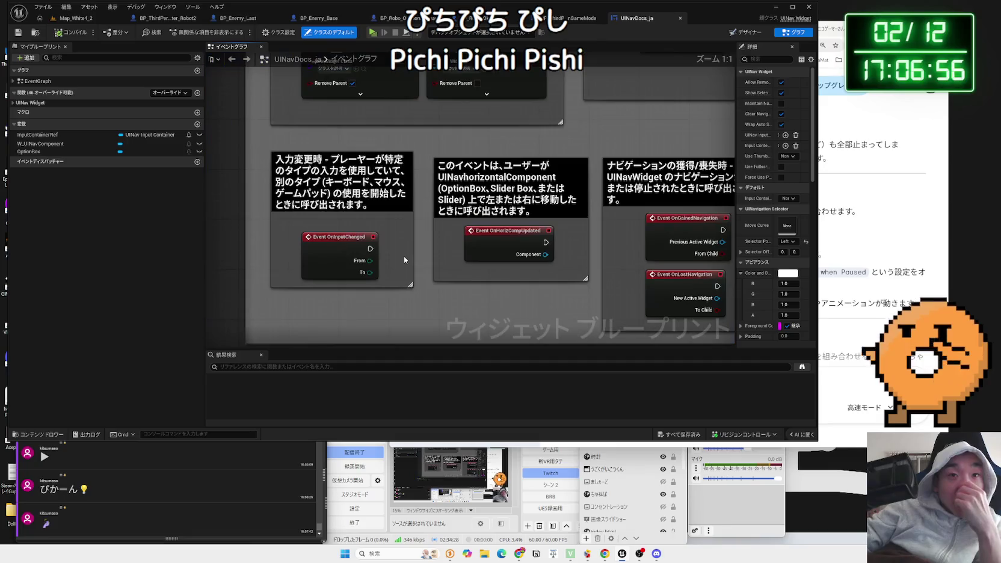
drag(404, 256, 361, 255)
scroll(488, 272, down, 1)
drag(488, 272, 477, 293)
scroll(476, 293, down, 3)
drag(463, 217, 455, 295)
scroll(455, 295, up, 3)
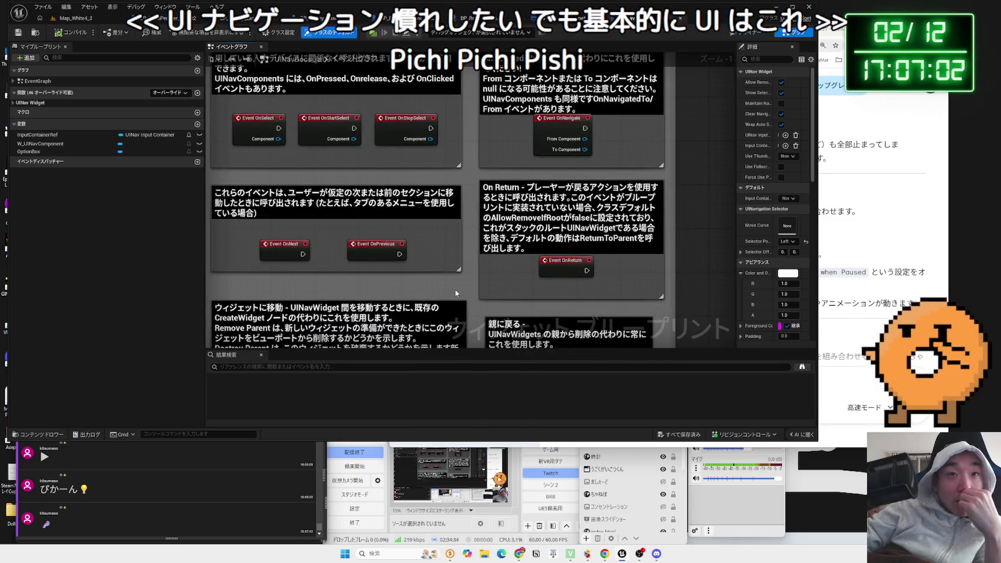
scroll(455, 289, down, 3)
mouse_move(456, 290)
mouse_down()
mouse_move(407, 187)
mouse_move(386, 260)
mouse_move(296, 226)
mouse_up()
scroll(407, 188, up, 3)
scroll(295, 227, down, 5)
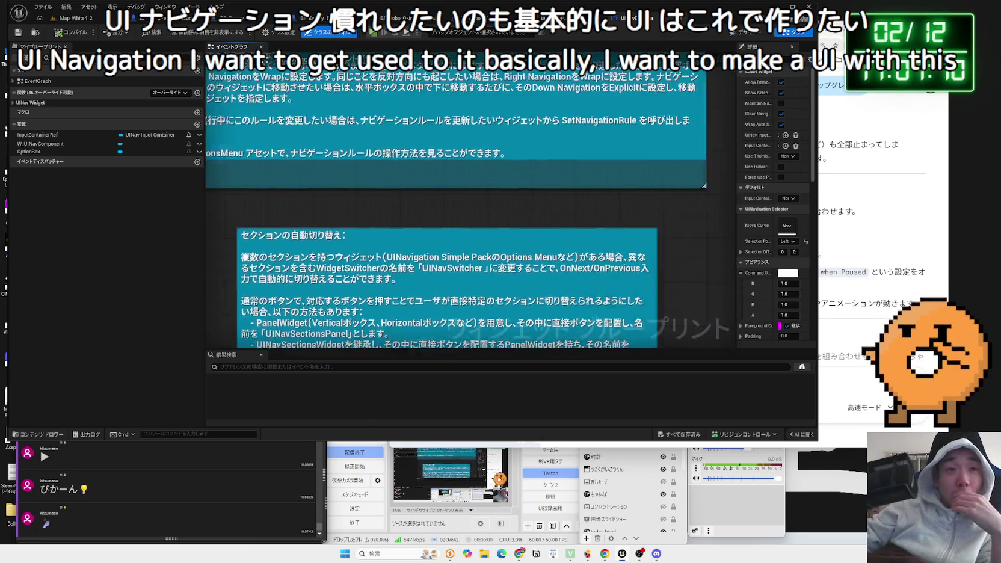
mouse_move(322, 317)
mouse_down()
mouse_move(322, 212)
mouse_move(365, 349)
mouse_move(432, 255)
mouse_move(342, 325)
mouse_move(344, 288)
mouse_move(607, 290)
mouse_move(407, 398)
mouse_move(355, 328)
mouse_up()
scroll(322, 213, up, 2)
scroll(318, 209, up, 2)
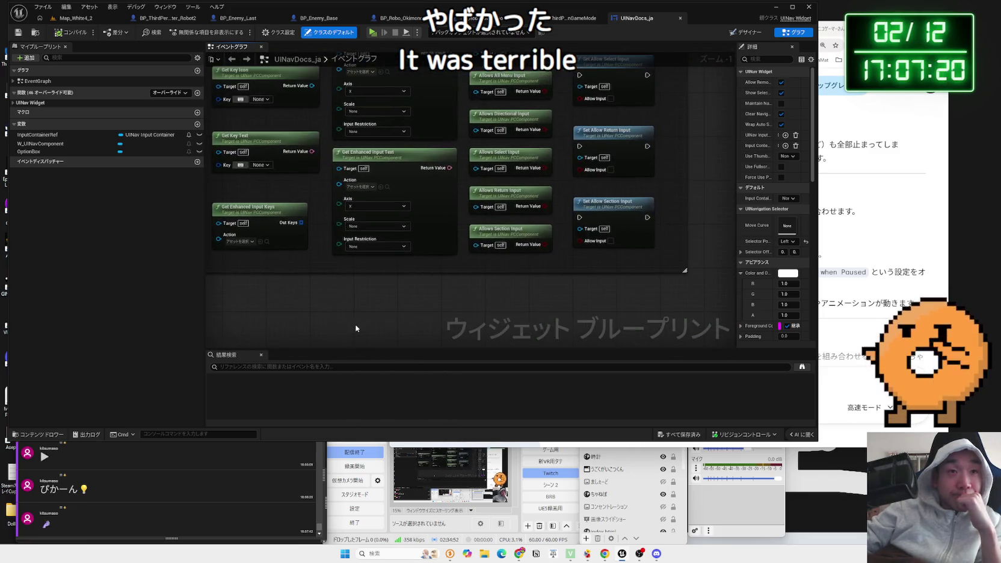
Step: Pan and zoom to read the UINavPC getter nodes and the UINavComponent notes box
drag(344, 293, 362, 346)
drag(351, 259, 399, 295)
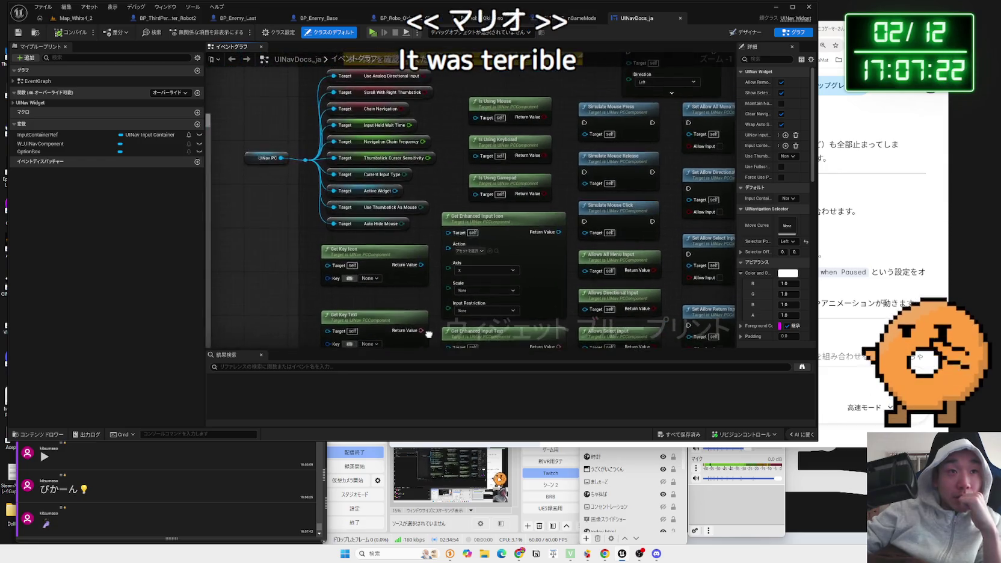
mouse_move(392, 234)
mouse_down()
mouse_move(392, 259)
mouse_move(300, 135)
mouse_up()
scroll(392, 259, down, 1)
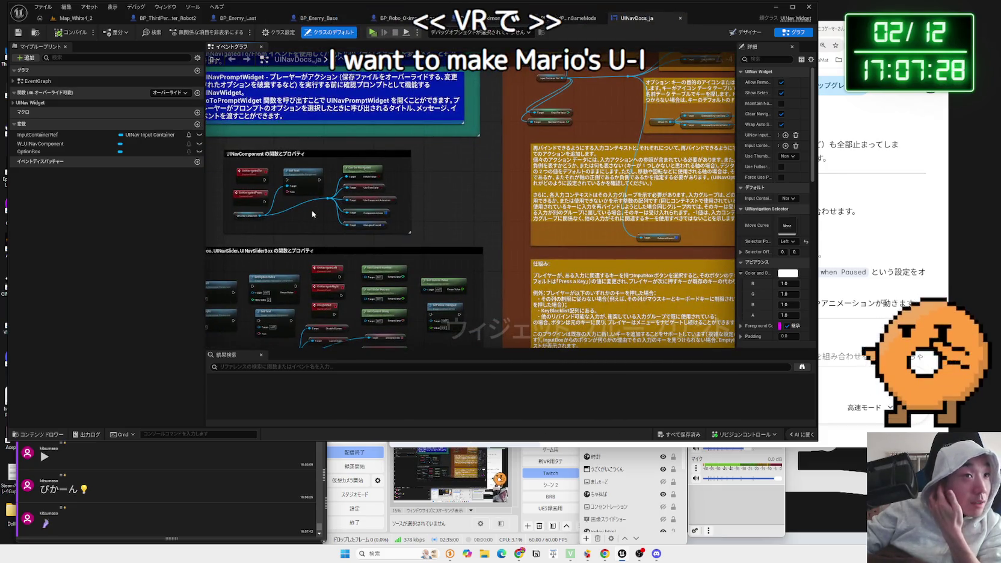
scroll(311, 209, up, 2)
scroll(345, 181, up, 2)
drag(344, 182, 408, 202)
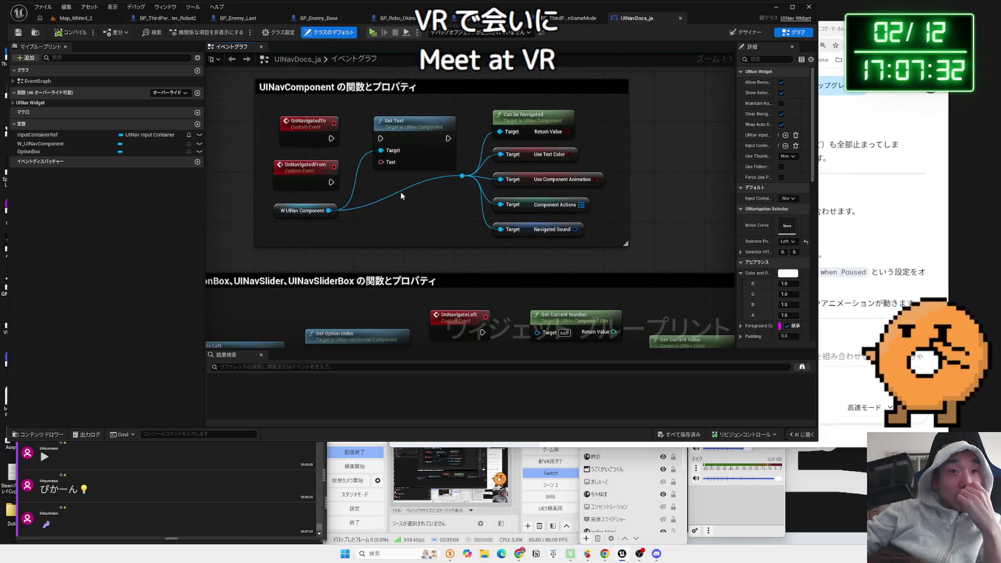
scroll(402, 196, down, 5)
scroll(355, 205, up, 5)
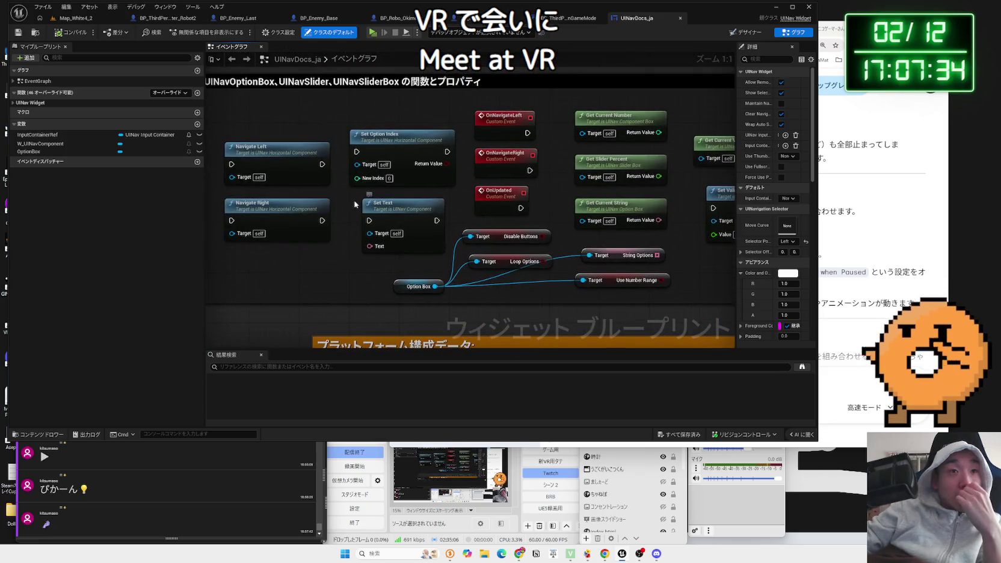
scroll(345, 191, down, 6)
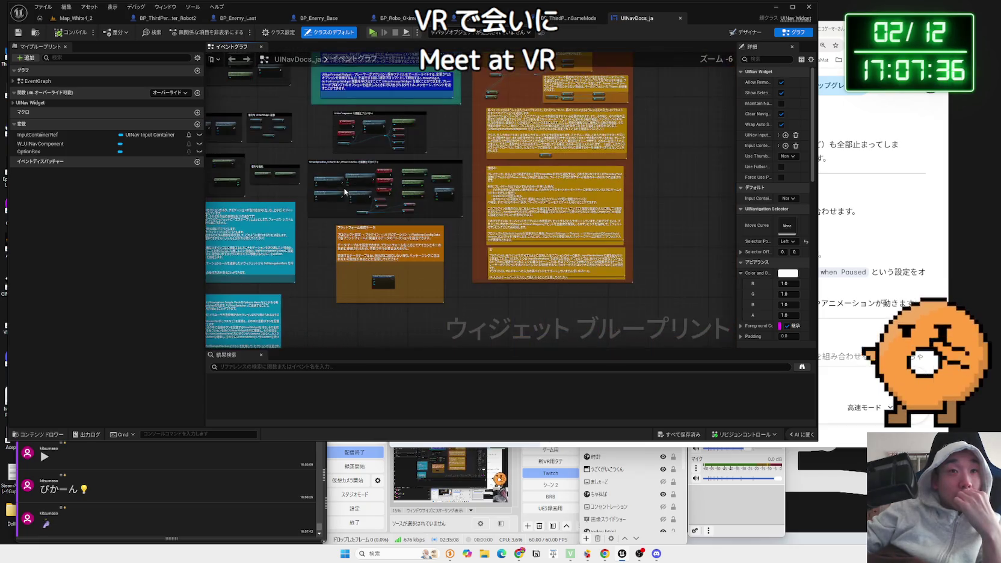
scroll(499, 181, up, 6)
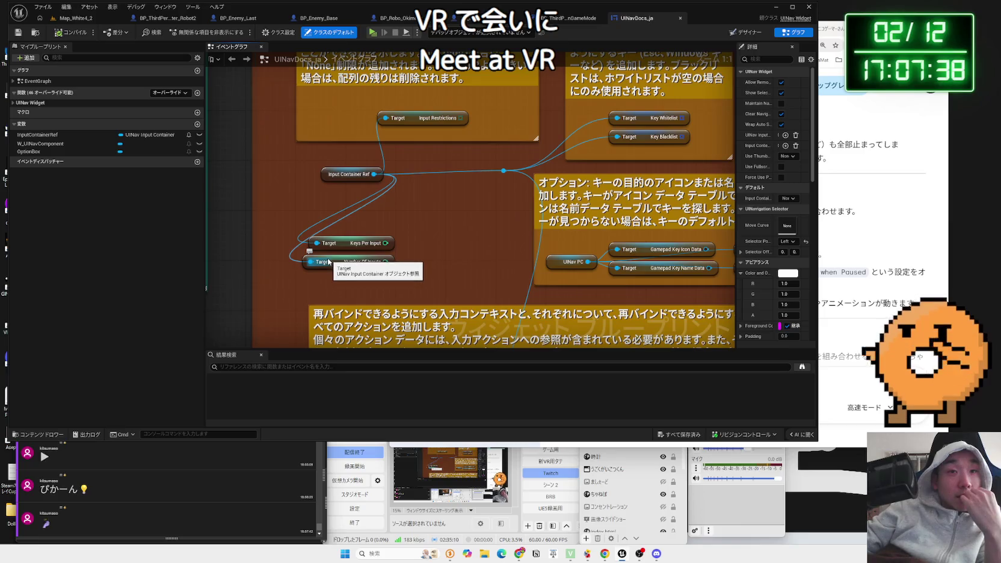
scroll(329, 261, down, 6)
scroll(280, 273, up, 3)
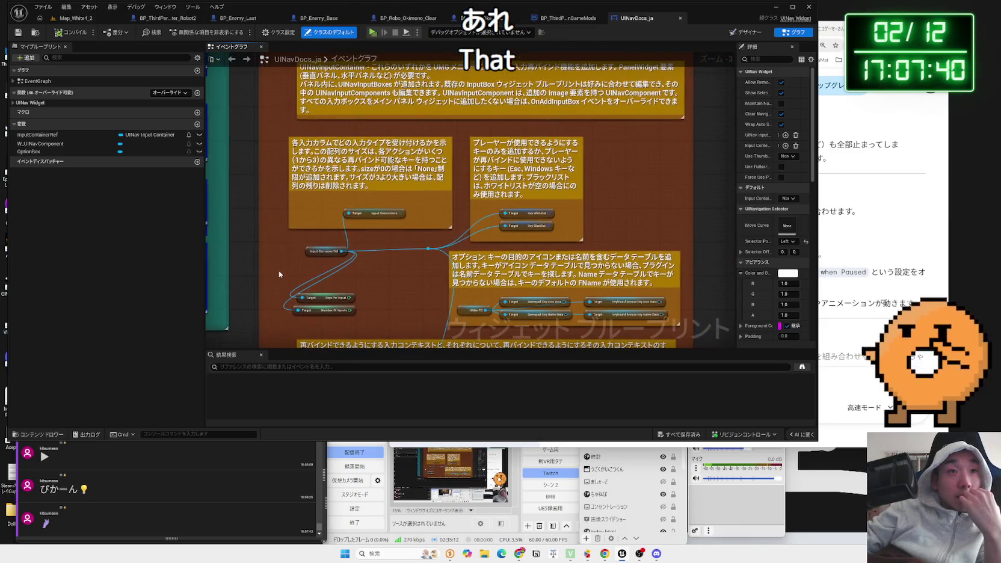
drag(277, 229, 256, 311)
scroll(256, 312, down, 3)
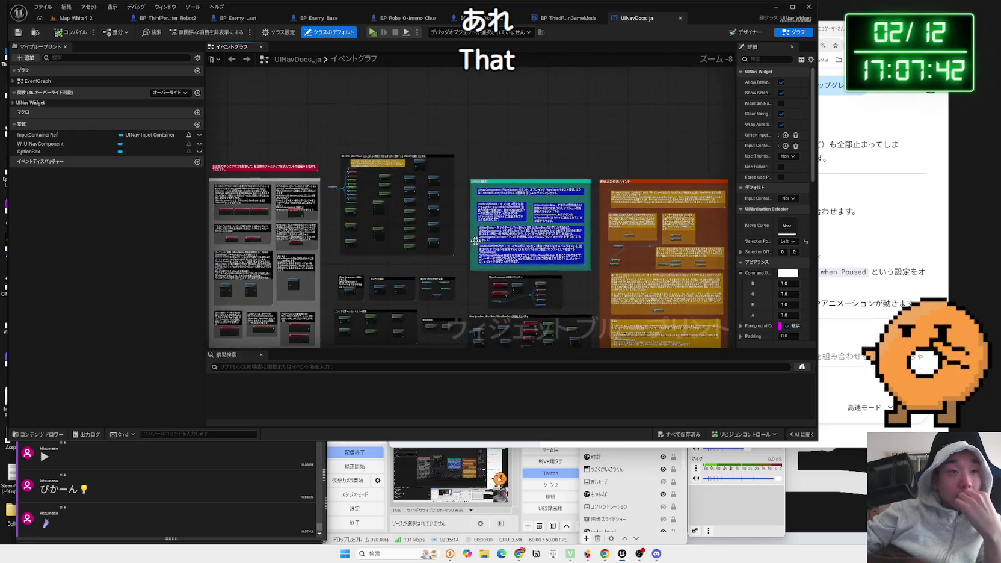
scroll(399, 216, up, 6)
scroll(399, 217, down, 6)
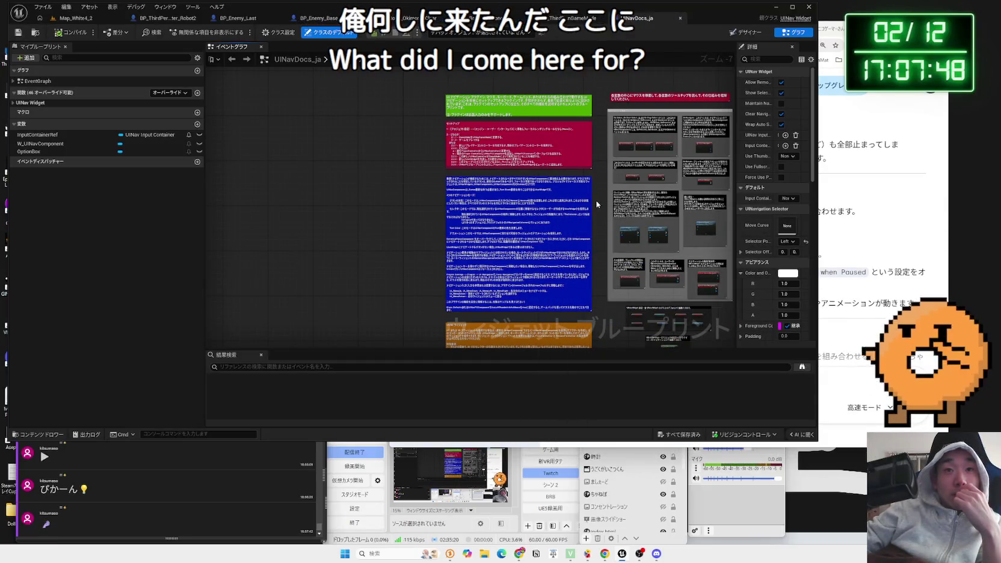
scroll(595, 205, up, 8)
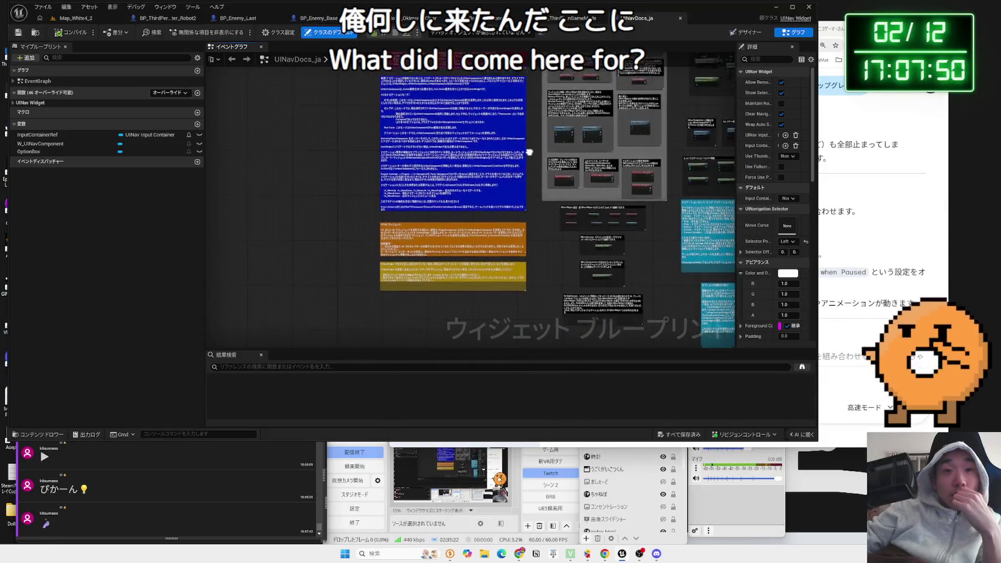
scroll(441, 184, down, 3)
scroll(301, 296, up, 3)
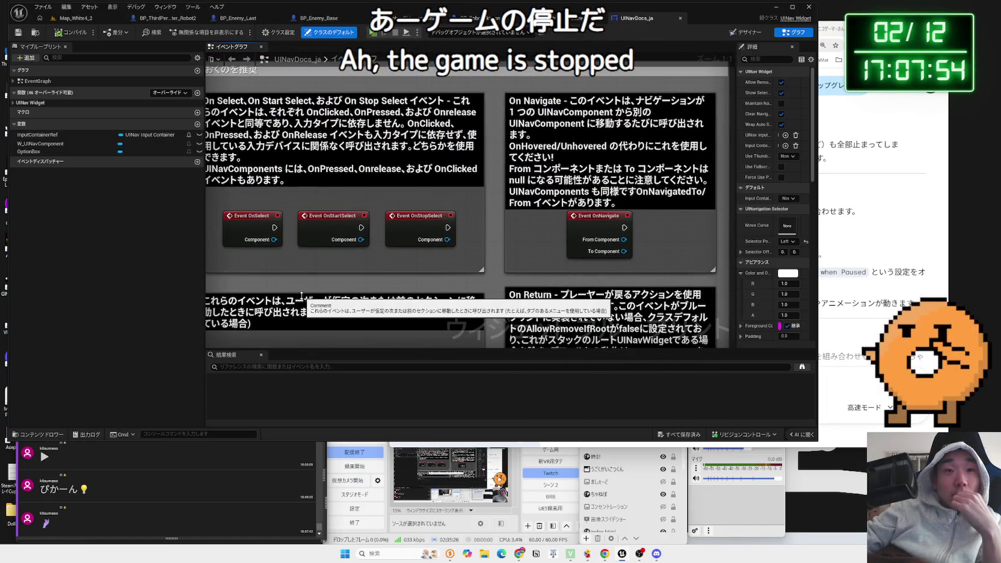
Step: Read the UINavDocs_ja notes on input change, navigation events, UINavWidget and UINavSettings, then return to Map_White4_2
scroll(316, 257, down, 1)
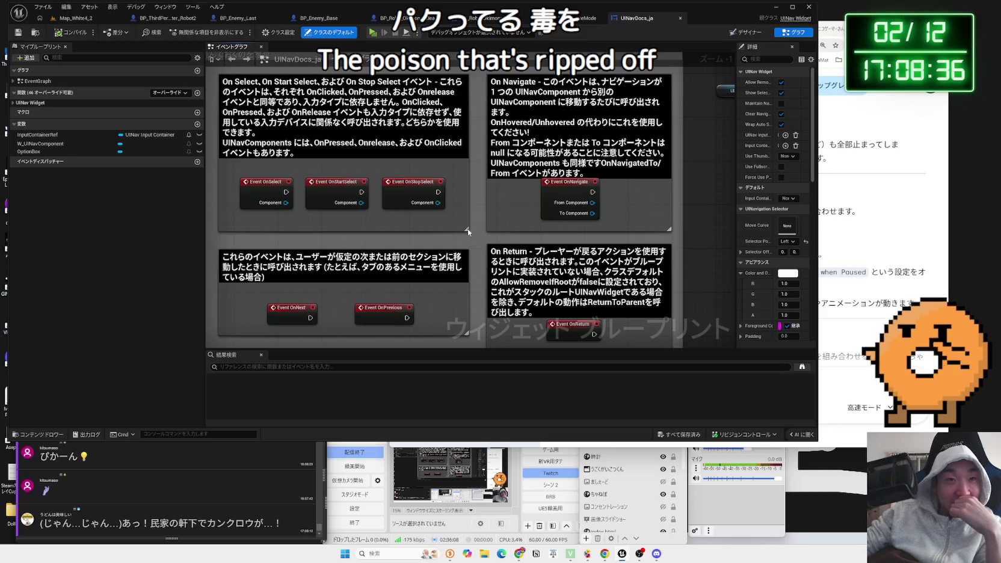
mouse_move(469, 229)
mouse_down()
mouse_move(474, 264)
mouse_move(482, 194)
mouse_move(469, 245)
mouse_up()
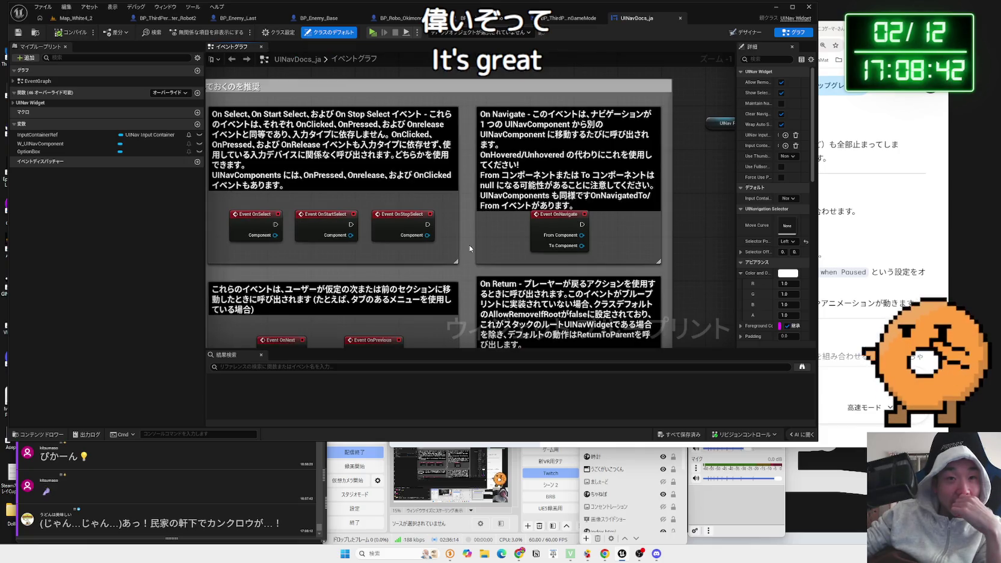
mouse_move(470, 245)
mouse_down()
mouse_move(490, 130)
mouse_move(481, 45)
mouse_up()
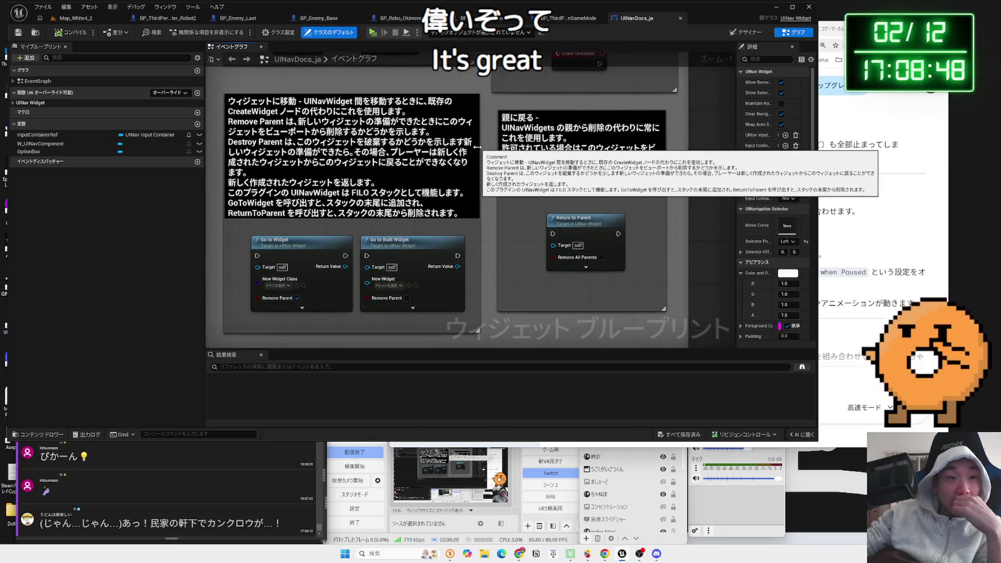
drag(578, 240, 567, 65)
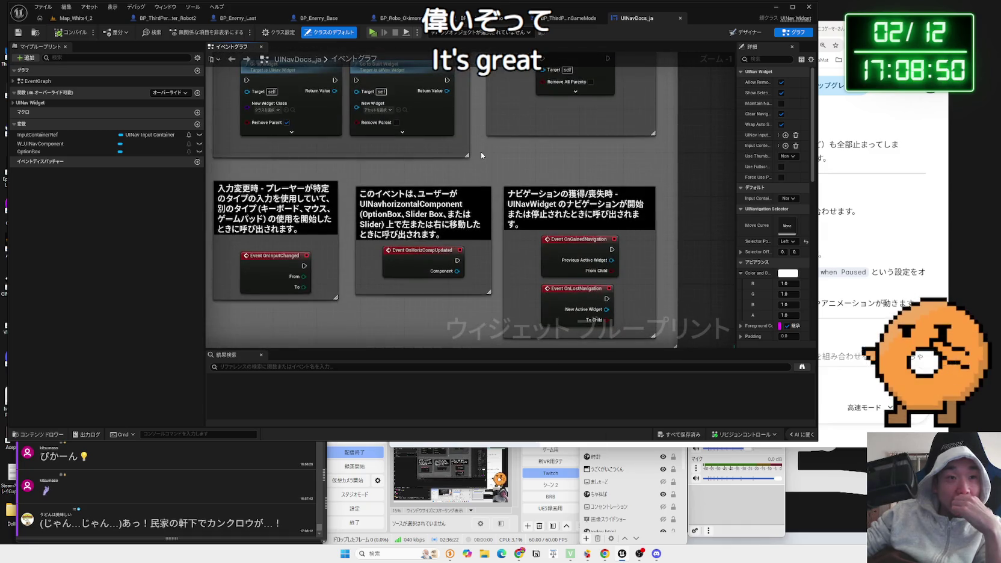
drag(481, 155, 484, 113)
drag(491, 170, 507, 81)
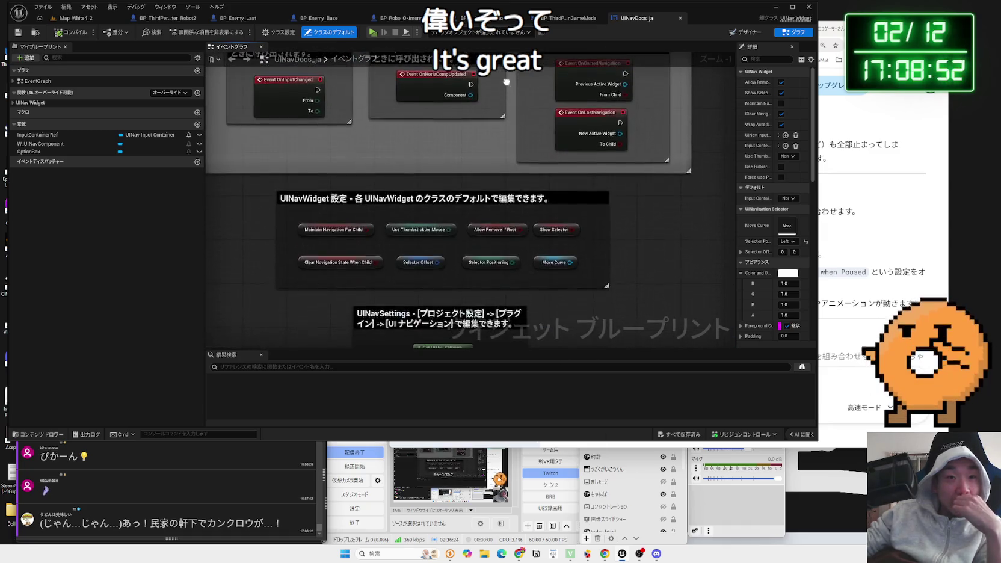
click(84, 18)
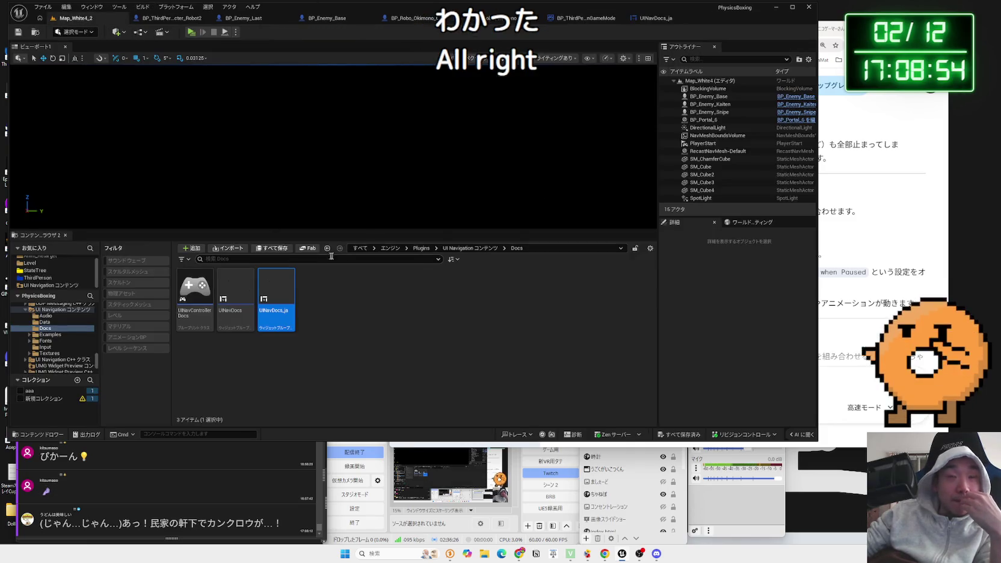
Step: Show the Examples folder and briefly view the WBP_UINav PauseMenu widget before closing it
scroll(45, 354, up, 15)
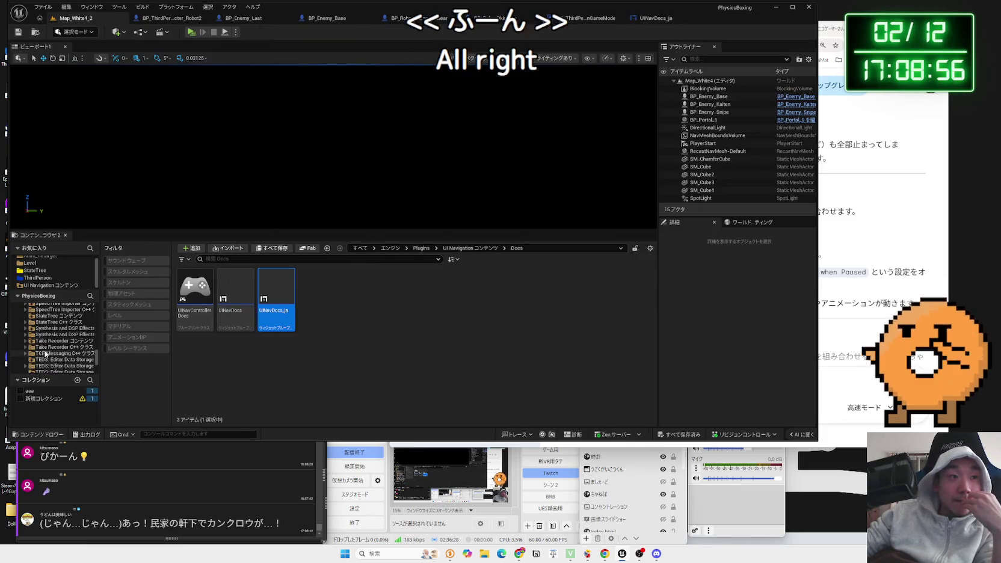
scroll(46, 354, up, 3)
scroll(84, 320, up, 5)
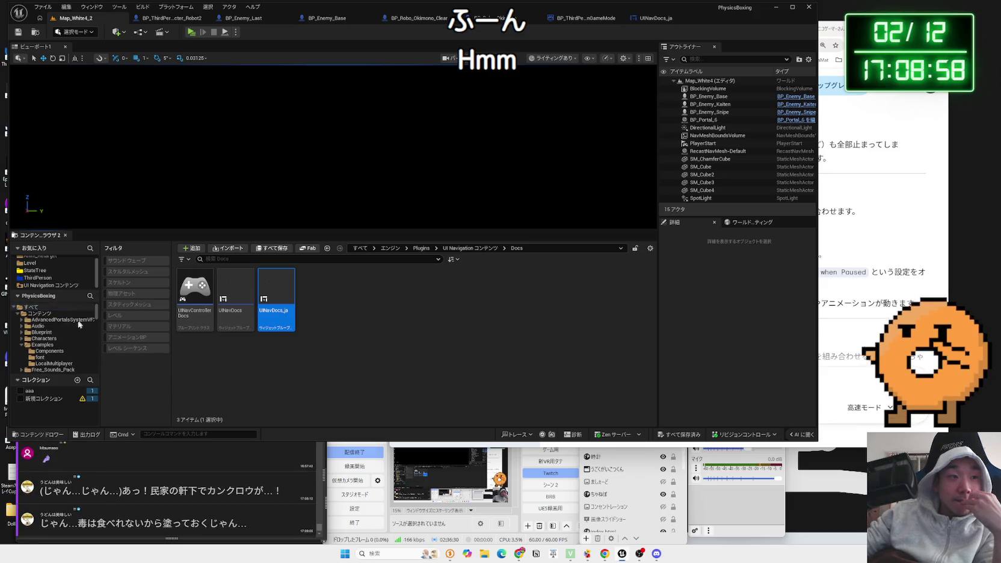
click(41, 346)
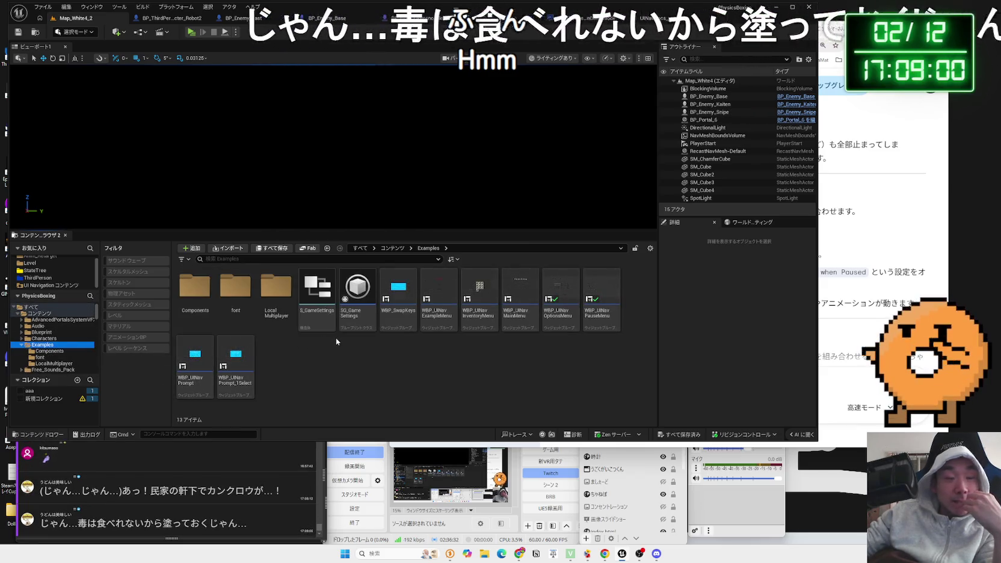
mouse_move(253, 353)
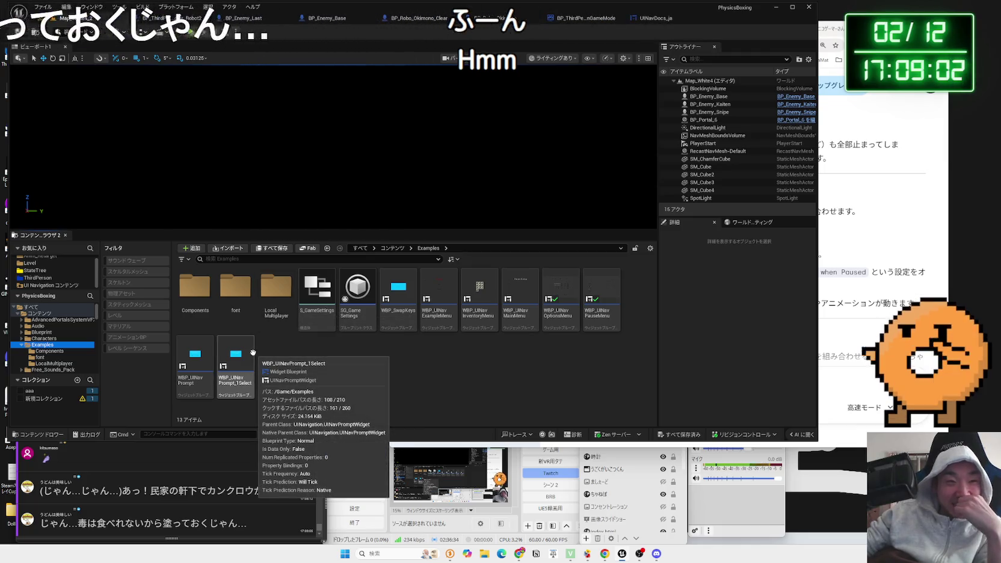
double_click(602, 308)
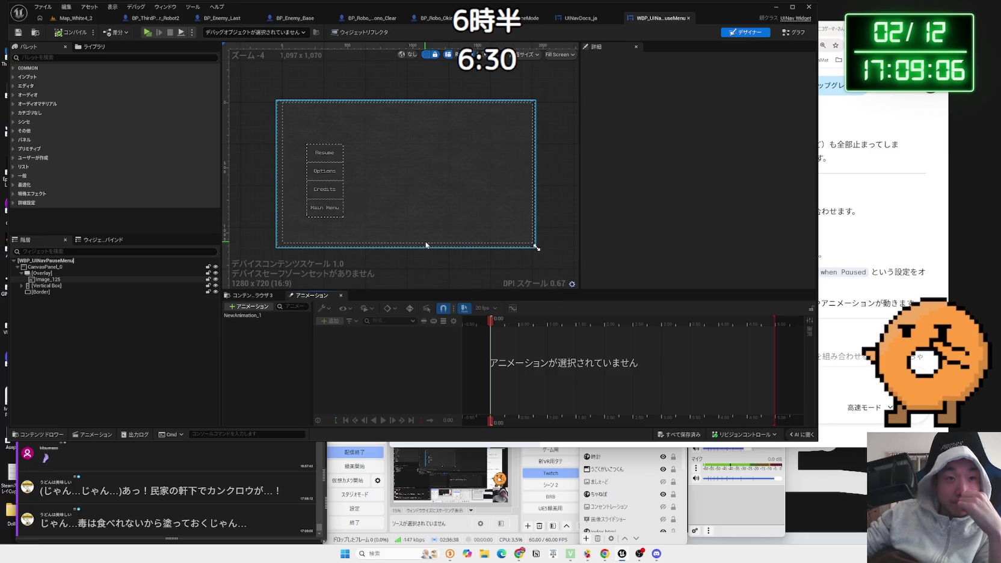
click(689, 18)
Step: Peek into the Components folder, collapse Examples, and open the ThirdPerson Blueprints folder
click(75, 18)
right_click(433, 298)
key(Escape)
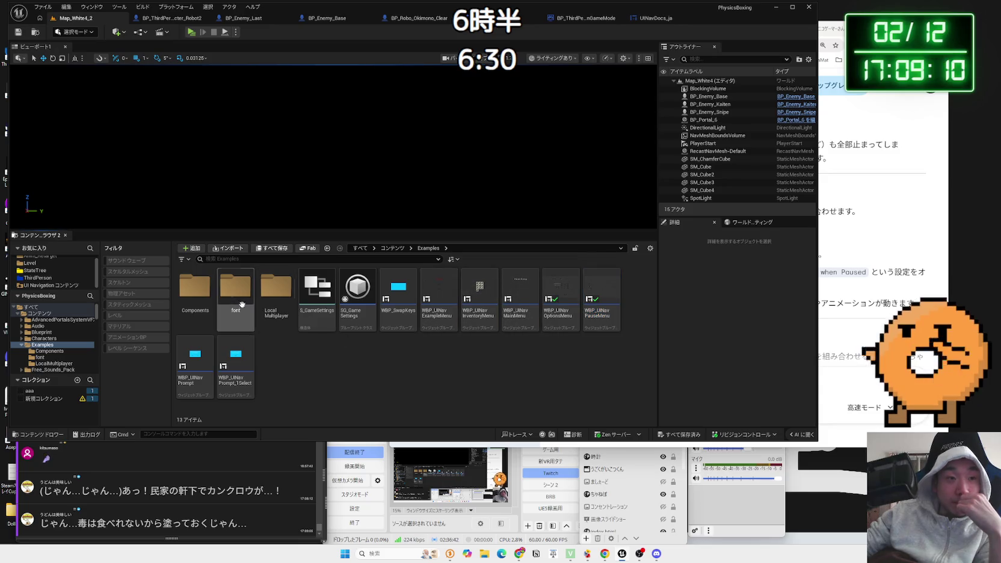
double_click(204, 298)
key(alt+Left)
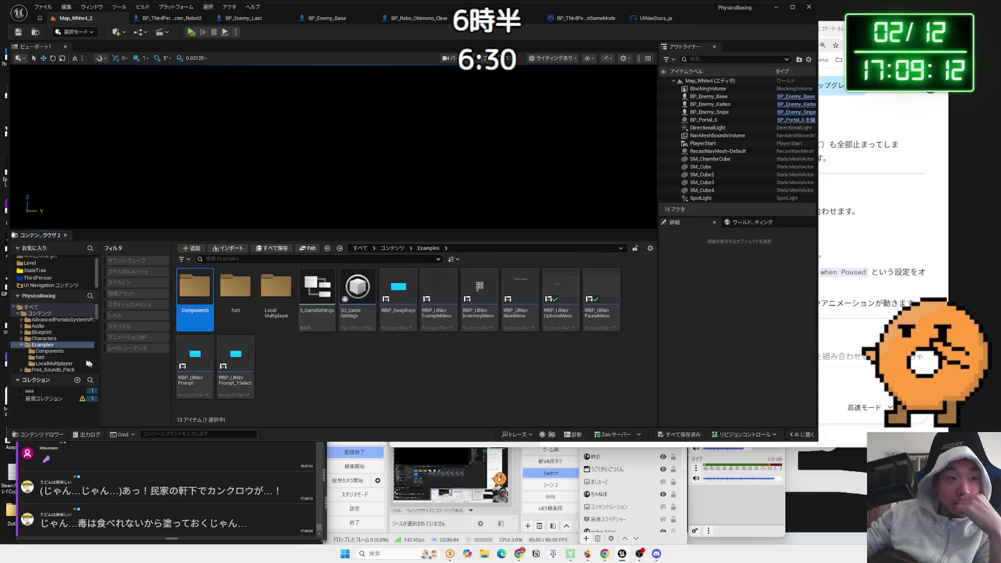
click(23, 346)
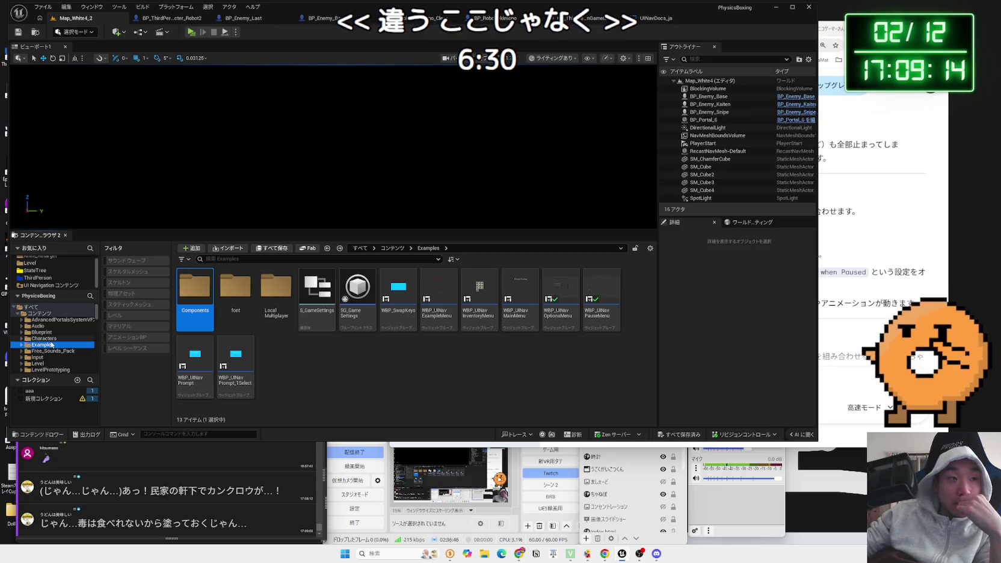
scroll(54, 353, down, 2)
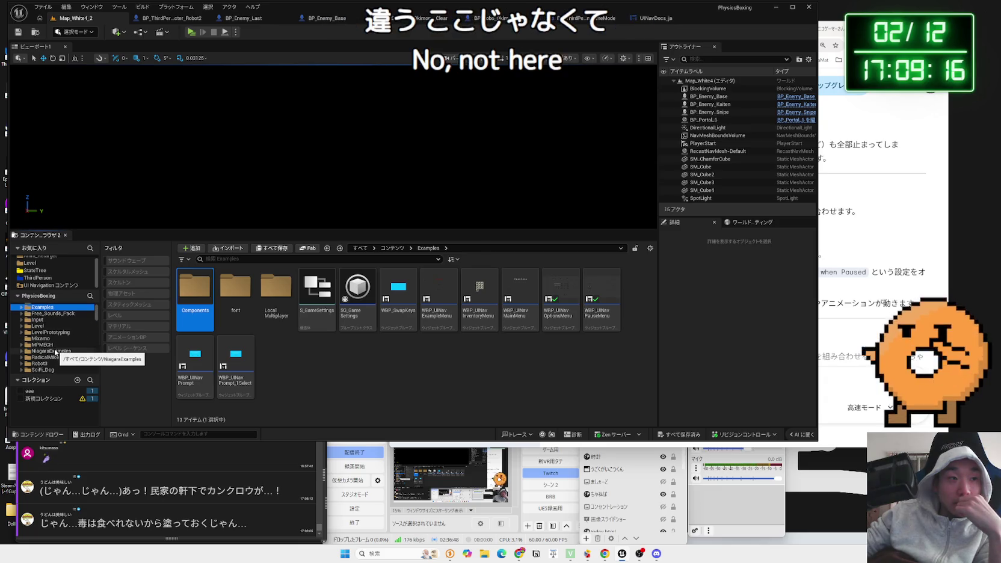
double_click(195, 289)
Step: Review BP_UINavPC_MainManu's widget-added chain and input mode nodes, including Set Ignore Look Input
click(365, 322)
double_click(368, 325)
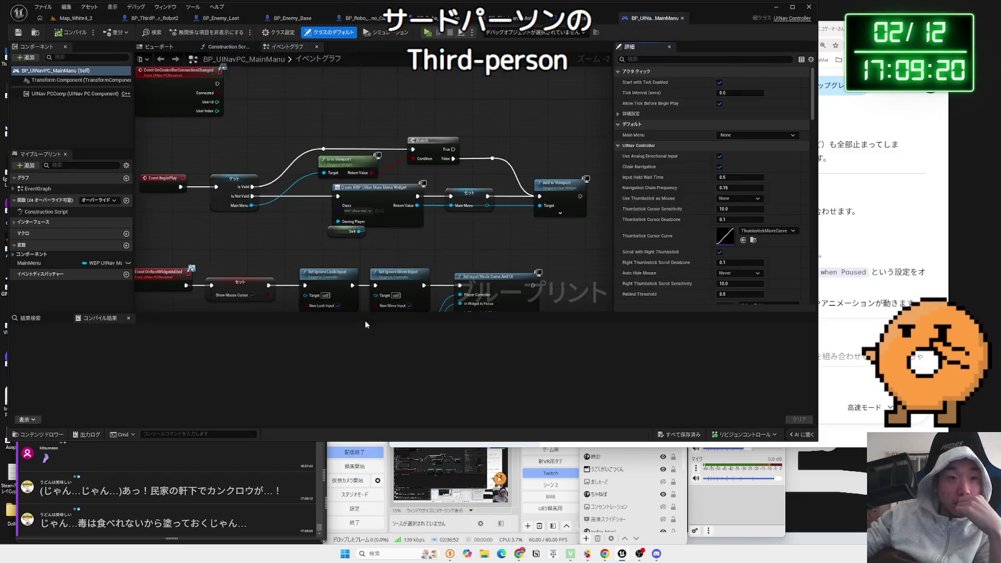
scroll(304, 246, down, 1)
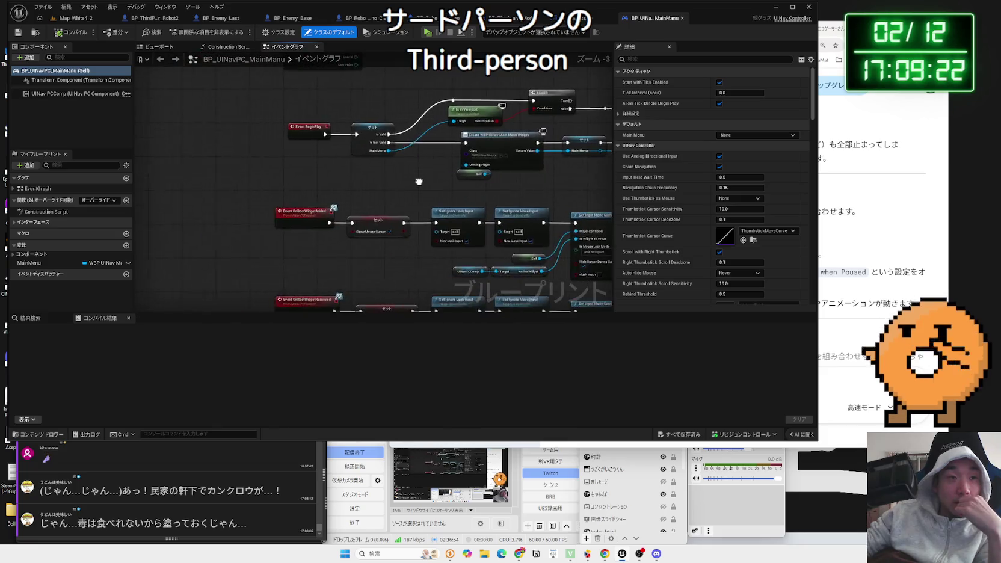
scroll(312, 234, up, 3)
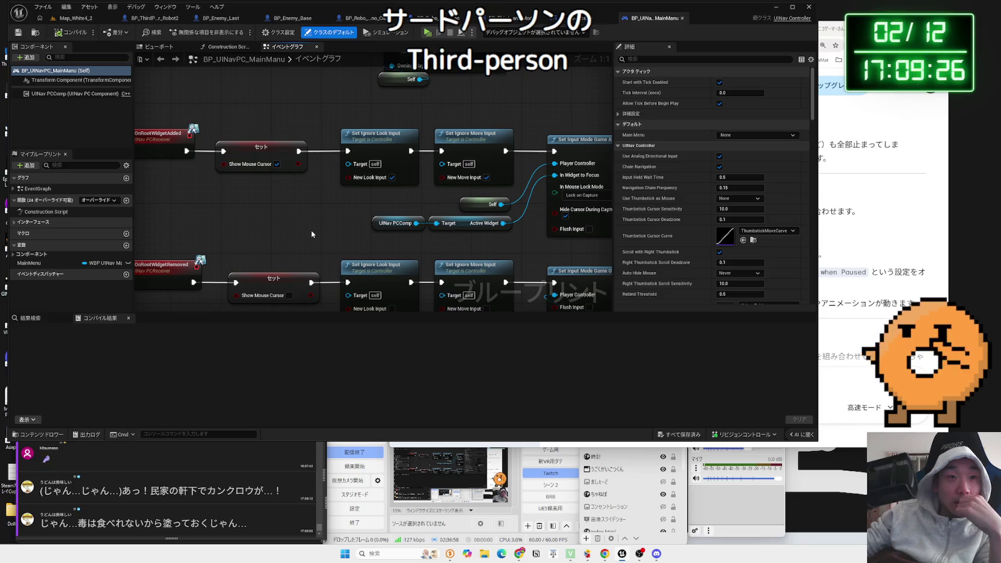
drag(311, 234, 264, 229)
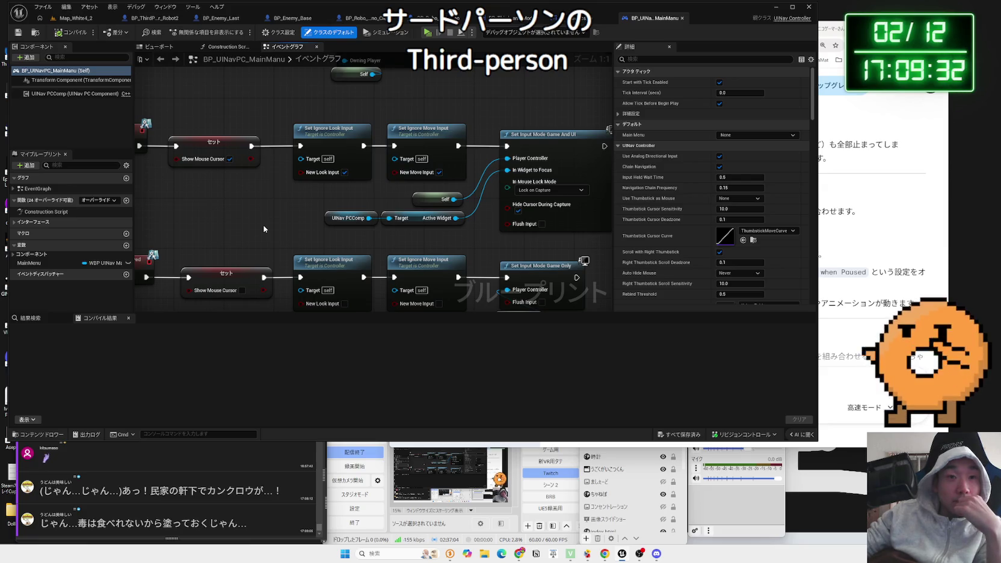
drag(264, 229, 250, 160)
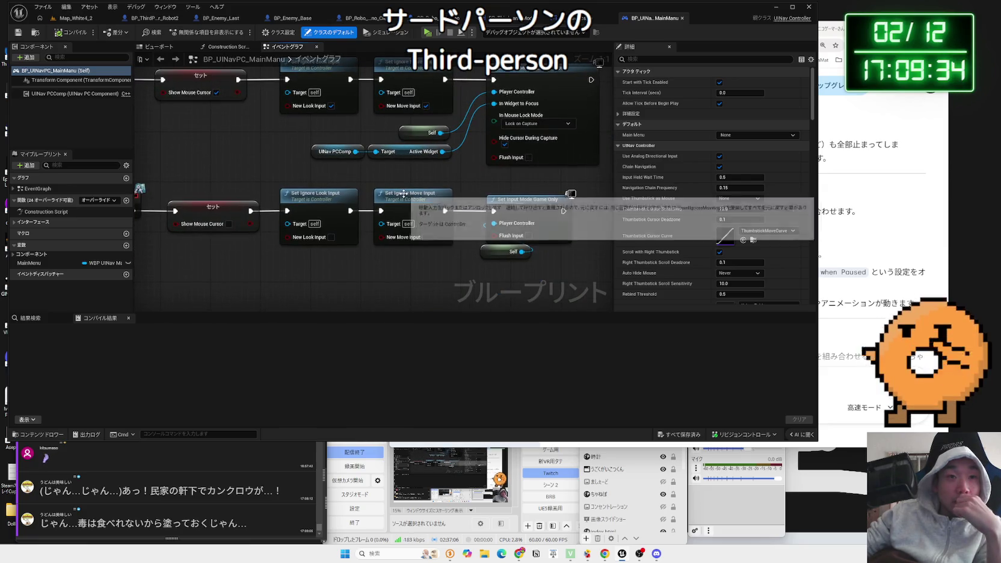
click(323, 190)
click(367, 186)
drag(368, 186, 359, 232)
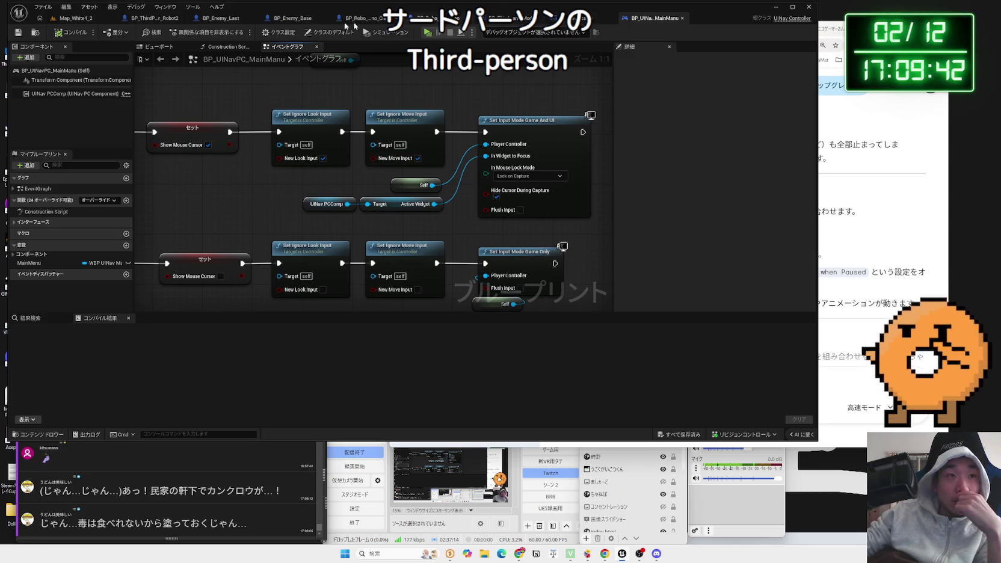
Step: Open BP_ThirdPersonPlayerController, close both controller blueprints, and open BP_UINavPC
click(76, 18)
click(286, 328)
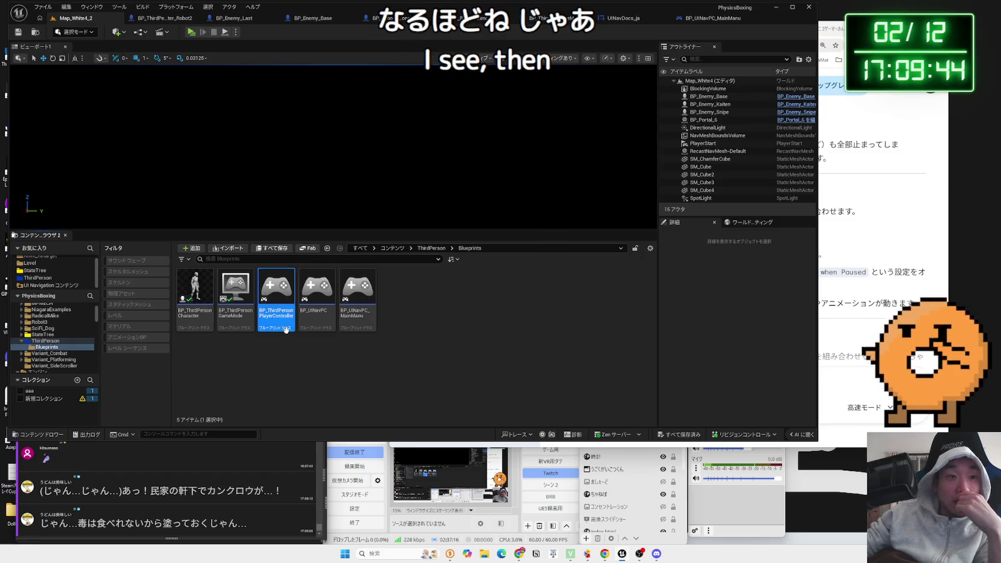
double_click(281, 327)
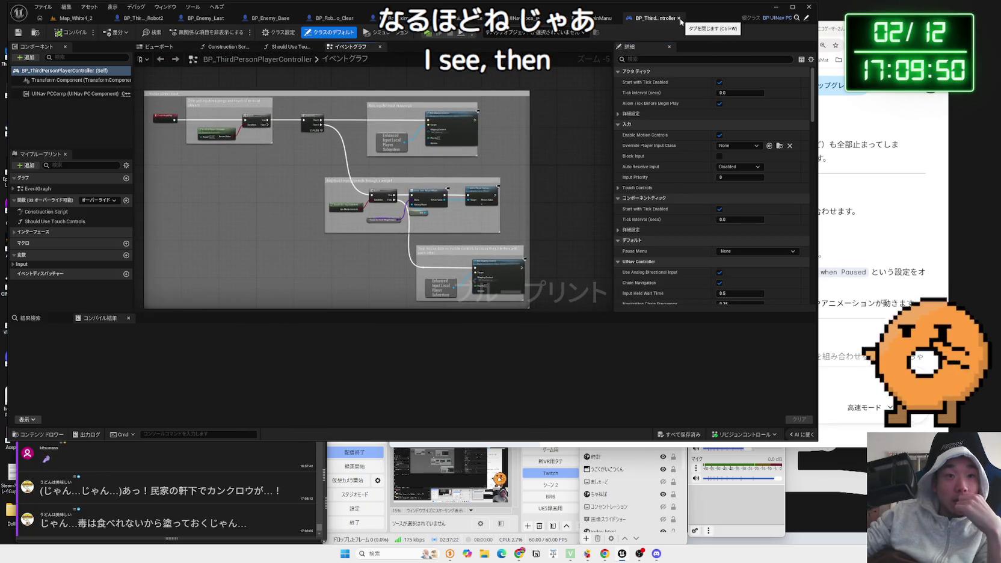
click(680, 18)
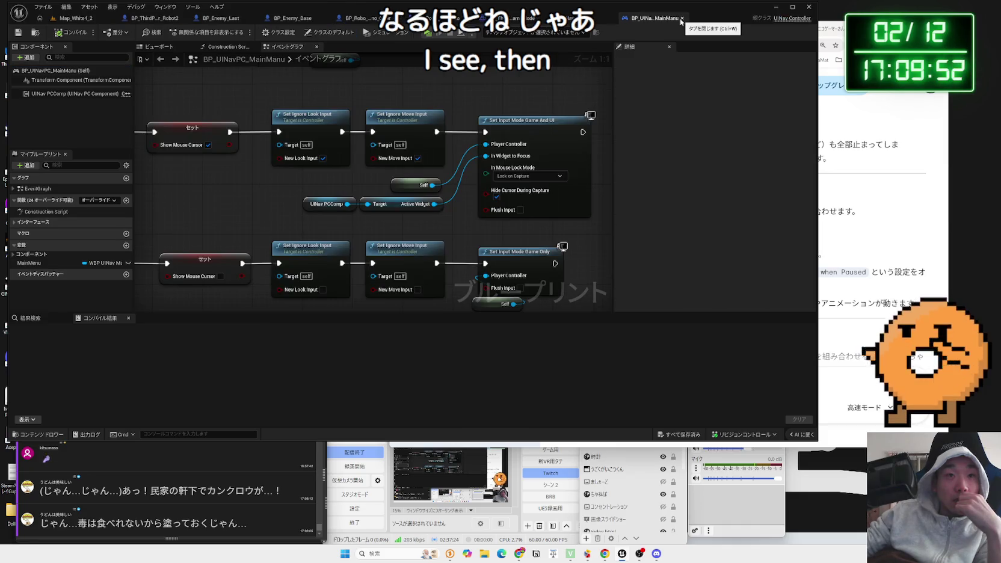
click(680, 18)
click(75, 18)
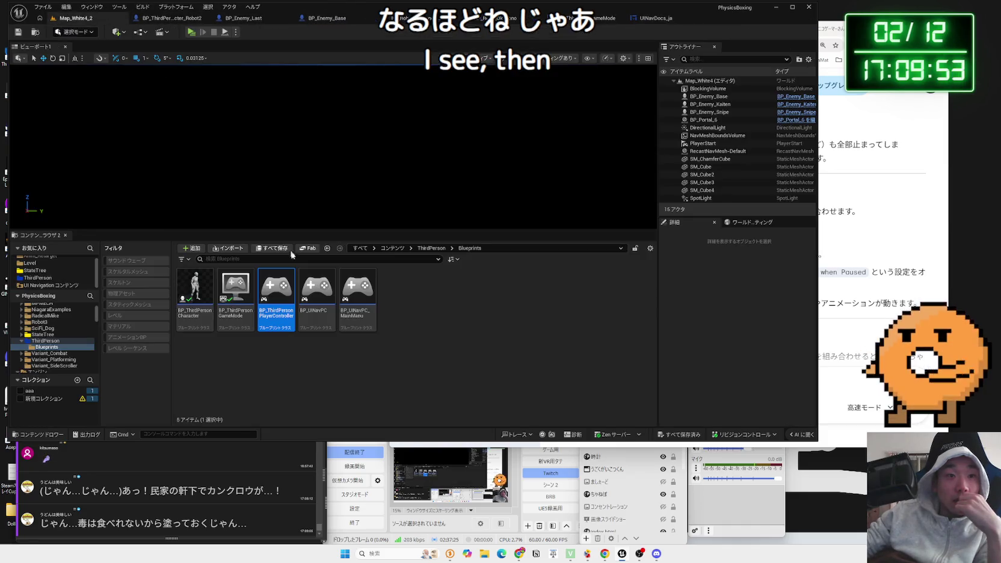
double_click(305, 296)
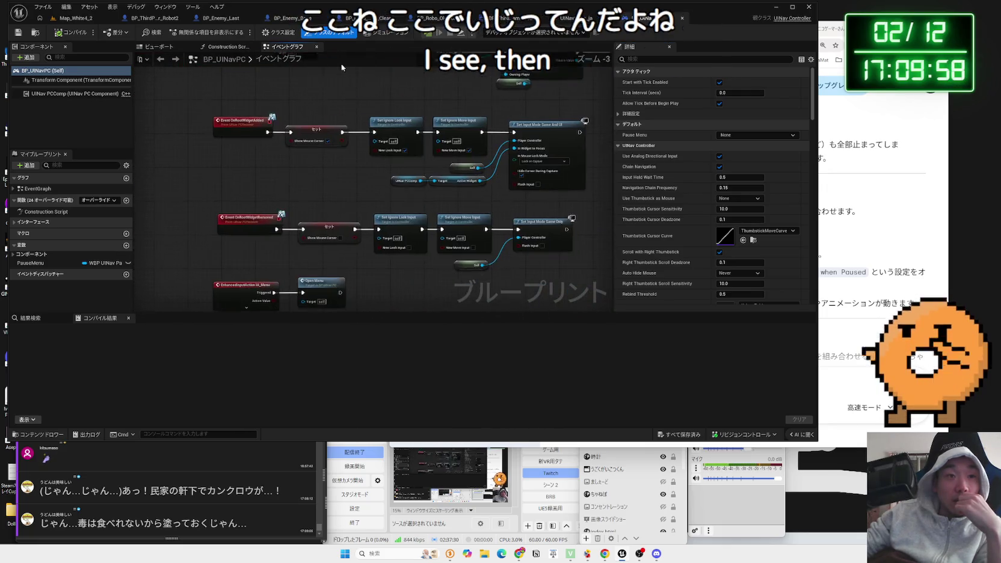
Step: Pan past OpenMenu, the pause menu branch and root-widget events to OnRootWidgetAdded's Show Mouse Cursor node
mouse_move(432, 208)
mouse_down()
mouse_move(415, 205)
mouse_move(403, 231)
mouse_move(344, 172)
mouse_move(288, 280)
mouse_move(310, 209)
mouse_move(278, 297)
mouse_up()
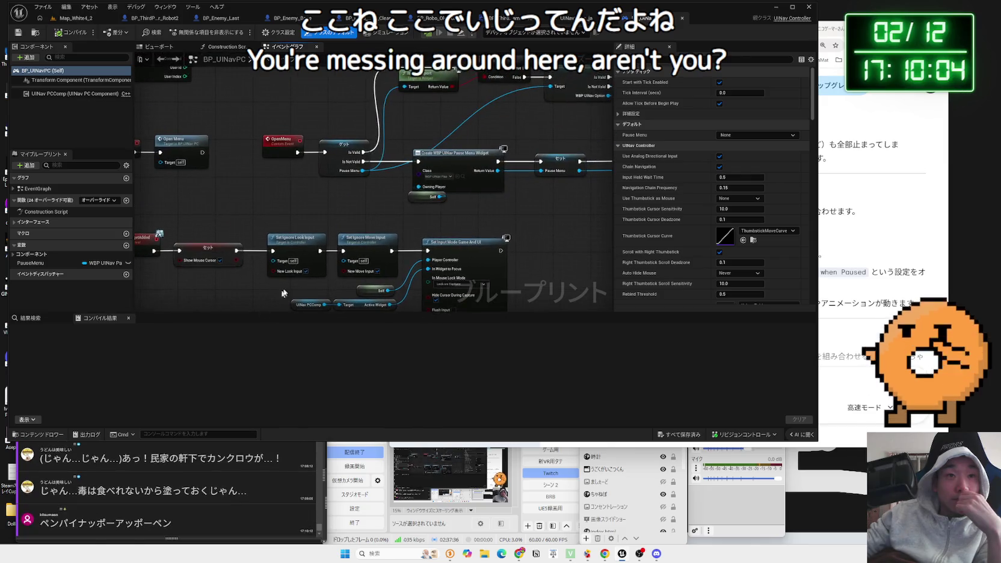
scroll(405, 260, up, 2)
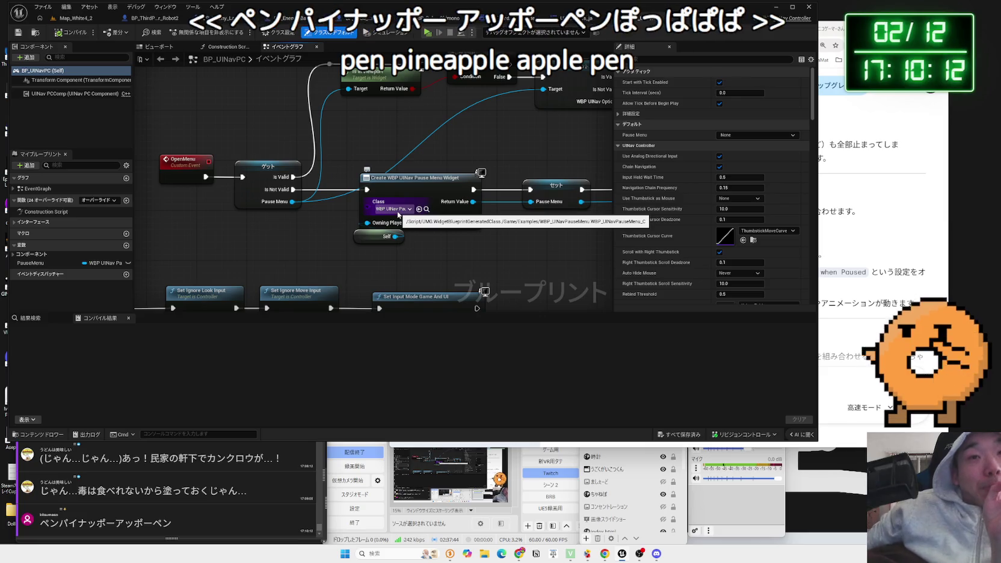
drag(511, 163, 398, 226)
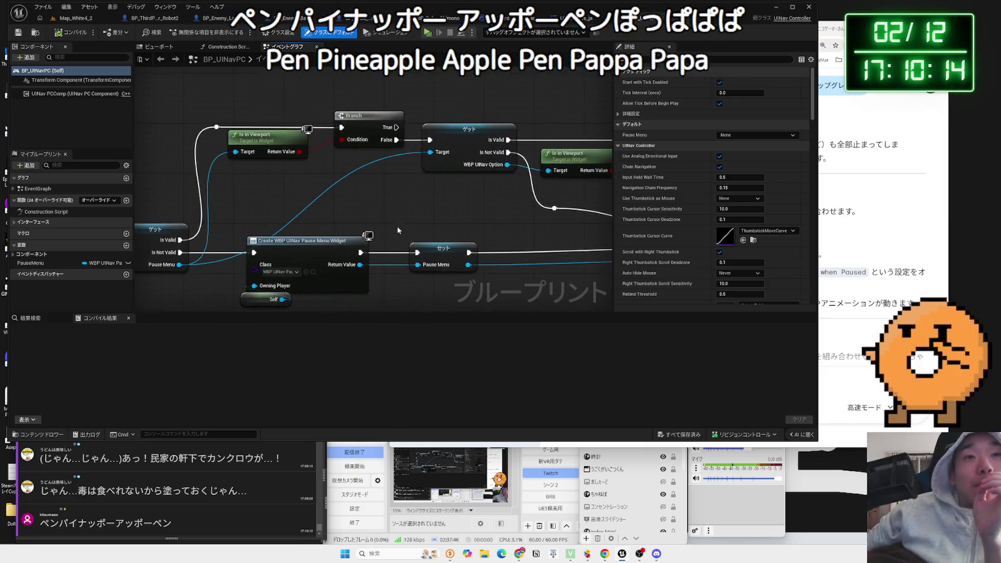
drag(498, 233, 355, 206)
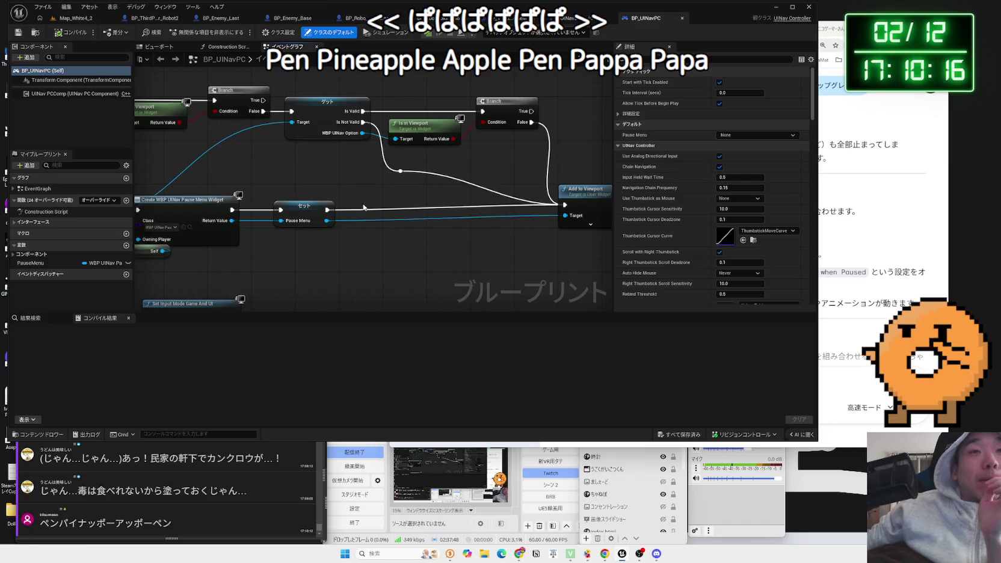
drag(383, 249, 488, 212)
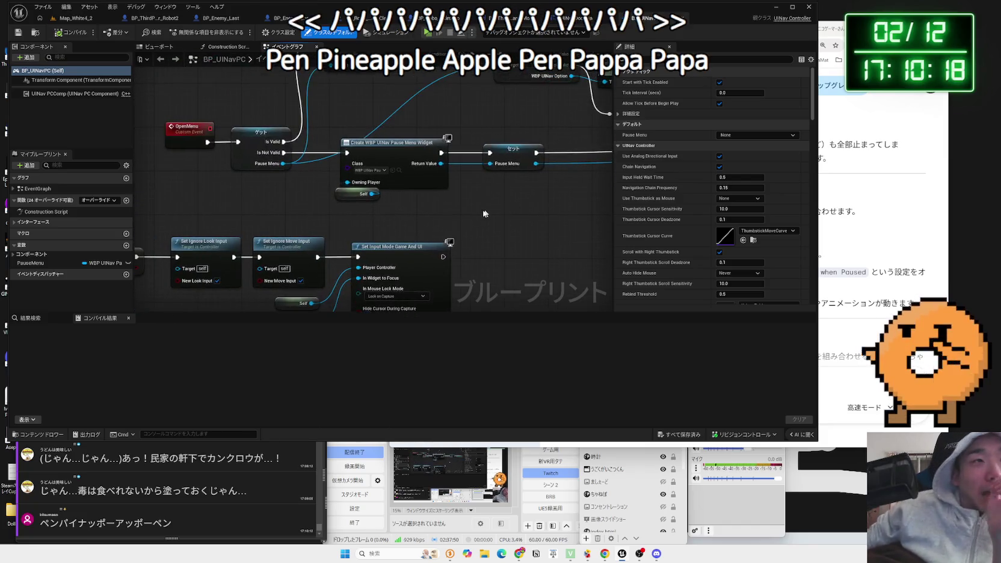
mouse_move(351, 218)
mouse_down()
mouse_move(416, 229)
mouse_move(416, 253)
mouse_up()
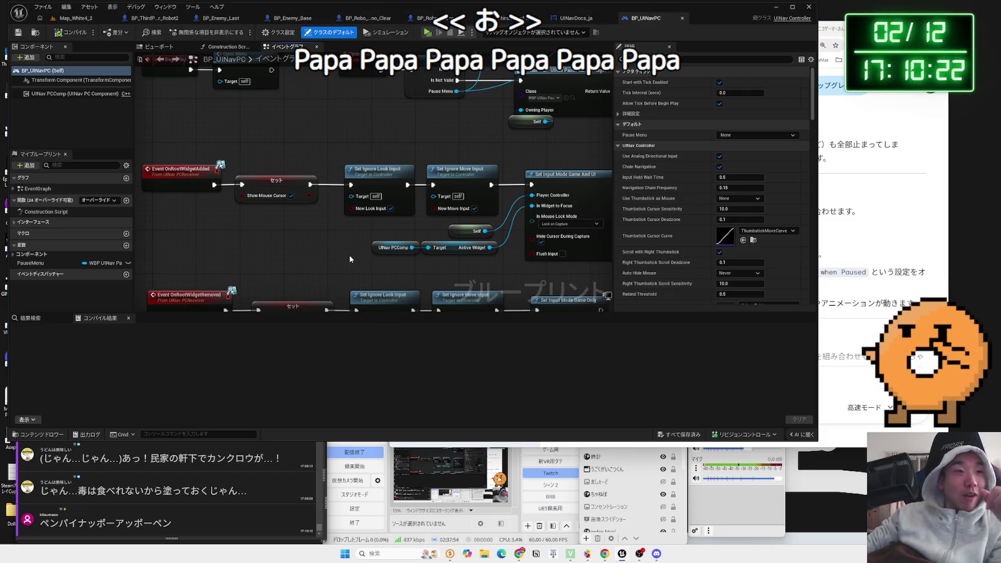
drag(350, 259, 357, 142)
drag(397, 257, 470, 325)
mouse_move(373, 180)
mouse_down()
mouse_move(304, 140)
mouse_move(243, 134)
mouse_up()
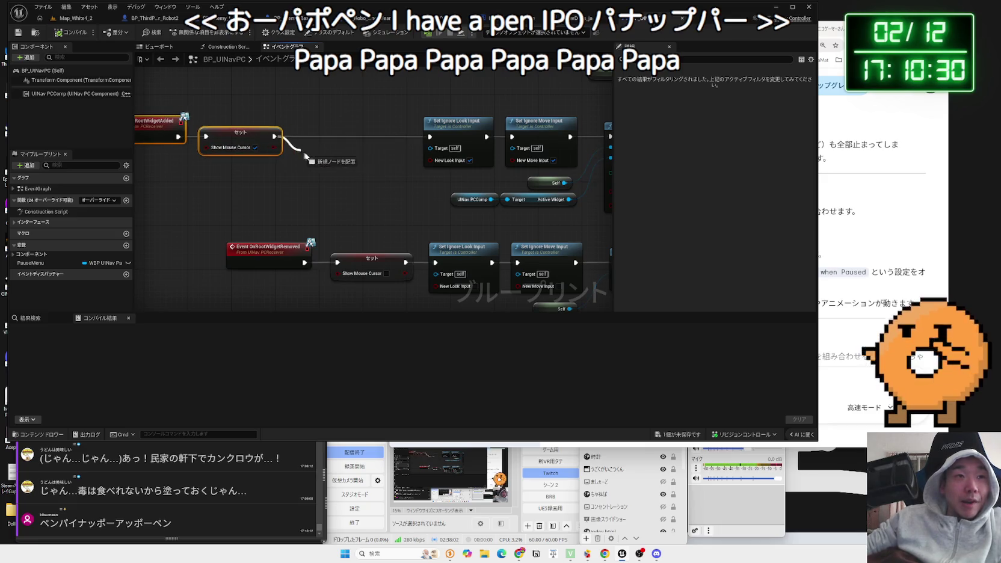
Step: Add Set Game Paused after OnRootWidgetAdded's Show Mouse Cursor node and paste a copy after OnRootWidgetRemoved
drag(302, 154, 314, 158)
text(set pause)
click(351, 190)
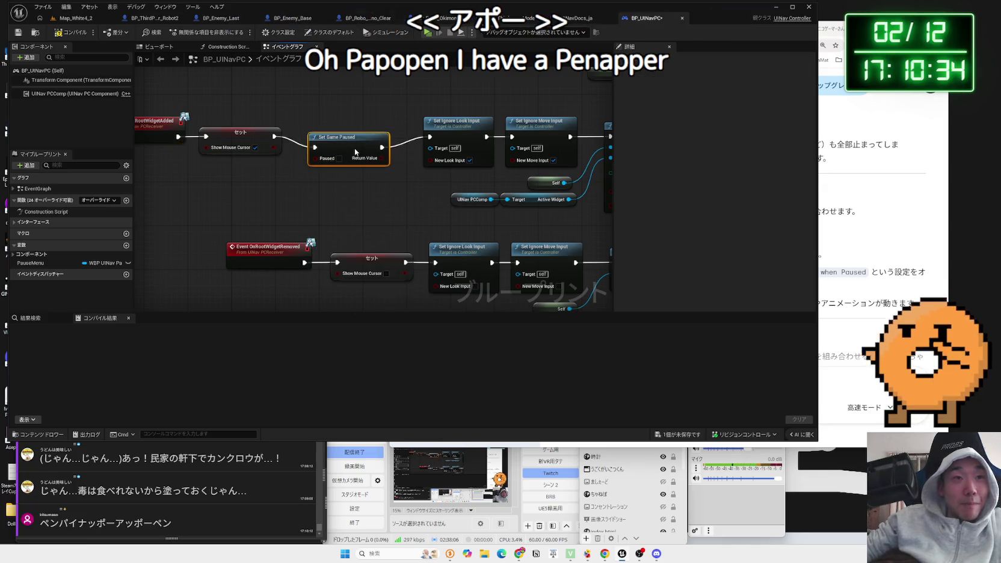
drag(349, 142, 349, 136)
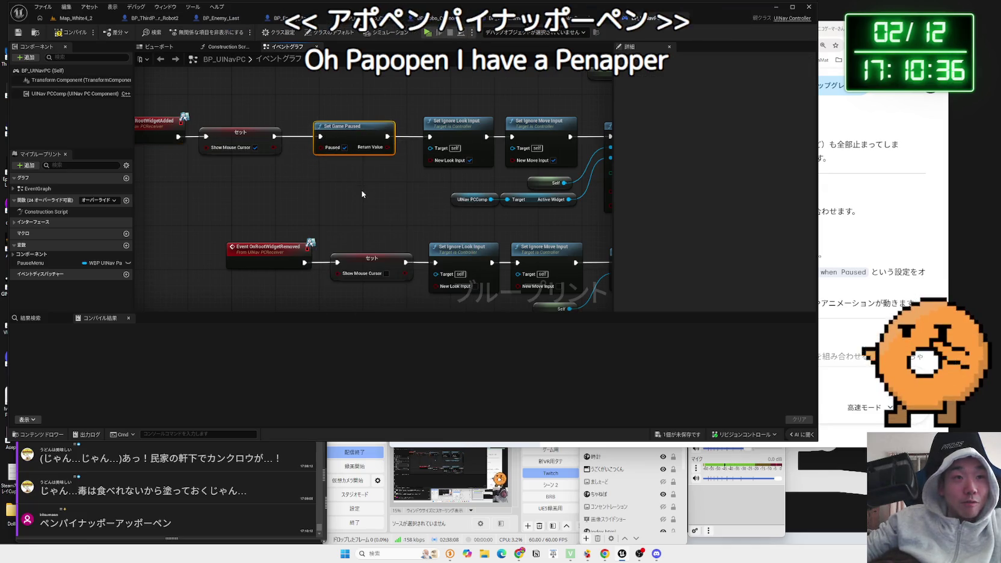
mouse_move(211, 217)
mouse_down()
mouse_move(361, 253)
mouse_move(271, 247)
mouse_up()
key(ctrl+v)
drag(386, 272, 354, 235)
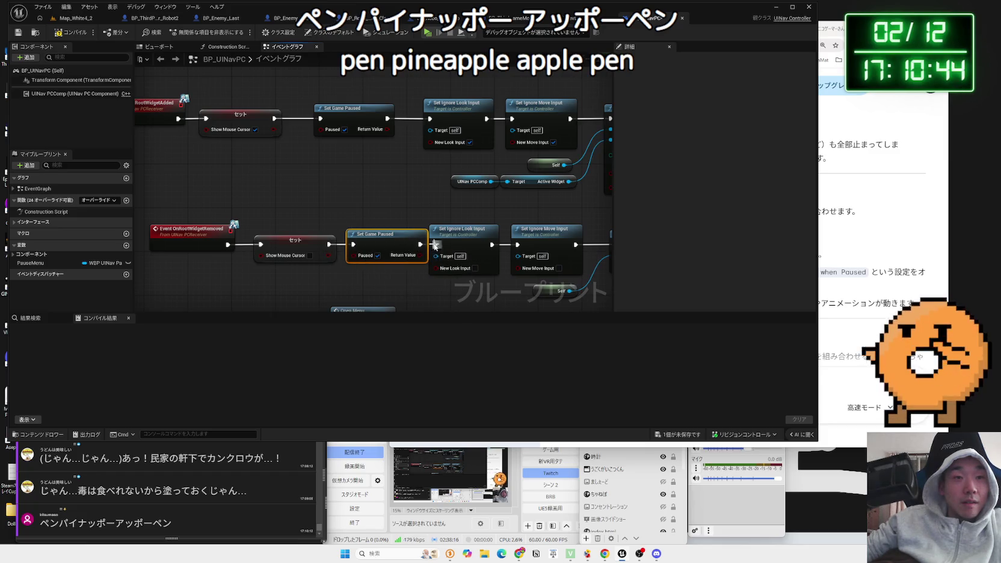
click(85, 23)
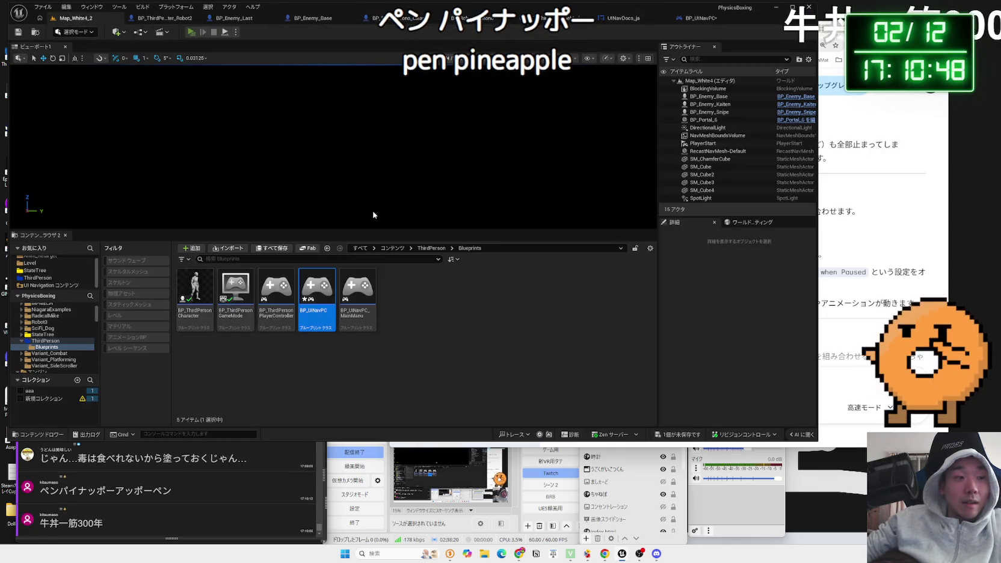
click(192, 32)
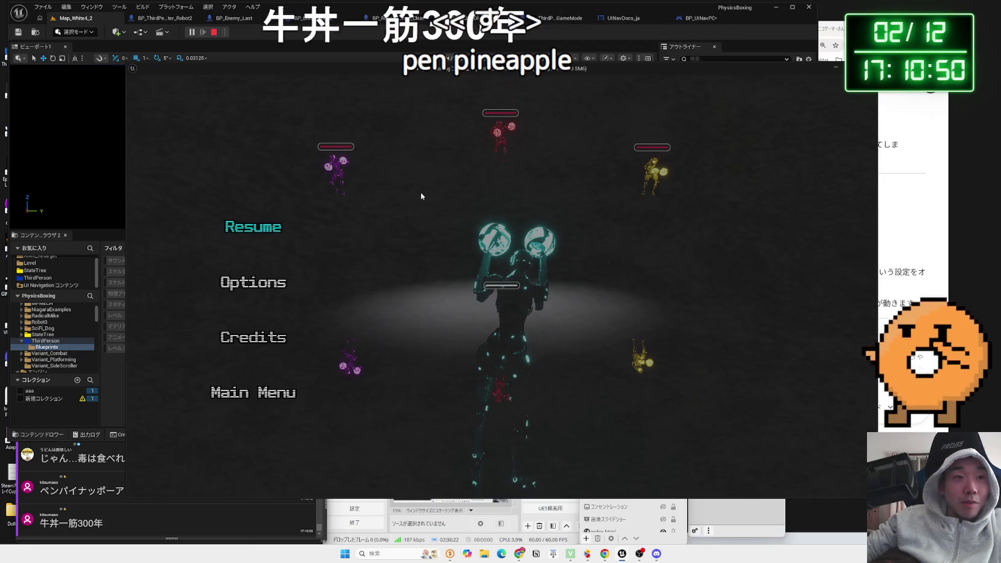
click(256, 391)
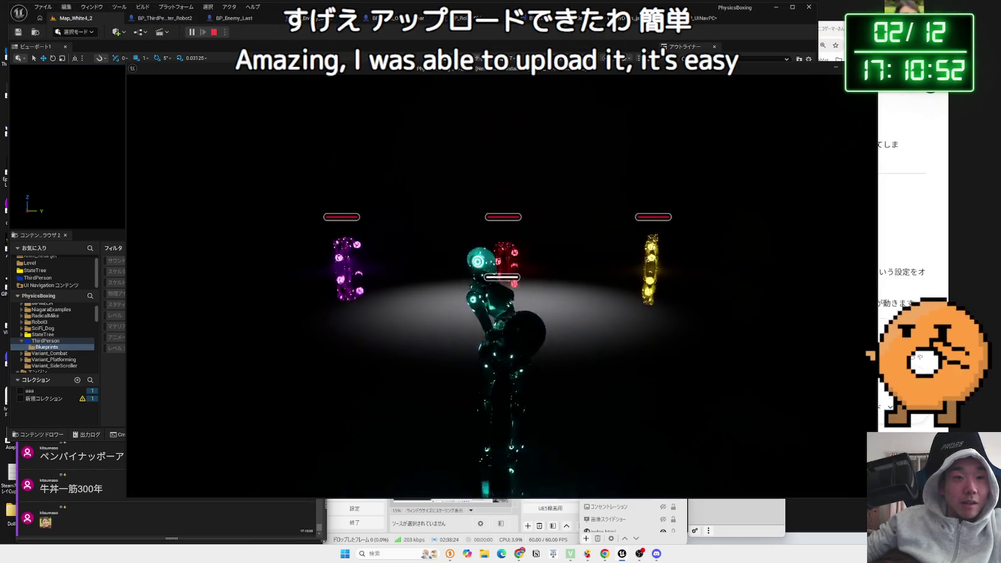
key(p)
key(p)
key(p)
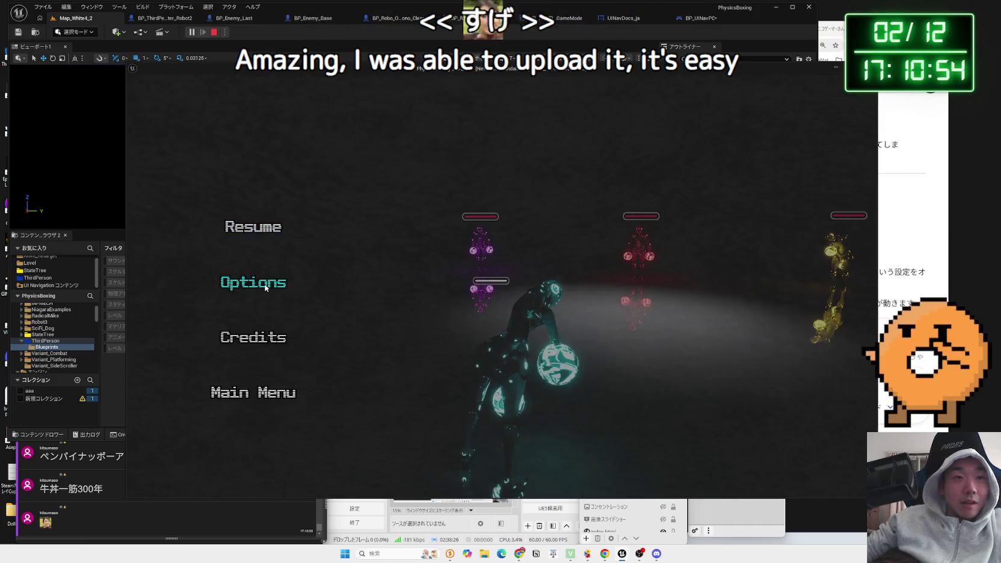
key(Return)
key(e)
key(e)
key(e)
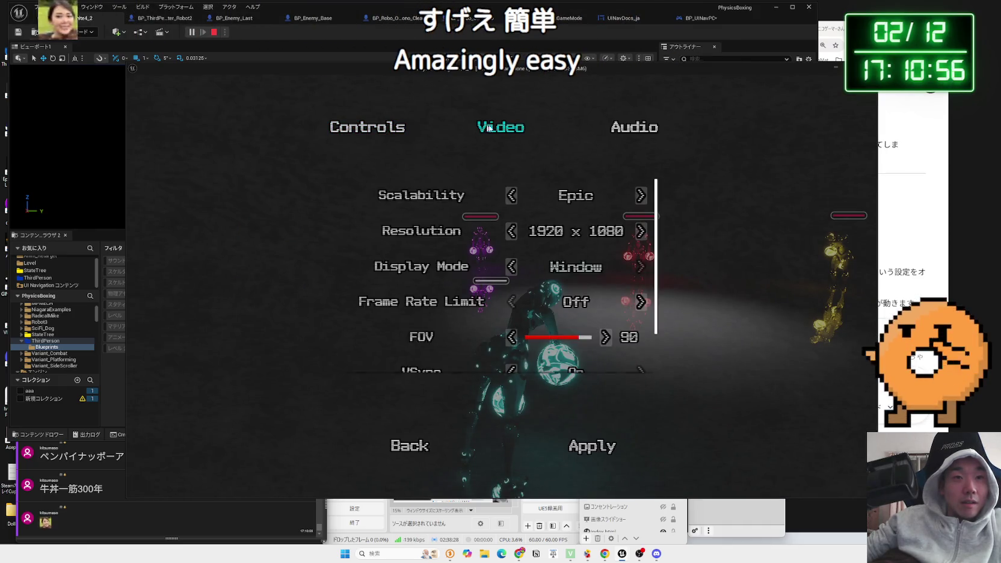
click(417, 443)
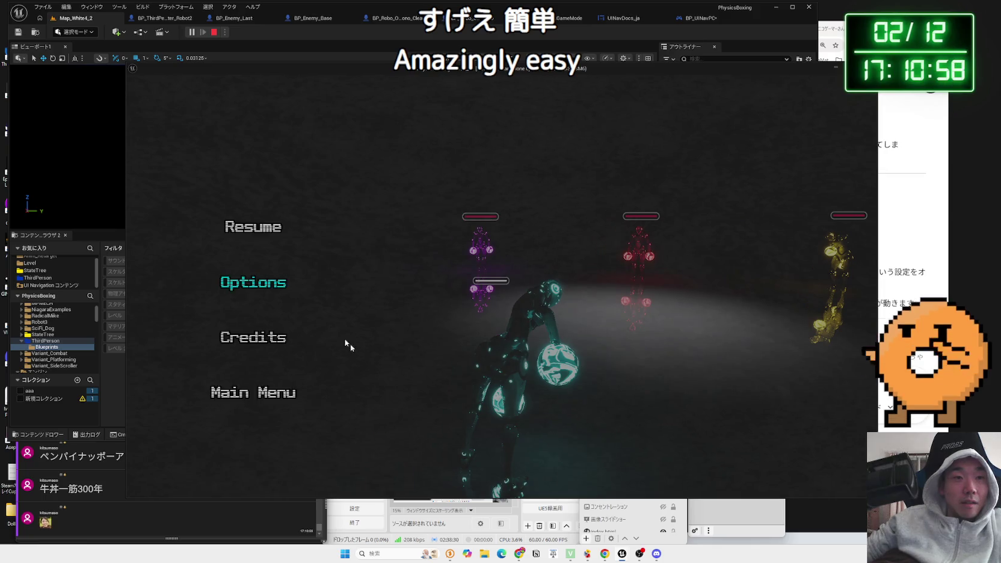
key(p)
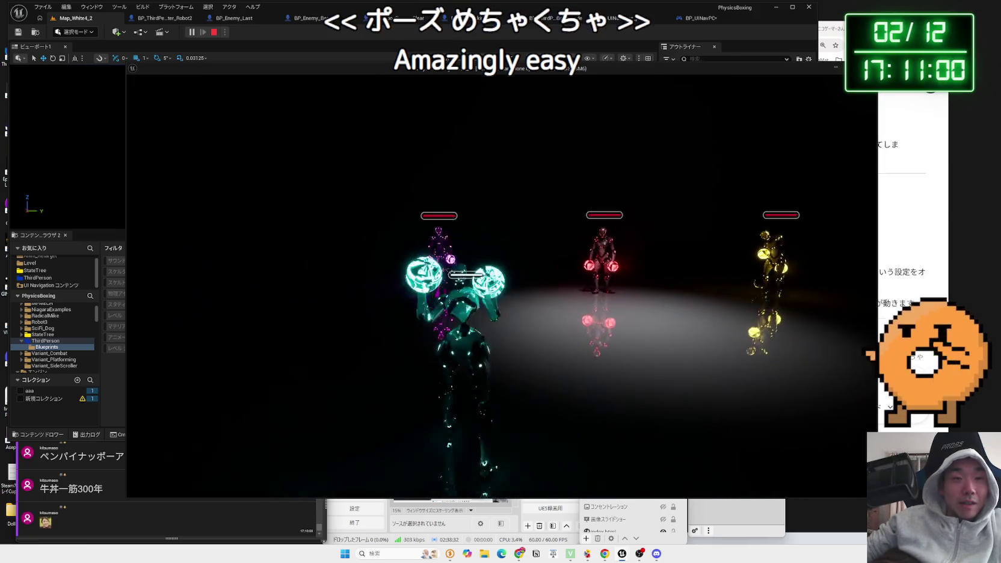
key(p)
key(p)
key(p)
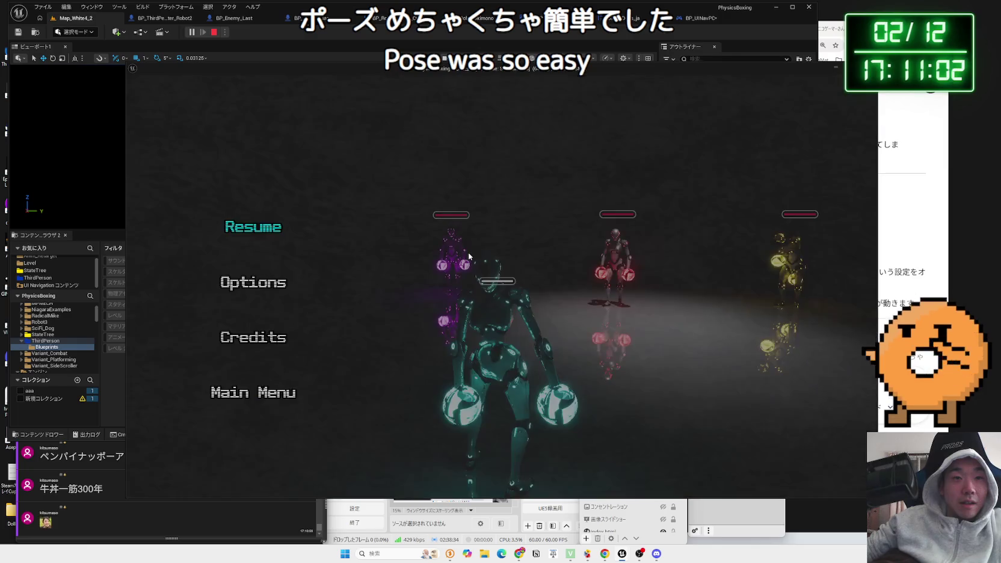
key(p)
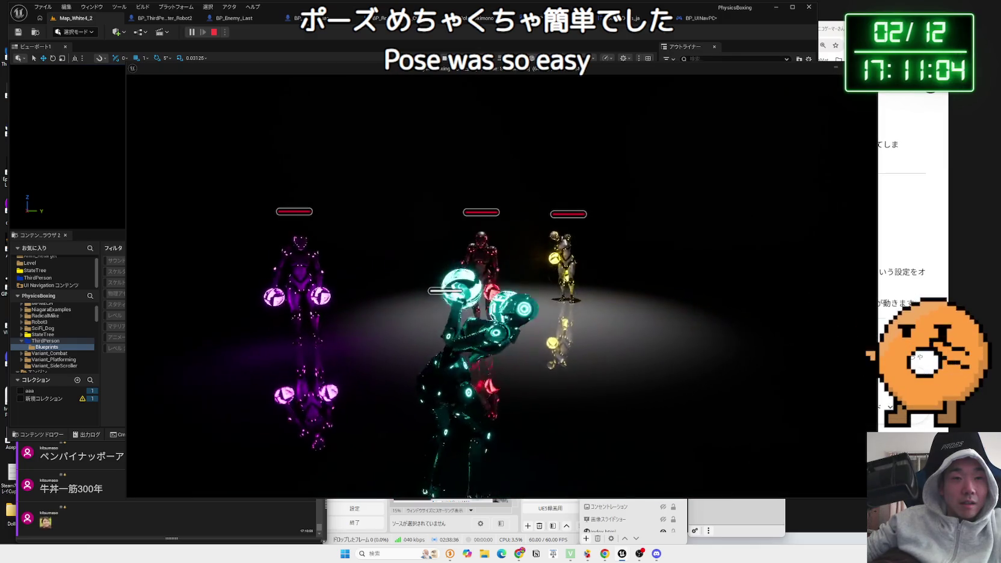
key(p)
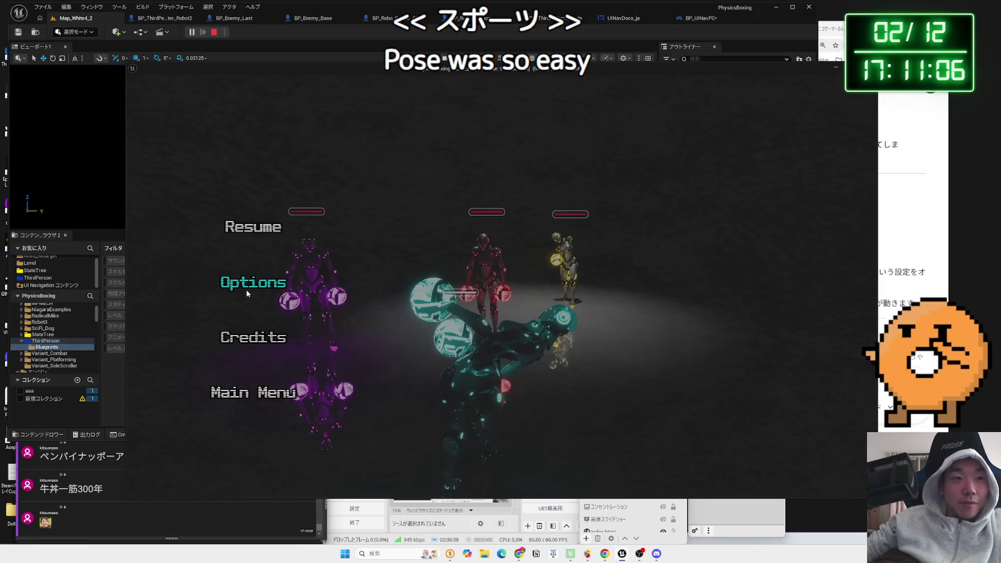
click(248, 285)
click(390, 447)
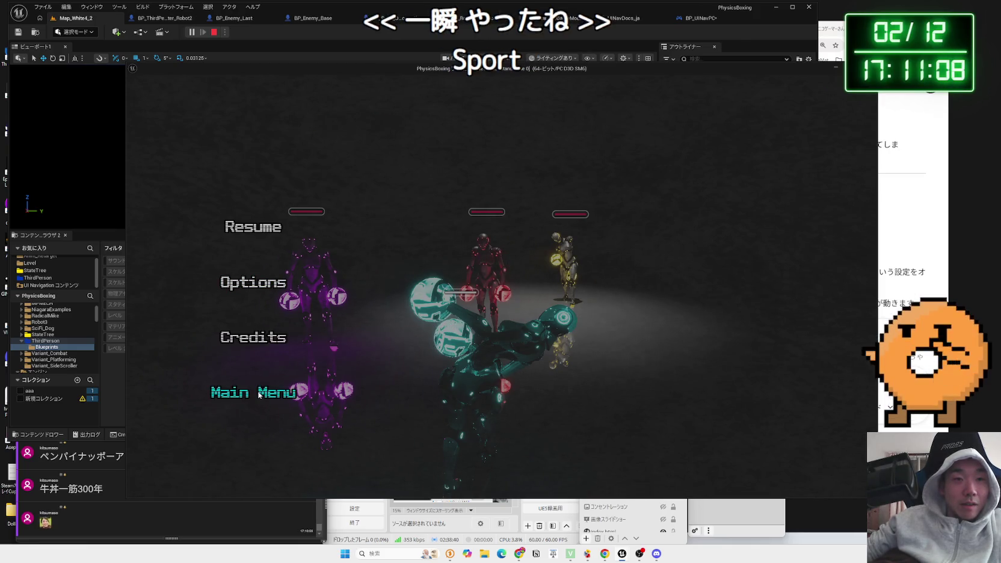
click(313, 392)
click(557, 324)
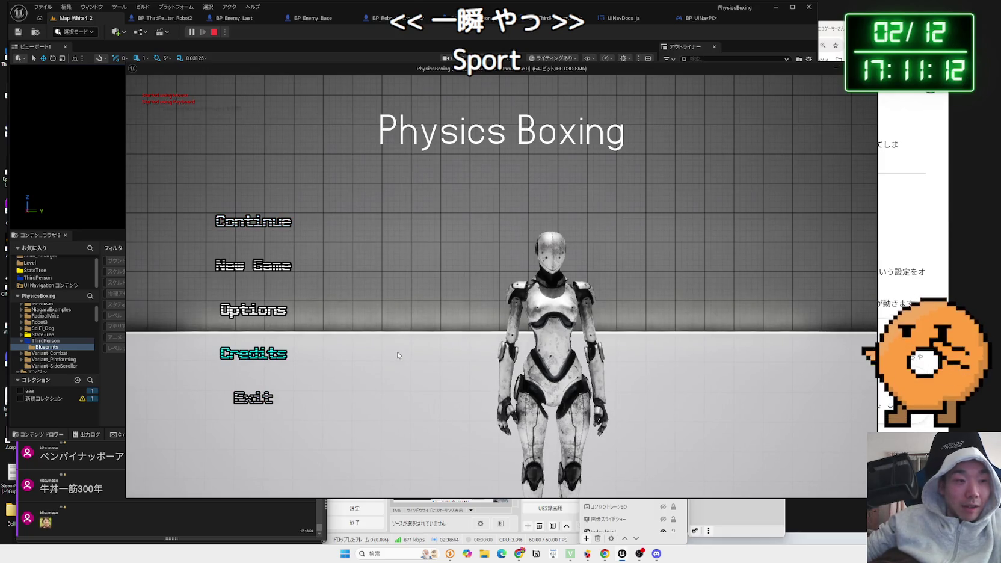
key(Escape)
click(461, 367)
Step: Bring the browser forward and open the vocabulary news story from Explore's trending list
drag(817, 35, 721, 35)
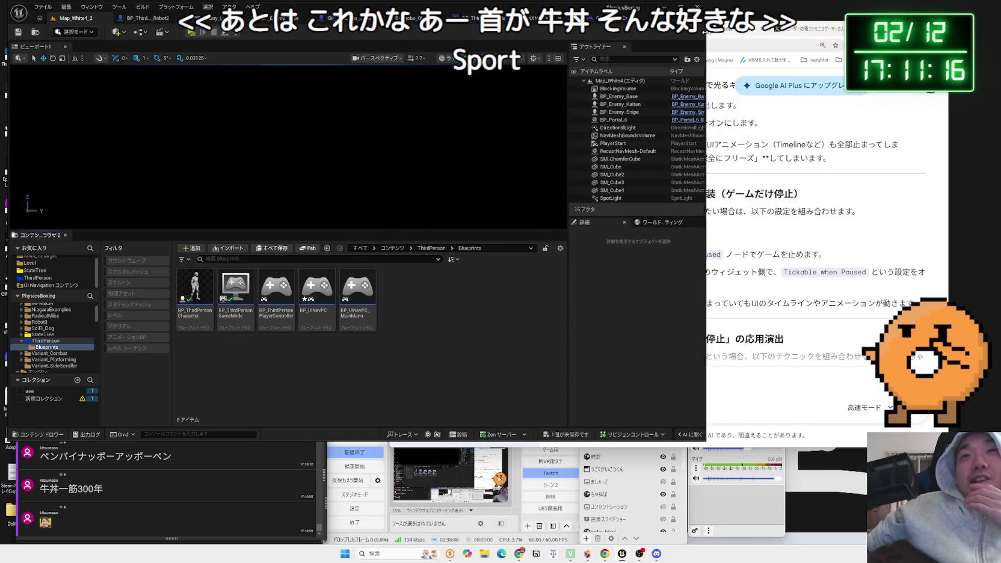
click(758, 36)
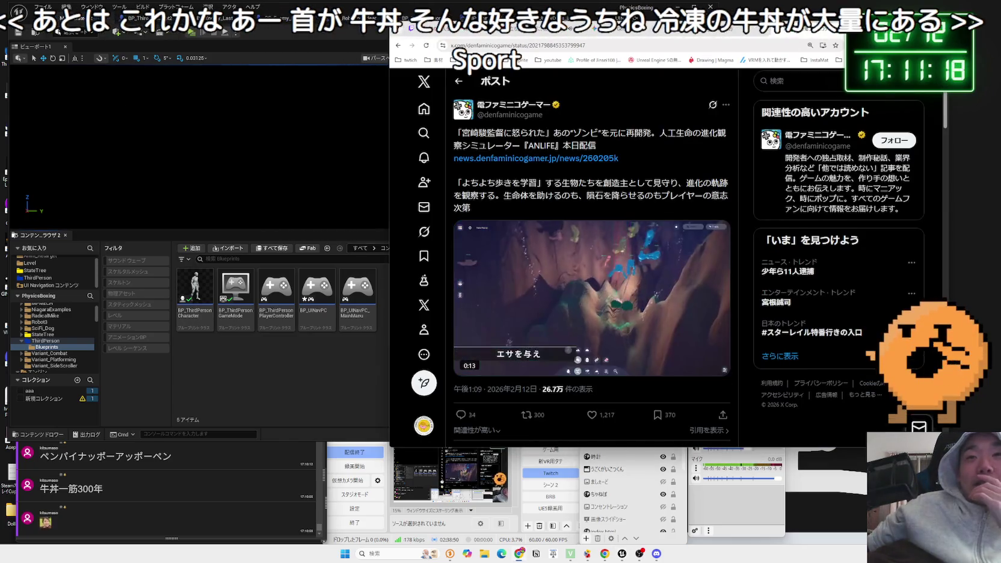
click(780, 357)
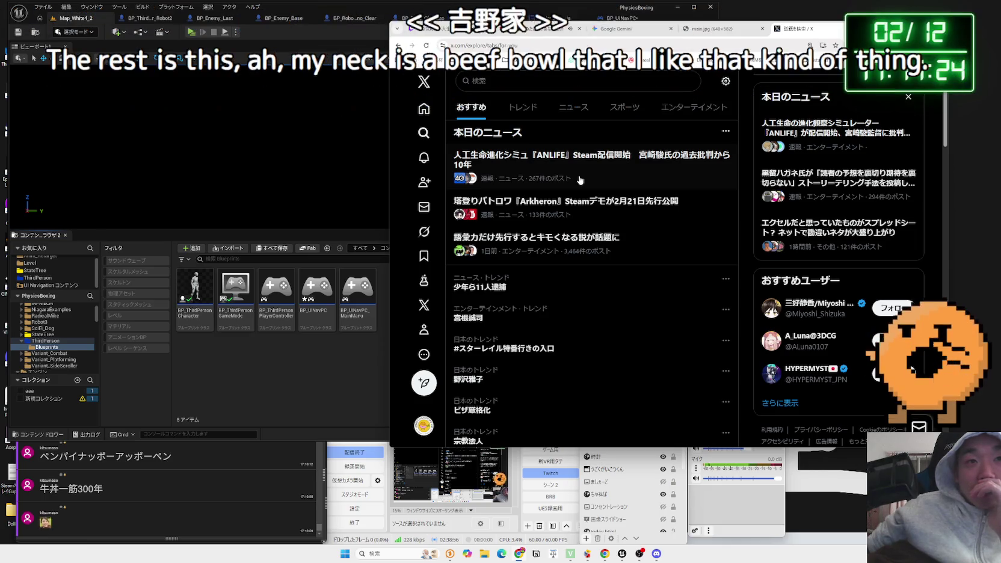
click(555, 245)
drag(481, 118, 566, 107)
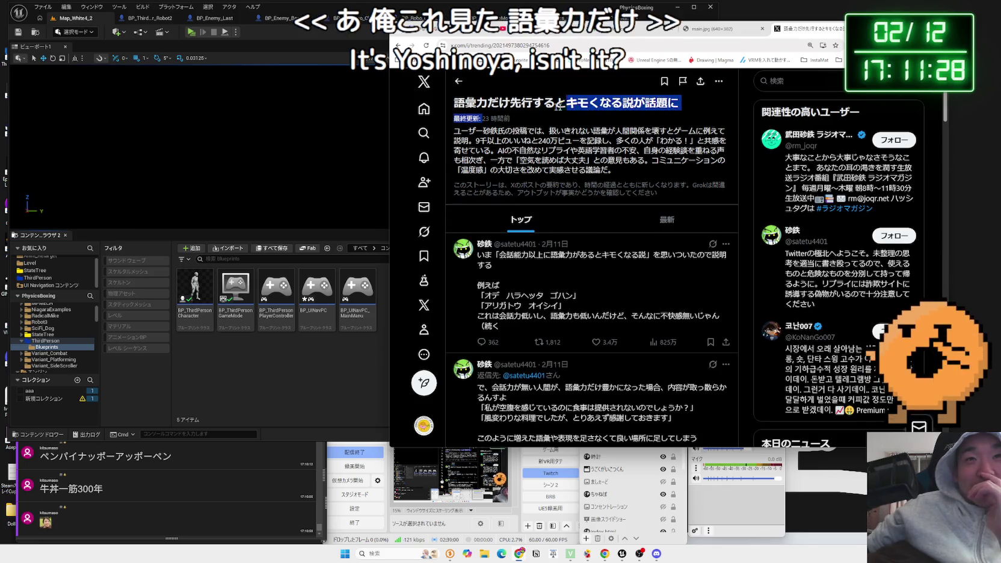
click(636, 196)
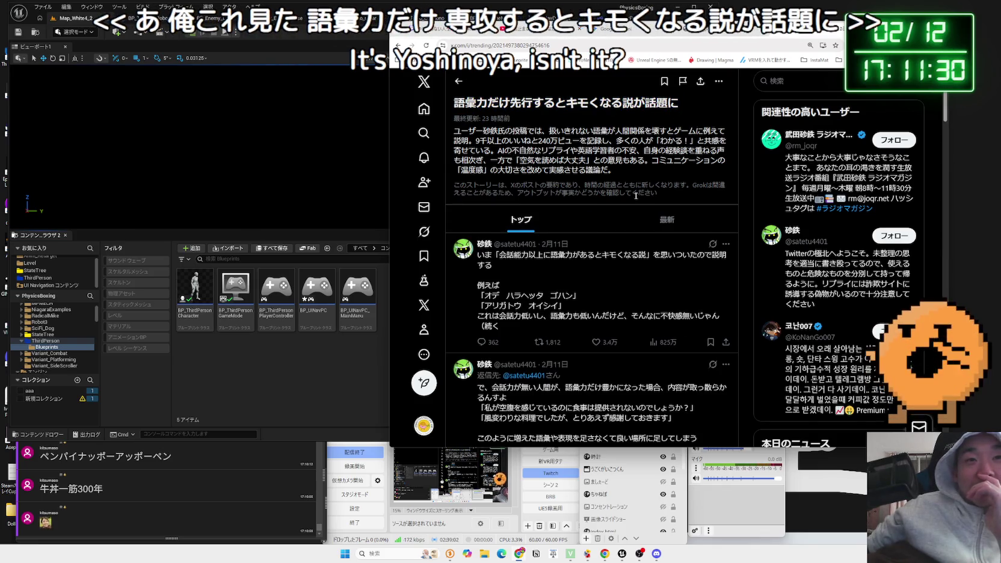
Step: Highlight the post's example lines and its sentence about low vocabulary
scroll(635, 198, down, 2)
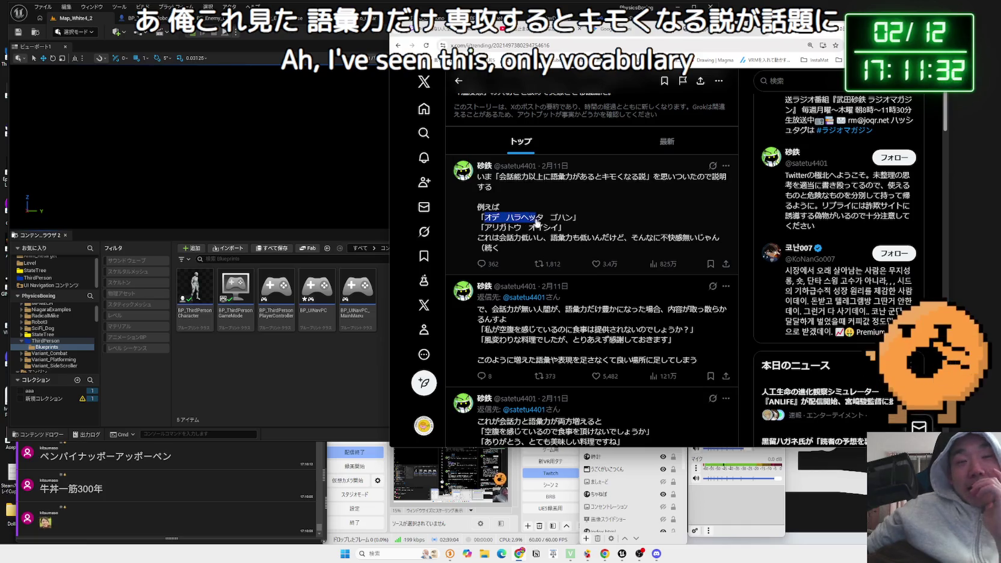
drag(535, 222, 573, 223)
mouse_move(491, 224)
mouse_down()
mouse_move(554, 234)
mouse_move(548, 240)
mouse_move(701, 241)
mouse_up()
click(678, 227)
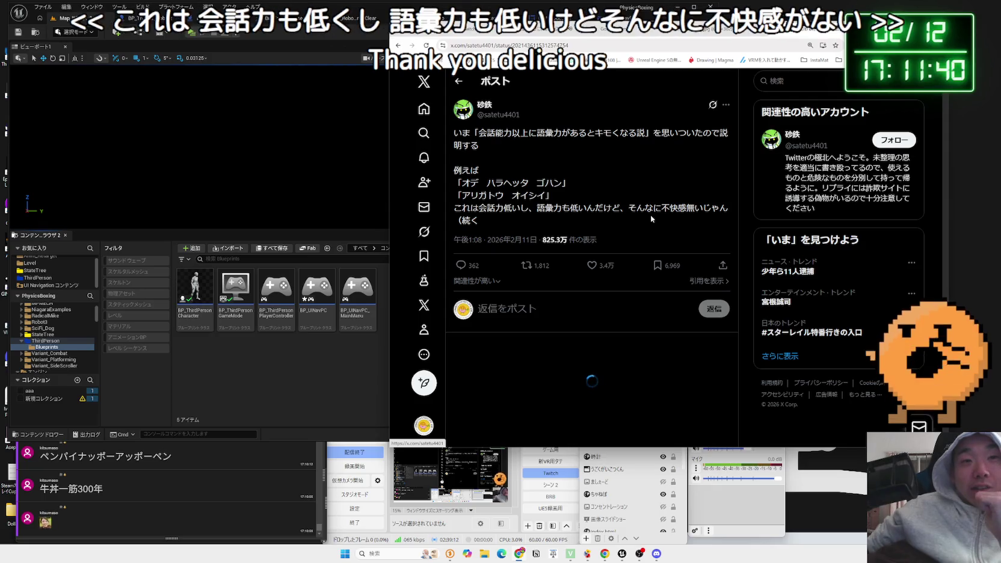
Step: Highlight the reply's quoted lines, including the one thanking for a tasty dish
scroll(647, 214, down, 2)
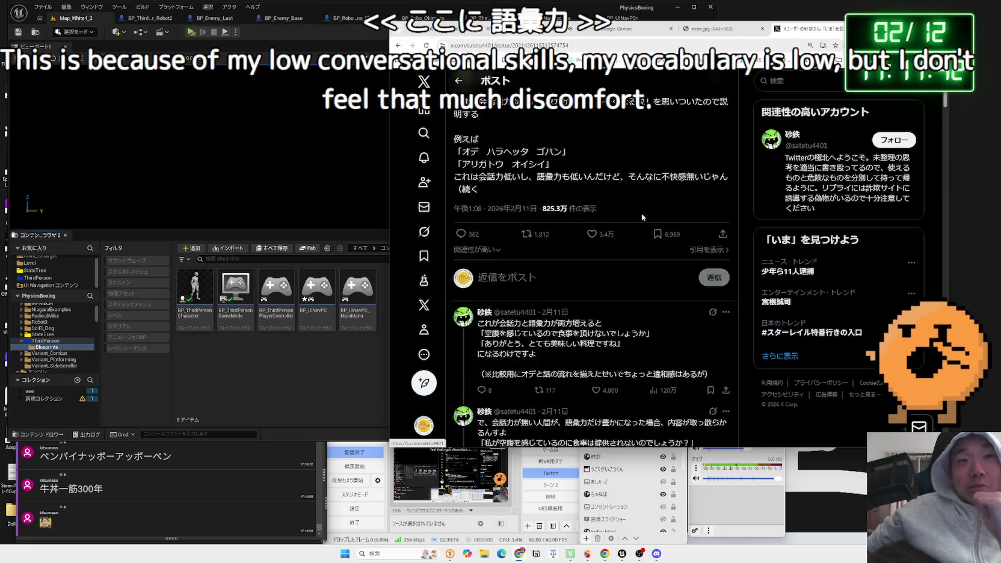
drag(510, 250, 647, 255)
click(647, 255)
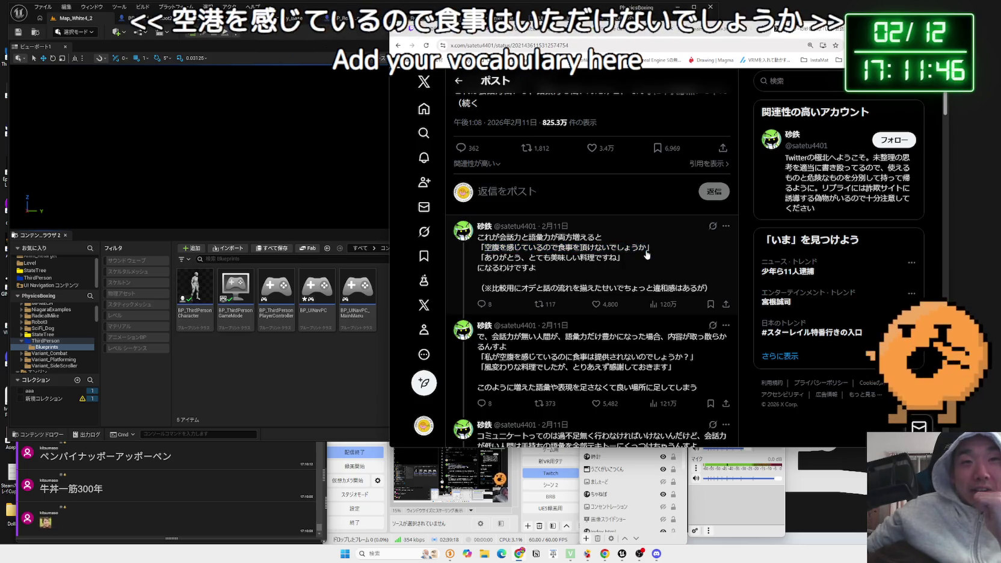
triple_click(505, 257)
click(492, 255)
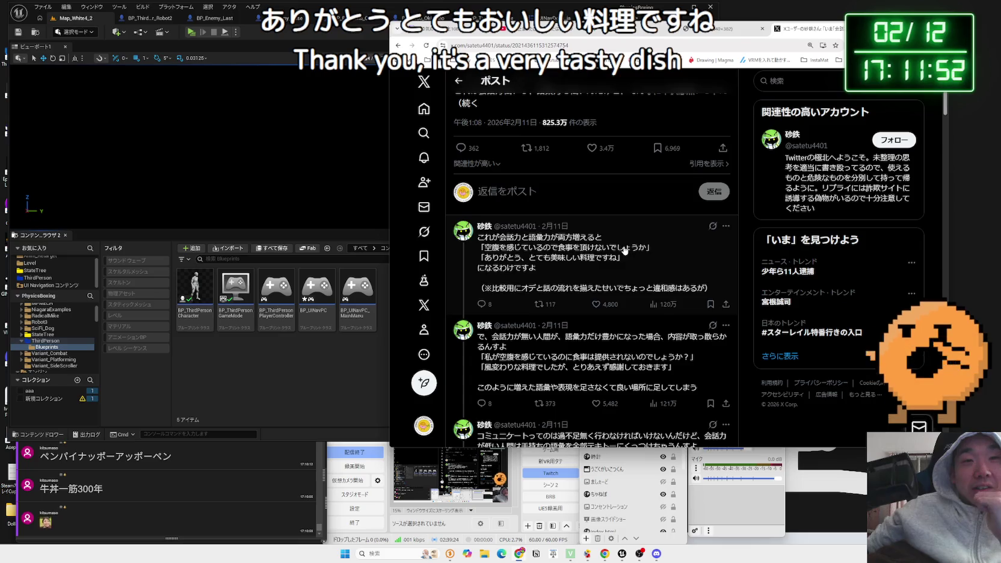
Step: Scroll through the replies and highlight the quoted line about feeling hungry
scroll(625, 251, down, 2)
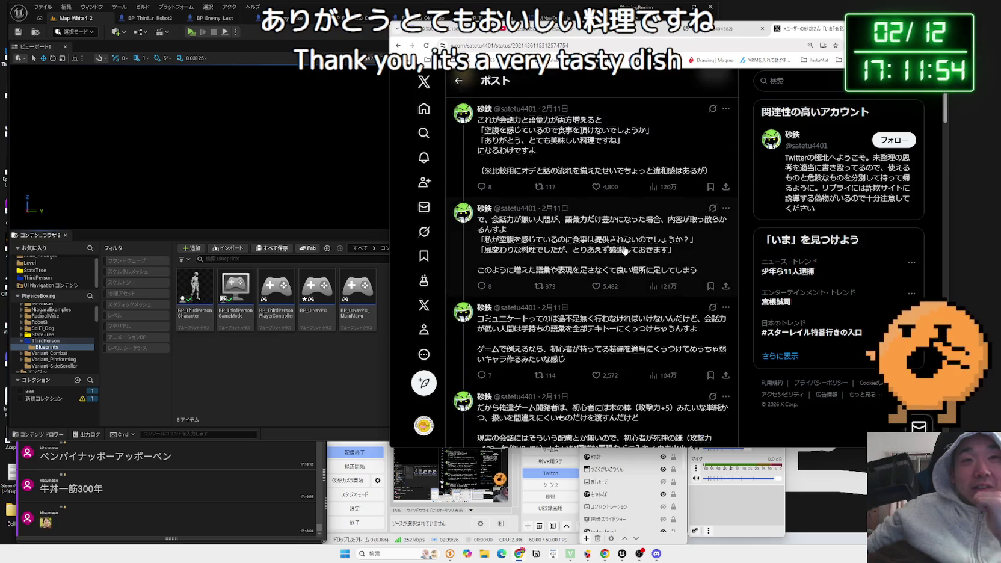
scroll(625, 251, up, 1)
scroll(641, 219, up, 2)
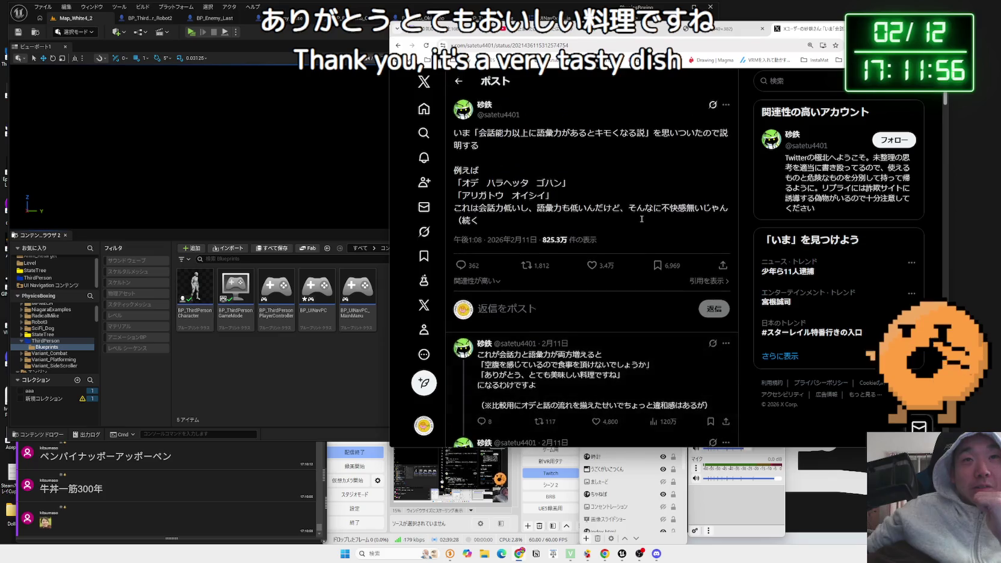
scroll(642, 222, down, 3)
drag(492, 219, 683, 223)
click(579, 241)
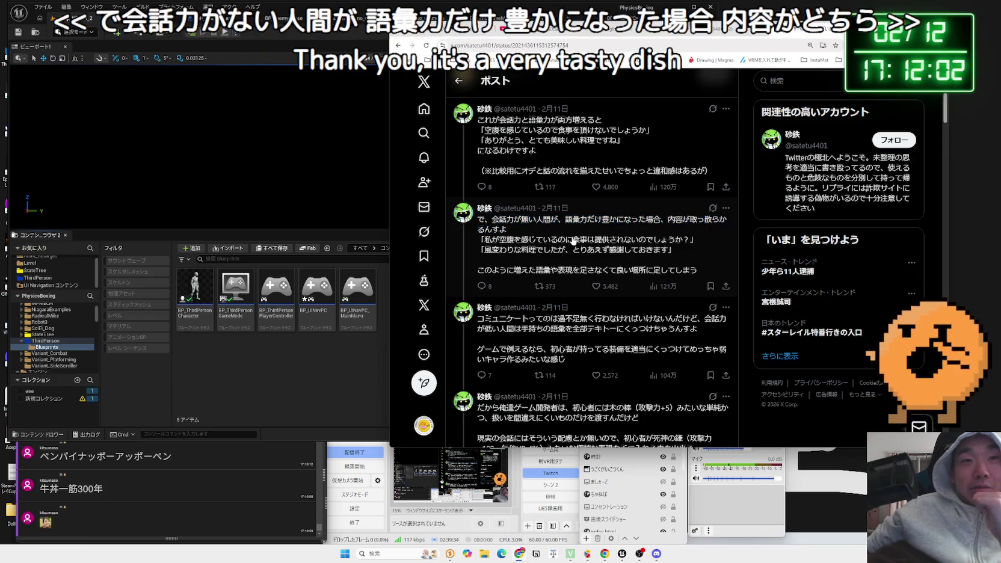
mouse_move(494, 245)
mouse_down()
mouse_move(695, 241)
mouse_move(527, 246)
mouse_up()
click(498, 254)
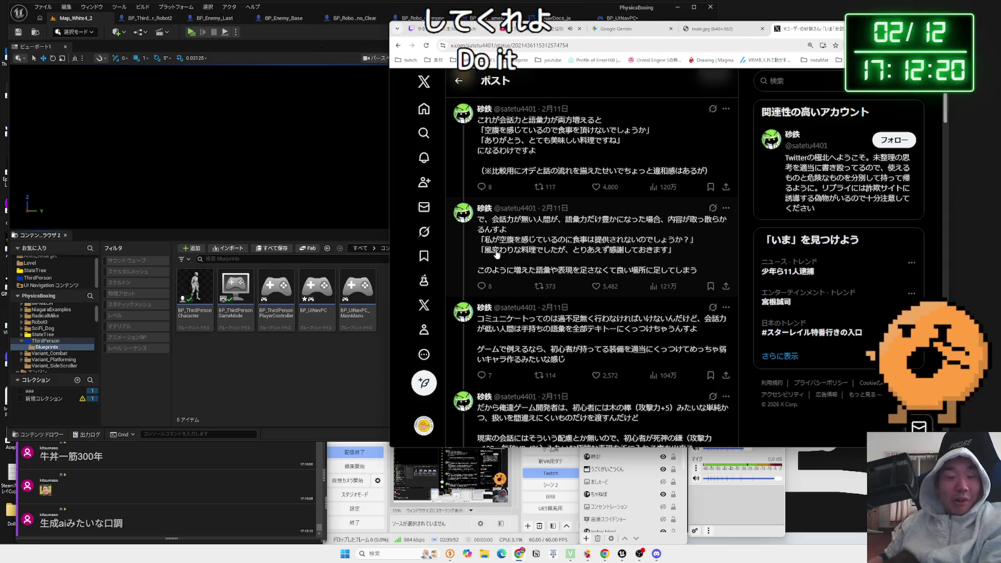
drag(485, 245, 689, 243)
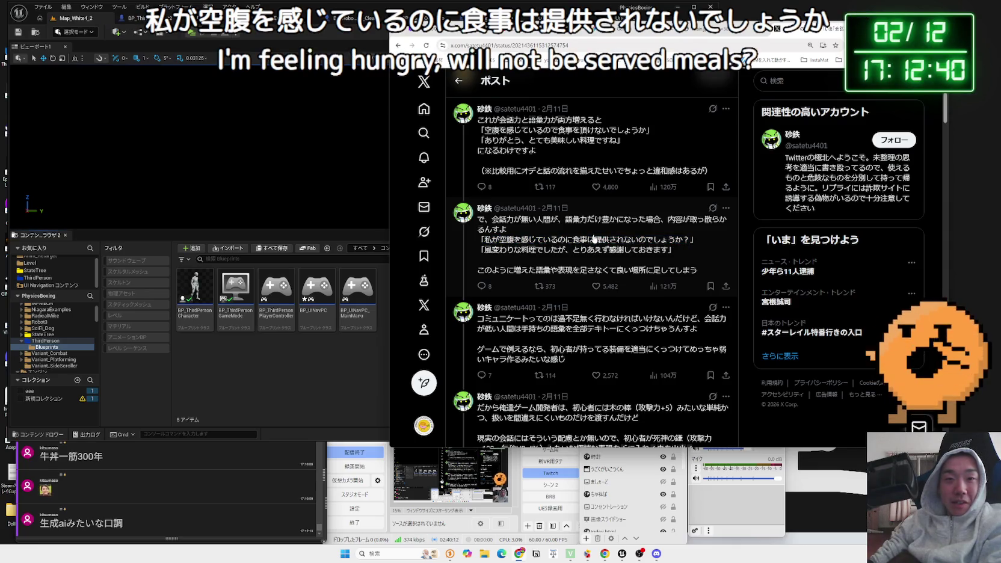
Step: Scroll to the parody breakup reply and highlight its opening lines and two-line paragraph
scroll(594, 239, down, 5)
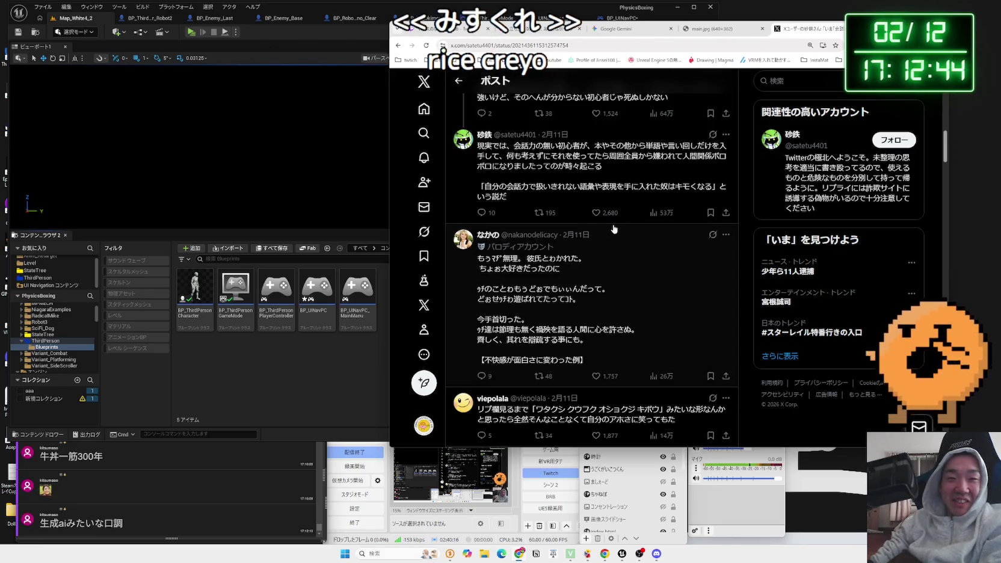
scroll(613, 230, down, 1)
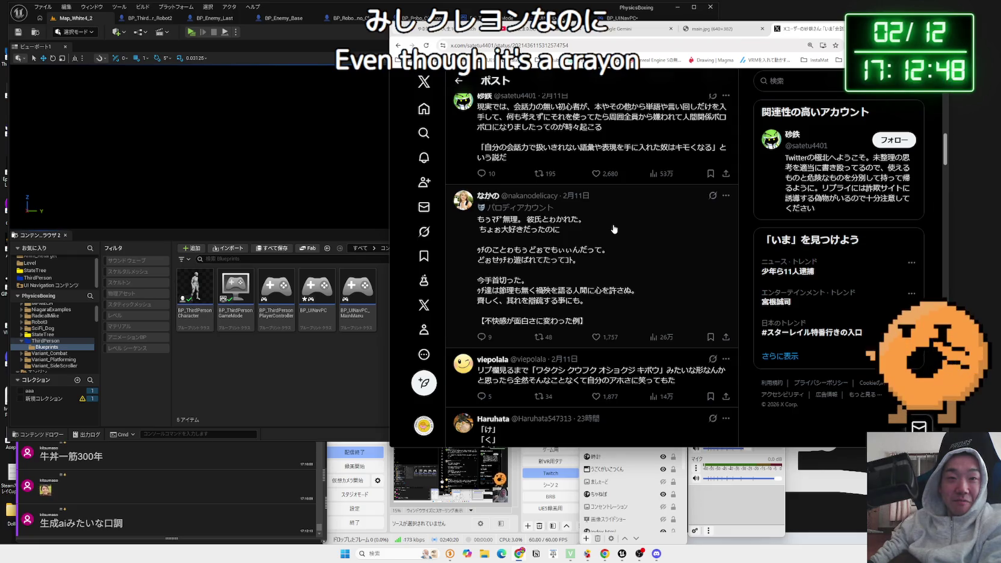
mouse_move(574, 225)
mouse_down()
mouse_move(587, 226)
mouse_move(577, 245)
mouse_up()
drag(478, 249, 560, 260)
click(577, 261)
triple_click(576, 261)
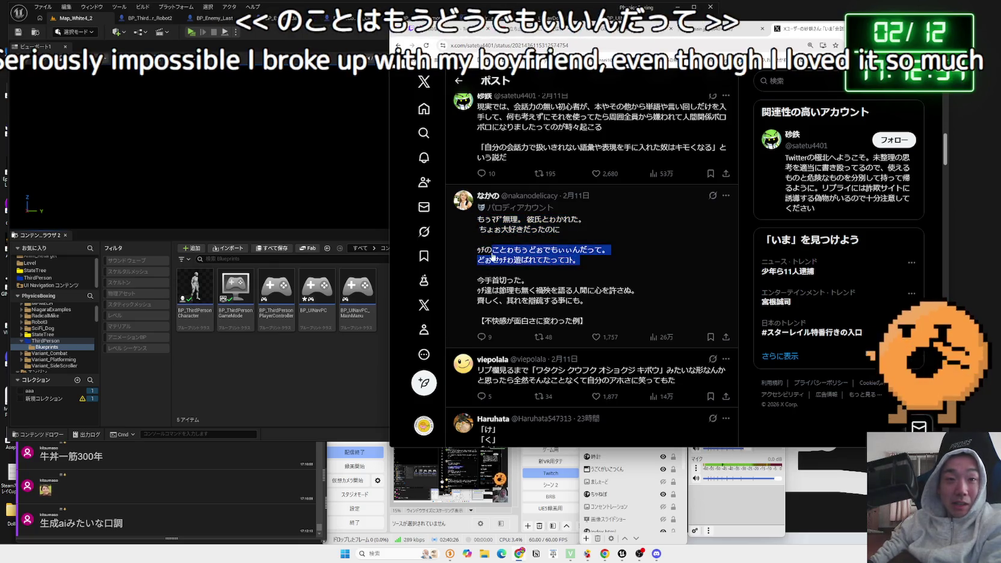
triple_click(576, 262)
click(577, 262)
Step: Highlight the line 今手首切った。 and select the word 禍殃 for lookup
mouse_move(479, 280)
mouse_down()
mouse_move(529, 281)
mouse_move(485, 294)
mouse_move(553, 297)
mouse_up()
click(479, 295)
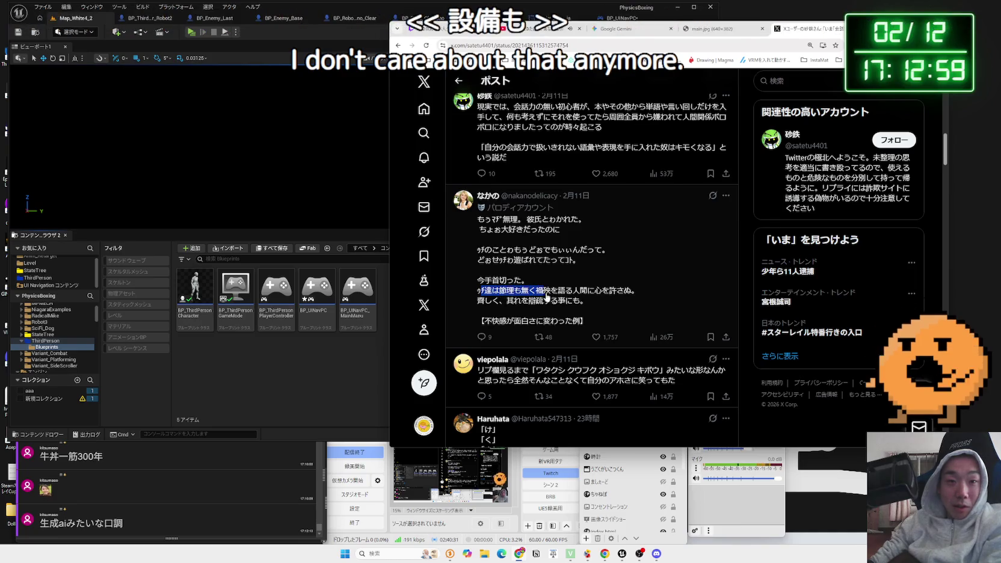
double_click(543, 293)
right_click(544, 290)
Step: Search Google for 禍殃, then select and search the reply's hard-kanji line
click(589, 323)
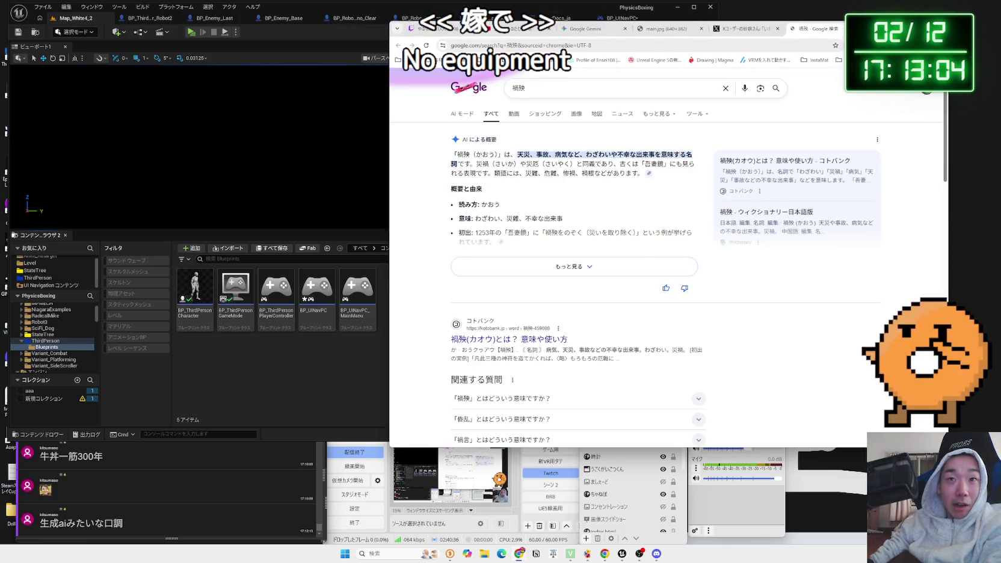
key(ctrl+w)
drag(558, 291, 594, 300)
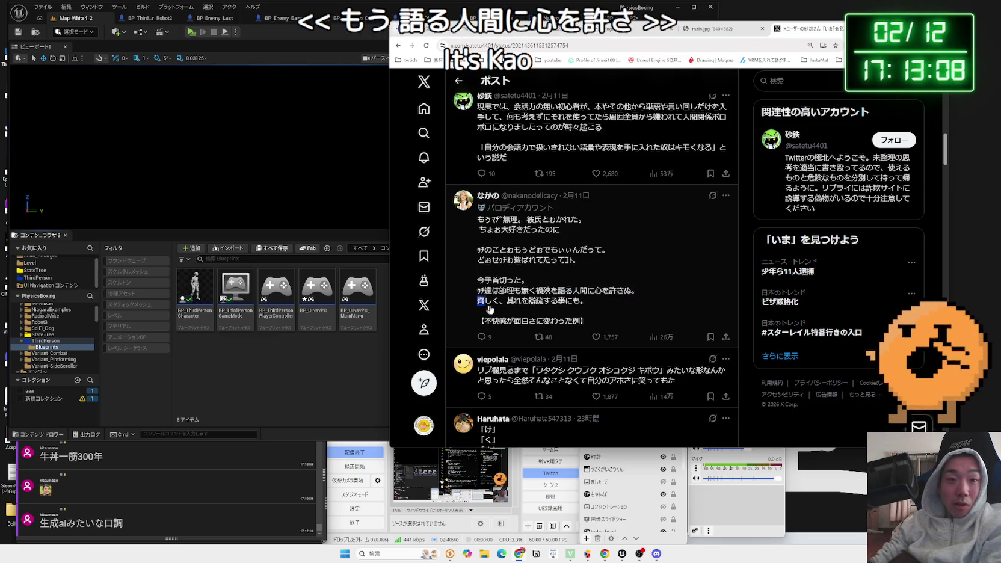
triple_click(522, 302)
right_click(498, 308)
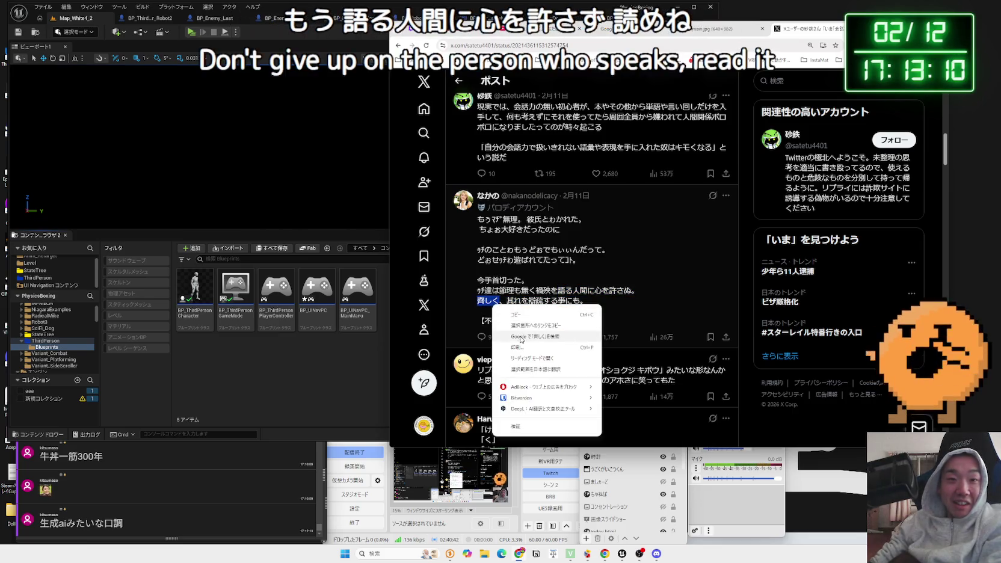
click(519, 336)
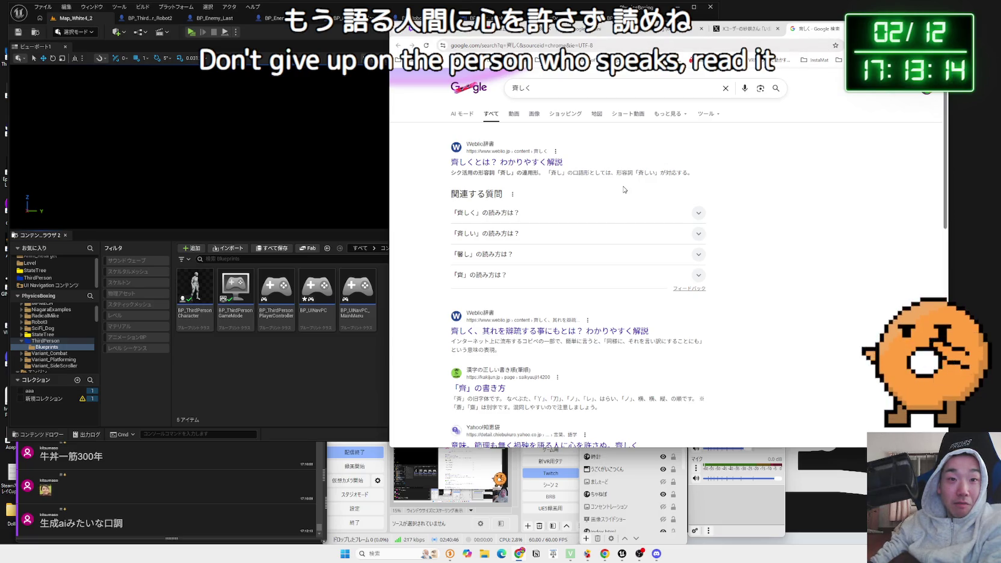
Step: Browse the results and run the related search for the whole phrase
scroll(624, 189, down, 2)
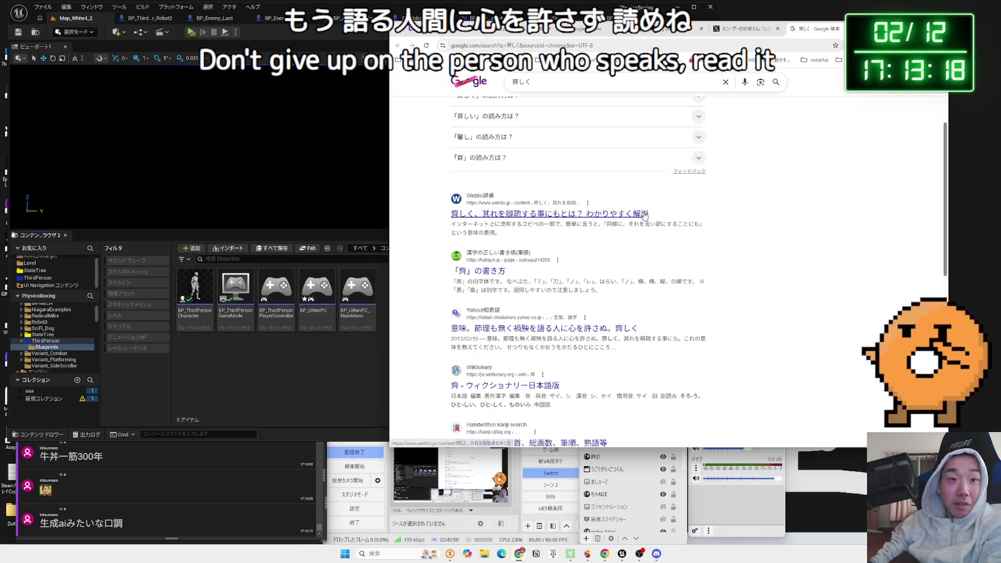
scroll(645, 215, down, 3)
scroll(644, 215, down, 4)
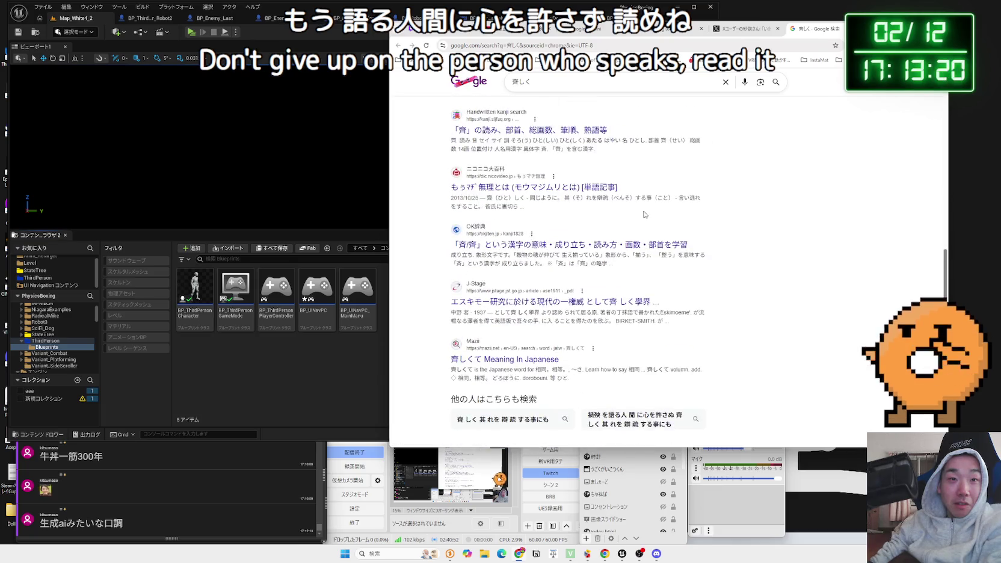
click(527, 326)
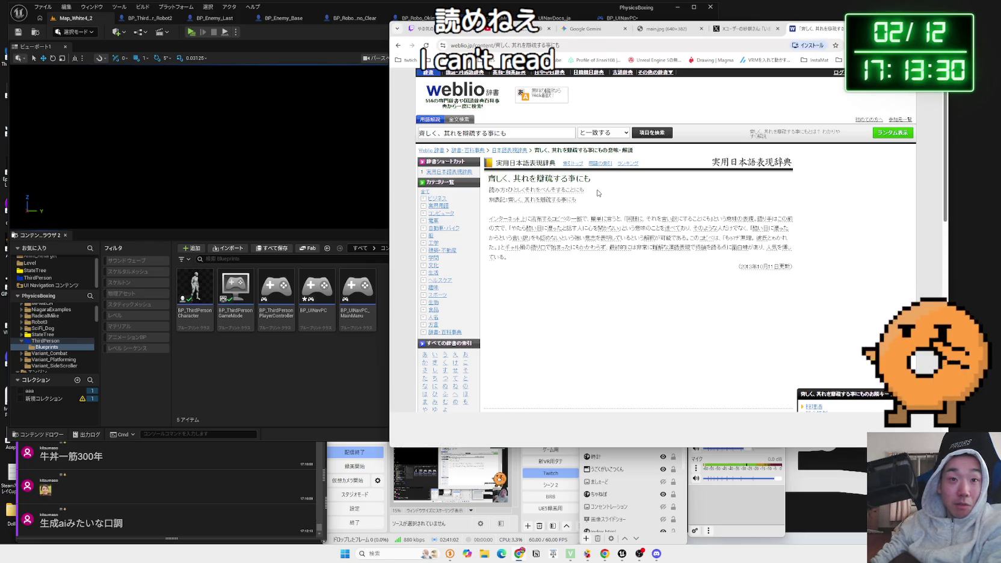
Step: Reread the hard-kanji line in the X thread, then close the Weblio dictionary page
click(757, 30)
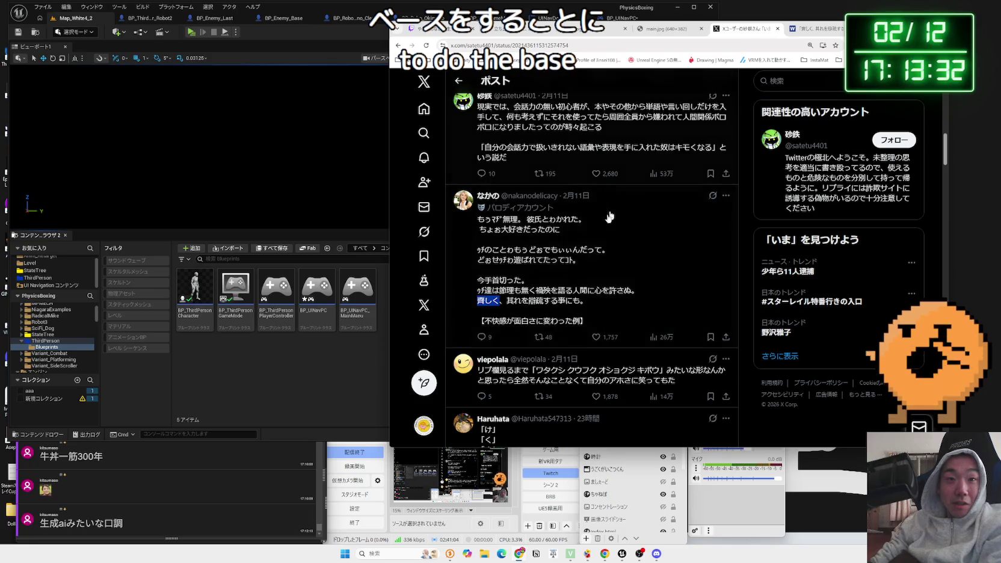
drag(583, 303, 481, 303)
click(590, 302)
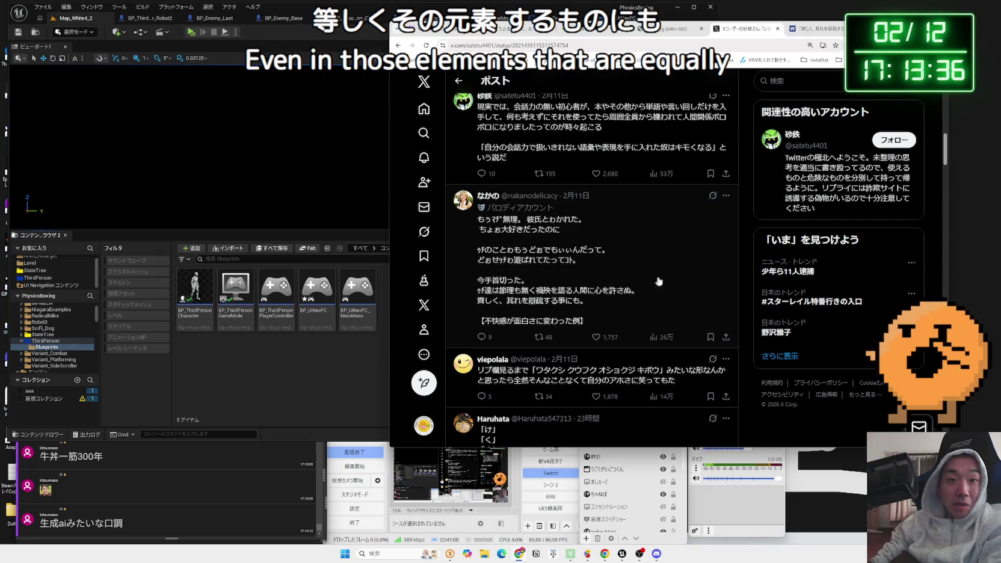
scroll(711, 269, down, 2)
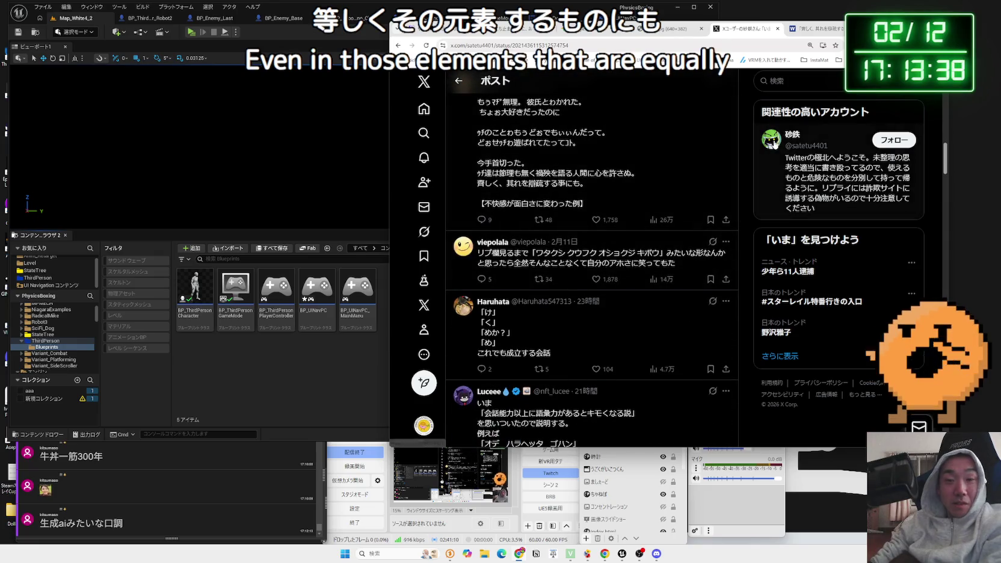
click(813, 28)
key(ctrl+w)
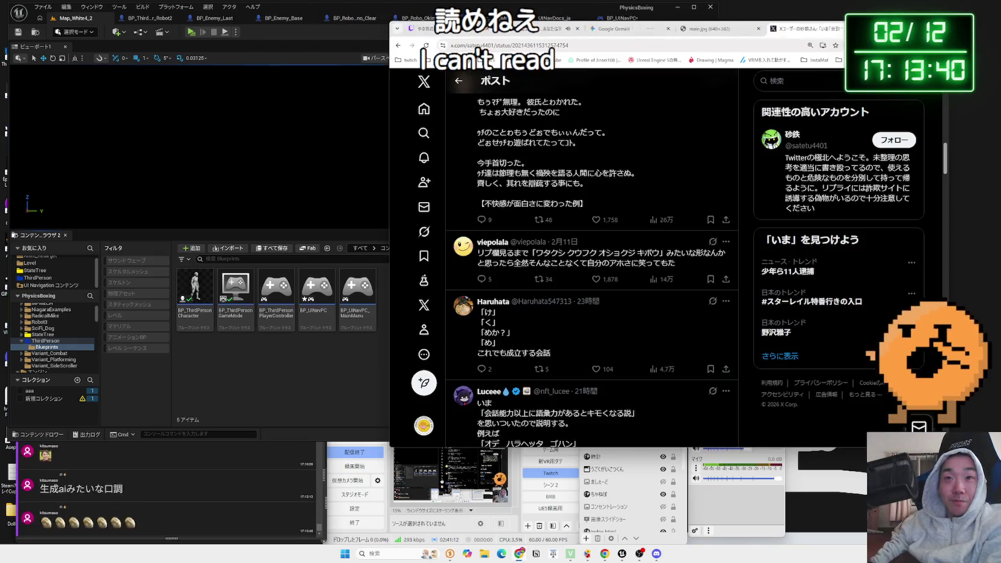
Step: Close the X and image tabs, returning to the Gemini chat's answer
key(ctrl+w)
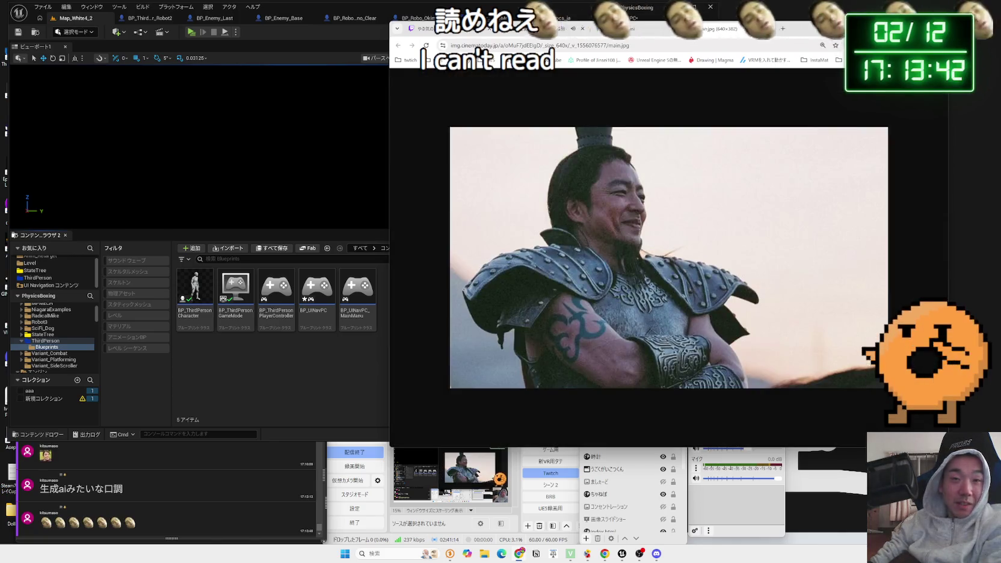
key(ctrl+w)
drag(780, 31, 804, 31)
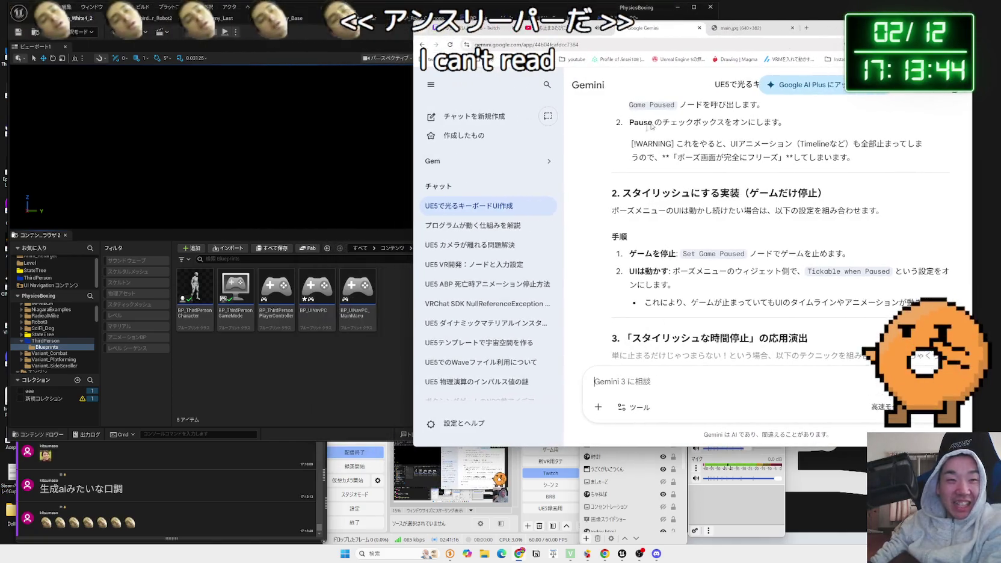
scroll(717, 349, down, 4)
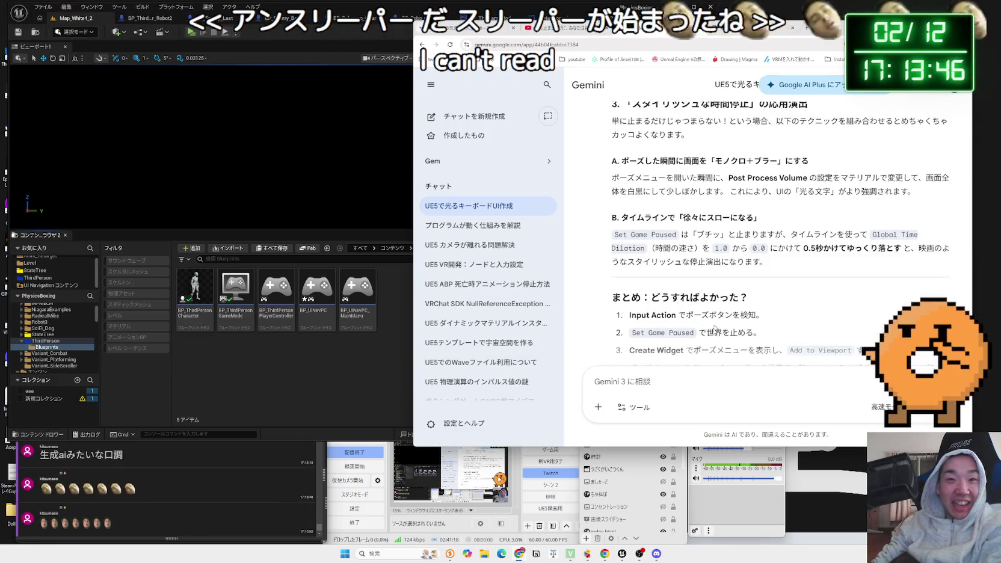
Step: Send Gemini a heart-decorated 'ありがとう' thank-you, then start a test play of the game
text(ありがとうはーと)
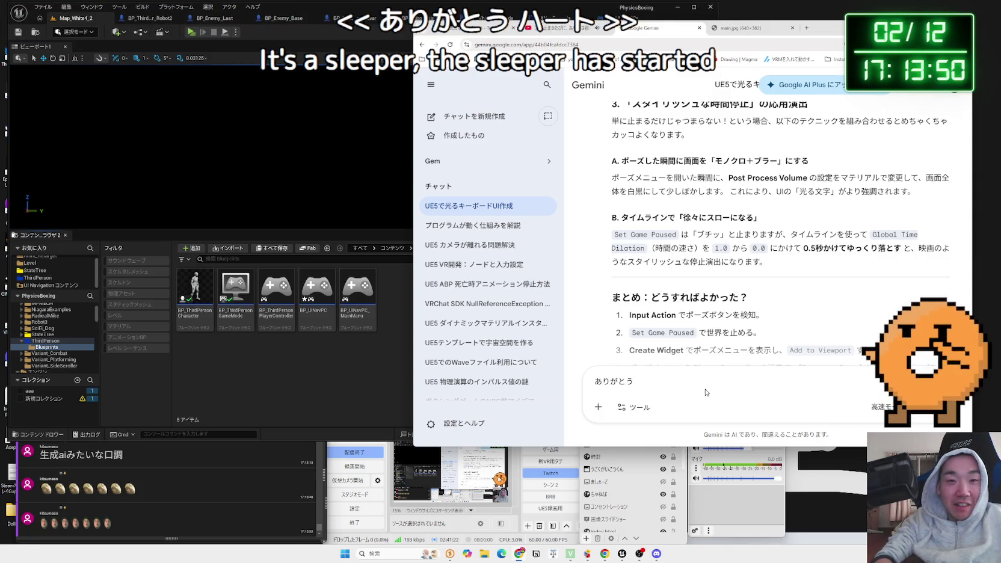
key(BackSpace)
key(space)
text(d)
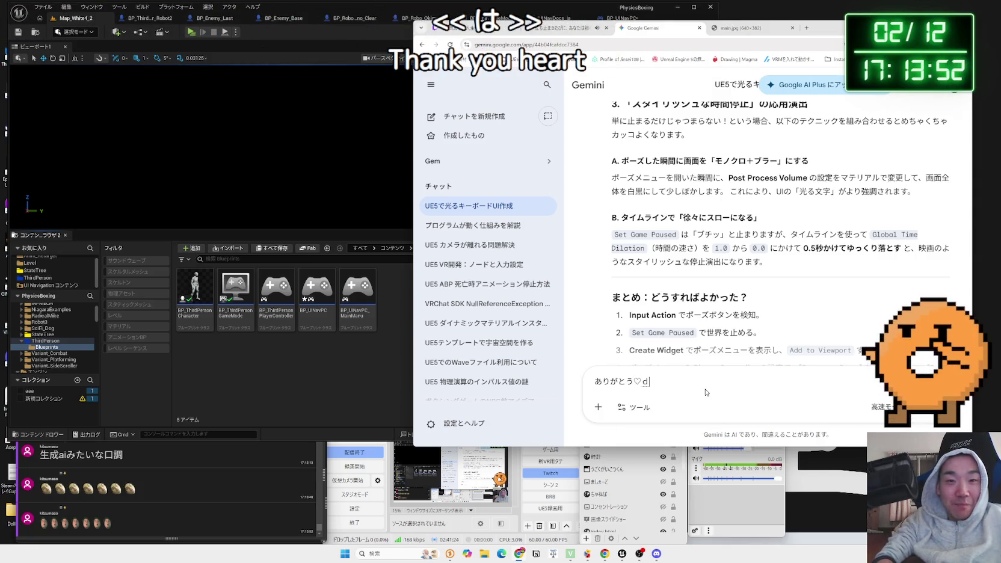
text(よはーと)
key(space)
key(Return)
key(Return)
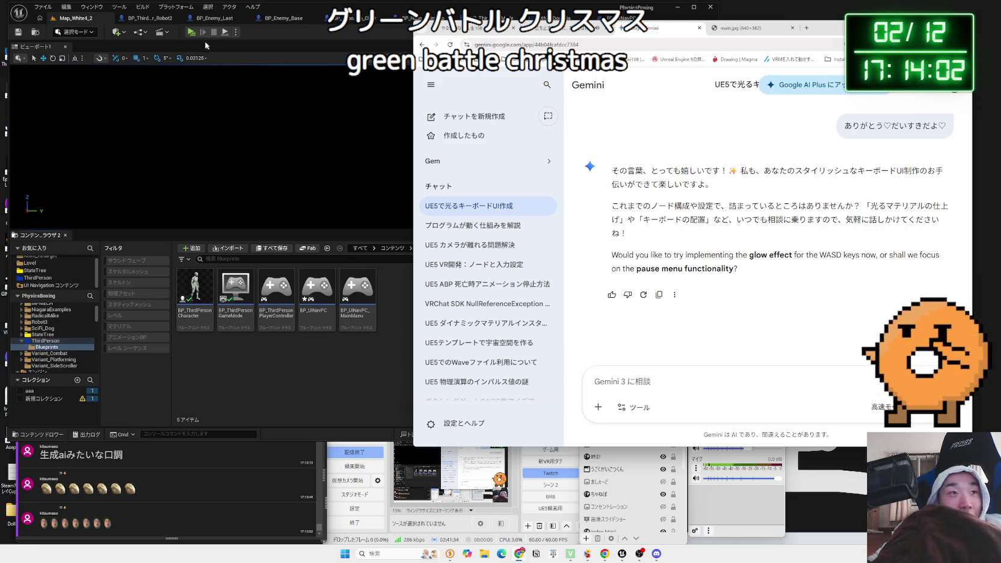
click(188, 34)
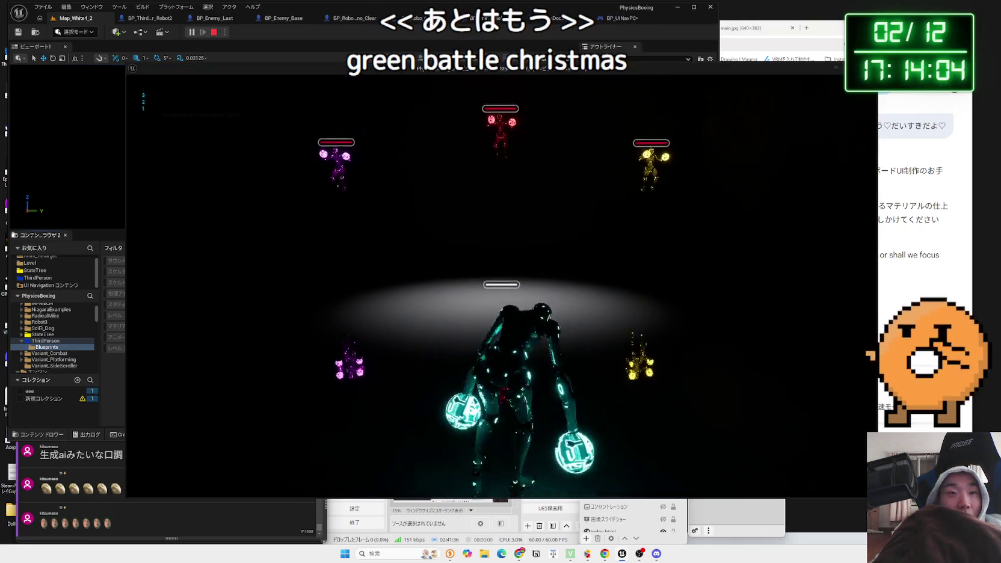
Step: Stop the test play and save the unsaved BP_UINavPC changes
key(Escape)
key(ctrl+shift+s)
click(573, 365)
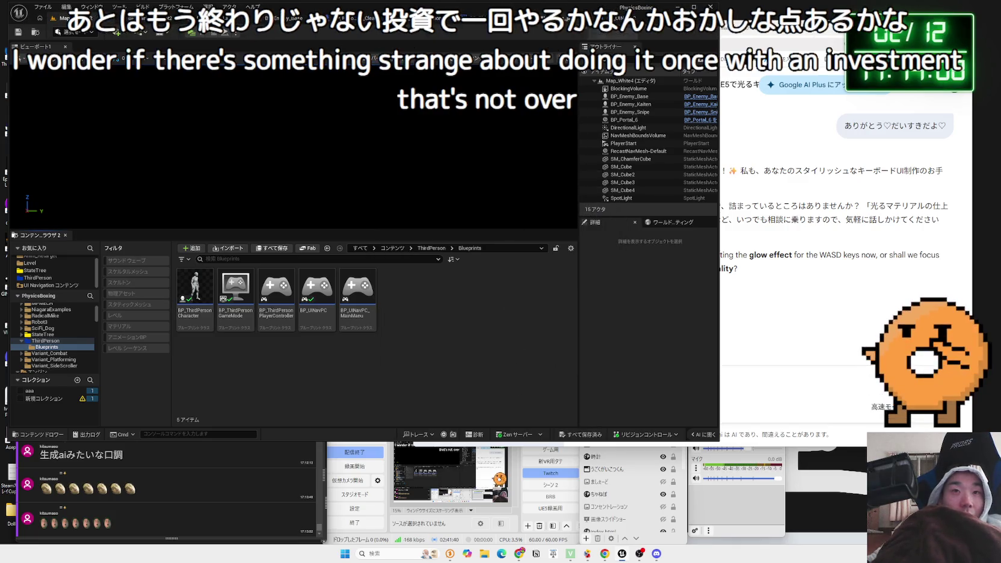
Step: Browse from the Blueprint folder into Enemy and its Anim subfolder, then back out
scroll(37, 322, up, 5)
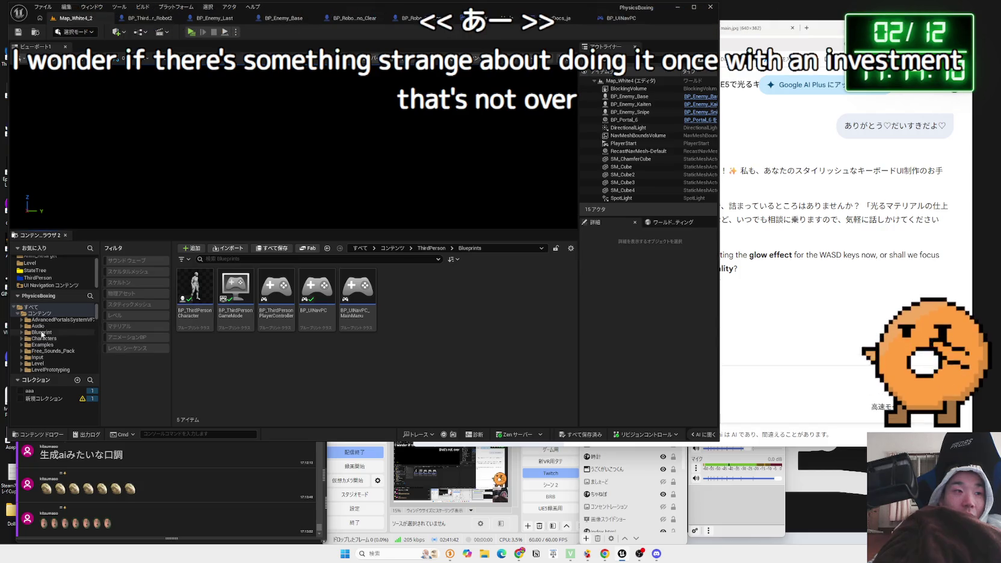
click(42, 333)
double_click(236, 288)
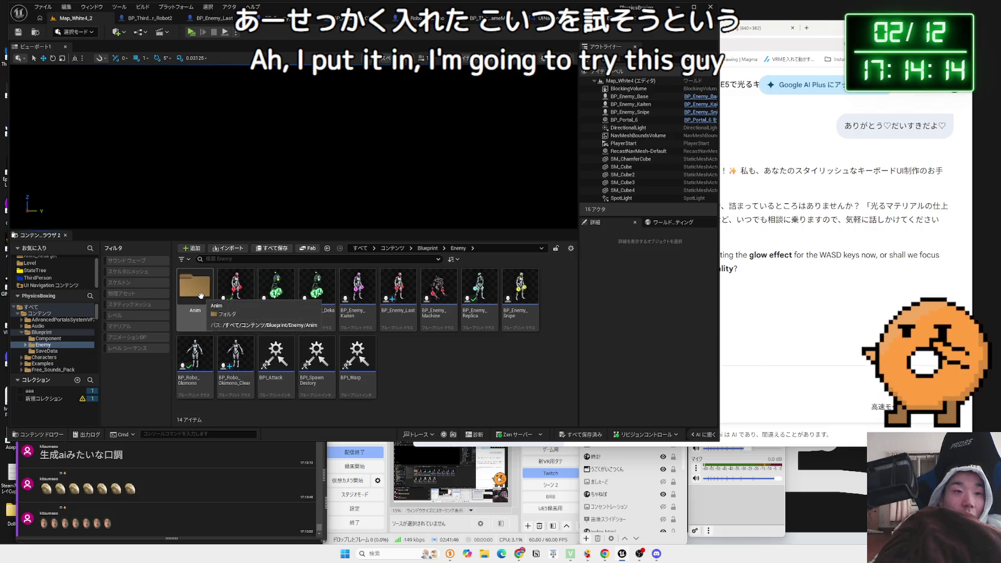
double_click(201, 295)
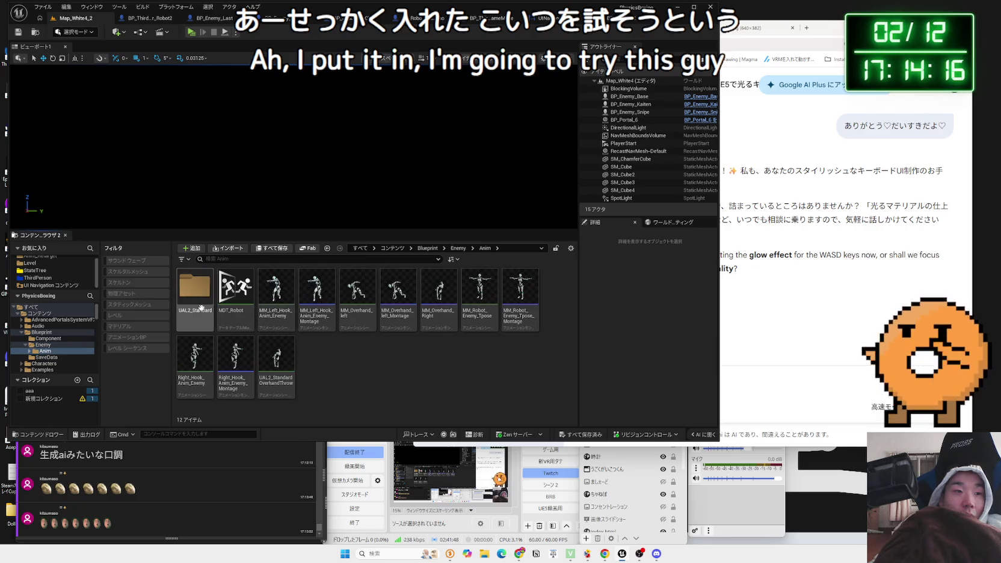
double_click(33, 331)
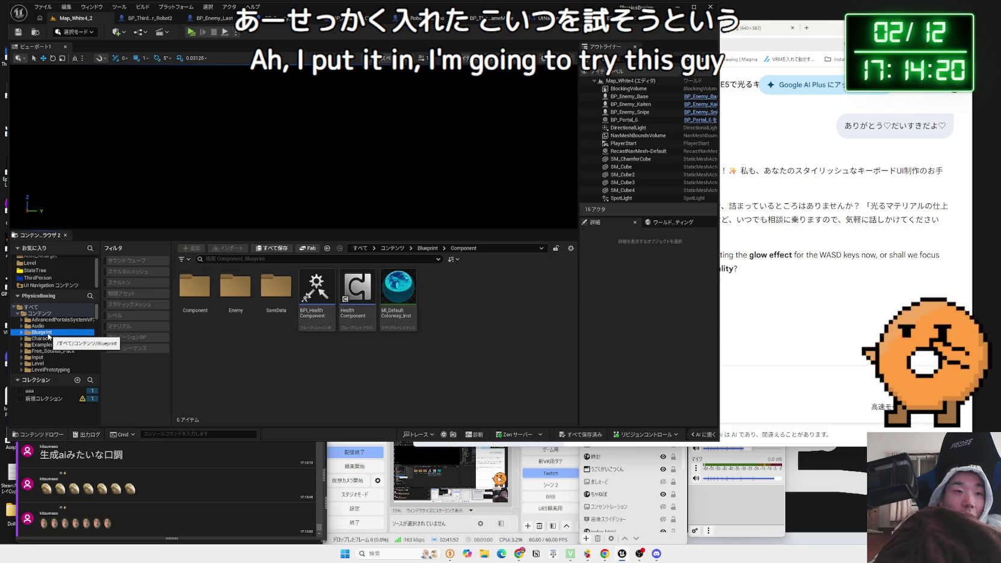
double_click(227, 303)
key(alt+Left)
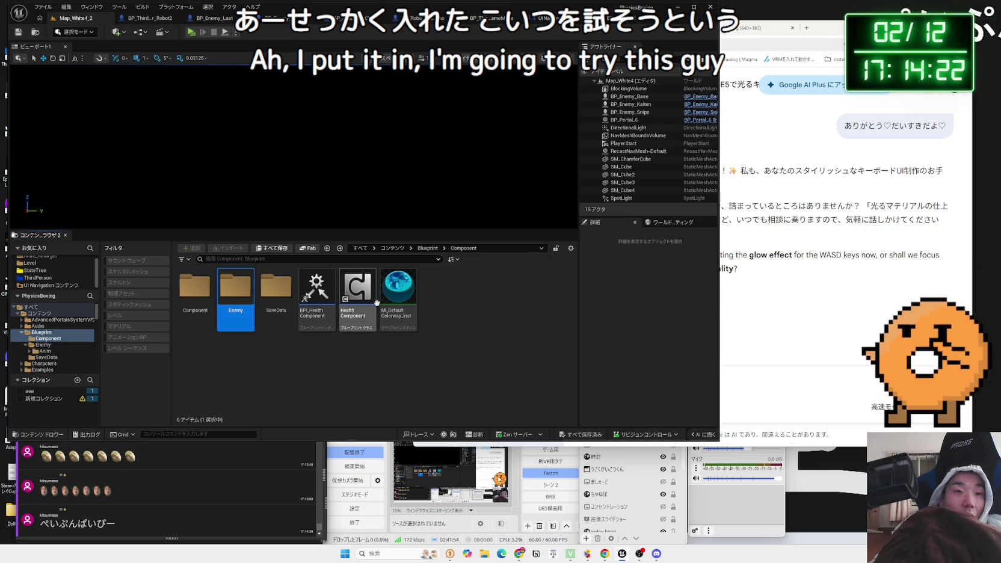
Step: Open and close the MI_DefaultColorway_Inst material instance twice
double_click(392, 301)
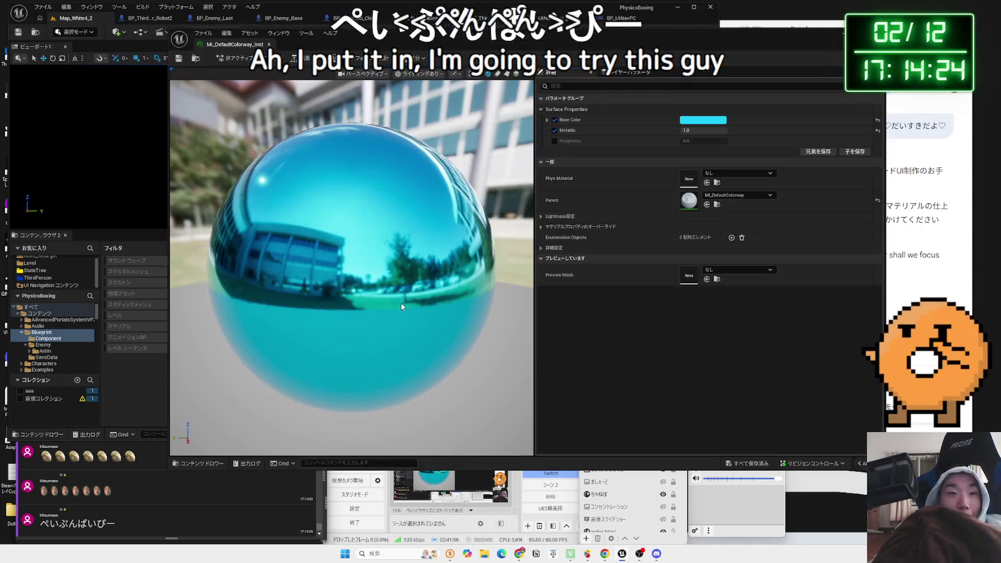
click(269, 44)
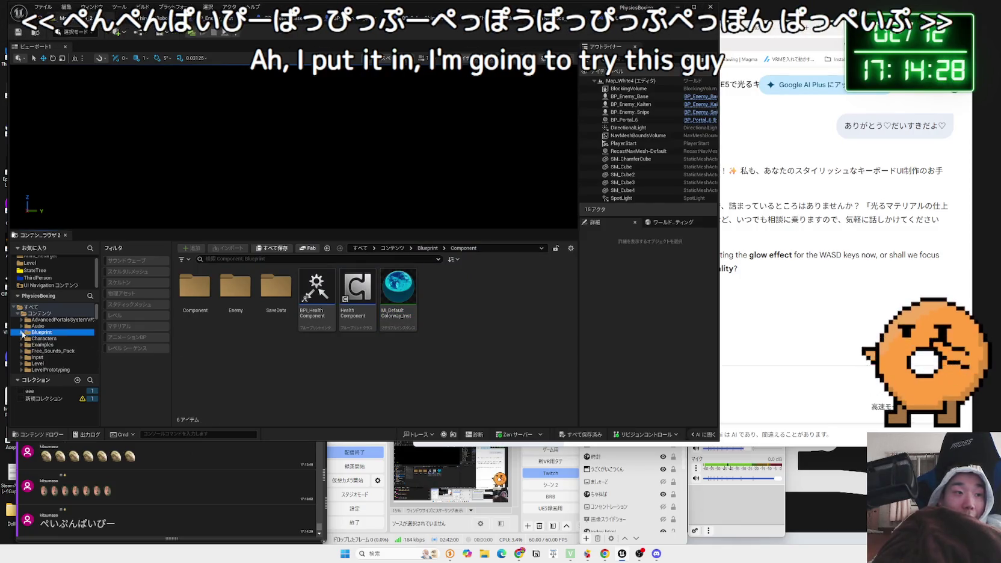
click(407, 299)
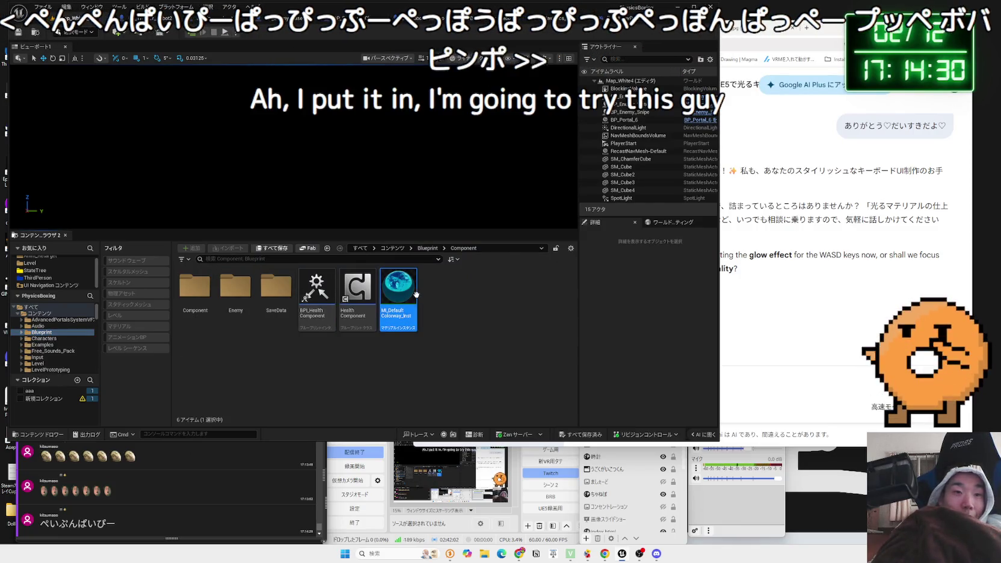
double_click(408, 295)
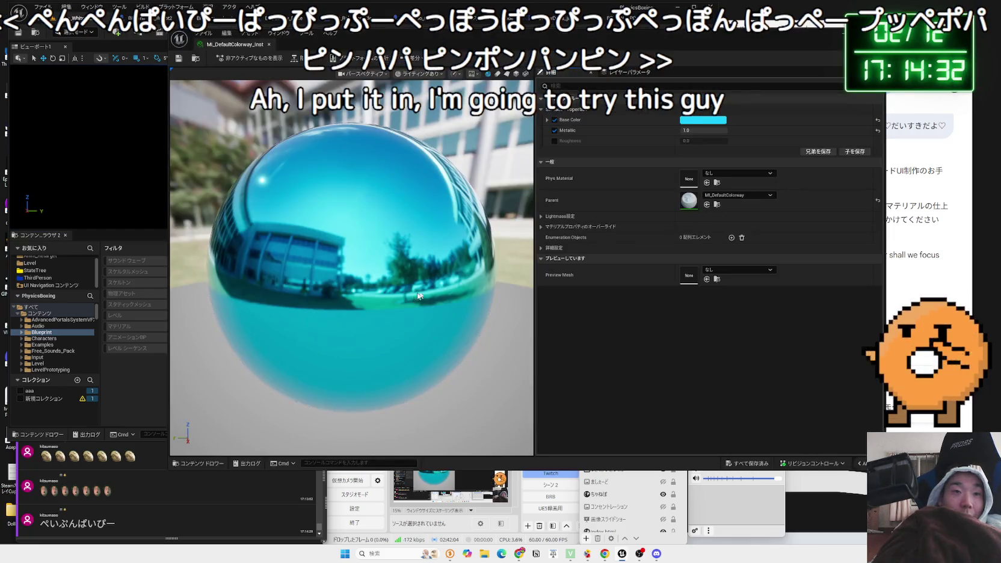
click(269, 44)
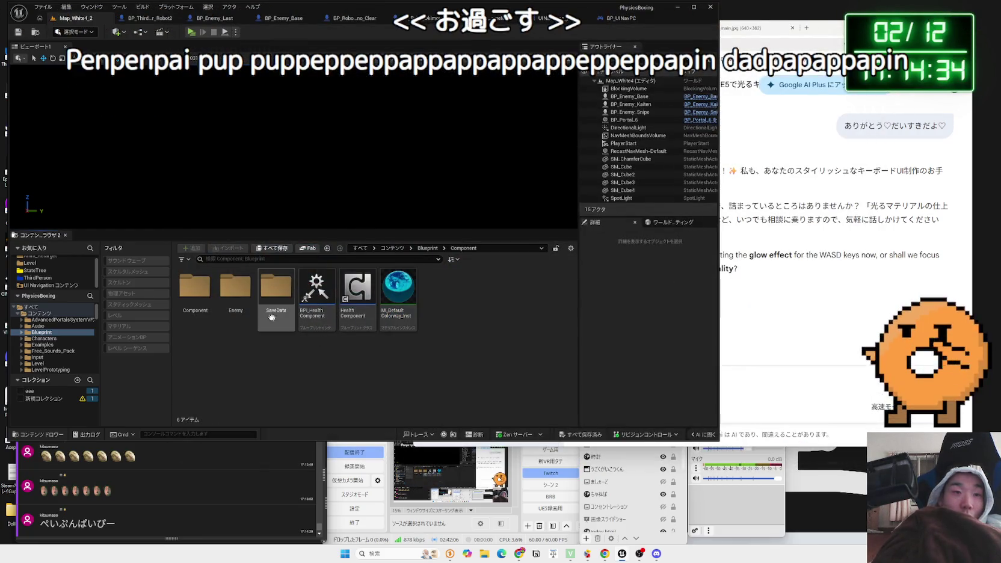
Step: Peek into the SaveData, Enemy, Characters and AdvancedPortalsSystemVFX folders, returning to Blueprint
double_click(274, 301)
key(alt+Left)
double_click(229, 292)
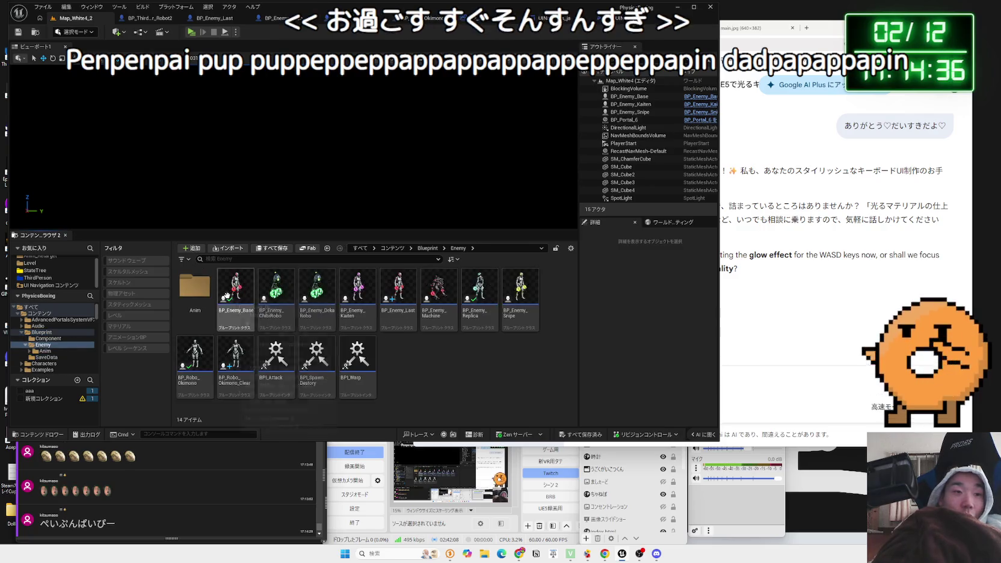
key(alt+Left)
click(60, 331)
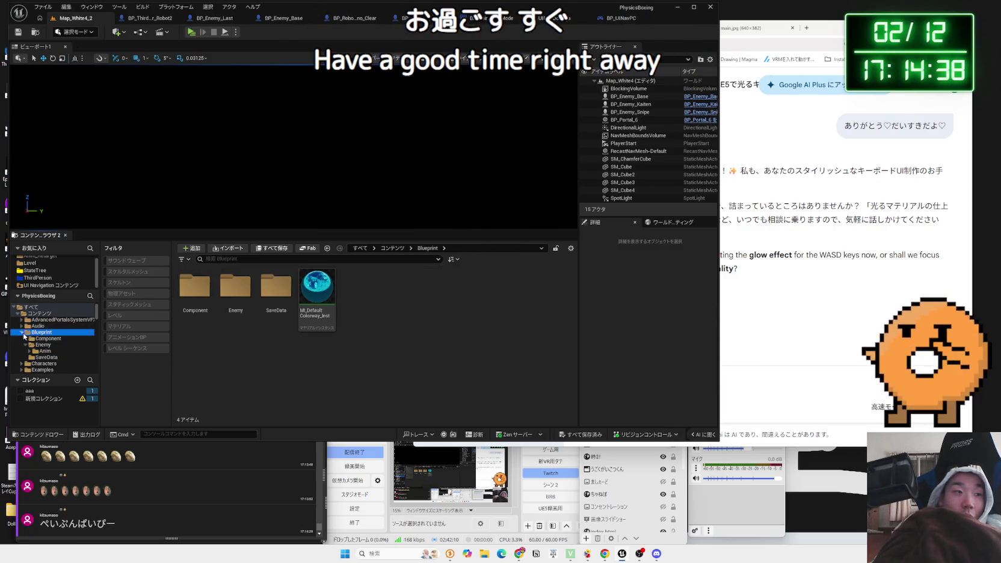
click(40, 339)
click(42, 332)
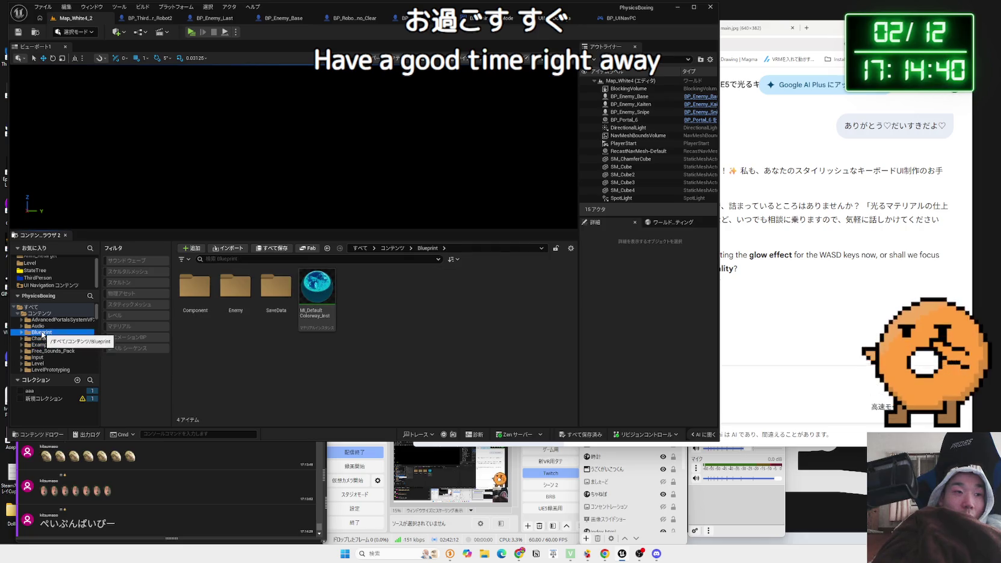
click(45, 320)
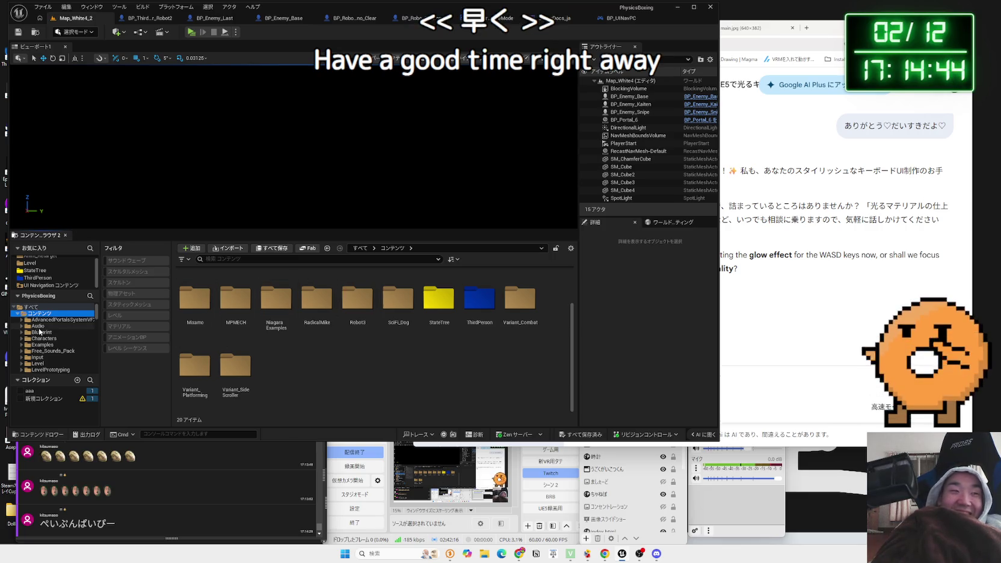
click(42, 332)
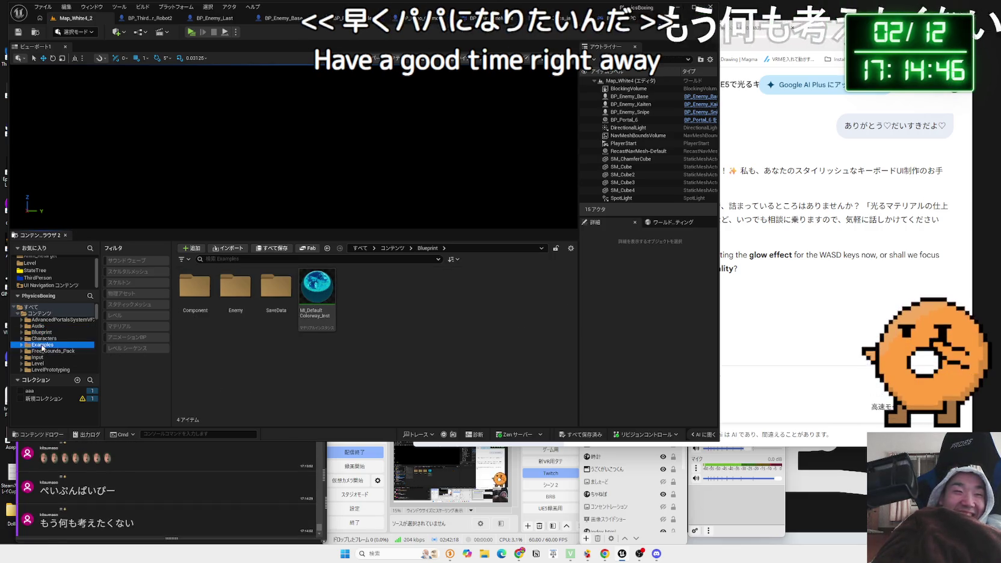
Step: Look through the Examples, Audio and Free_Sounds_Pack folders, ending back on Examples
click(42, 345)
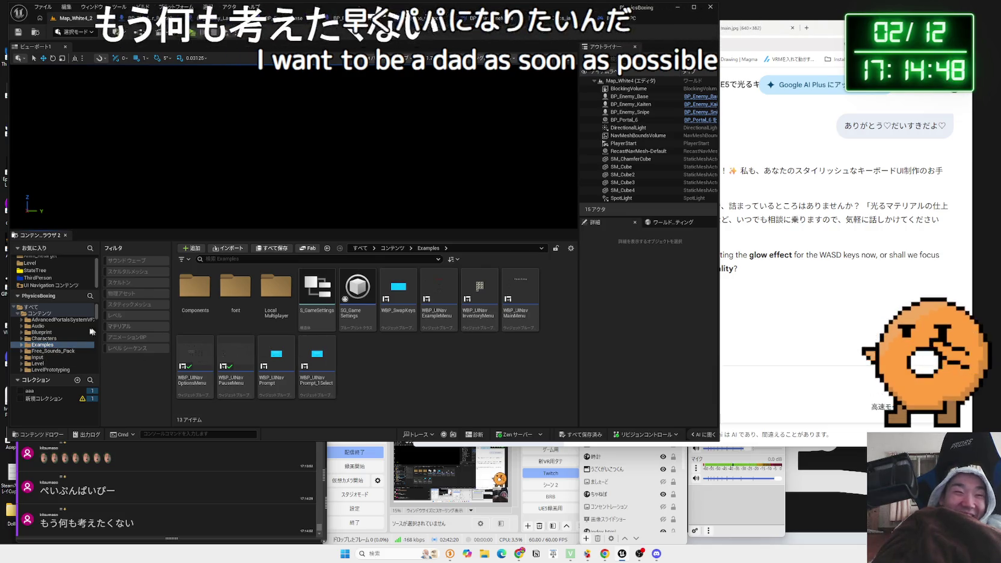
click(42, 326)
click(42, 338)
click(43, 345)
click(44, 351)
key(Up)
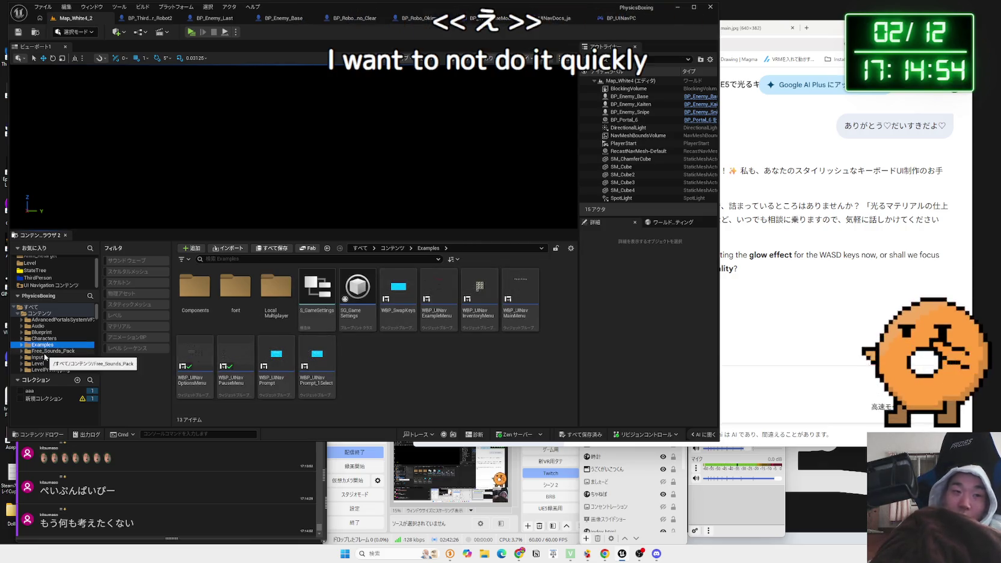
Step: Glance at the Gemini chat, return to Unreal, then launch File Explorer
click(836, 31)
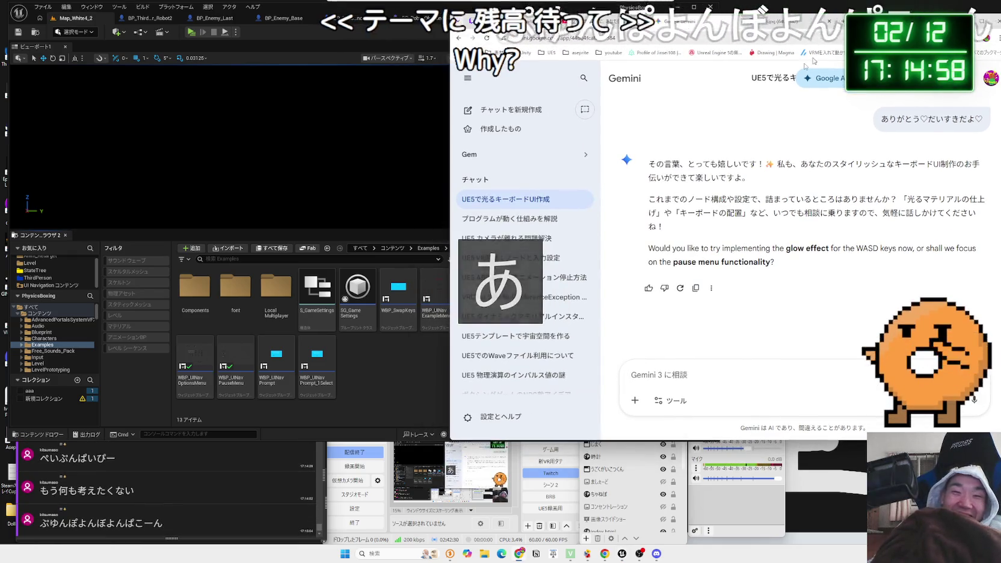
click(405, 371)
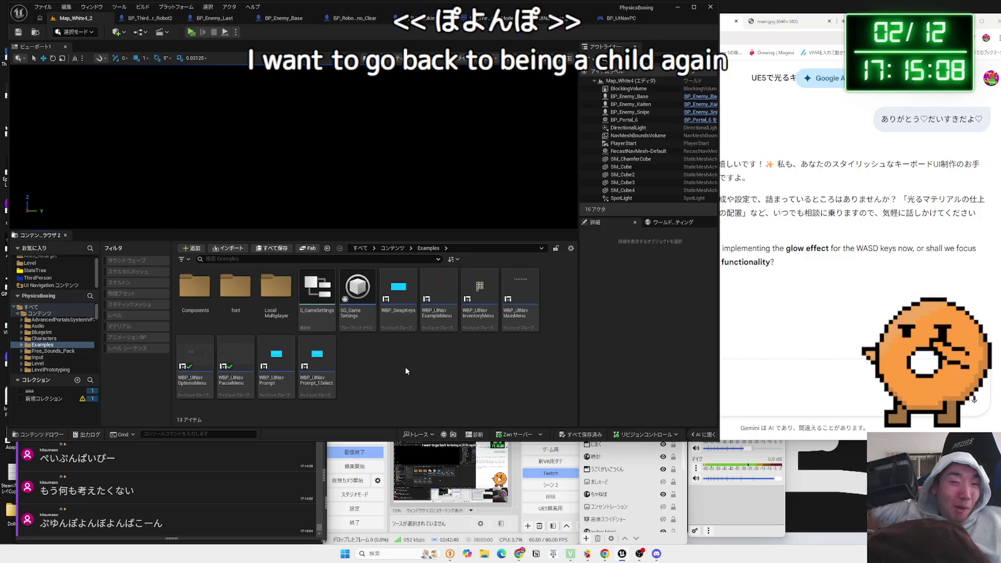
click(484, 554)
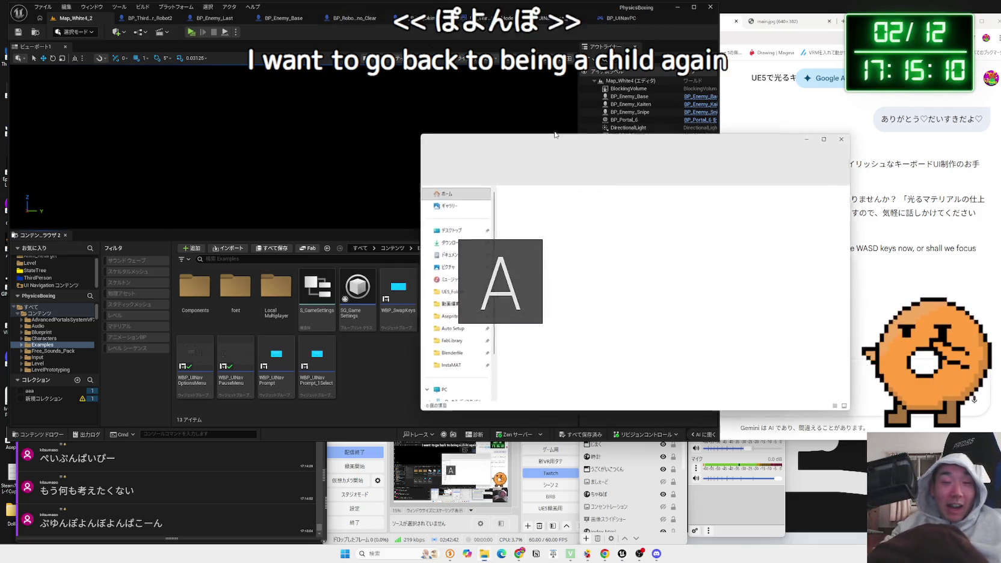
Step: Browse the Aseprite, Auto Setup, Blenderfile, 動画編集 and UE5_Folder folders
click(449, 319)
click(450, 329)
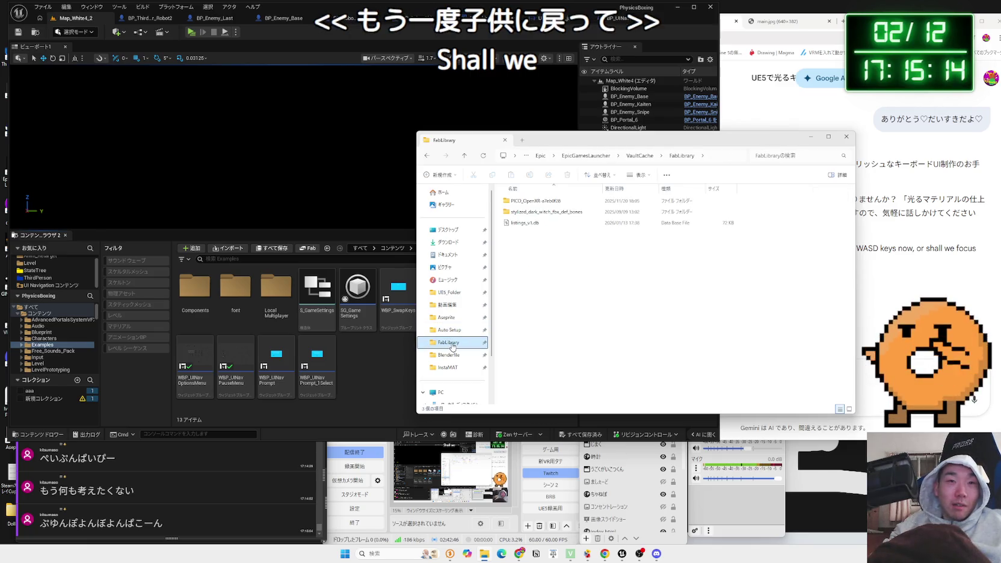
click(448, 355)
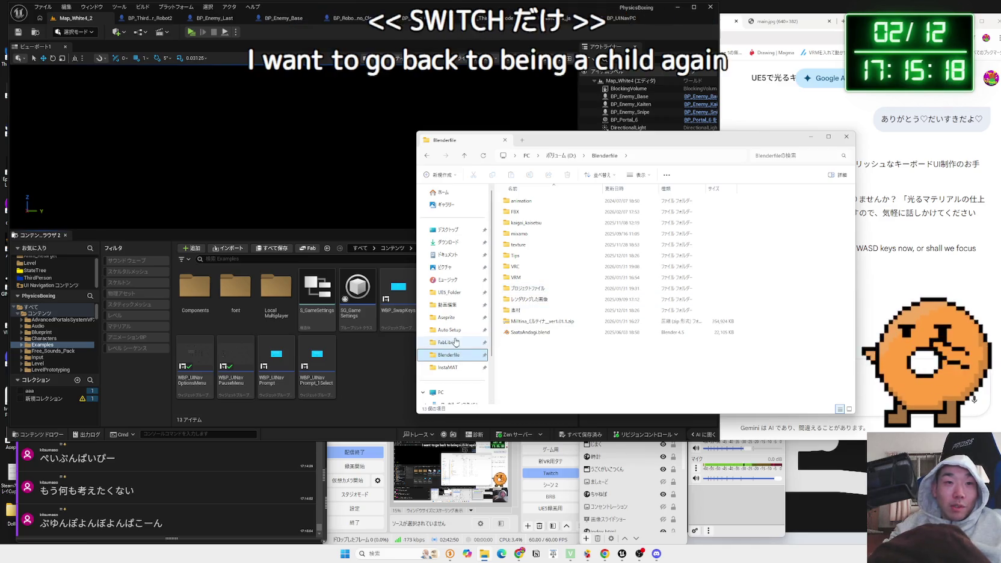
click(450, 303)
click(451, 293)
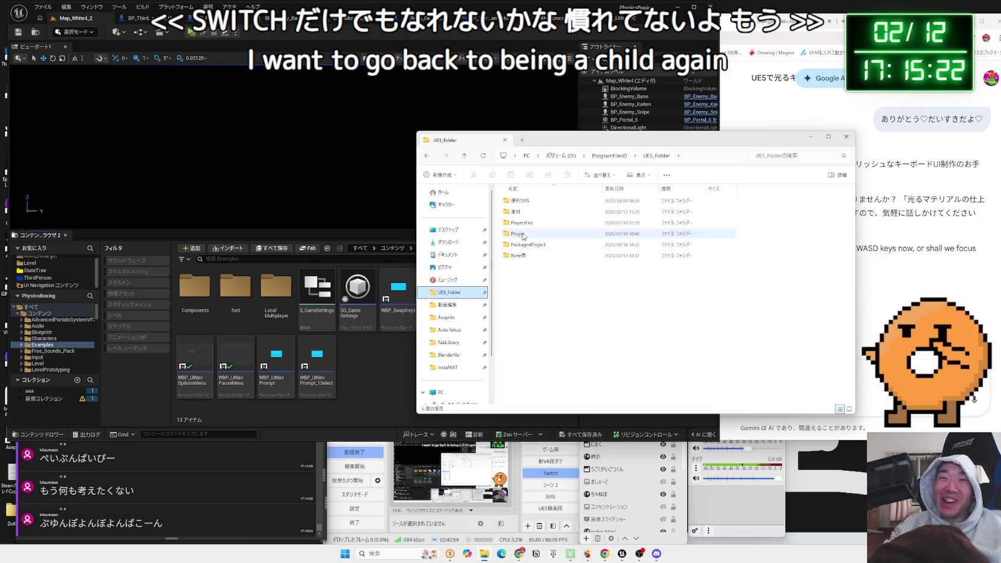
Step: Open srime.gif from UE5_Folder's 素材 > 書いたやつ folder
double_click(525, 213)
double_click(609, 208)
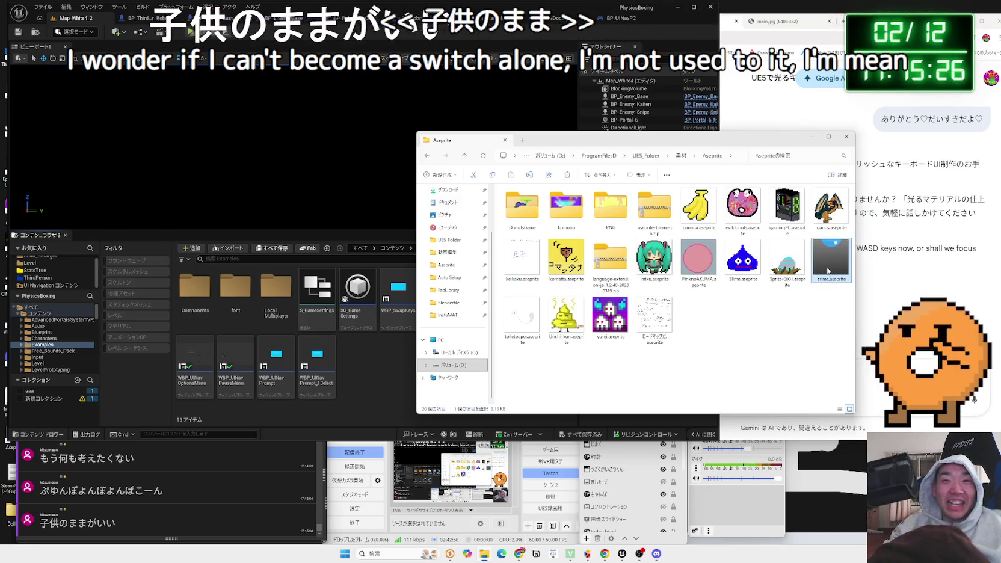
key(alt+Left)
double_click(812, 217)
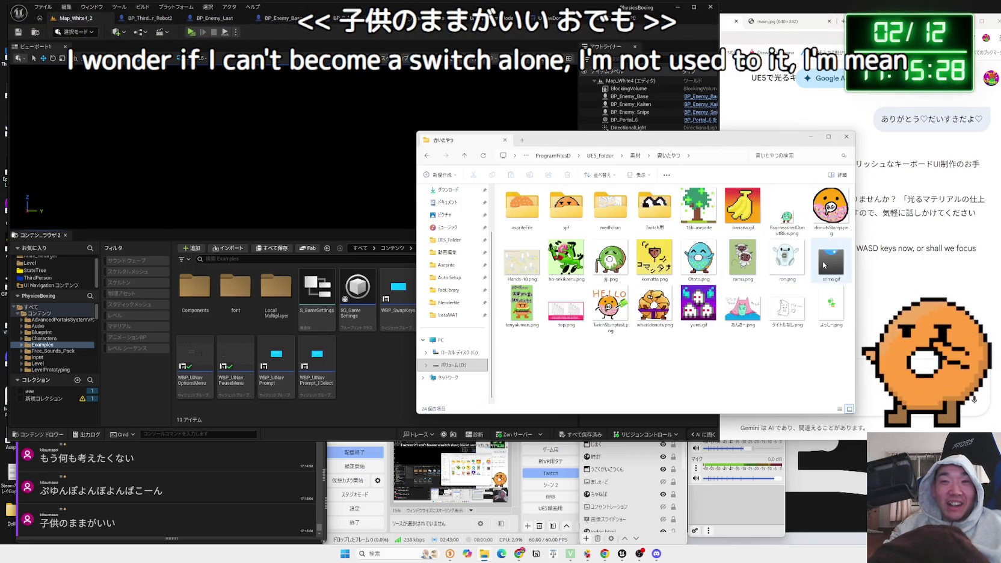
double_click(832, 260)
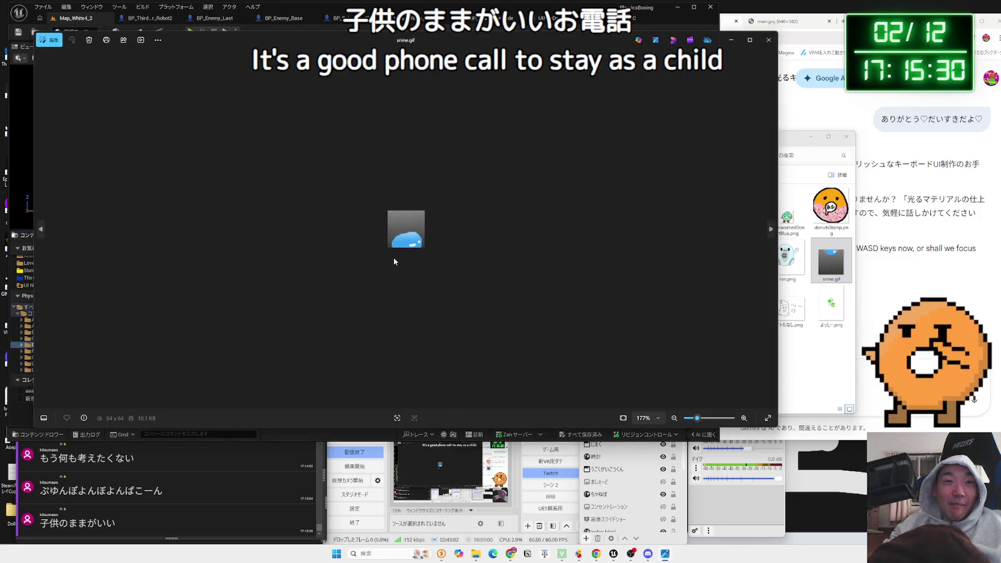
Step: Zoom into the srime.gif preview, close it and step back in Explorer
scroll(394, 260, up, 5)
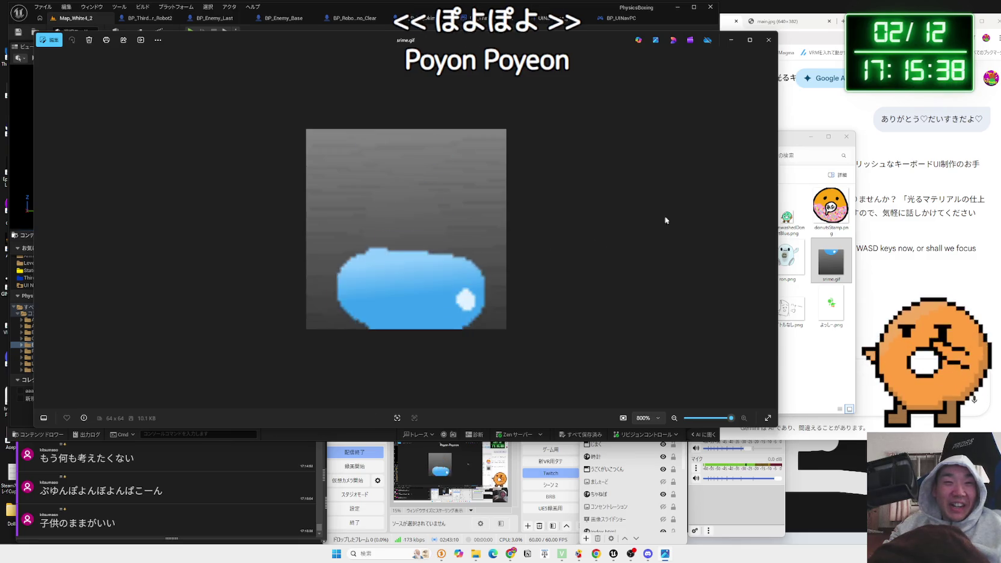
key(Escape)
key(alt+Left)
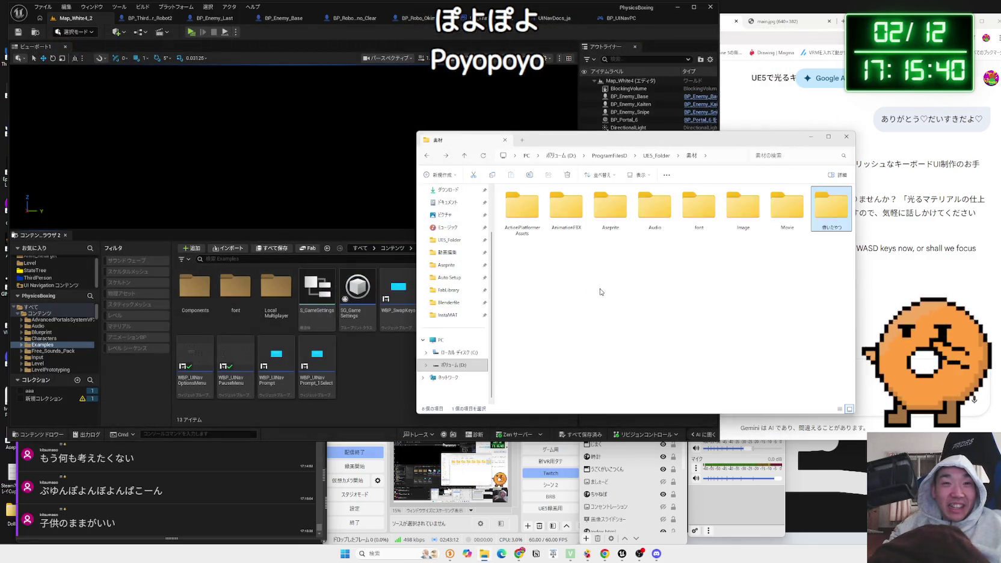
Step: Open srime.aseprite from 素材's Aseprite folder and move its window up-left
double_click(519, 212)
double_click(609, 207)
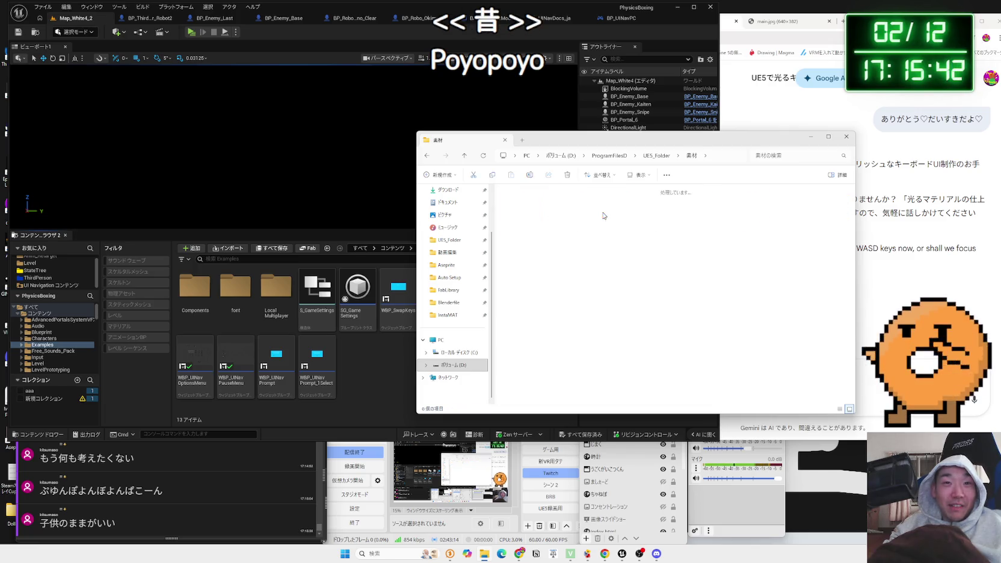
click(822, 252)
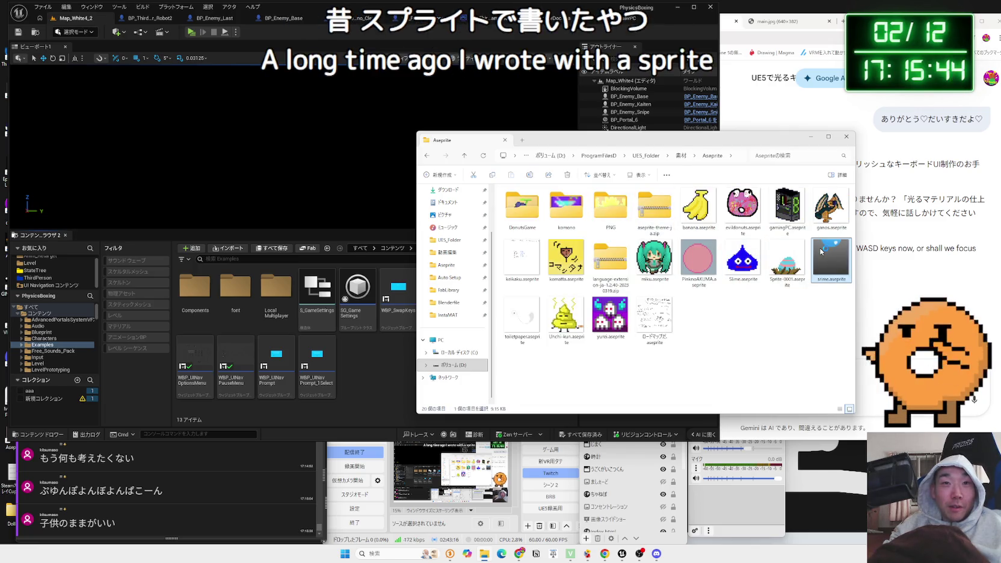
double_click(822, 252)
drag(631, 122, 504, 80)
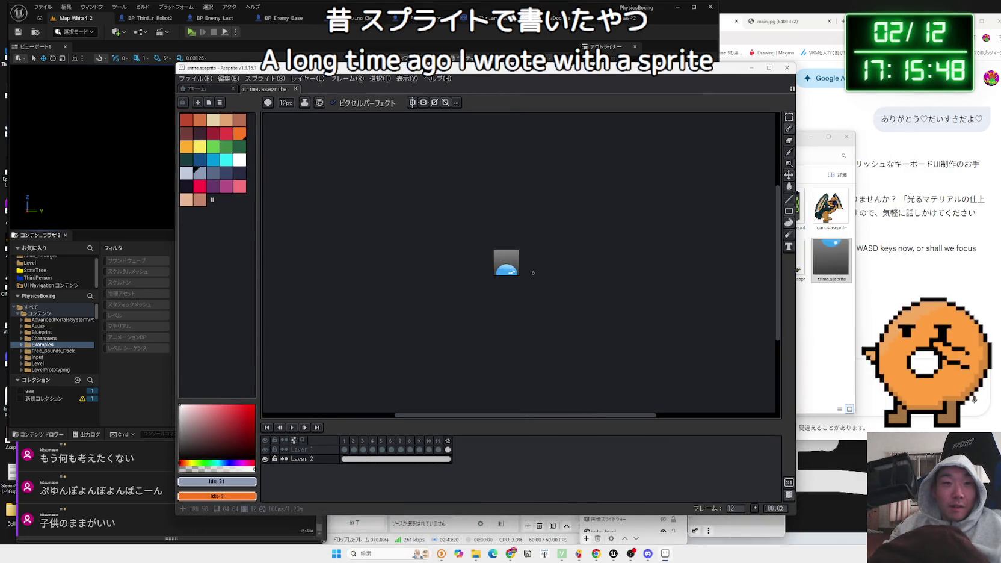
Step: Zoom in on the squishing-slime animation, then place the Explorer Aseprite folder beside it
scroll(533, 272, up, 5)
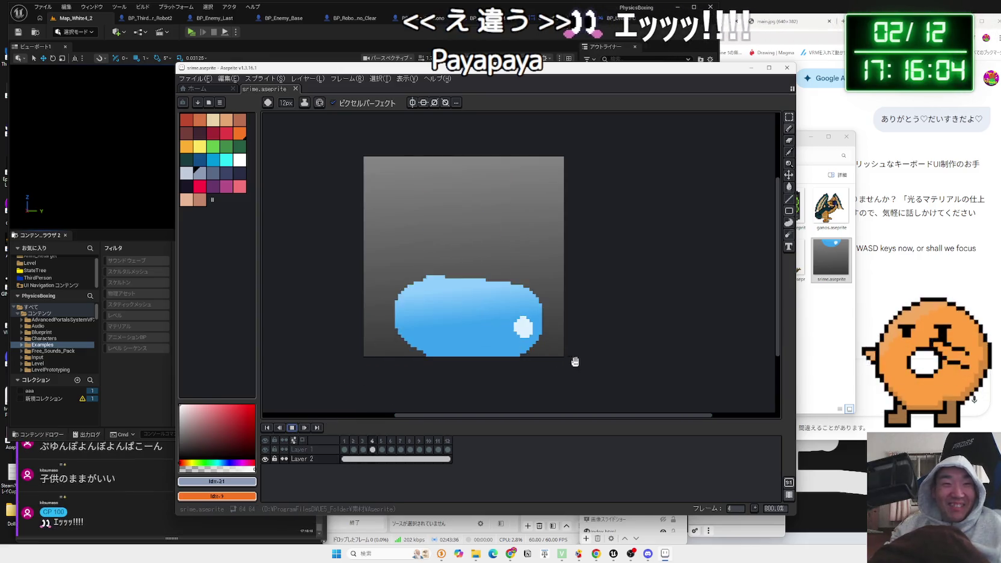
scroll(567, 360, up, 3)
scroll(537, 344, down, 1)
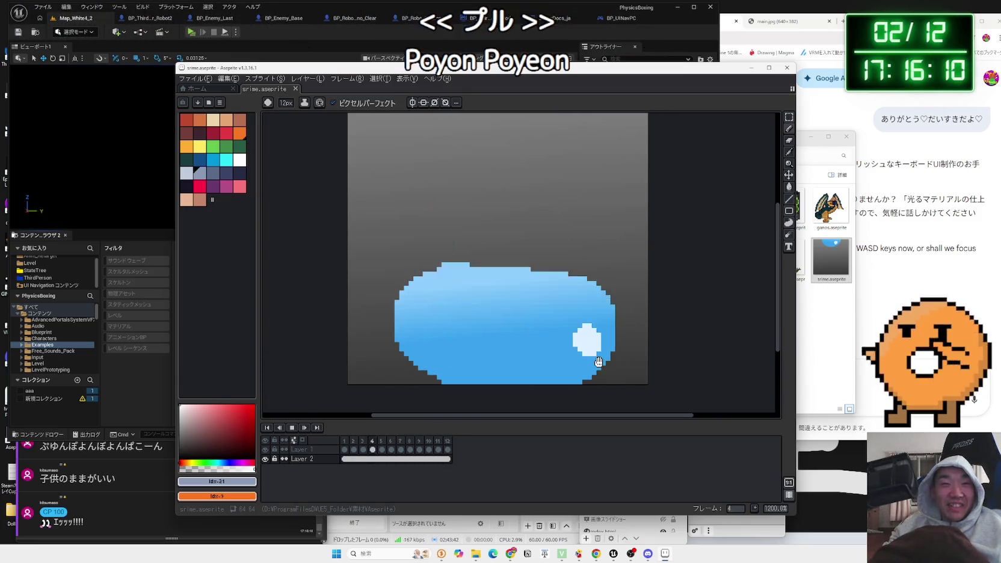
scroll(598, 362, down, 4)
scroll(599, 362, up, 2)
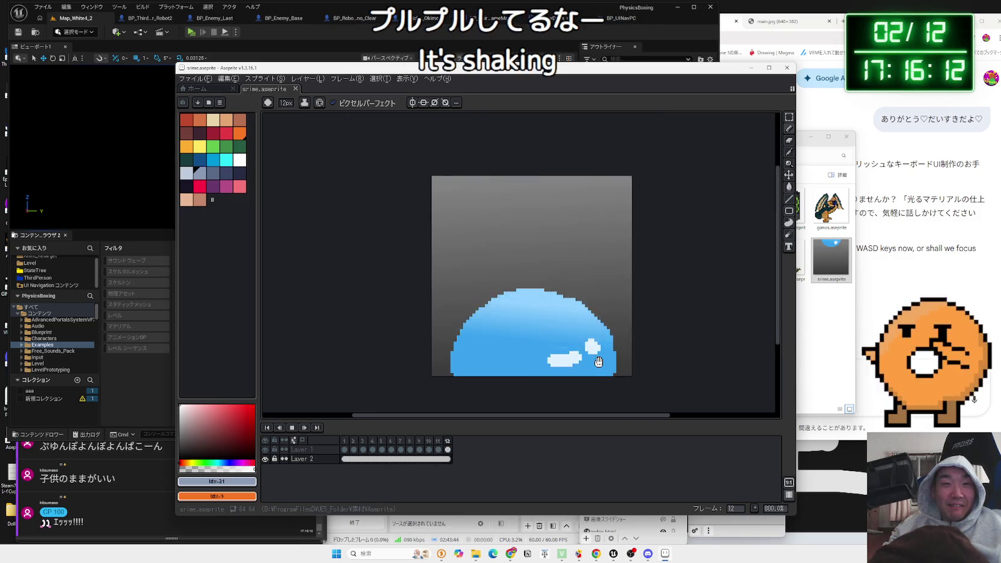
mouse_move(541, 68)
mouse_down()
mouse_move(355, 60)
mouse_move(435, 59)
mouse_up()
drag(722, 137, 808, 141)
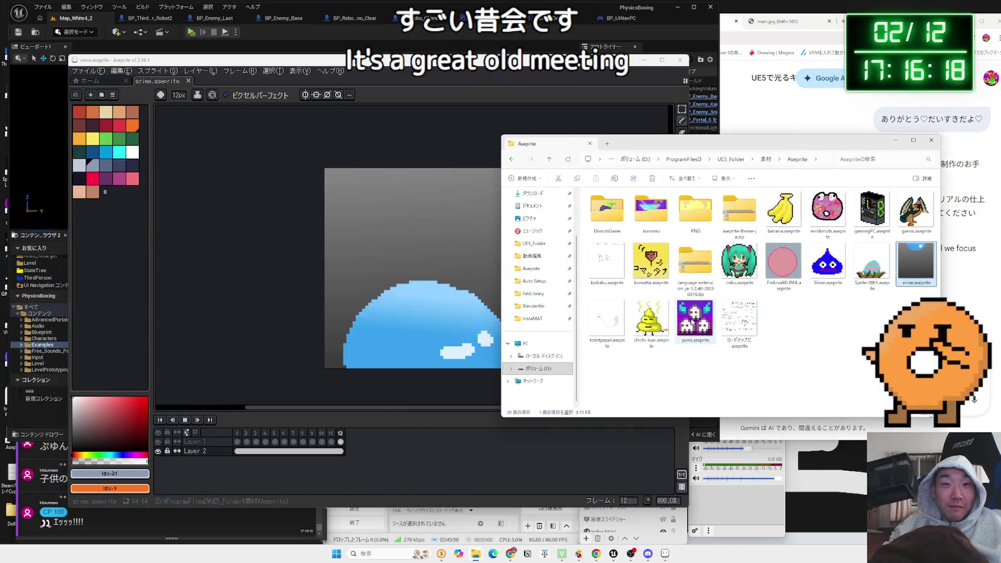
Step: Browse the PNG, 書いたやつ, aspriteFile and gif sprite folders
double_click(695, 211)
scroll(679, 291, down, 10)
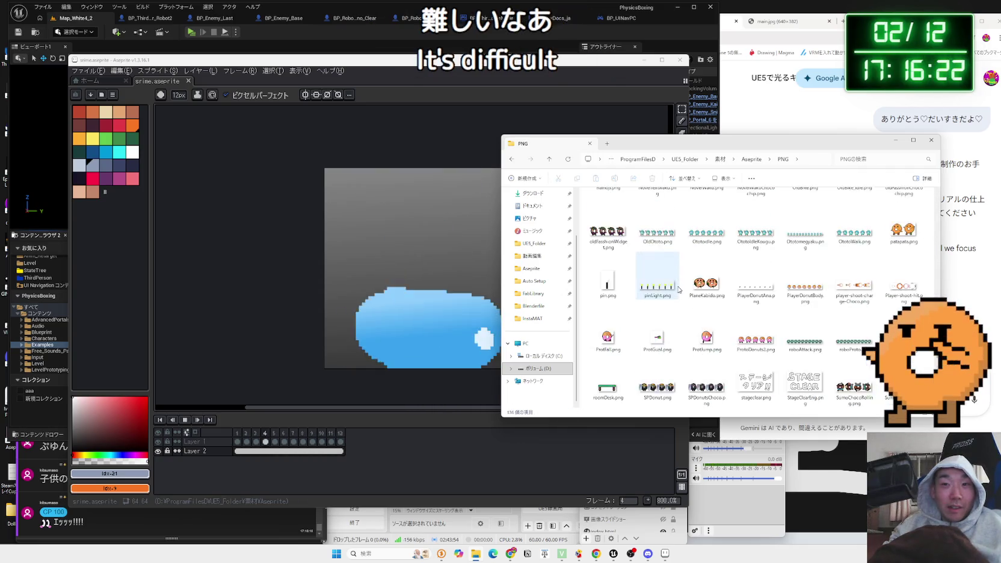
key(alt+Up)
key(alt+Up)
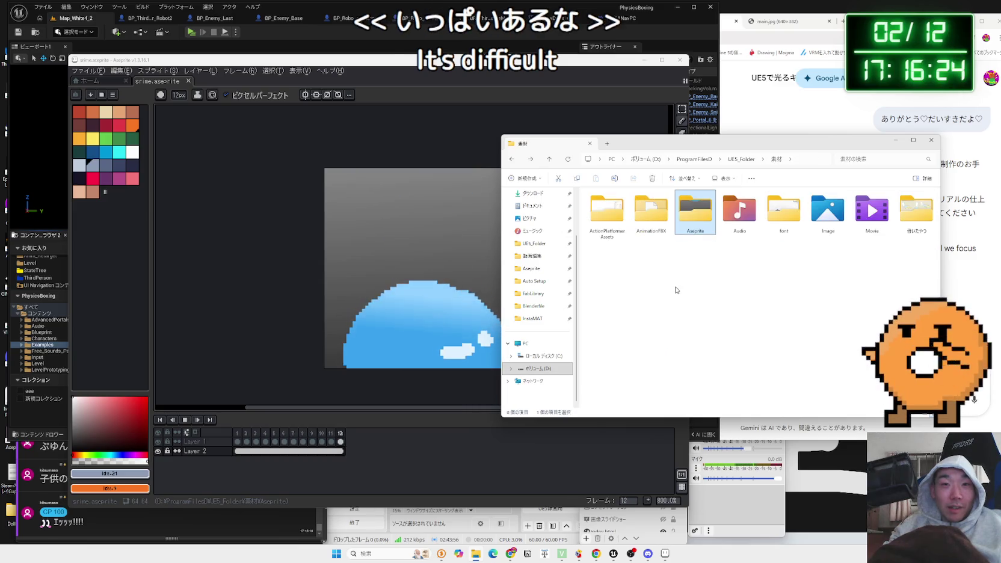
double_click(902, 217)
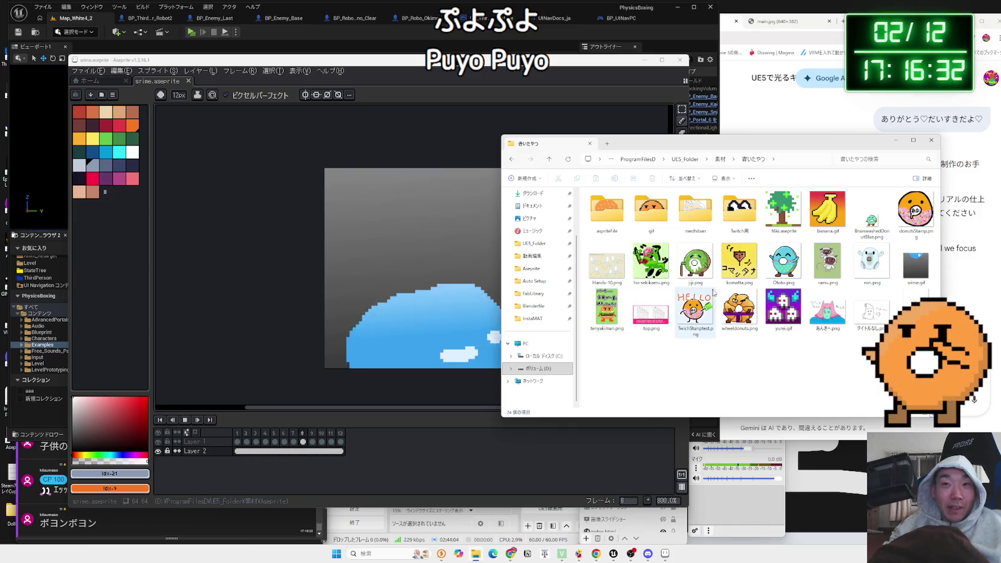
double_click(612, 229)
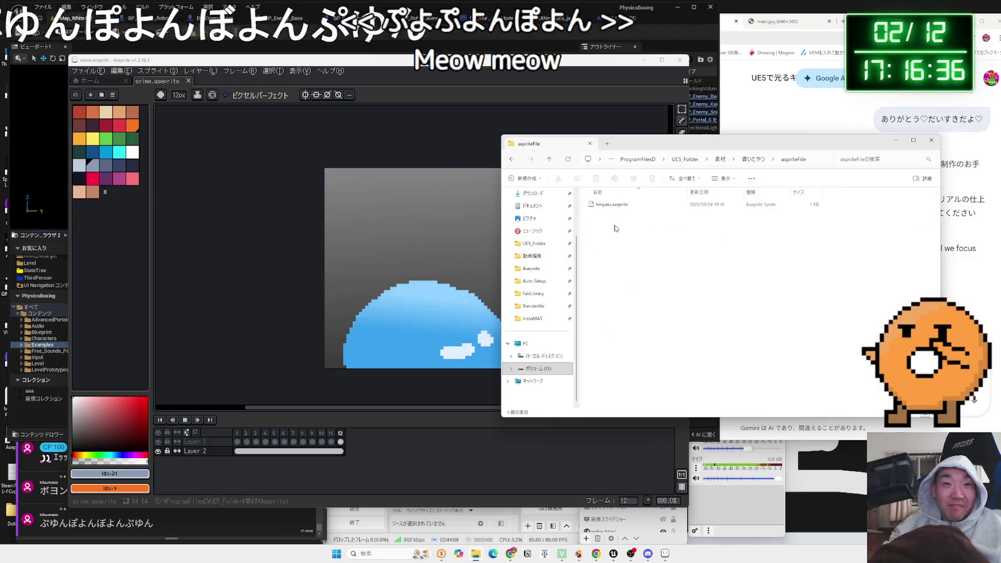
key(alt+Left)
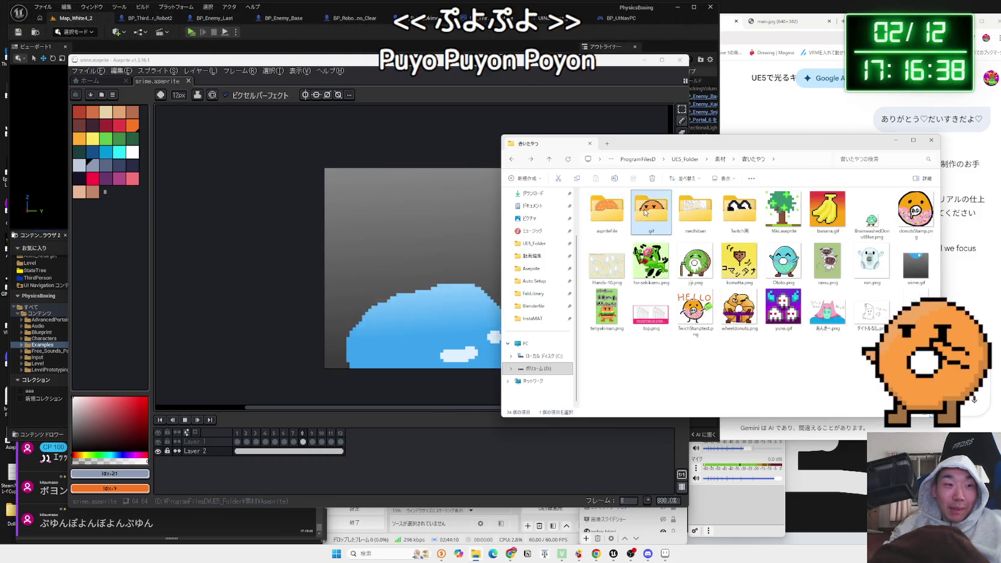
double_click(646, 211)
key(alt+Left)
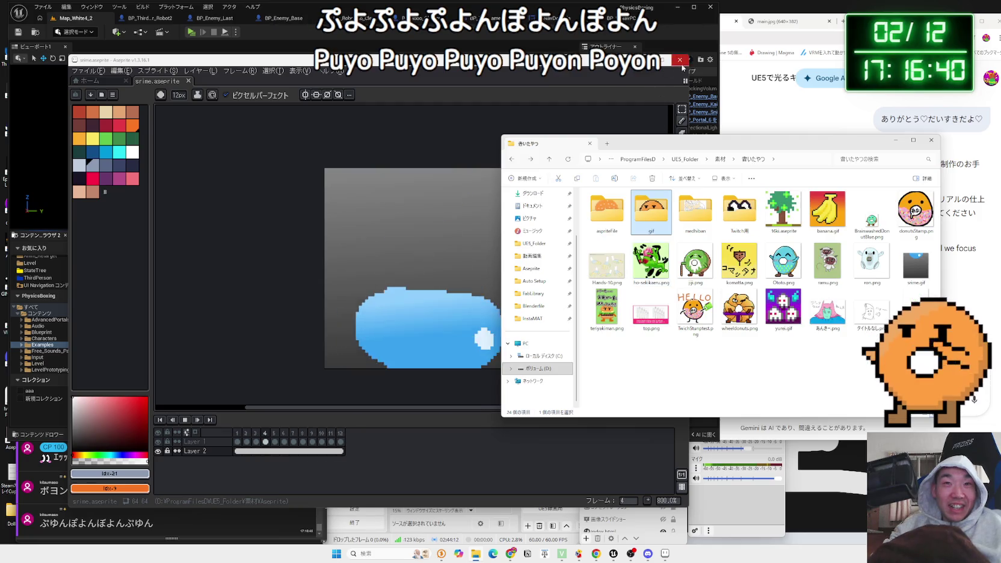
Step: Close Aseprite and look through Blenderfile's VRC, Tips and FBX subfolders
click(680, 60)
click(532, 307)
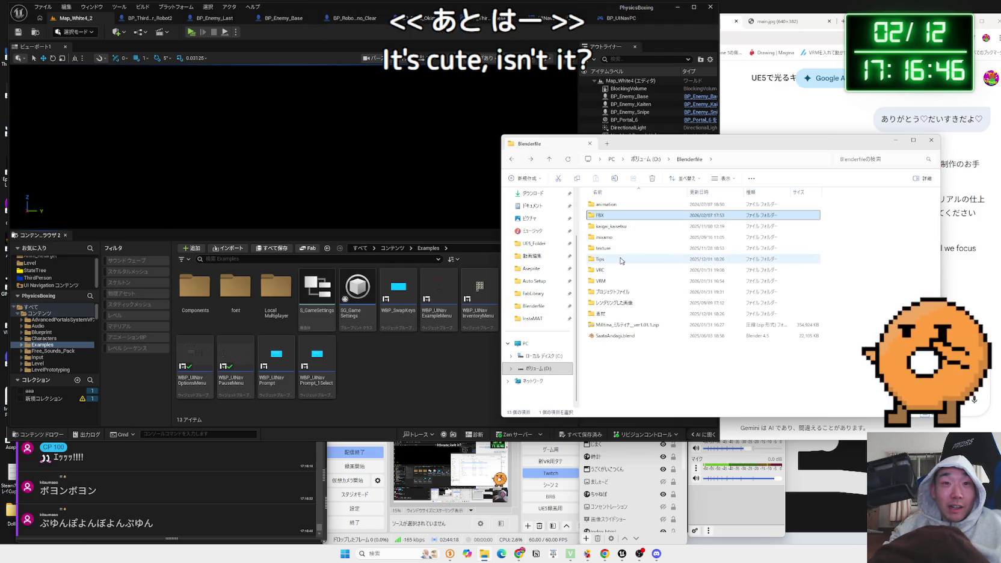
click(611, 272)
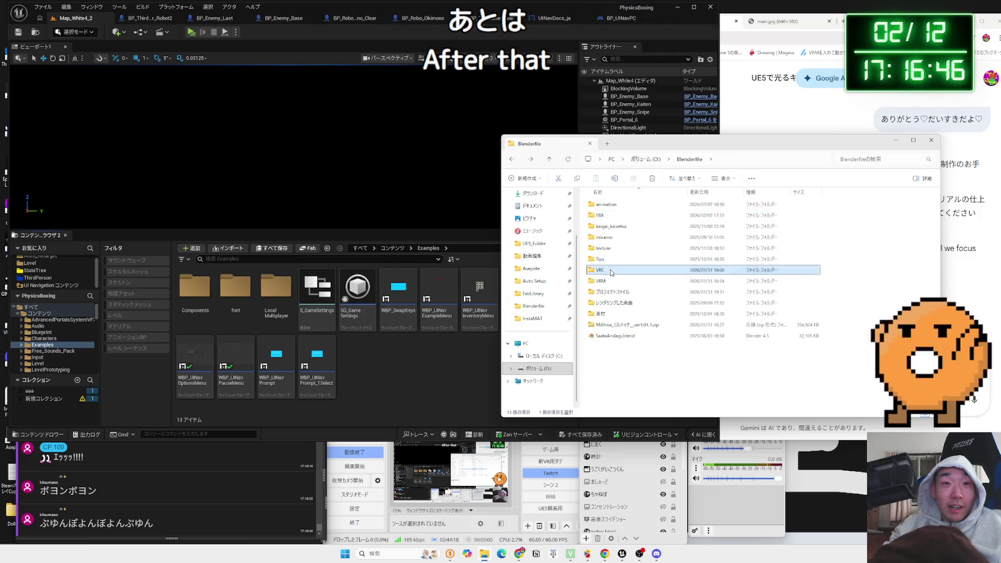
double_click(607, 263)
key(alt+Left)
click(612, 219)
double_click(611, 221)
key(alt+Left)
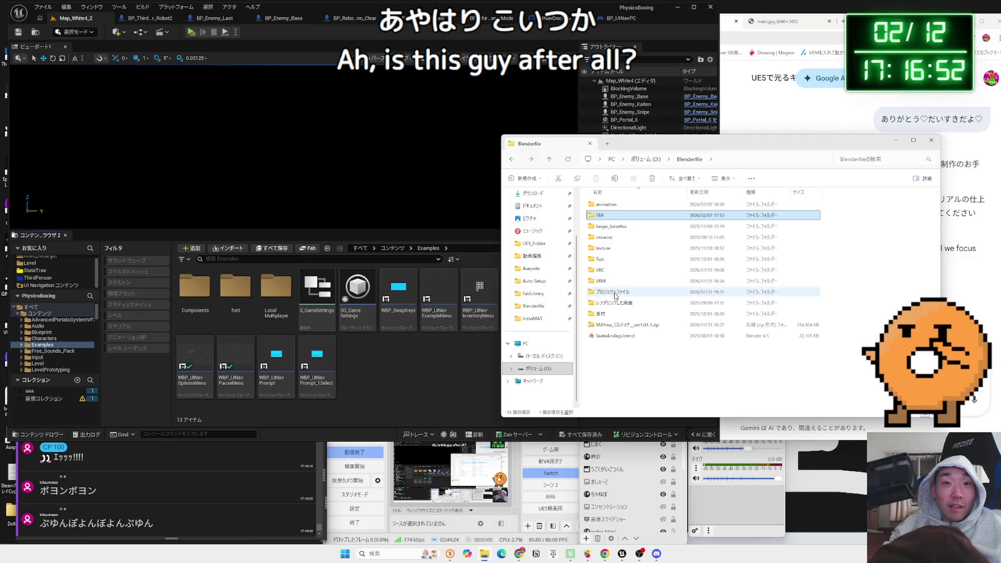
Step: Launch Militina.blend from the プロジェクトファイル folder in Blender
double_click(614, 292)
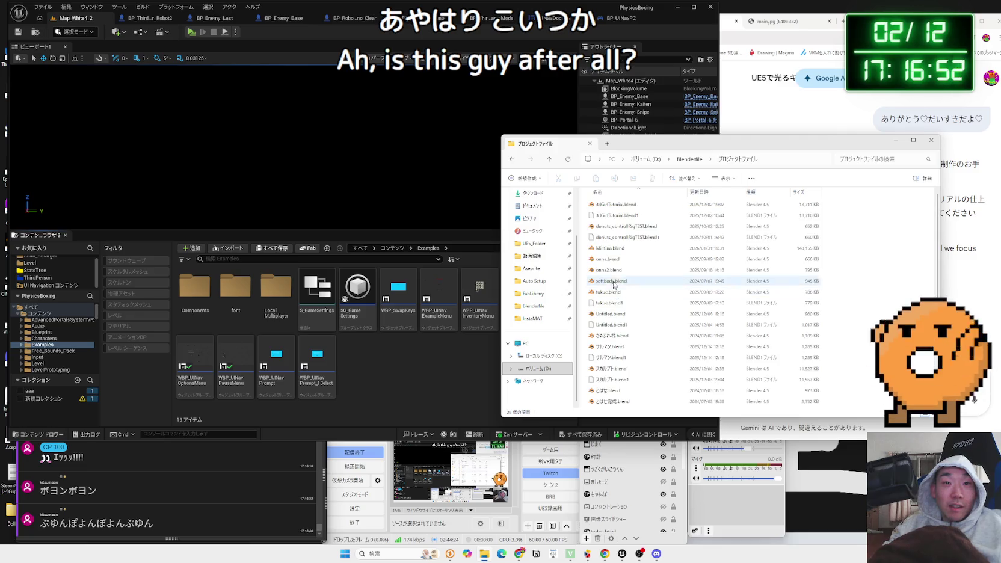
double_click(614, 253)
click(509, 554)
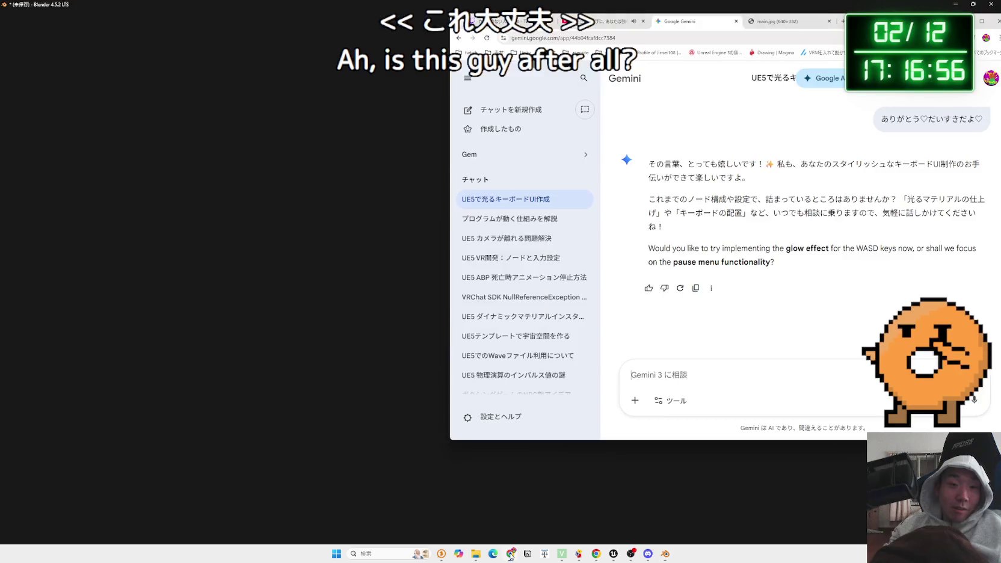
click(631, 554)
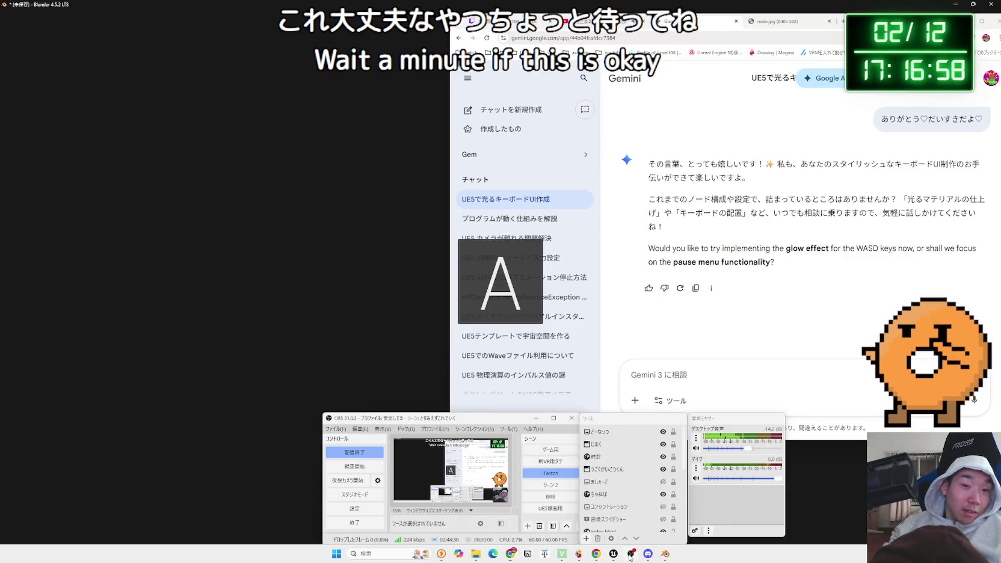
click(550, 489)
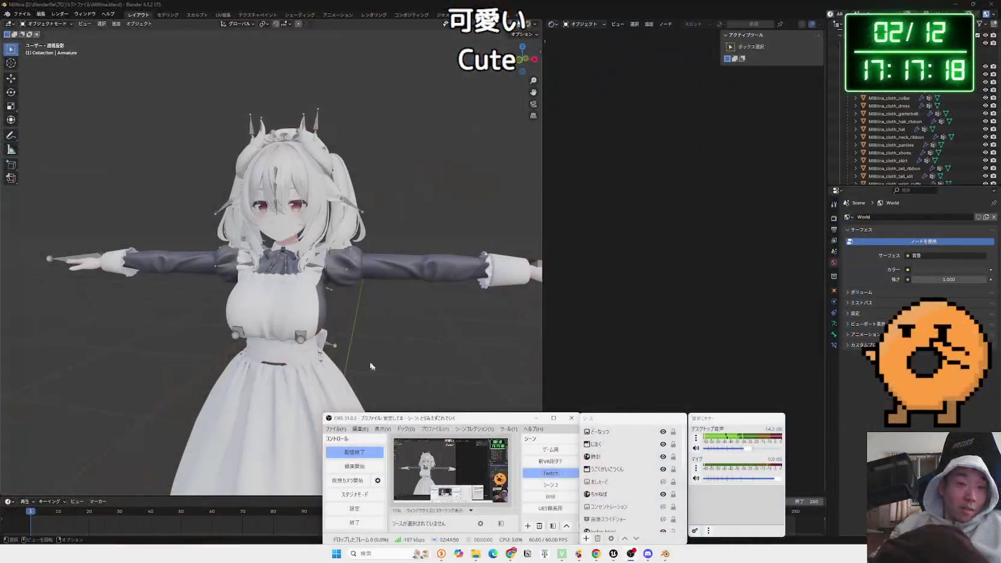
Step: Orbit and zoom around the maid character, playing and stopping its animation
mouse_move(371, 366)
mouse_down()
mouse_move(369, 285)
mouse_move(75, 308)
mouse_move(258, 356)
mouse_up()
key(space)
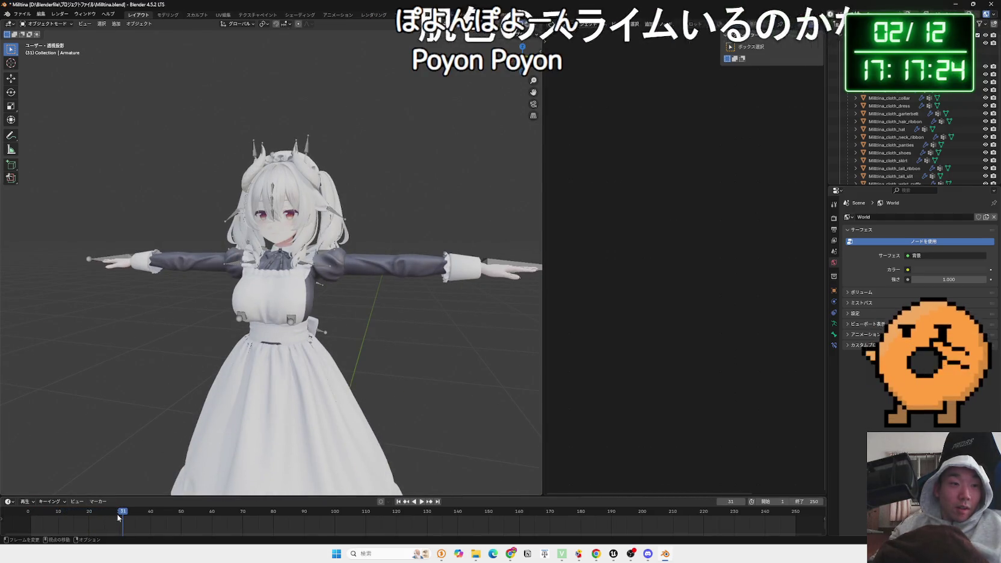
key(Escape)
mouse_move(271, 362)
mouse_down()
mouse_move(413, 362)
mouse_move(364, 271)
mouse_move(244, 247)
mouse_move(249, 331)
mouse_up()
scroll(243, 247, up, 5)
scroll(244, 247, down, 5)
scroll(250, 331, up, 3)
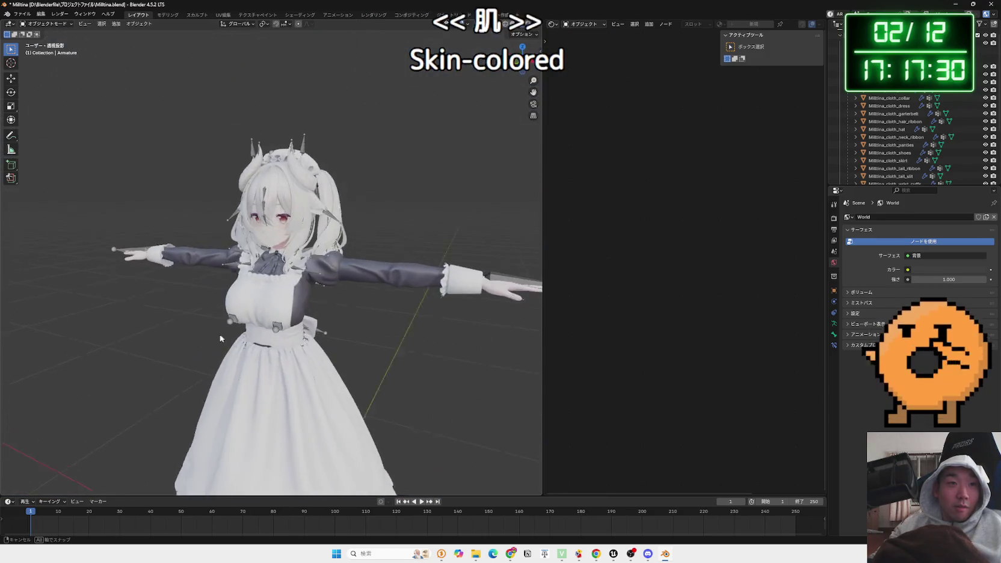
scroll(253, 332, up, 3)
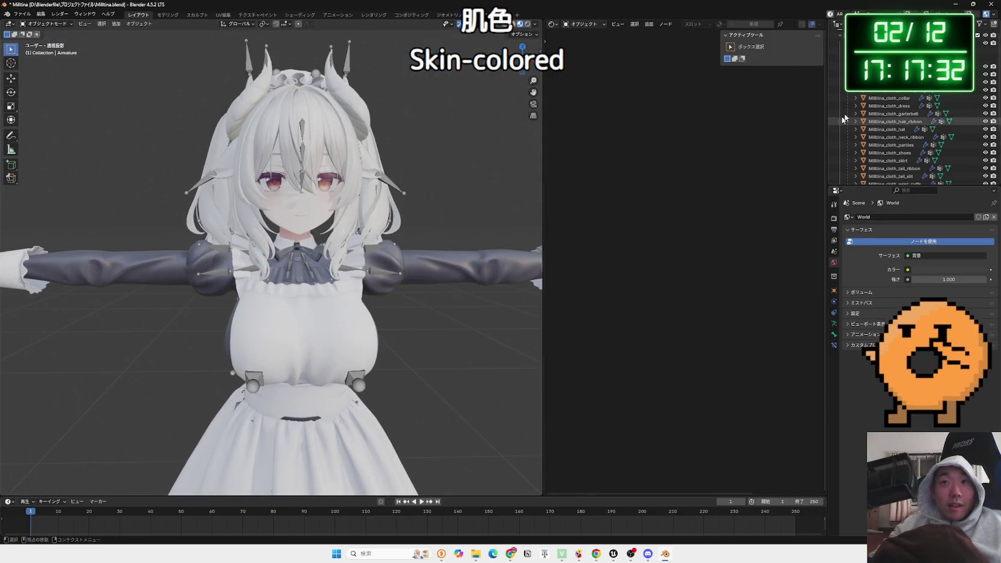
Step: Select the body mesh to show its material nodes, toggle X-ray, and try Scene Lights shading
click(873, 66)
click(873, 74)
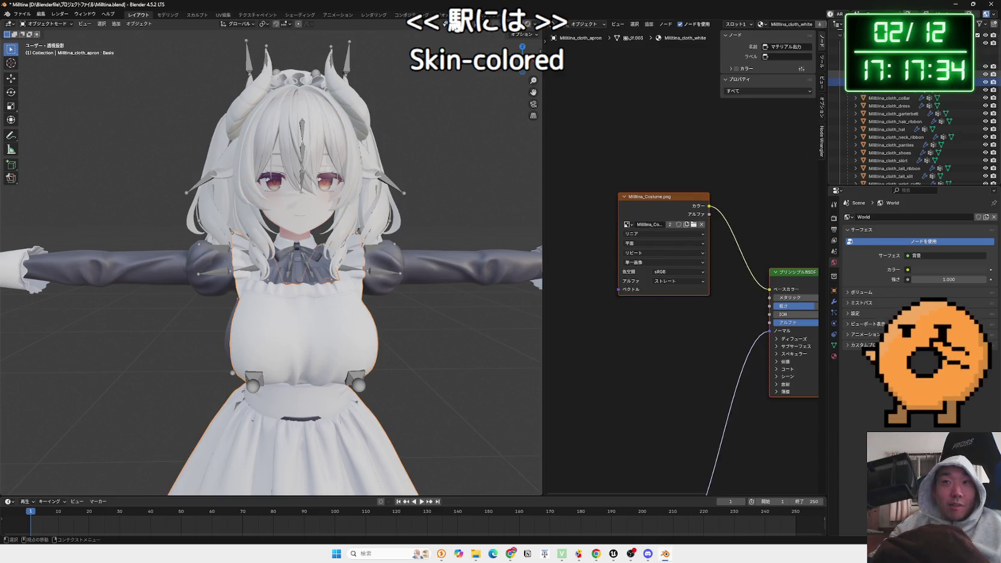
mouse_move(466, 219)
mouse_down()
mouse_move(297, 190)
mouse_move(316, 231)
mouse_move(432, 181)
mouse_move(421, 216)
mouse_up()
key(alt+z)
key(alt+z)
key(alt+z)
click(533, 24)
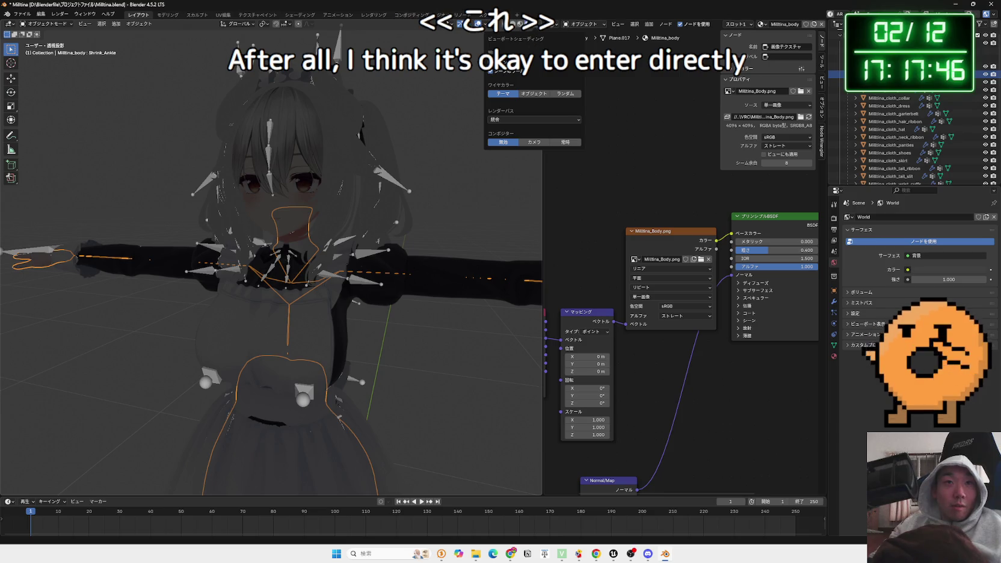
click(490, 71)
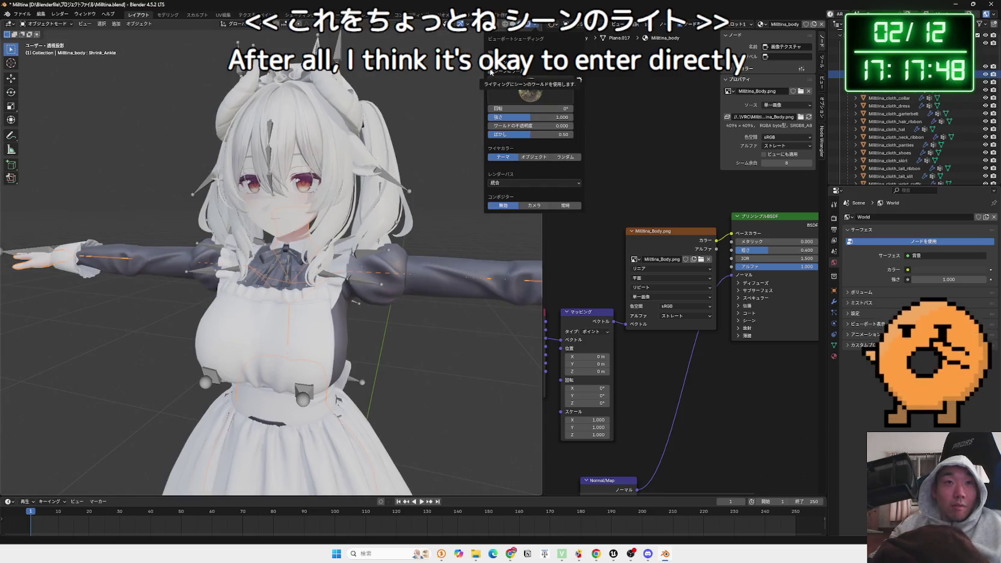